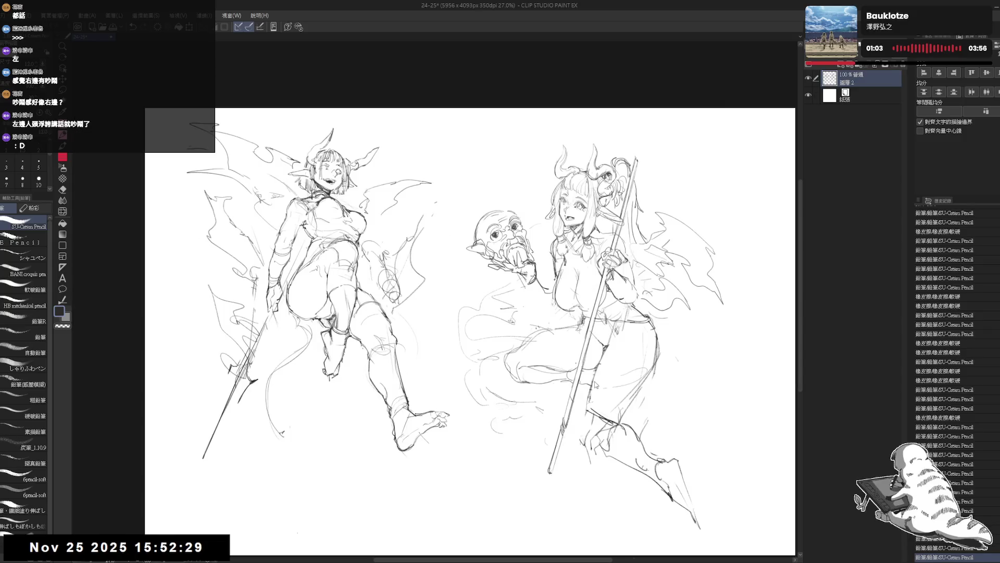
pyautogui.scroll(2, 512, 243)
# Step: Pan, rotate and zoom the canvas to frame the bob-haired girl on the right
pyautogui.moveTo(513, 313); pyautogui.dragTo(483, 313)
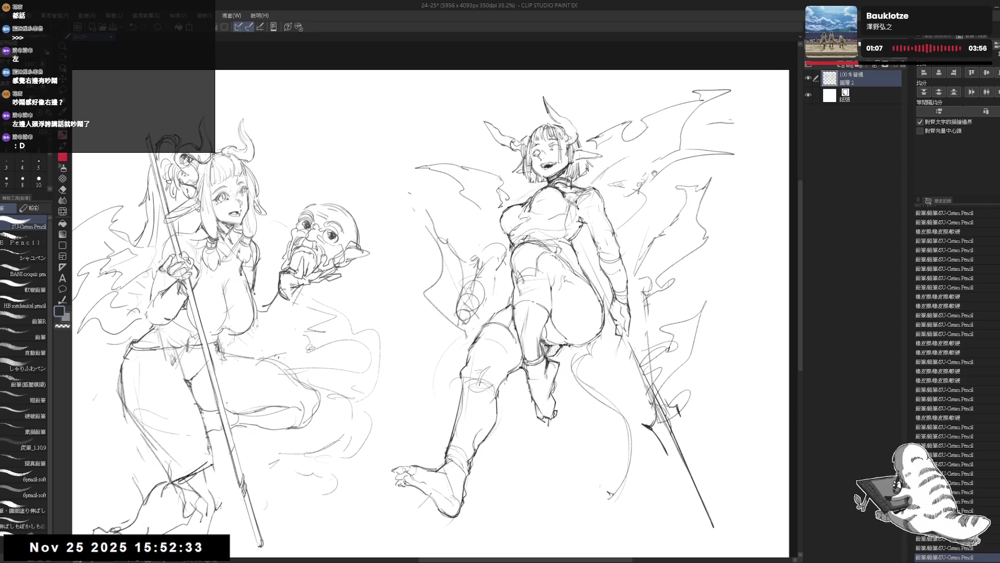
pyautogui.moveTo(695, 178); pyautogui.dragTo(727, 122)
pyautogui.press('e')
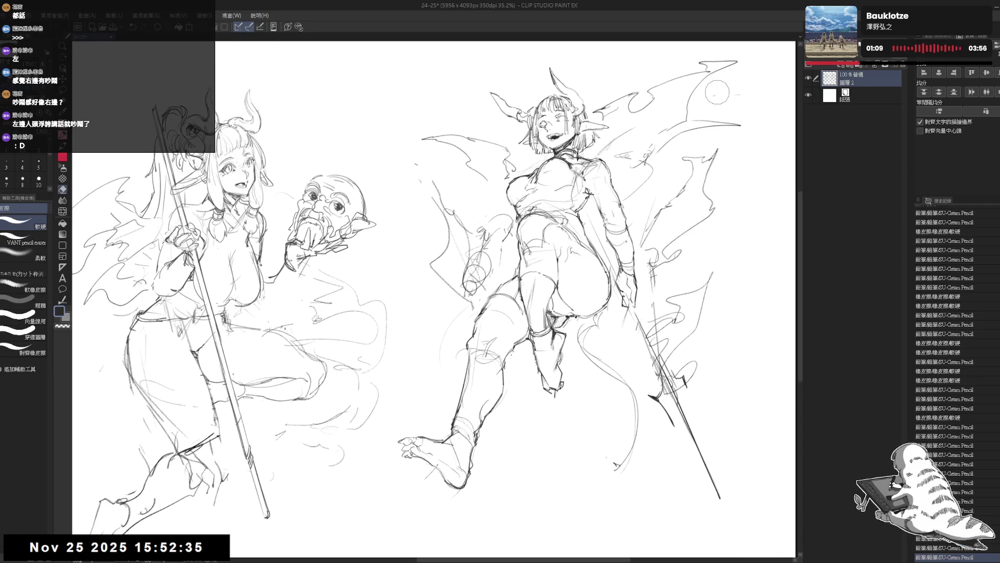
pyautogui.press('p')
pyautogui.moveTo(705, 96); pyautogui.dragTo(708, 101)
pyautogui.press('r')
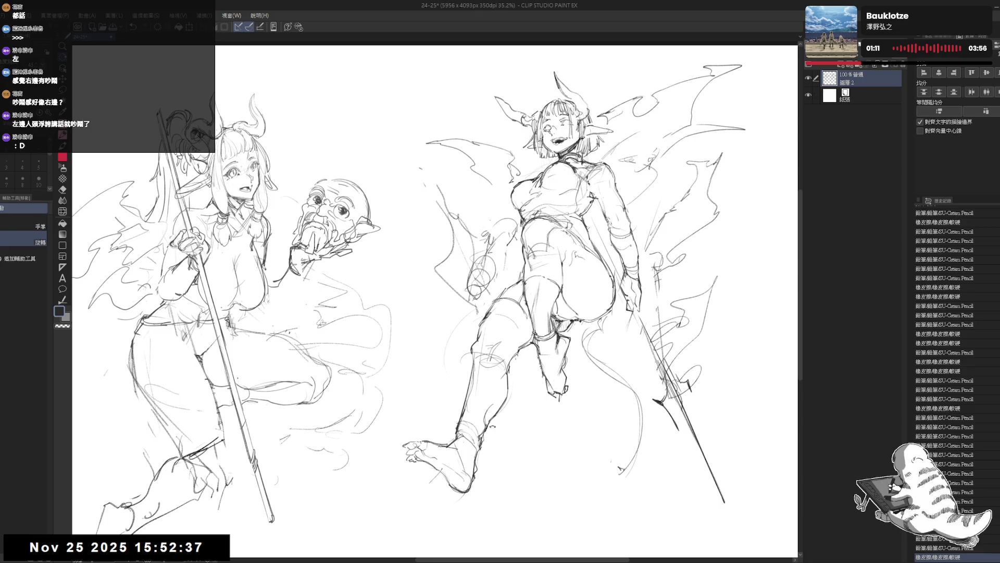
pyautogui.moveTo(575, 342); pyautogui.dragTo(498, 448)
pyautogui.moveTo(470, 342); pyautogui.dragTo(457, 328)
pyautogui.click(454, 196)
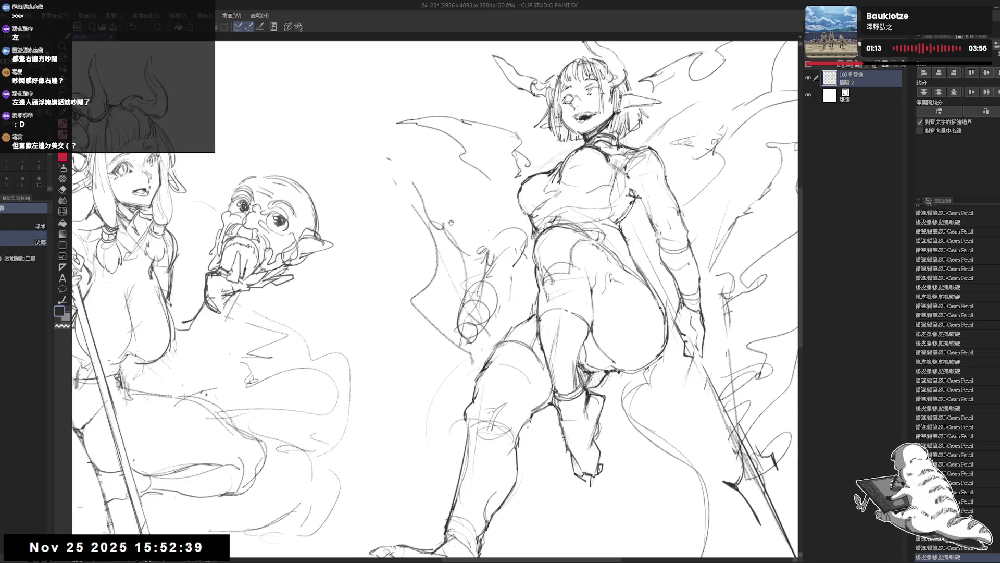
# Step: Erase the loose scribbles near her thigh and redraw a short pencil line on the leg
pyautogui.press('e')
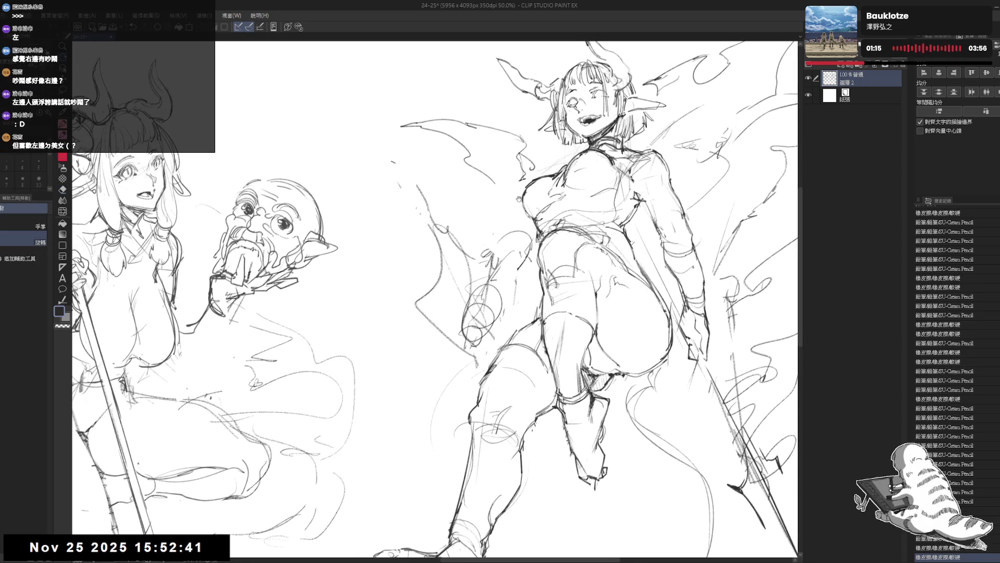
pyautogui.moveTo(519, 199); pyautogui.dragTo(534, 312)
pyautogui.moveTo(461, 353); pyautogui.dragTo(470, 360)
pyautogui.press('p')
pyautogui.moveTo(477, 343)
pyautogui.mouseDown()
pyautogui.moveTo(489, 309)
pyautogui.moveTo(481, 316)
pyautogui.moveTo(499, 330)
pyautogui.moveTo(557, 334)
pyautogui.mouseUp()
pyautogui.press('e')
pyautogui.press('p')
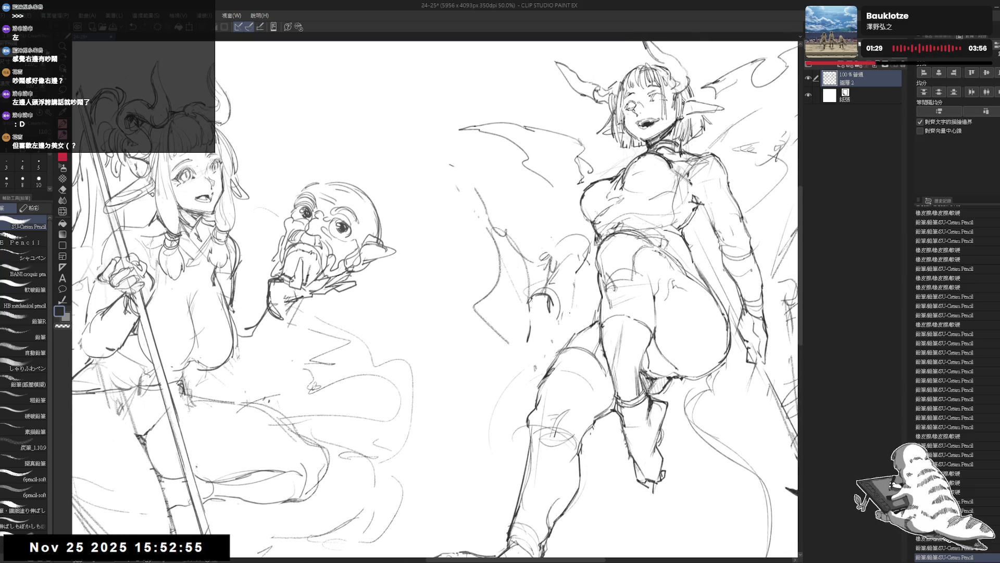
pyautogui.moveTo(453, 342); pyautogui.dragTo(506, 321)
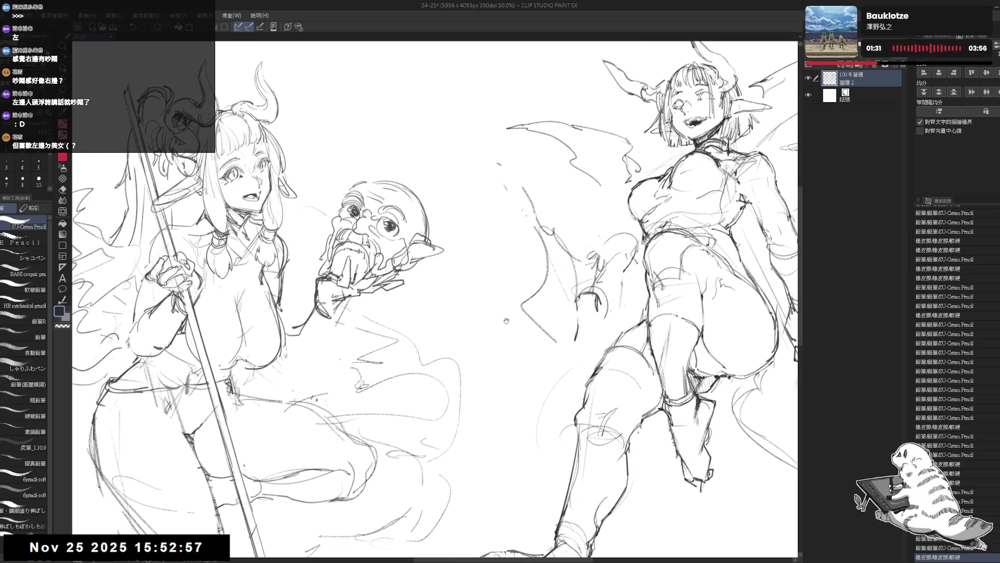
pyautogui.moveTo(471, 251); pyautogui.dragTo(507, 255)
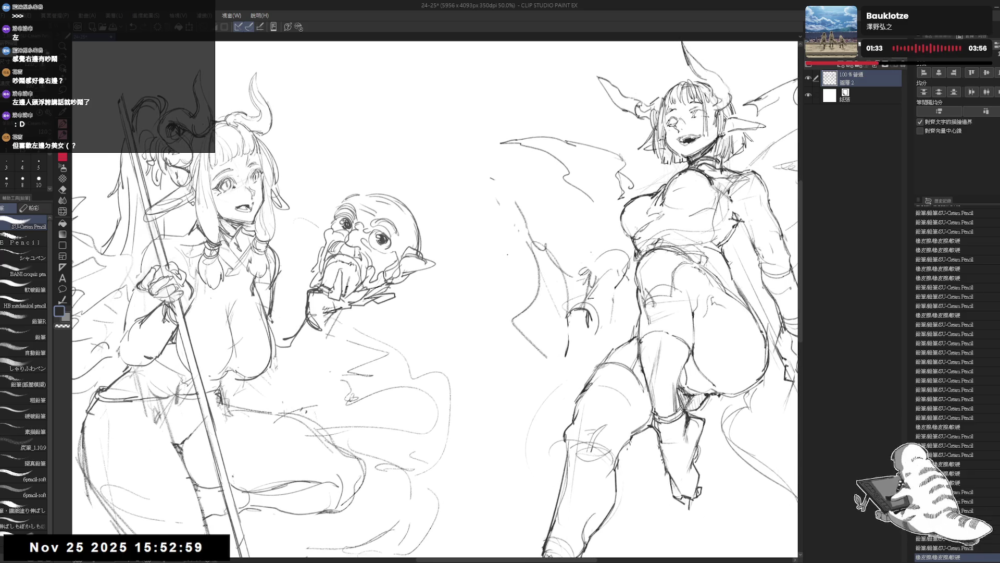
pyautogui.scroll(-3, 484, 297)
pyautogui.scroll(1, 575, 267)
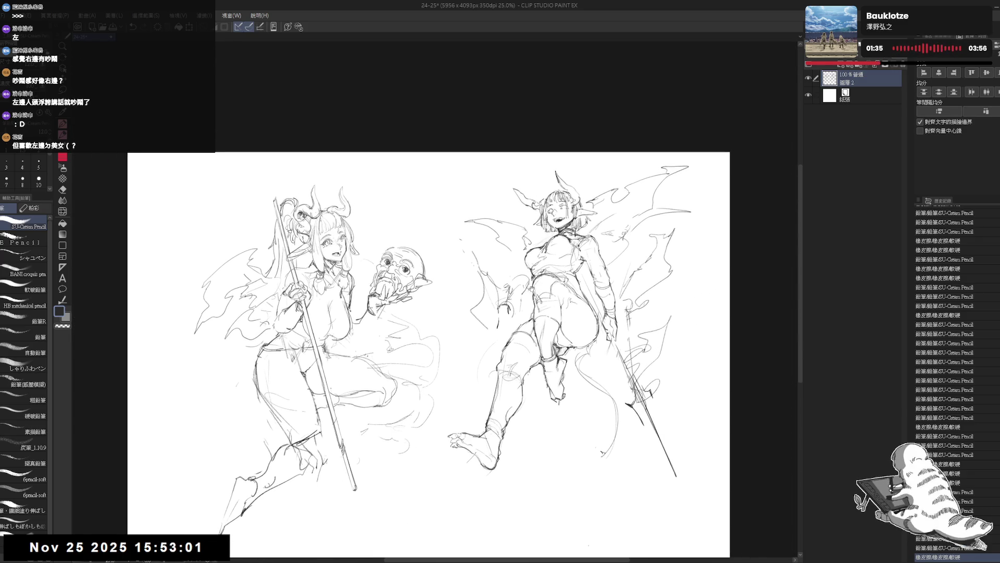
pyautogui.scroll(1, 532, 289)
pyautogui.scroll(1, 453, 304)
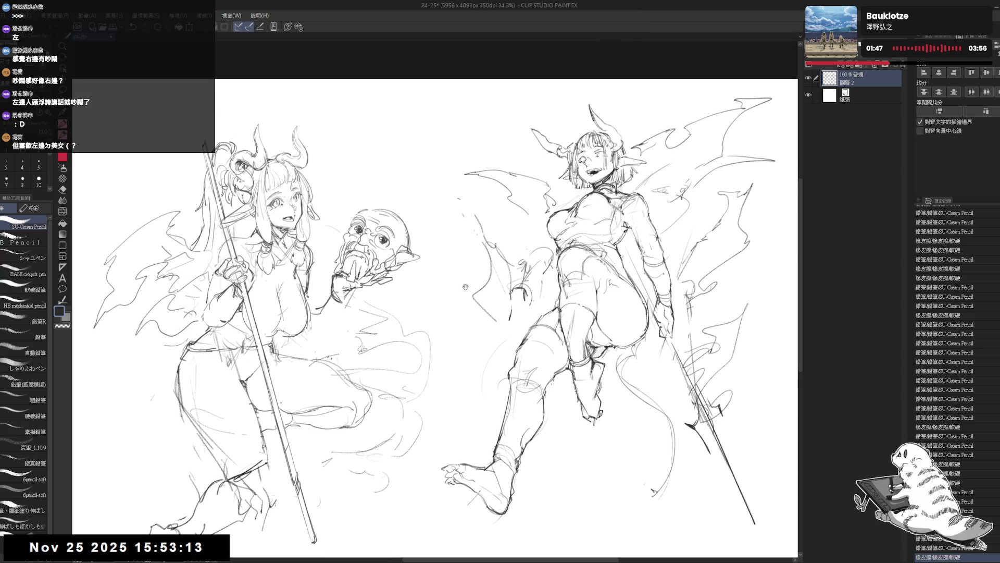
# Step: Tilt the view, reset rotation upright, and sketch a clenched fist beside the girl's arm
pyautogui.moveTo(460, 251); pyautogui.dragTo(466, 286)
pyautogui.moveTo(467, 348); pyautogui.dragTo(485, 363)
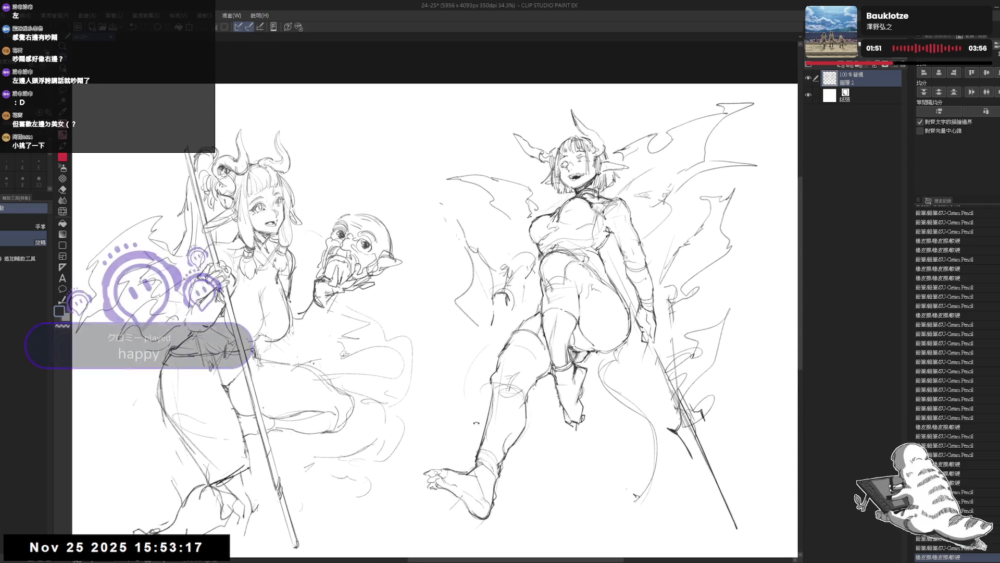
pyautogui.moveTo(485, 363); pyautogui.dragTo(457, 368)
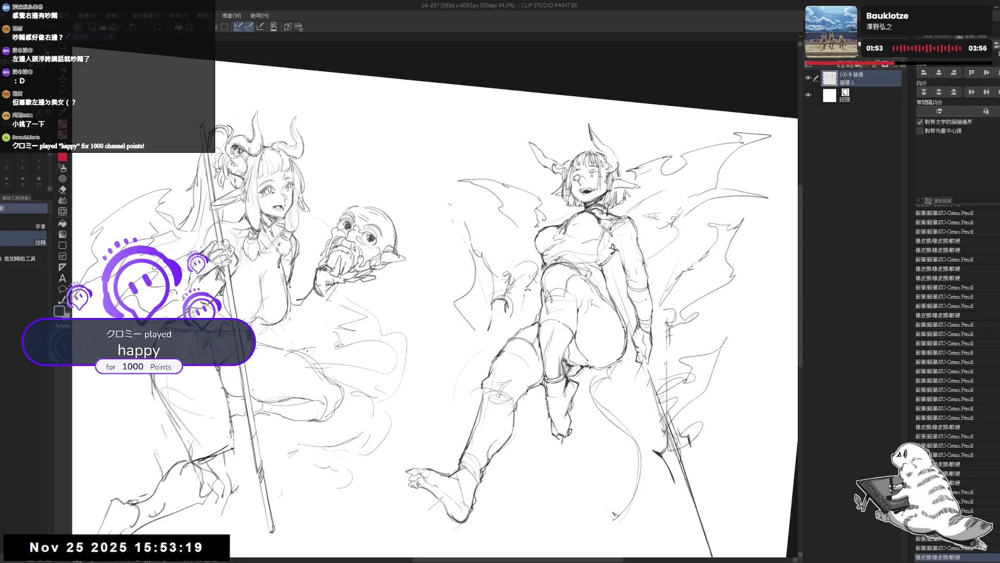
pyautogui.hotkey('ctrl', '@')
pyautogui.moveTo(458, 227); pyautogui.dragTo(494, 277)
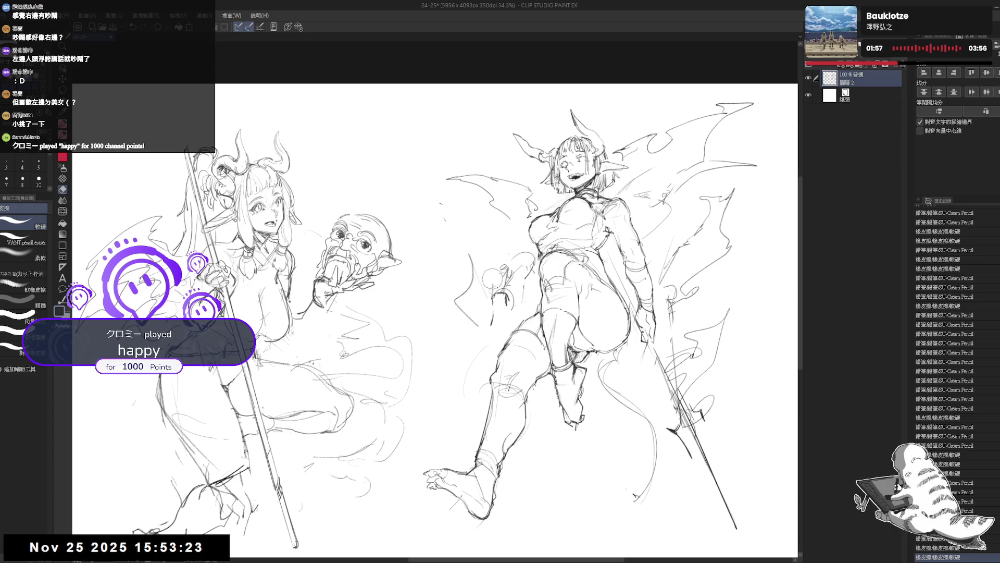
pyautogui.scroll(2, 504, 245)
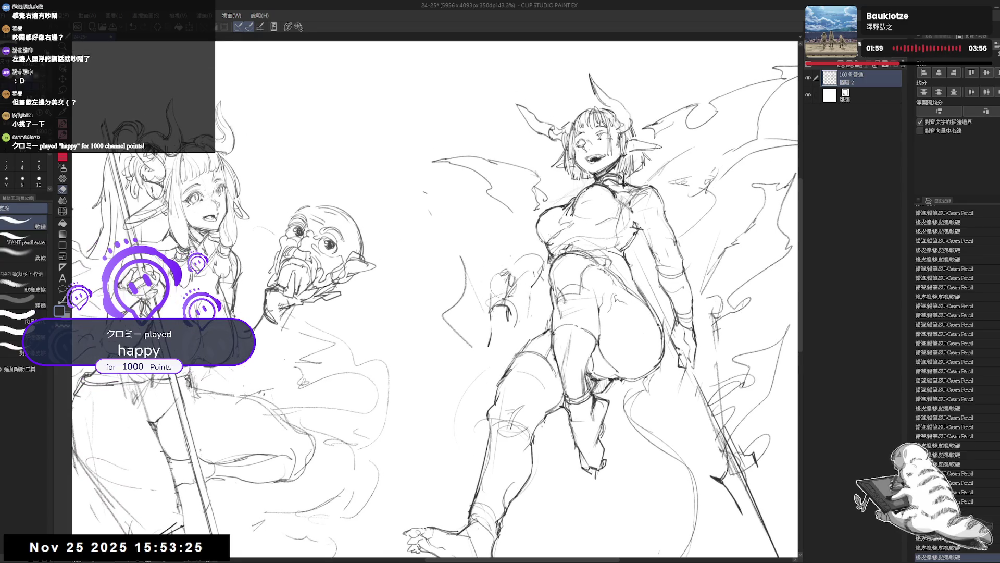
# Step: Add small pencil touches to the fist and mirror the canvas to check proportions
pyautogui.press('r')
pyautogui.moveTo(532, 286); pyautogui.dragTo(528, 258)
pyautogui.moveTo(517, 301)
pyautogui.mouseDown()
pyautogui.moveTo(504, 305)
pyautogui.moveTo(544, 247)
pyautogui.moveTo(511, 247)
pyautogui.mouseUp()
pyautogui.scroll(-2, 538, 253)
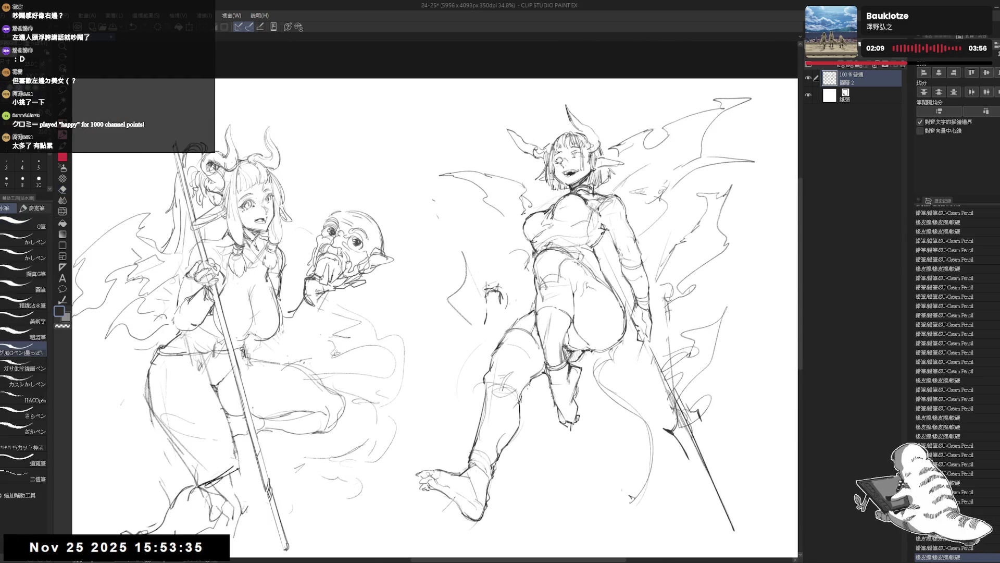
pyautogui.moveTo(491, 272); pyautogui.dragTo(504, 285)
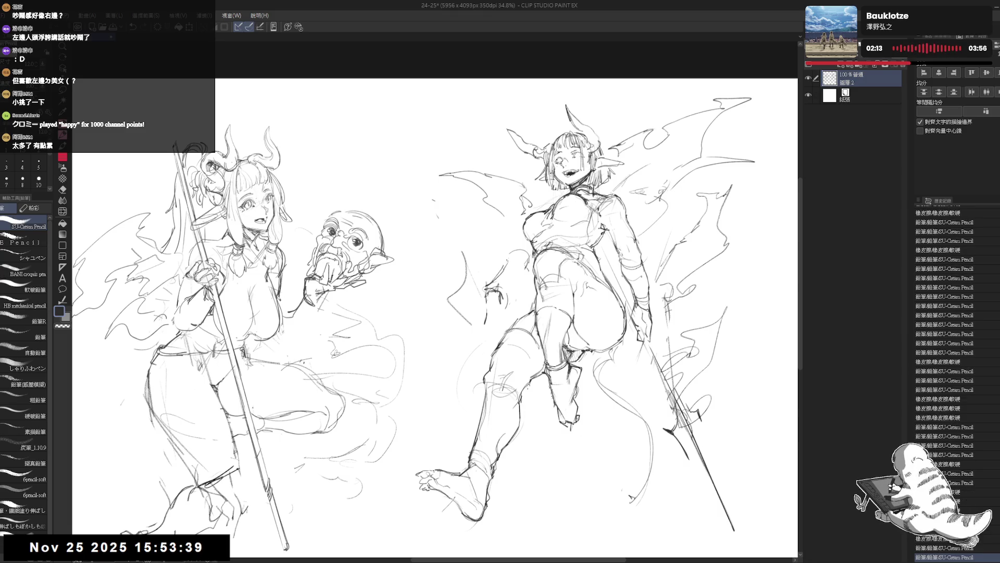
pyautogui.moveTo(628, 494); pyautogui.dragTo(633, 500)
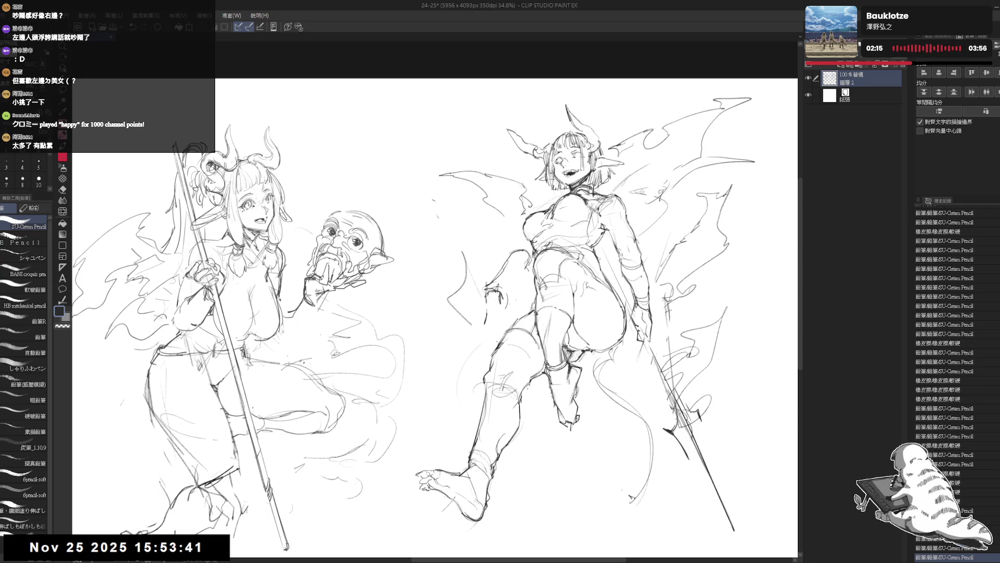
pyautogui.press('h')
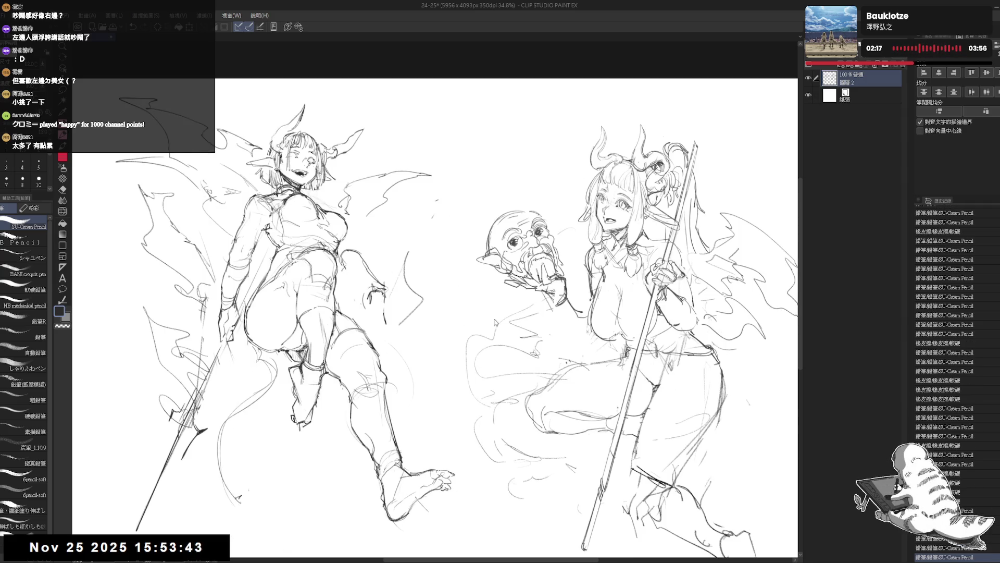
# Step: Flip the canvas back to normal and save the sketch with Ctrl+S
pyautogui.press('h')
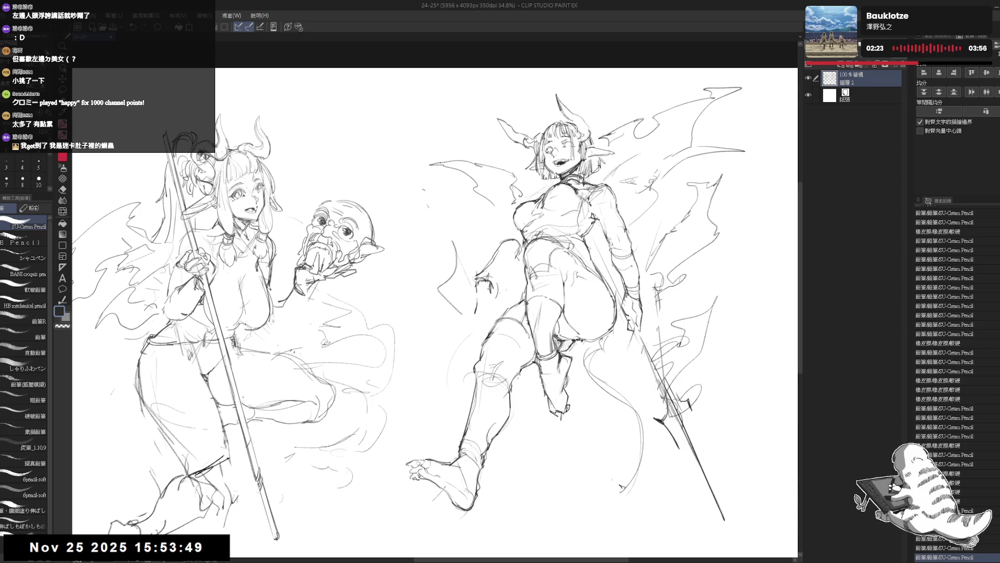
pyautogui.moveTo(478, 285); pyautogui.dragTo(483, 291)
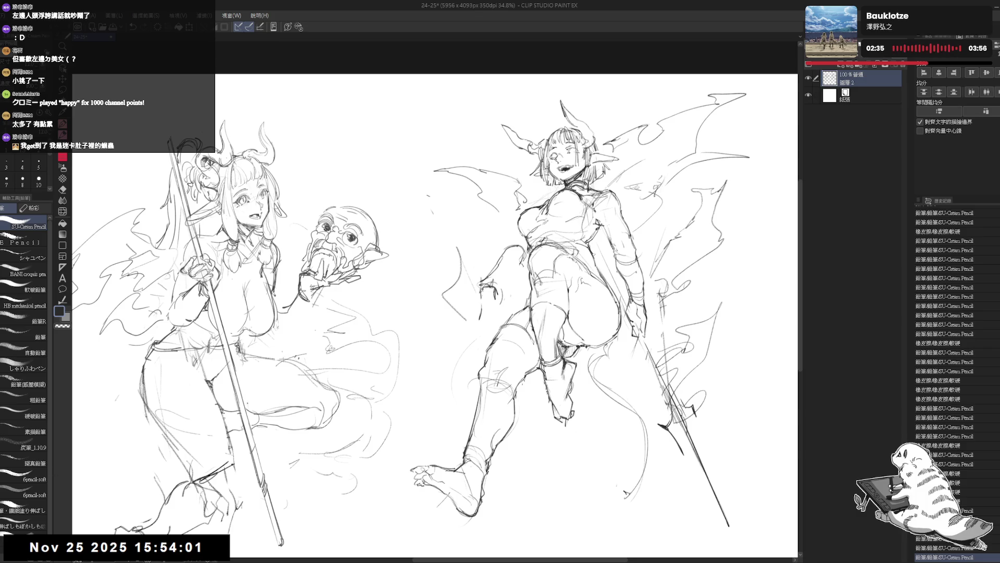
pyautogui.hotkey('ctrl', 's')
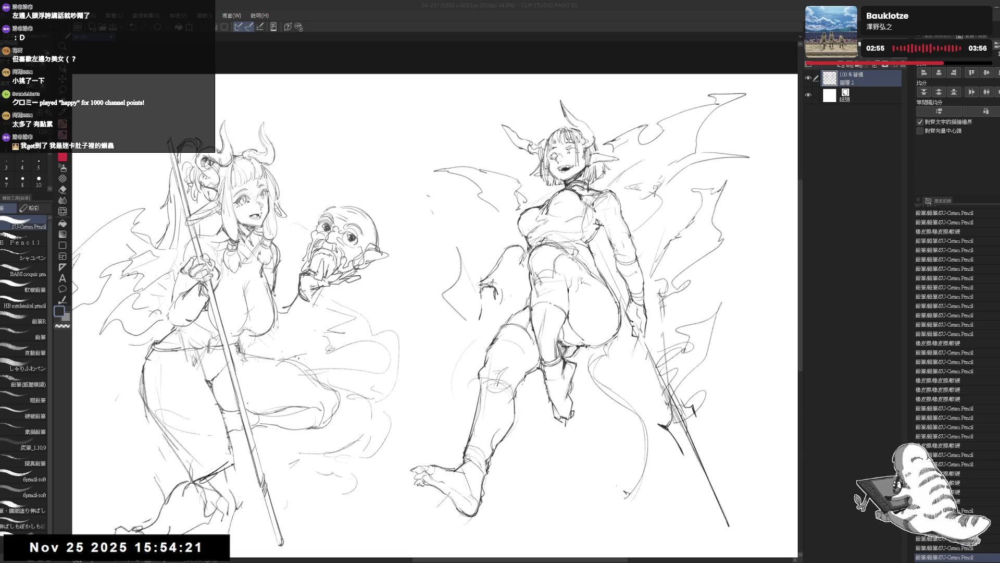
pyautogui.scroll(2, 485, 247)
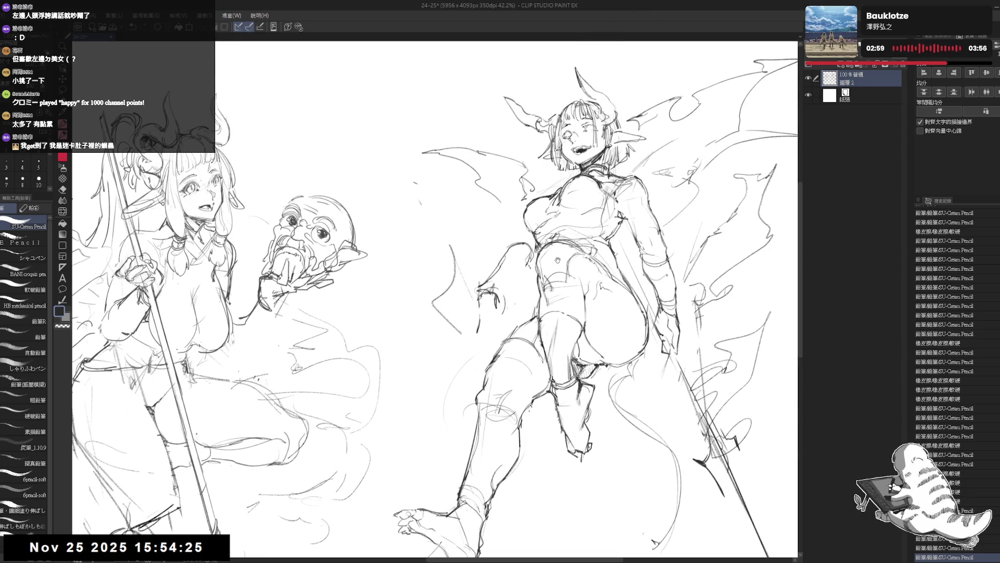
# Step: Add small pencil marks near the girl's belly while zooming out and tilting the view
pyautogui.moveTo(558, 260); pyautogui.dragTo(527, 265)
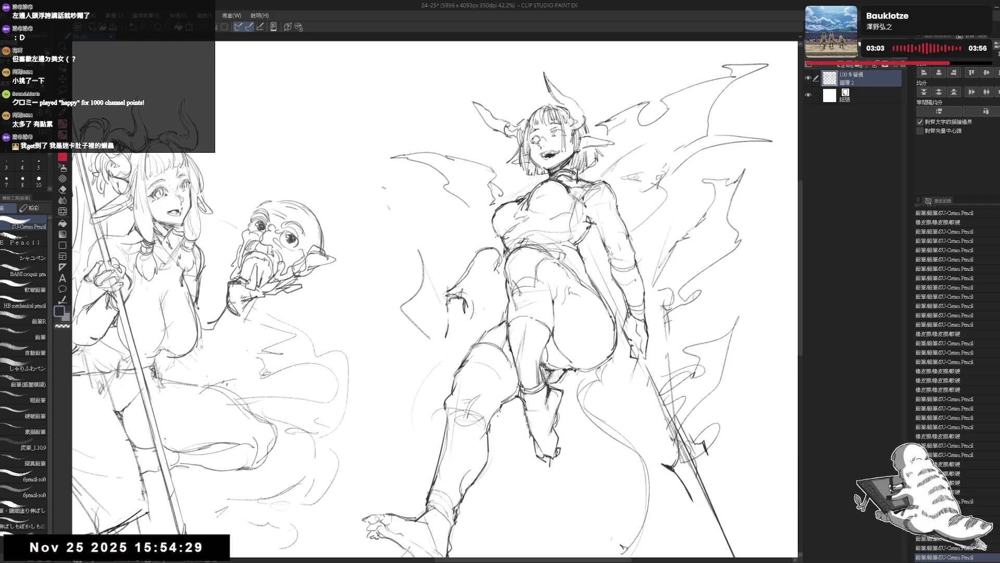
pyautogui.moveTo(480, 248); pyautogui.dragTo(491, 243)
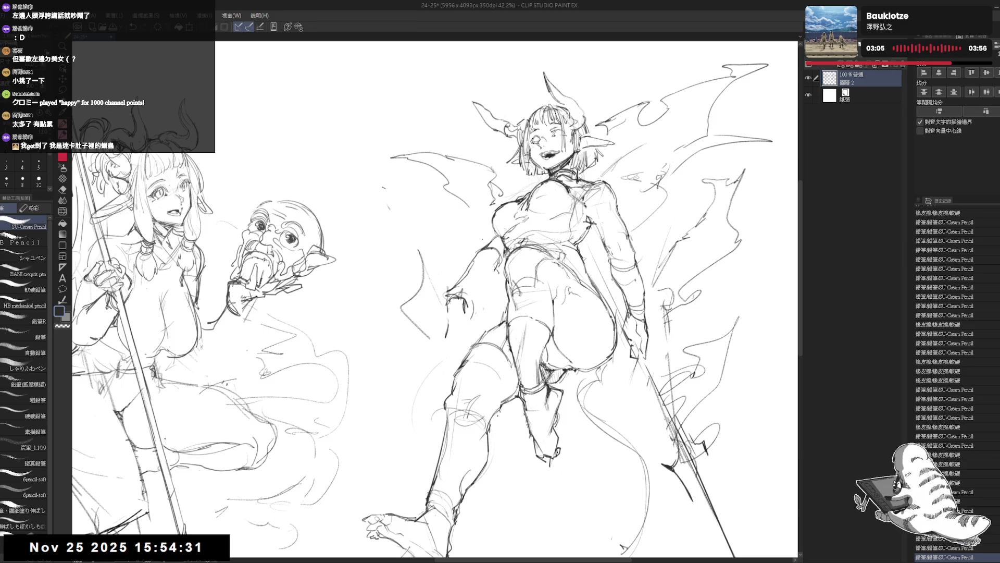
pyautogui.hotkey('ctrl', '-')
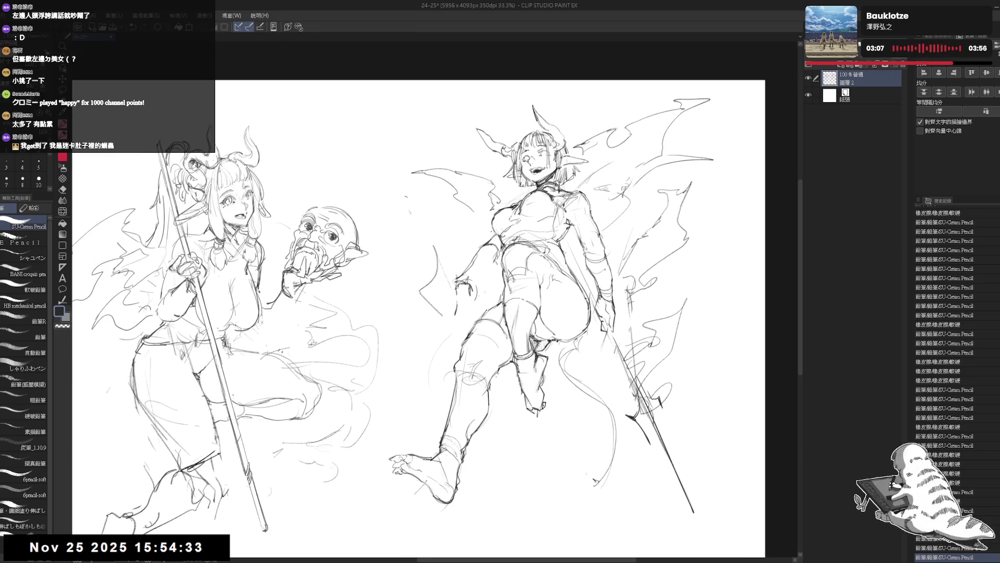
pyautogui.moveTo(470, 262); pyautogui.dragTo(491, 270)
pyautogui.press('e')
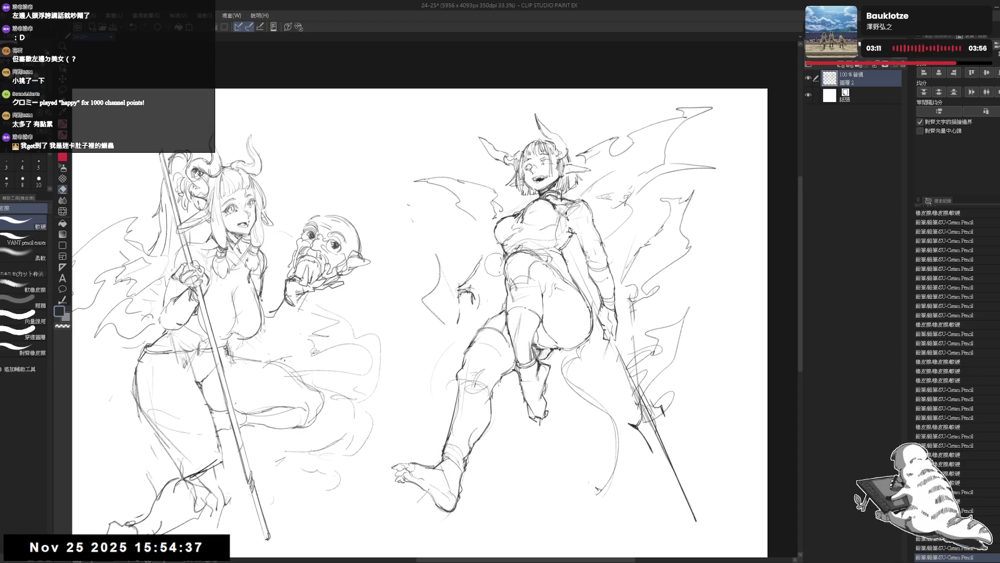
pyautogui.moveTo(504, 267); pyautogui.dragTo(510, 274)
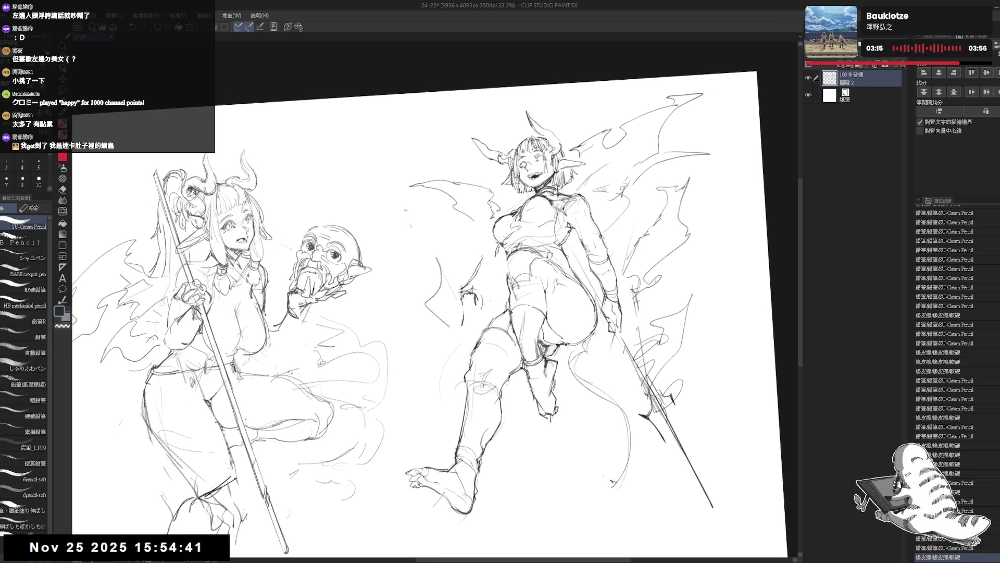
pyautogui.moveTo(543, 344); pyautogui.dragTo(551, 356)
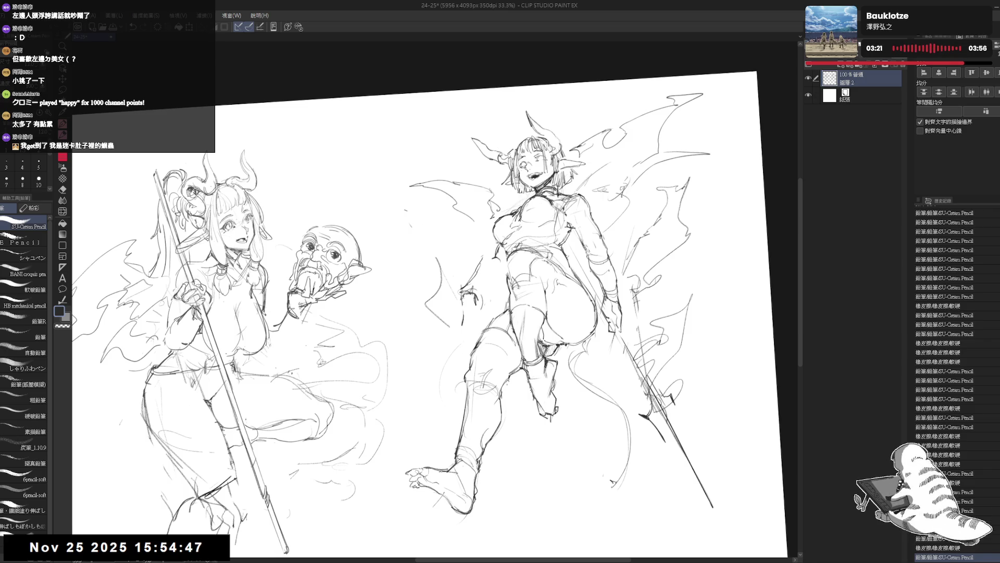
# Step: Reset rotation, erase part of the belly sketch, and refine the winged girl's hand in pencil
pyautogui.hotkey('ctrl', '0')
pyautogui.press('e')
pyautogui.moveTo(446, 301)
pyautogui.mouseDown()
pyautogui.moveTo(508, 260)
pyautogui.moveTo(480, 248)
pyautogui.moveTo(507, 264)
pyautogui.mouseUp()
pyautogui.press('p')
pyautogui.press('e')
pyautogui.press('p')
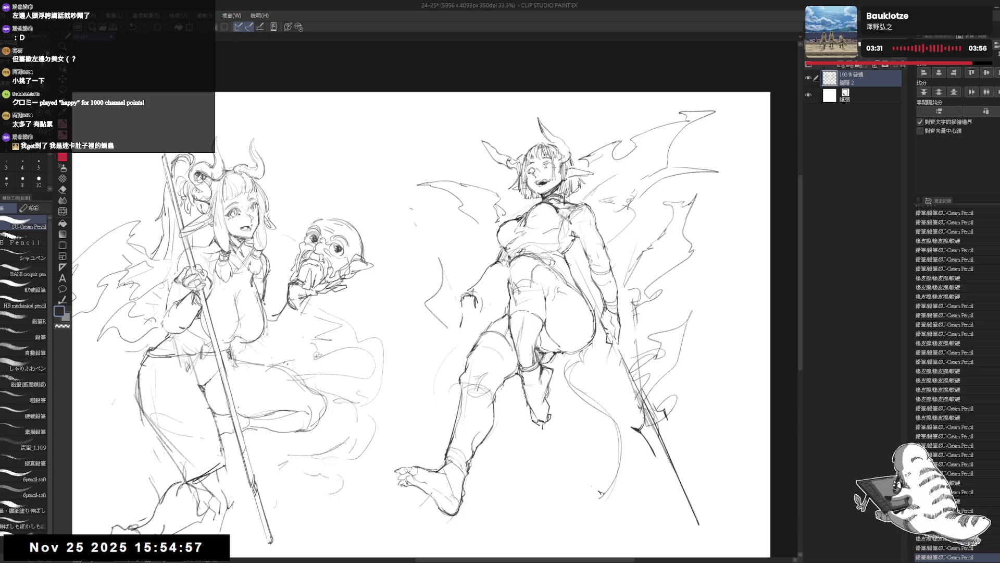
pyautogui.moveTo(475, 287)
pyautogui.mouseDown()
pyautogui.moveTo(492, 301)
pyautogui.moveTo(508, 265)
pyautogui.mouseUp()
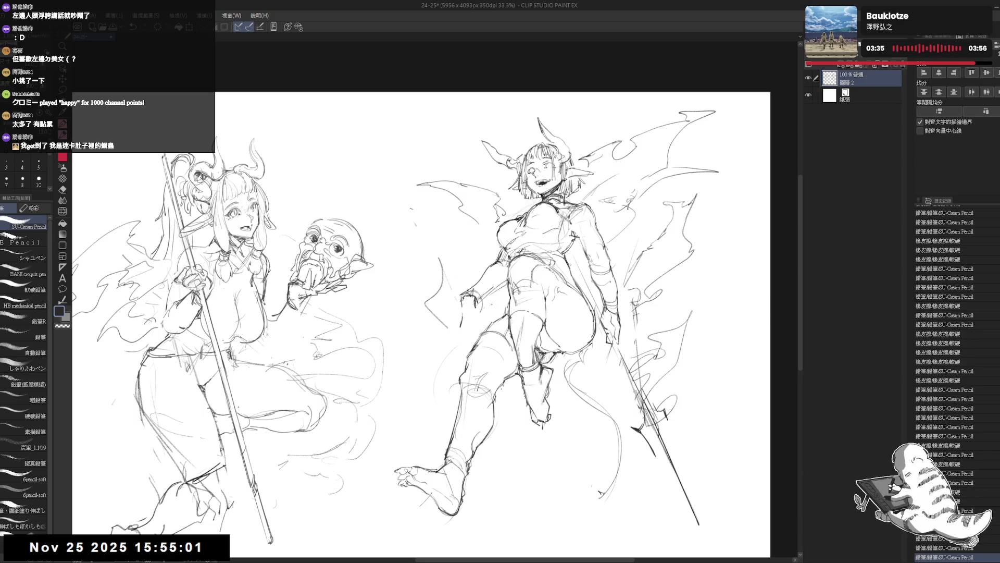
pyautogui.press('h')
pyautogui.moveTo(477, 323); pyautogui.dragTo(622, 342)
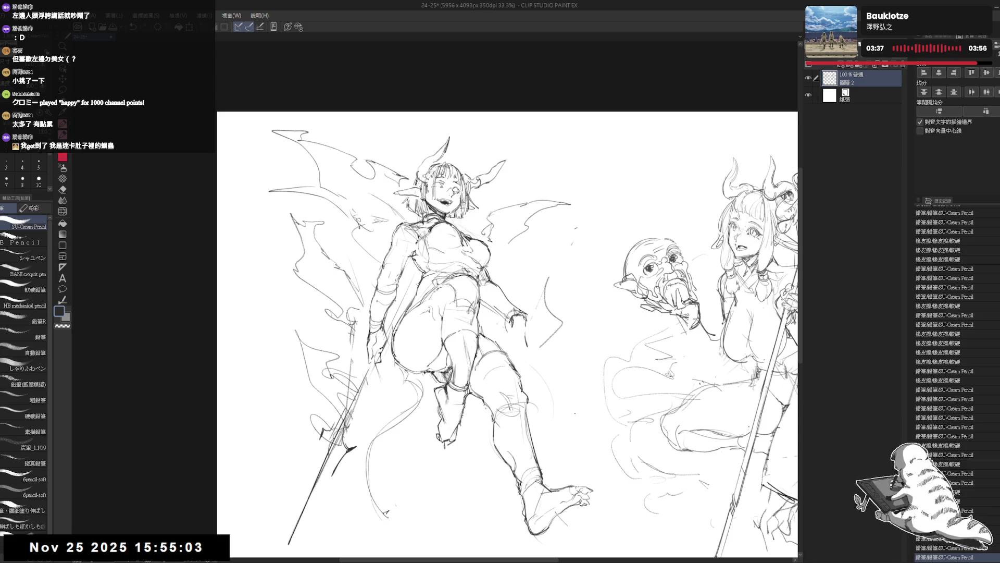
pyautogui.press('h')
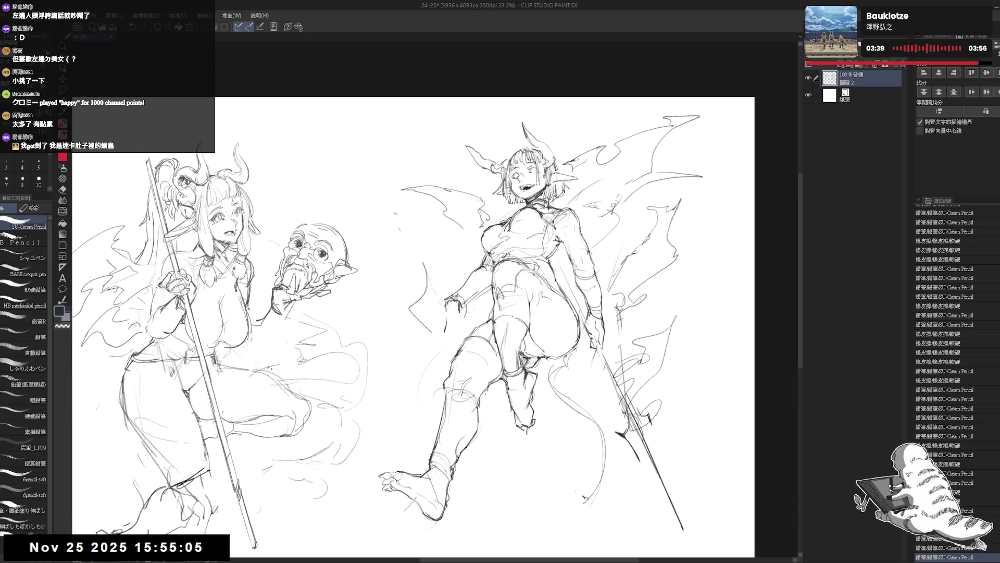
pyautogui.moveTo(553, 317); pyautogui.dragTo(539, 307)
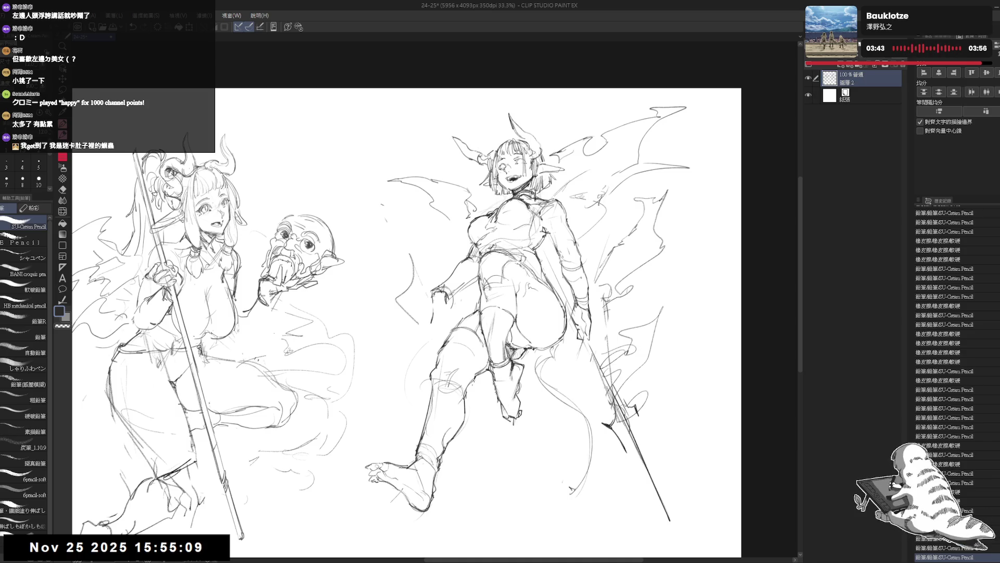
pyautogui.moveTo(513, 313); pyautogui.dragTo(517, 316)
pyautogui.press('m')
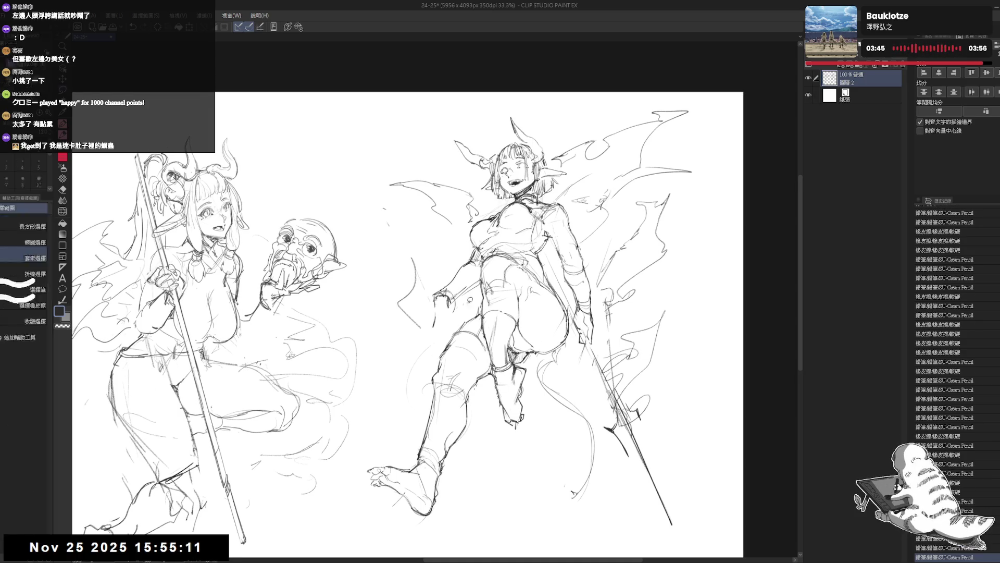
# Step: Lasso-select the winged girl's legs and shift them slightly
pyautogui.press('e')
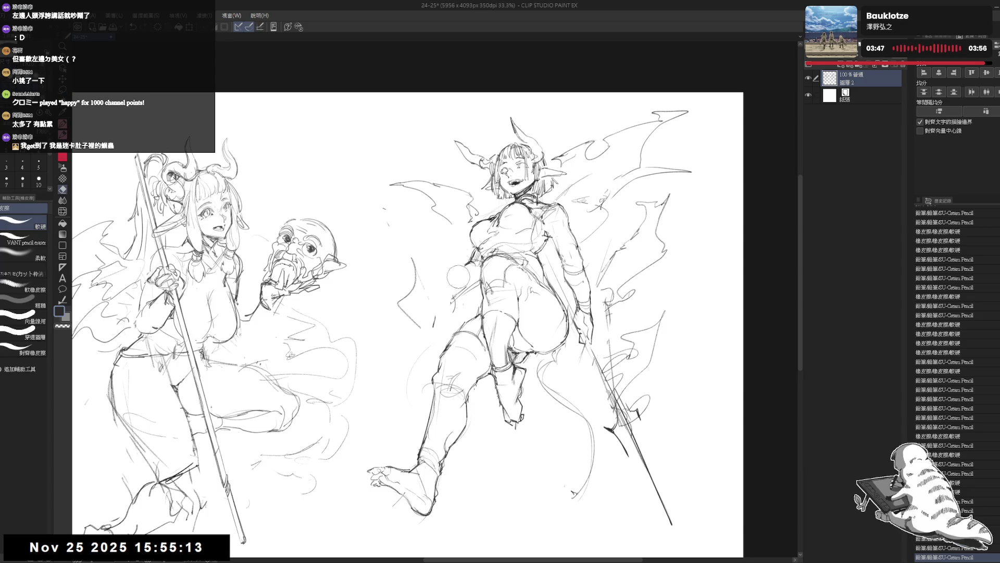
pyautogui.press('m')
pyautogui.moveTo(550, 259); pyautogui.dragTo(547, 247)
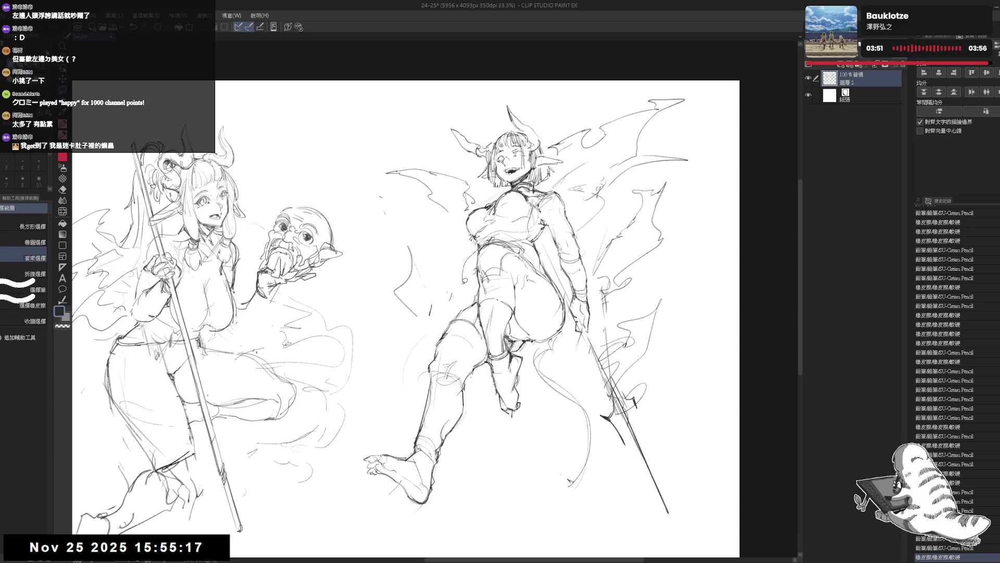
pyautogui.moveTo(399, 364)
pyautogui.mouseDown()
pyautogui.moveTo(572, 291)
pyautogui.moveTo(554, 270)
pyautogui.mouseUp()
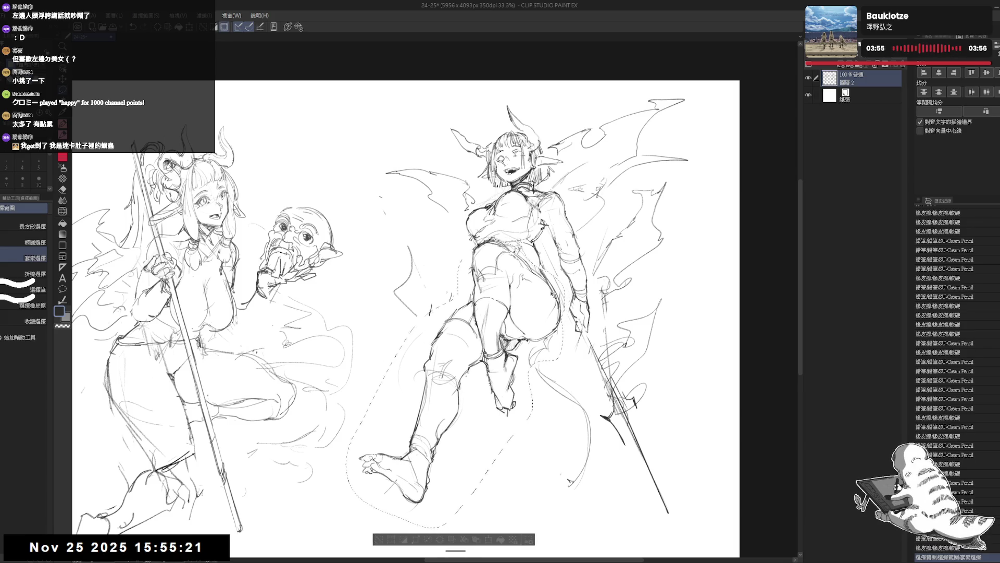
pyautogui.moveTo(420, 319); pyautogui.dragTo(416, 314)
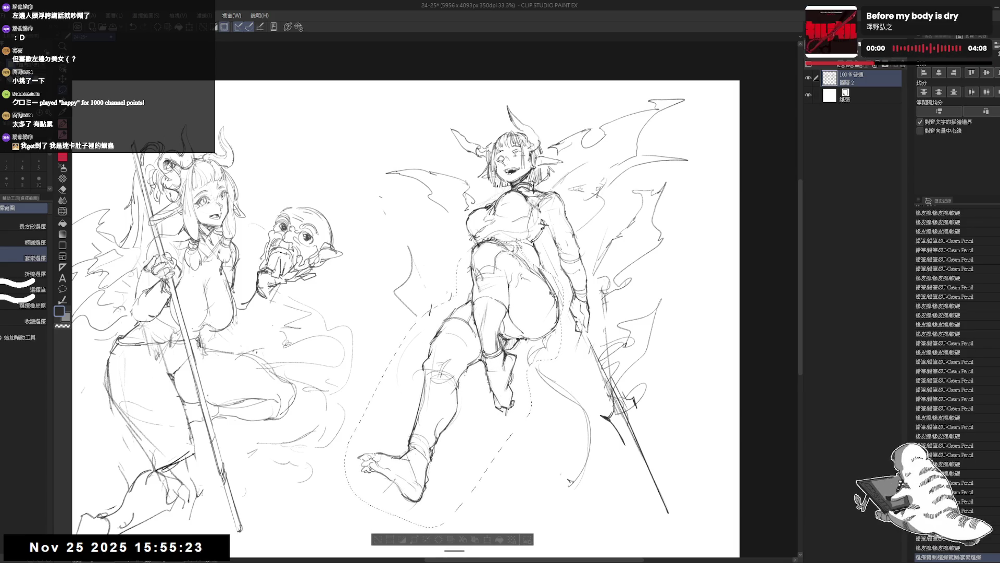
# Step: Erase stray strokes near the thigh and clear the selection
pyautogui.moveTo(539, 273)
pyautogui.mouseDown()
pyautogui.moveTo(548, 296)
pyautogui.moveTo(553, 282)
pyautogui.mouseUp()
pyautogui.hotkey('ctrl', 'd')
pyautogui.press('e')
pyautogui.press('p')
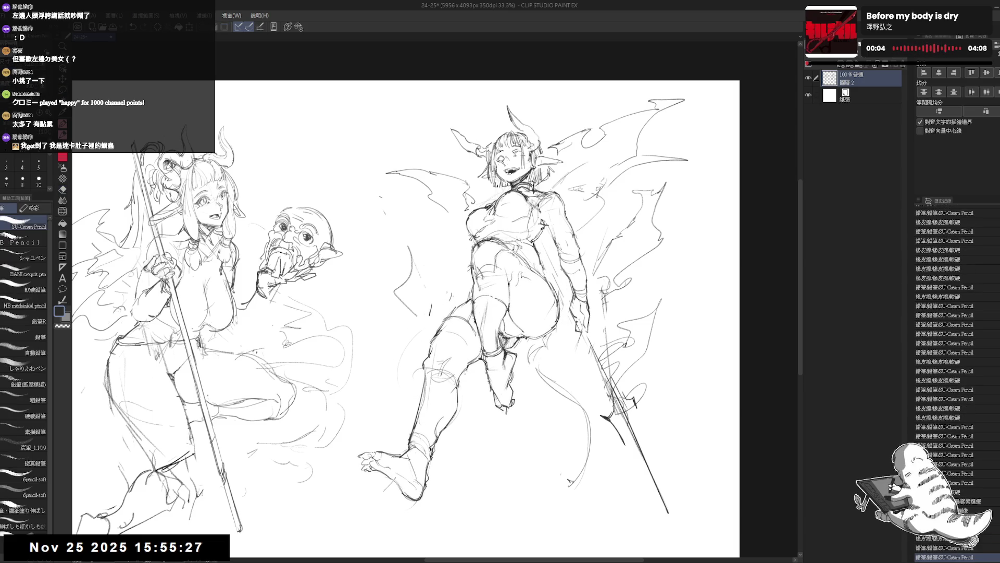
pyautogui.moveTo(557, 346)
pyautogui.mouseDown()
pyautogui.moveTo(551, 338)
pyautogui.moveTo(566, 354)
pyautogui.mouseUp()
pyautogui.press('e')
pyautogui.press('p')
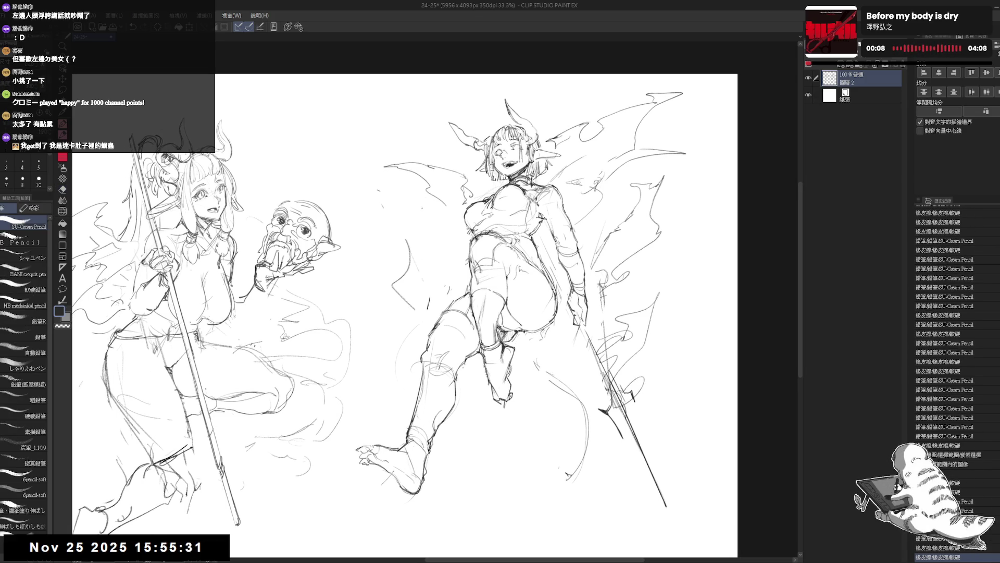
pyautogui.scroll(3, 467, 140)
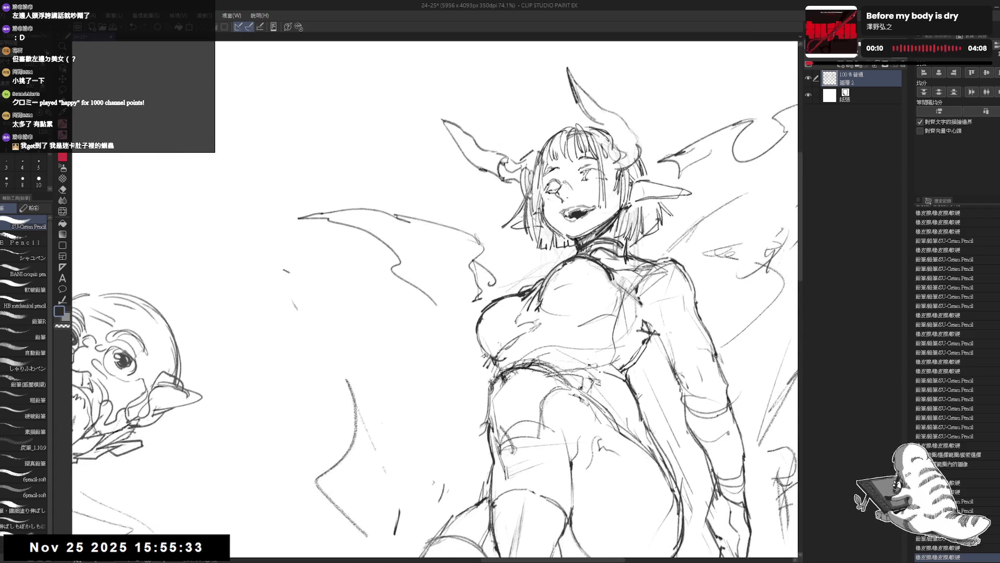
pyautogui.scroll(2, 500, 180)
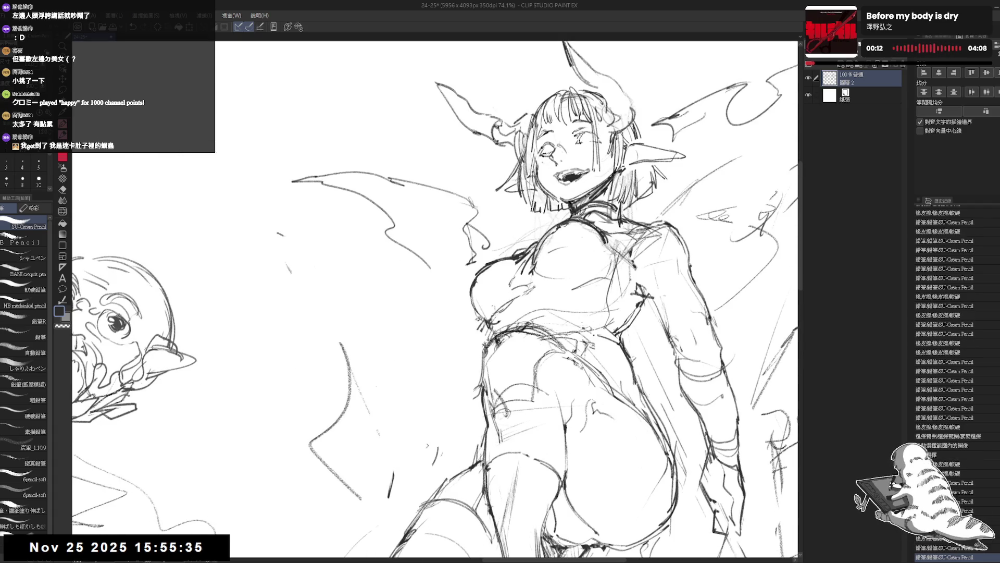
# Step: Add a few small pencil marks on the winged girl's torso and zoom in slightly on her
pyautogui.press('e')
pyautogui.press('p')
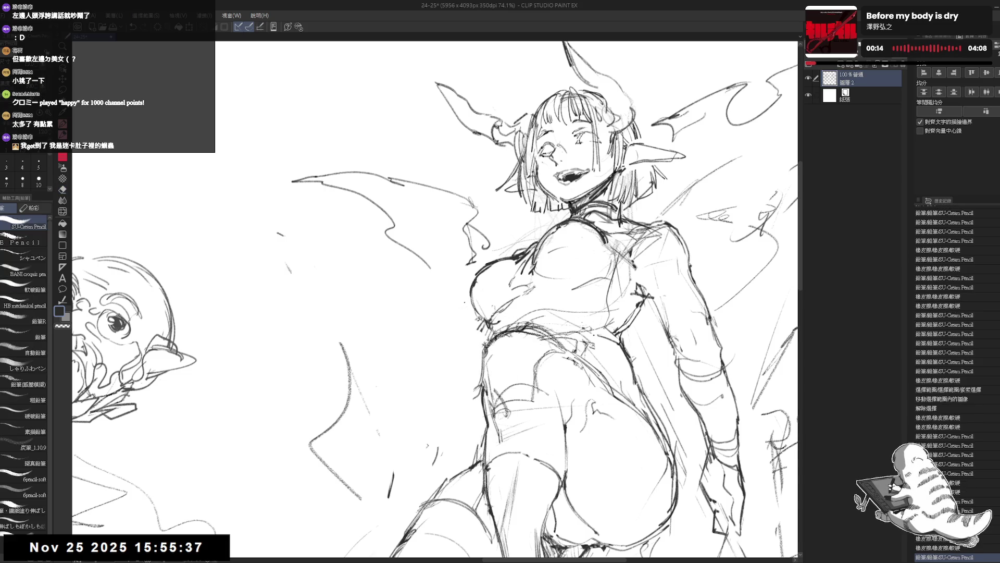
pyautogui.click(465, 293)
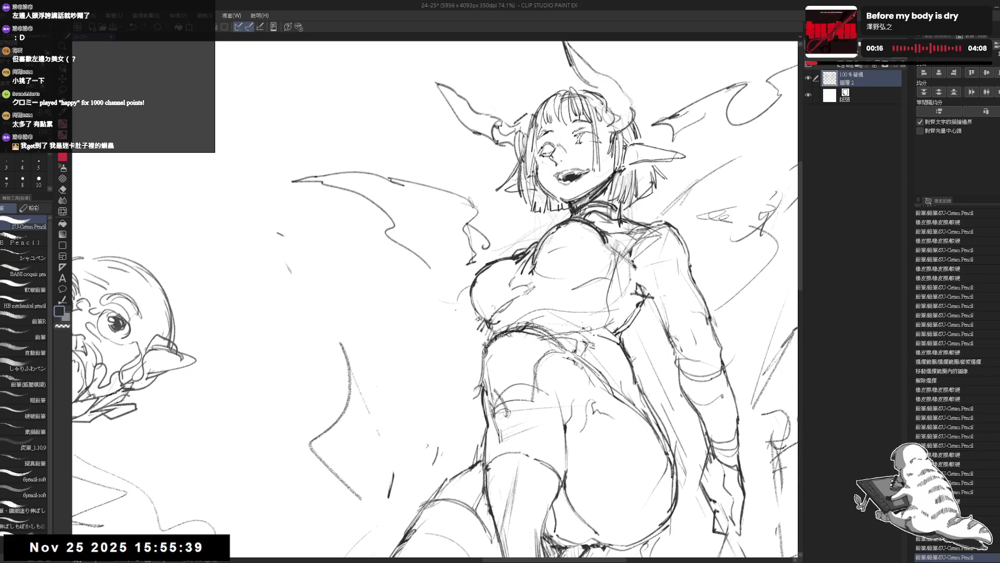
pyautogui.moveTo(474, 299)
pyautogui.mouseDown()
pyautogui.moveTo(466, 324)
pyautogui.moveTo(432, 320)
pyautogui.moveTo(484, 298)
pyautogui.mouseUp()
pyautogui.scroll(-3, 432, 319)
pyautogui.press('e')
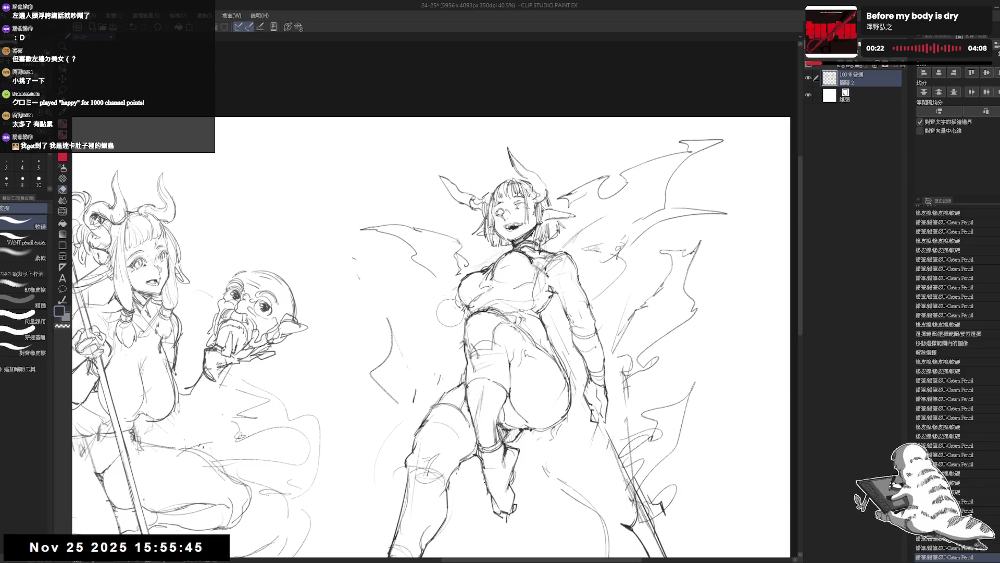
pyautogui.press('p')
pyautogui.press('e')
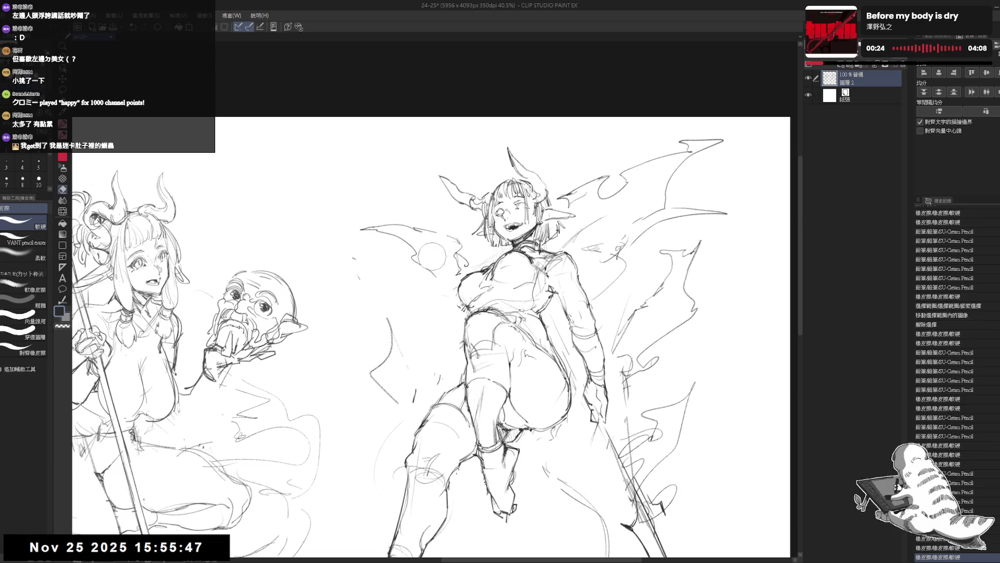
pyautogui.press('p')
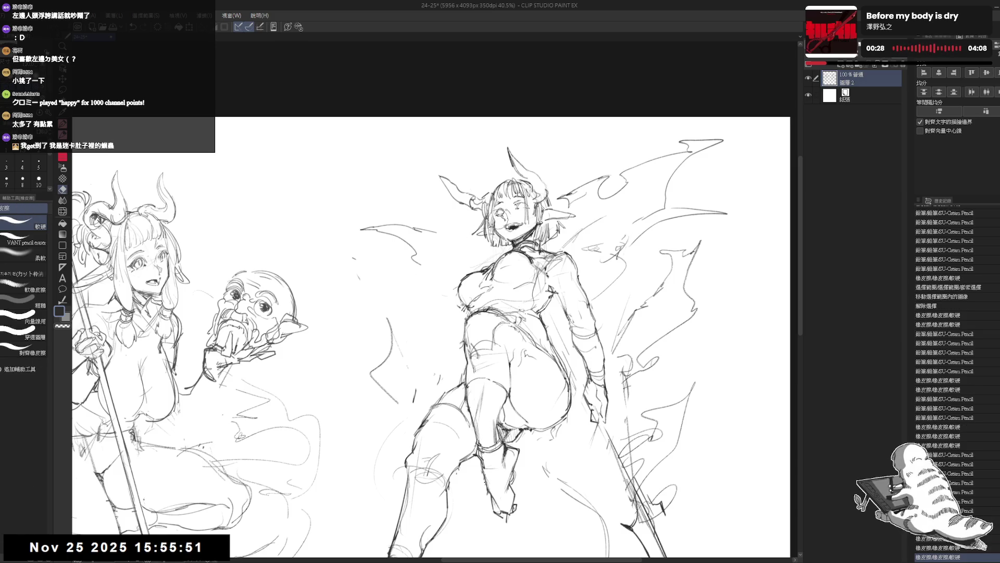
pyautogui.keyDown('ctrl'); pyautogui.click(487, 236); pyautogui.keyUp('ctrl')
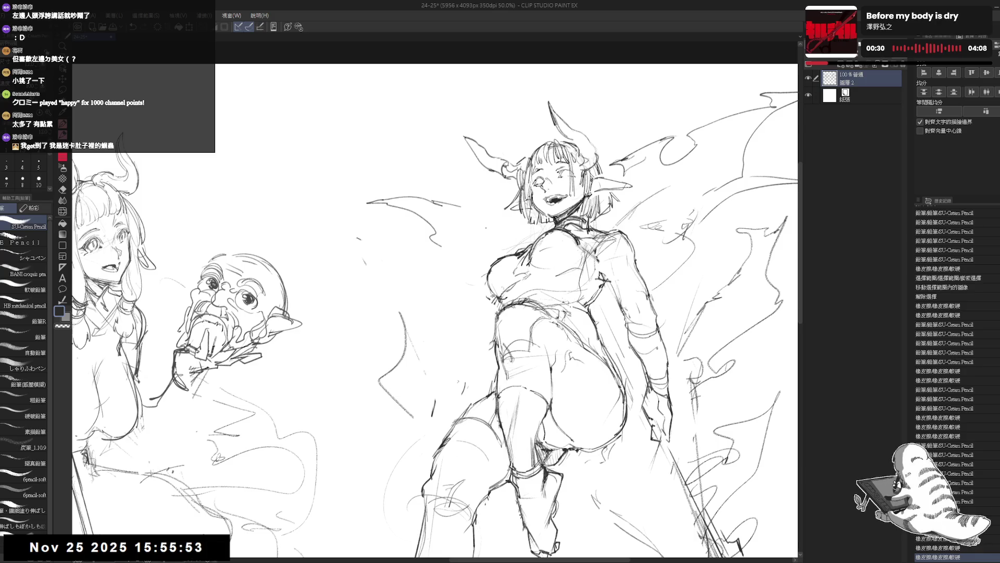
# Step: Sketch small strokes for a raised hand beside the winged girl's head, erasing and redrawing them
pyautogui.moveTo(469, 222); pyautogui.dragTo(469, 232)
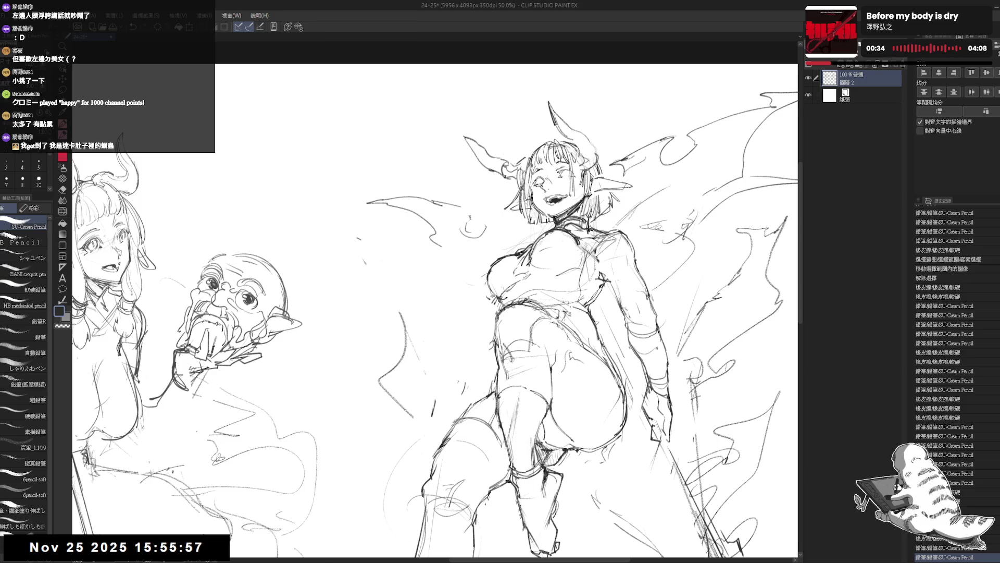
pyautogui.moveTo(467, 218)
pyautogui.mouseDown()
pyautogui.moveTo(467, 230)
pyautogui.moveTo(461, 186)
pyautogui.mouseUp()
pyautogui.press('e')
pyautogui.press('p')
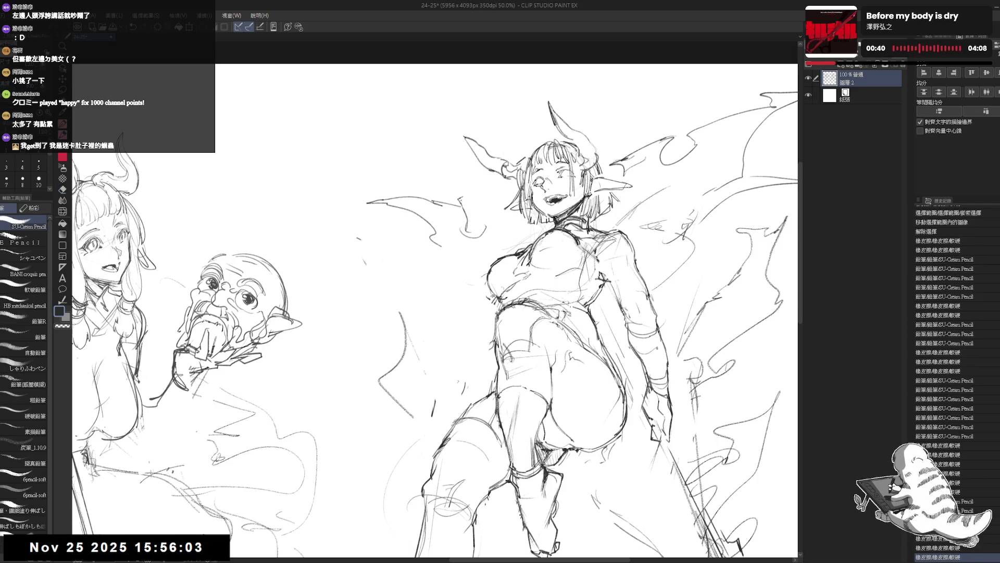
pyautogui.moveTo(465, 205); pyautogui.dragTo(475, 233)
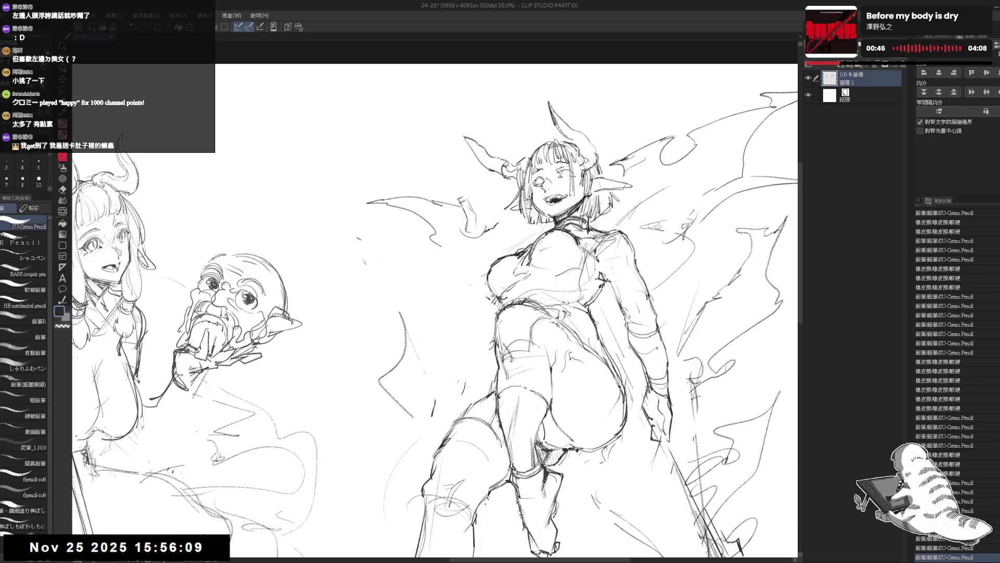
# Step: Rework and erase stray marks around the raised hand until the splayed fingers read clearly
pyautogui.press('e')
pyautogui.moveTo(481, 209); pyautogui.dragTo(501, 228)
pyautogui.press('p')
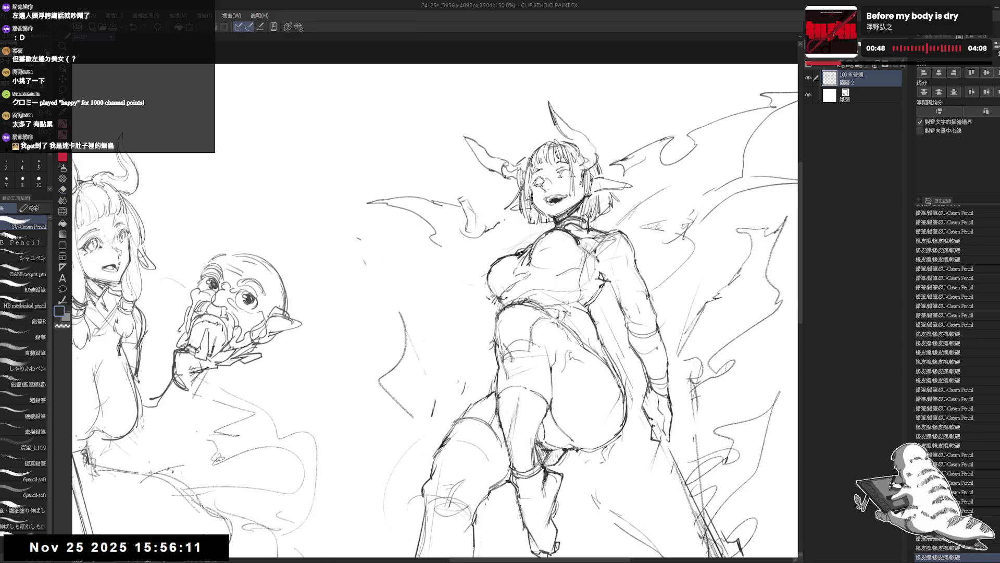
pyautogui.press('e')
pyautogui.moveTo(510, 213); pyautogui.dragTo(521, 230)
pyautogui.press('p')
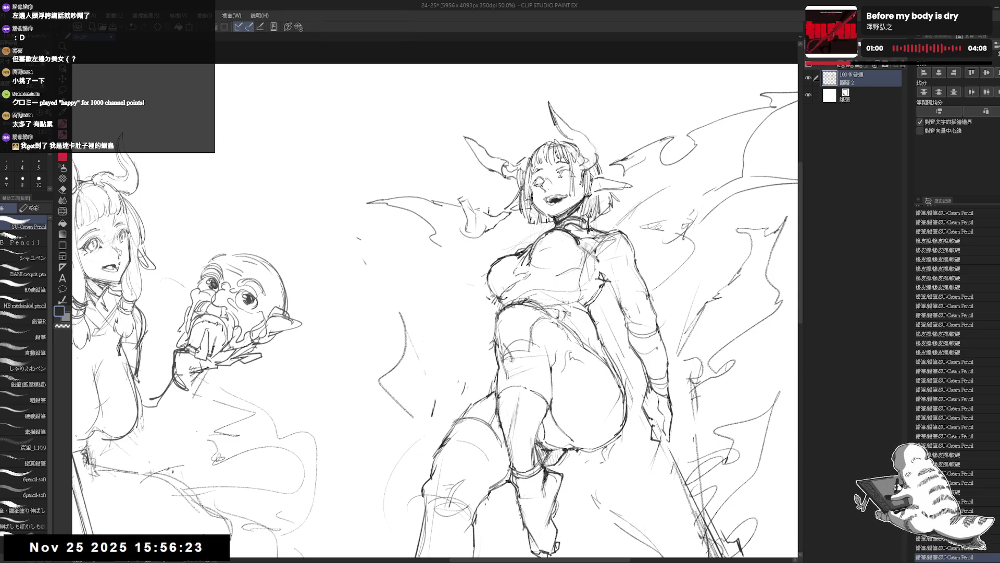
pyautogui.moveTo(435, 310); pyautogui.dragTo(450, 336)
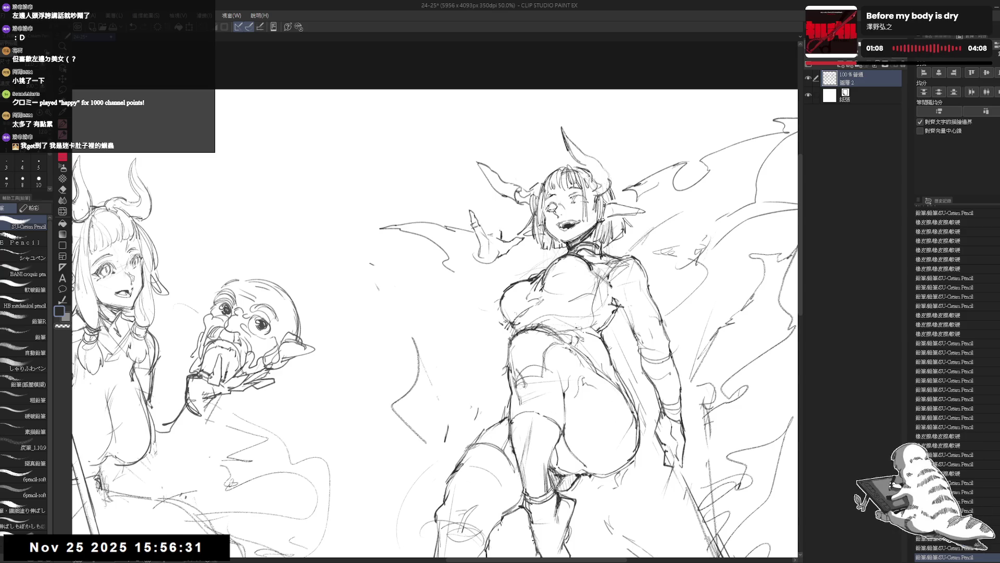
# Step: Rework the raised hand's finger strokes and sketch along the top of the bald head at left
pyautogui.press('e')
pyautogui.moveTo(468, 211)
pyautogui.mouseDown()
pyautogui.moveTo(488, 231)
pyautogui.moveTo(490, 221)
pyautogui.mouseUp()
pyautogui.press('p')
pyautogui.moveTo(370, 262); pyautogui.dragTo(373, 271)
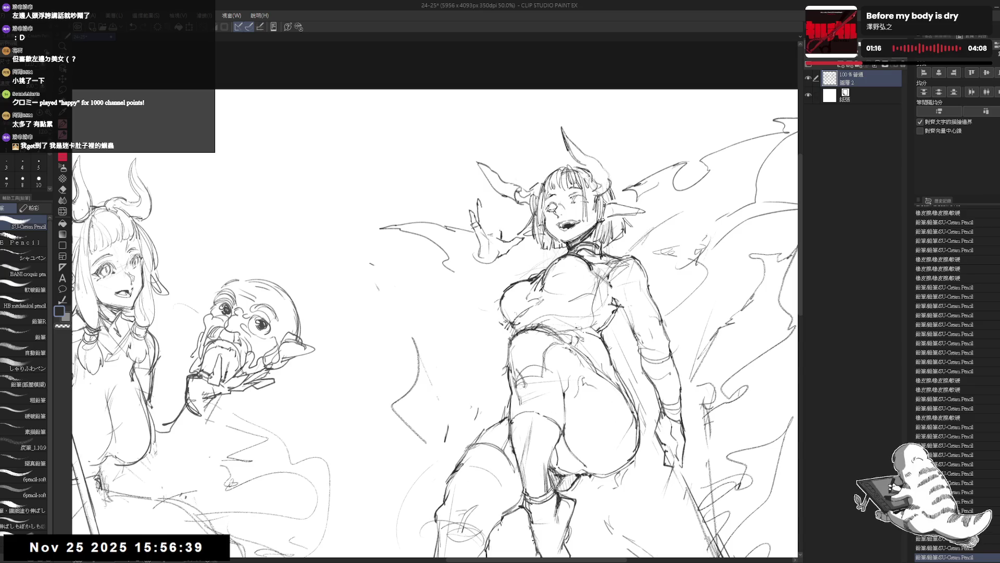
pyautogui.moveTo(220, 287); pyautogui.dragTo(270, 283)
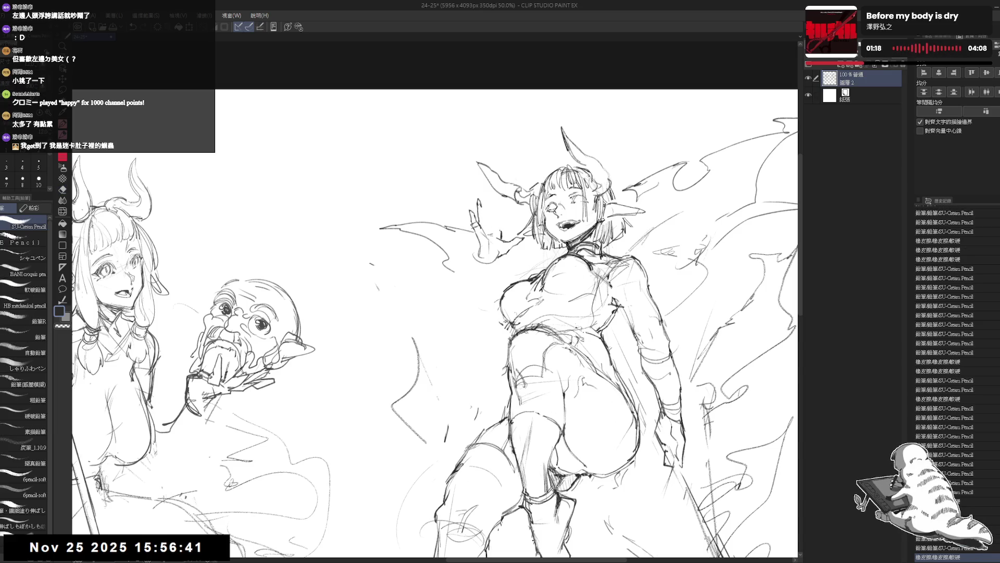
pyautogui.moveTo(483, 211); pyautogui.dragTo(481, 224)
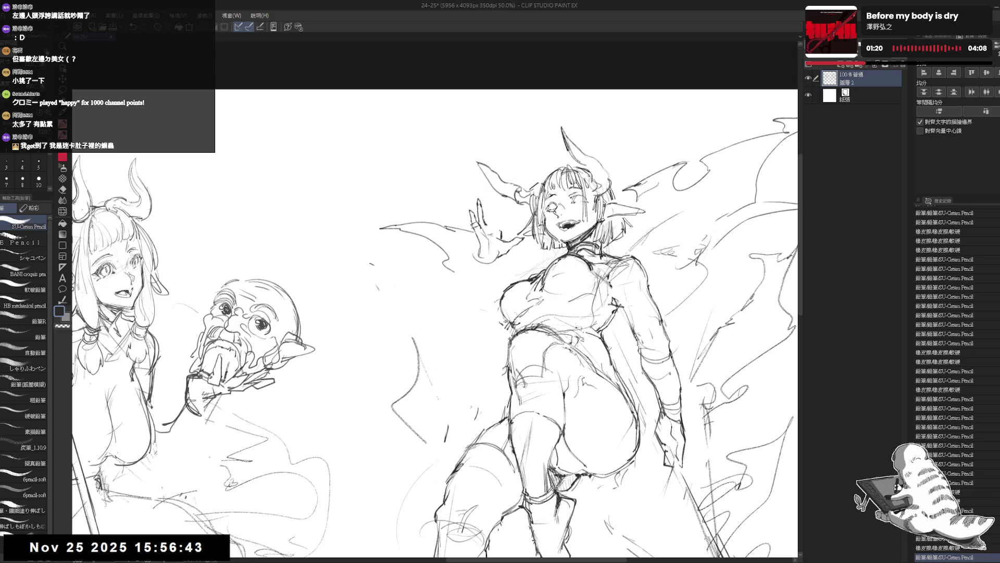
pyautogui.moveTo(479, 205); pyautogui.dragTo(485, 221)
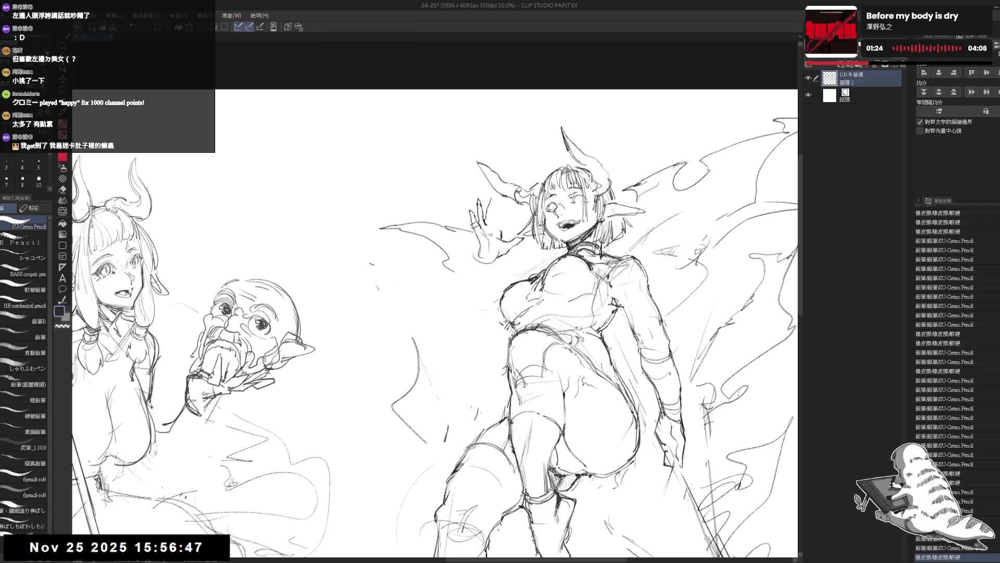
pyautogui.moveTo(480, 207); pyautogui.dragTo(487, 217)
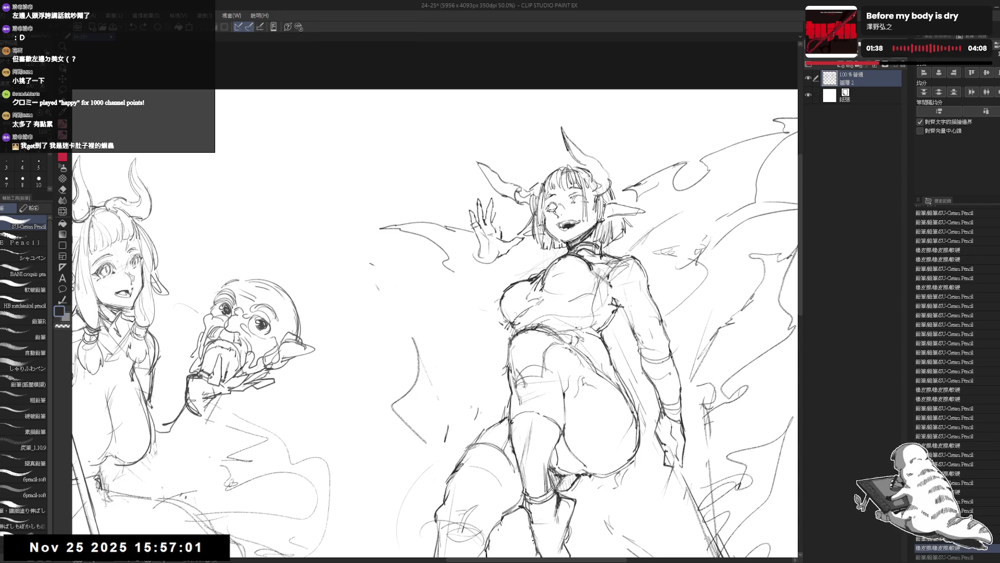
pyautogui.moveTo(478, 204); pyautogui.dragTo(487, 216)
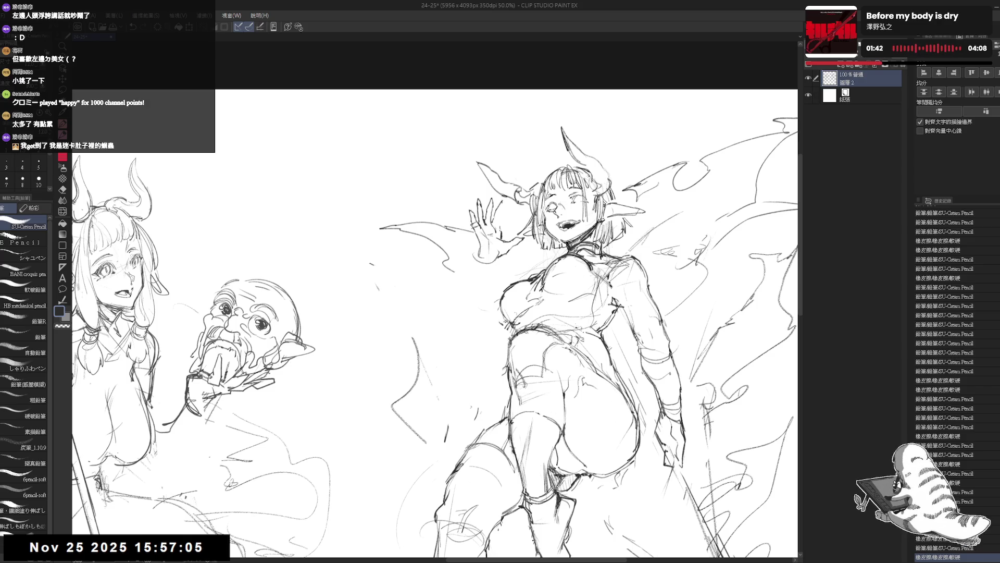
pyautogui.moveTo(479, 205); pyautogui.dragTo(486, 217)
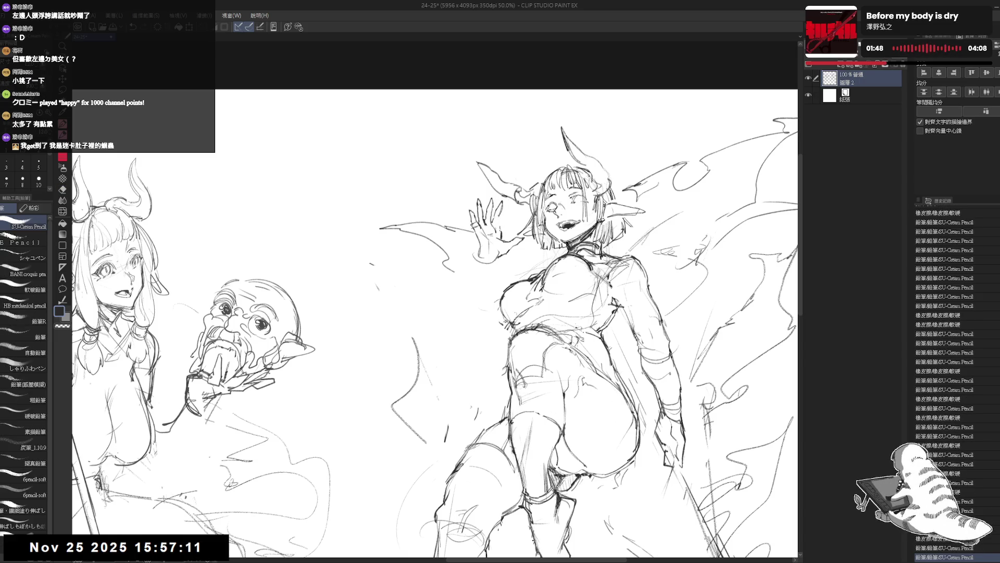
# Step: Mirror-check the drawing, then firm up the raised hand and wrist with small marks left of the torso
pyautogui.press('h')
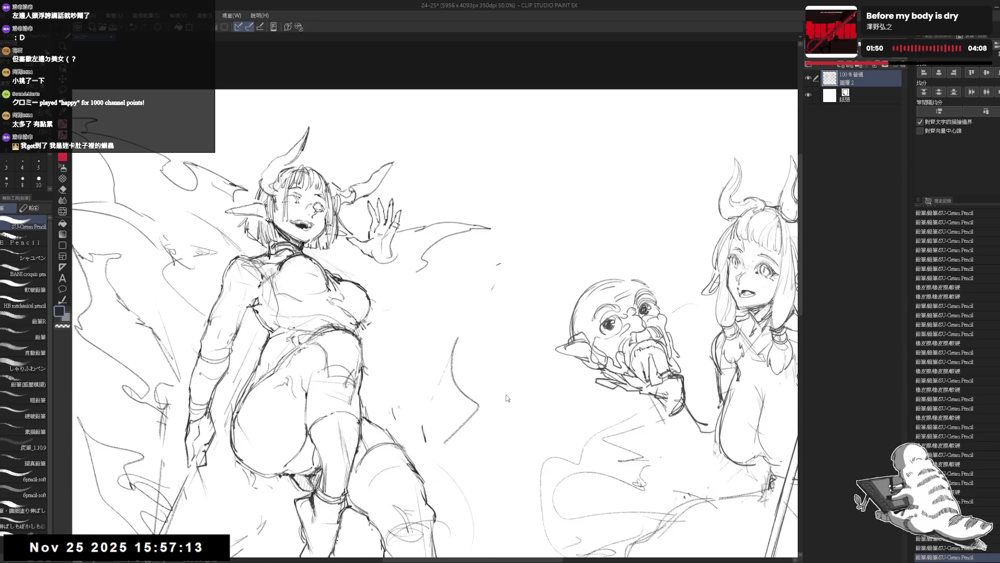
pyautogui.press('h')
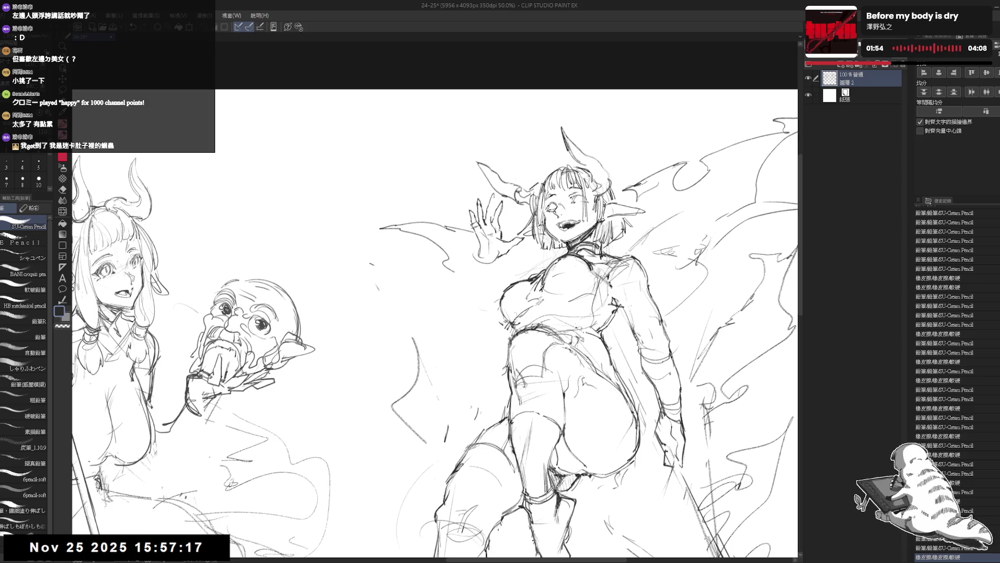
pyautogui.moveTo(491, 195); pyautogui.dragTo(494, 207)
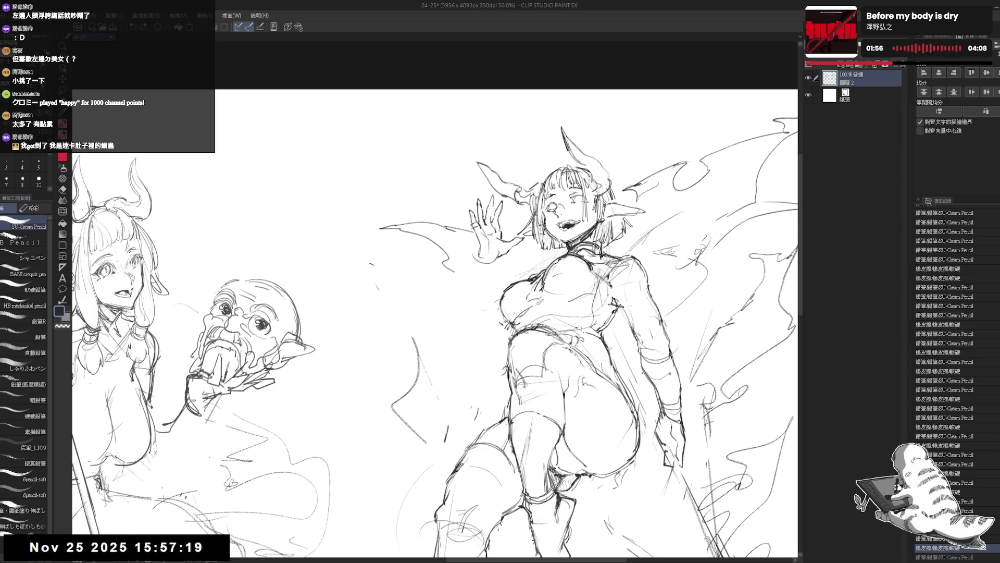
pyautogui.moveTo(369, 262); pyautogui.dragTo(371, 265)
pyautogui.moveTo(494, 200); pyautogui.dragTo(505, 233)
pyautogui.moveTo(369, 261); pyautogui.dragTo(378, 289)
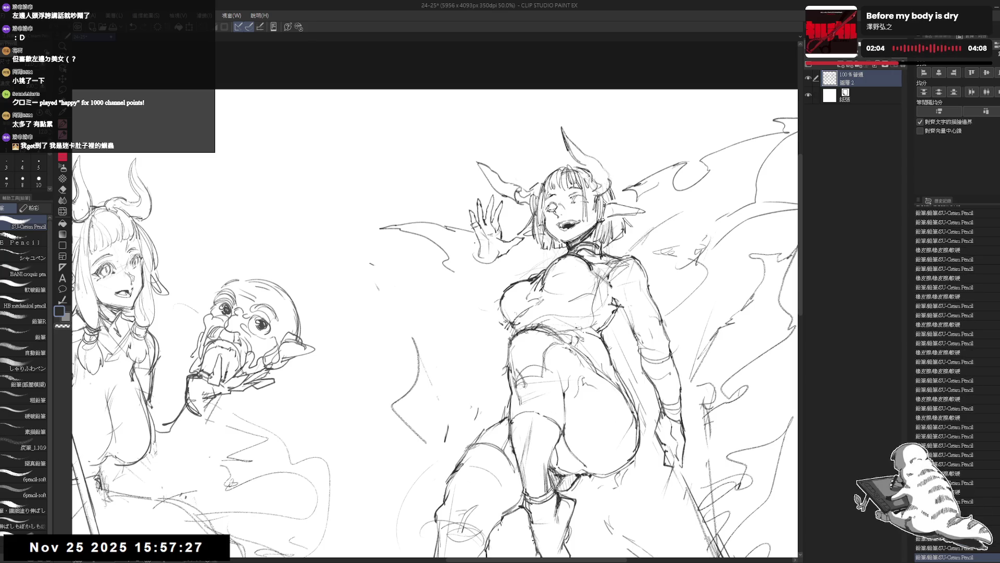
pyautogui.moveTo(474, 230)
pyautogui.mouseDown()
pyautogui.moveTo(492, 247)
pyautogui.moveTo(504, 240)
pyautogui.mouseUp()
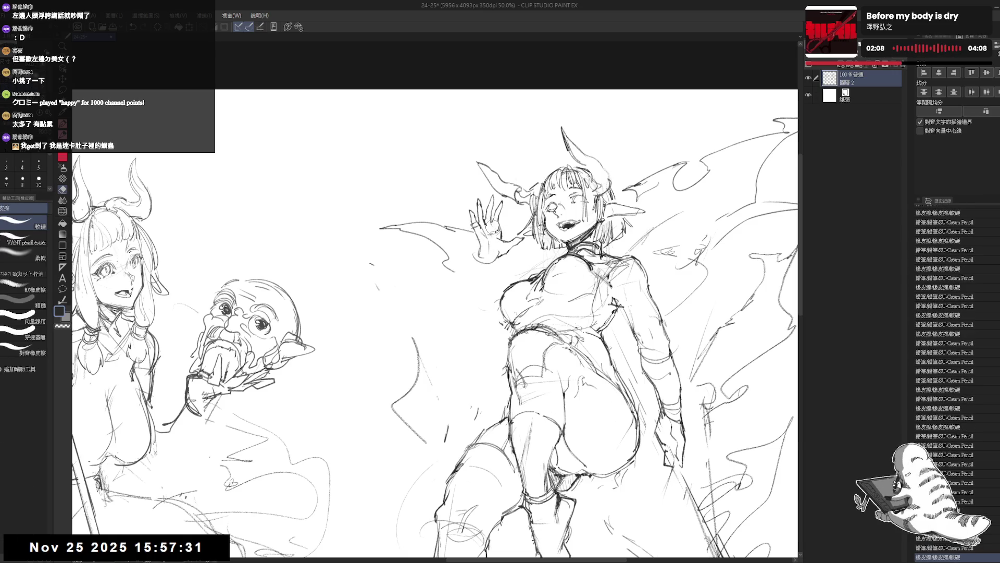
pyautogui.scroll(-1, 437, 312)
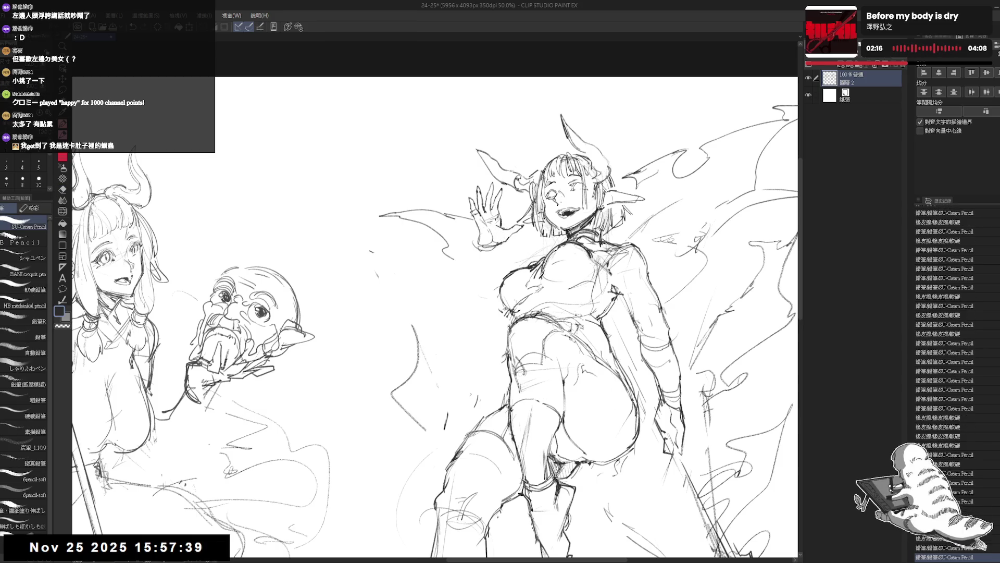
# Step: Mirror-check the view, then lighten and erase tiny spots near the raised hand with small pencil touches
pyautogui.press('h')
pyautogui.press('h')
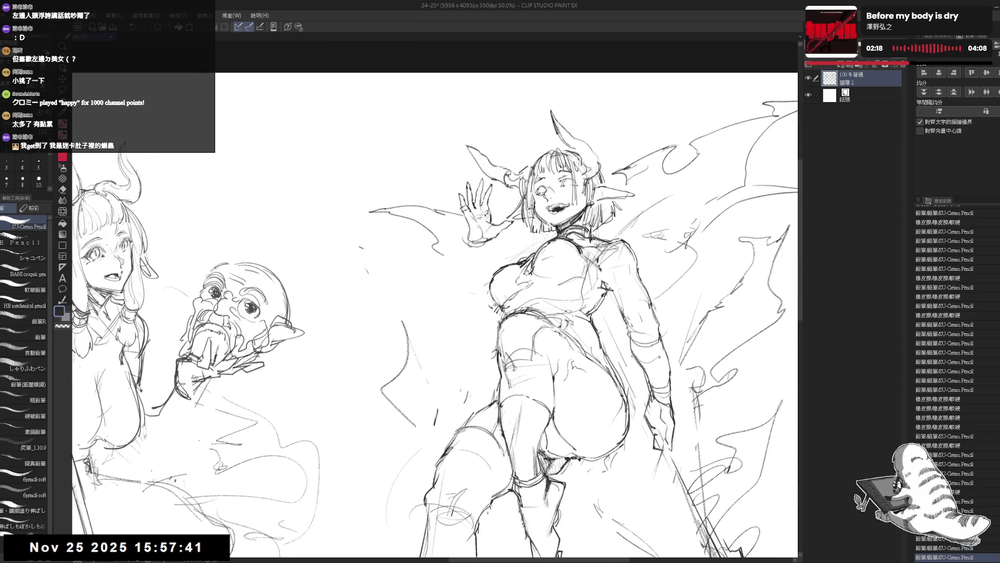
pyautogui.press('e')
pyautogui.press('p')
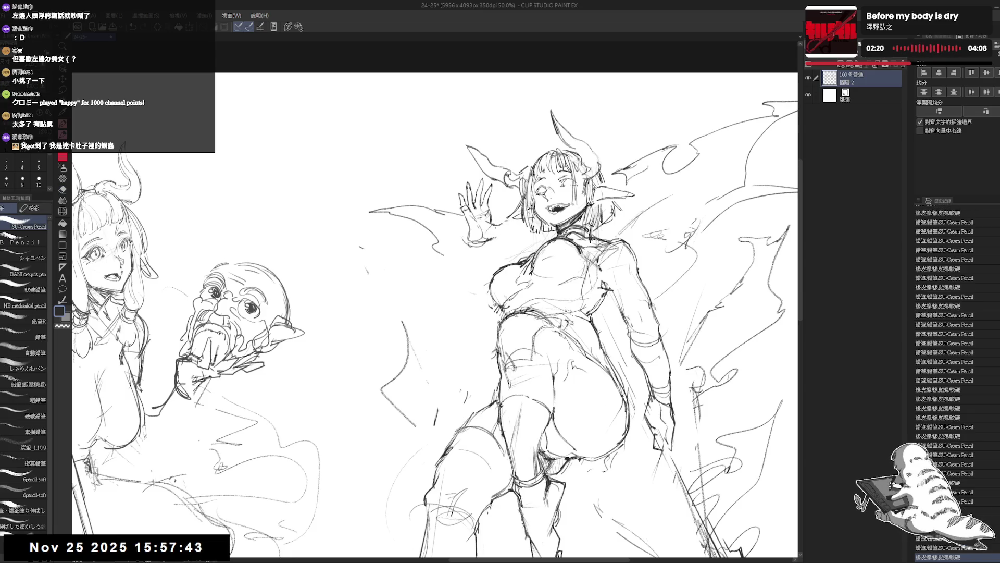
pyautogui.press('e')
pyautogui.press('p')
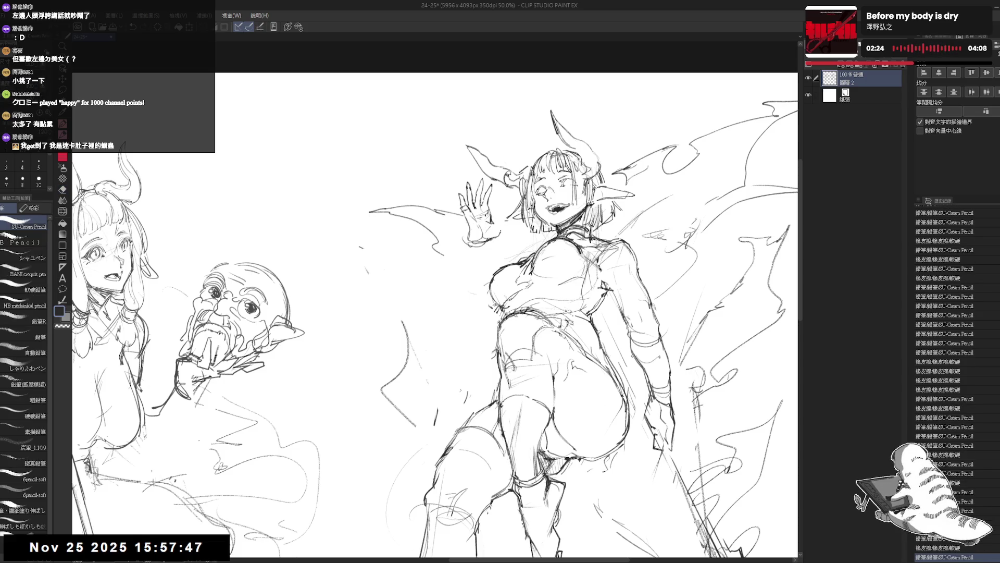
pyautogui.moveTo(491, 232); pyautogui.dragTo(501, 238)
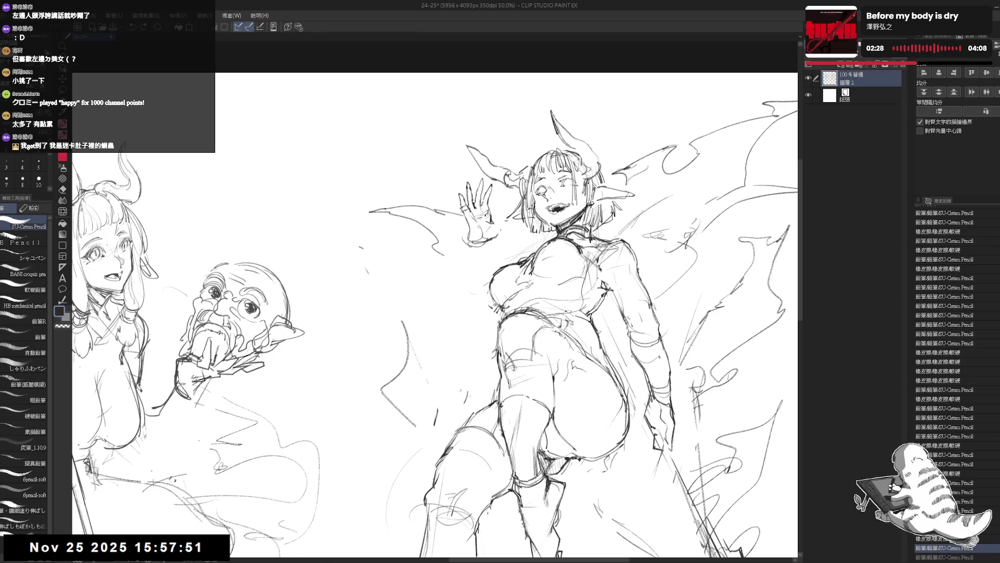
pyautogui.moveTo(436, 414); pyautogui.dragTo(434, 423)
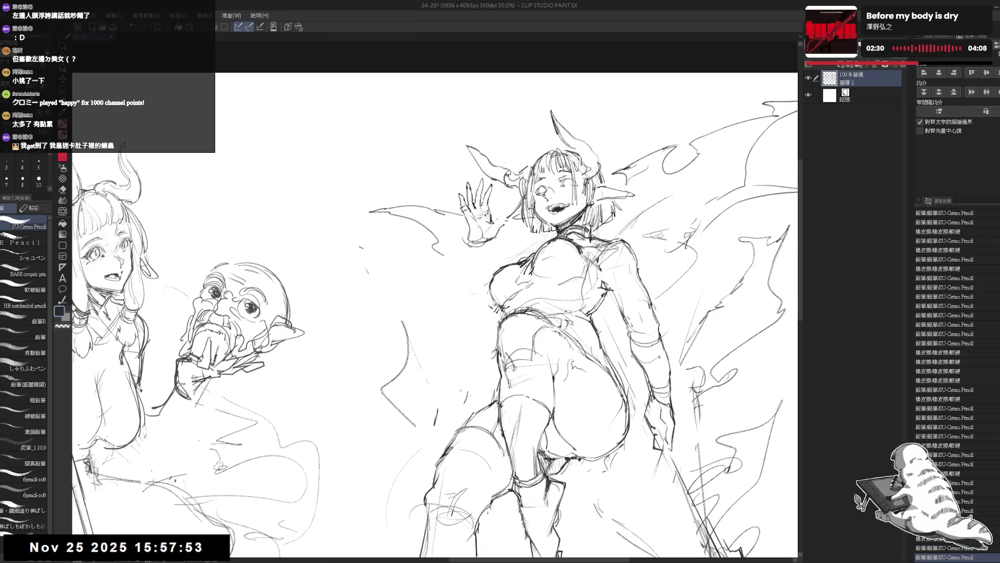
pyautogui.press('e')
pyautogui.moveTo(487, 227); pyautogui.dragTo(498, 216)
pyautogui.press('p')
# Step: Erase a stray line above the raised hand and zoom out to show the whole drawing
pyautogui.press('e')
pyautogui.press('p')
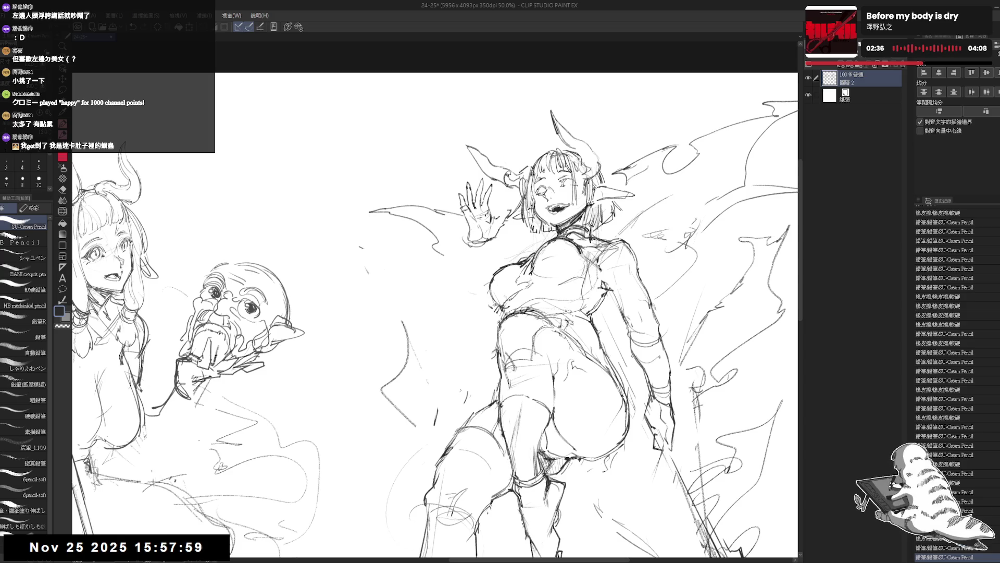
pyautogui.press('e')
pyautogui.moveTo(493, 225)
pyautogui.mouseDown()
pyautogui.moveTo(509, 208)
pyautogui.moveTo(490, 138)
pyautogui.mouseUp()
pyautogui.press('p')
pyautogui.press('e')
pyautogui.press('p')
pyautogui.hotkey('ctrl', '-')
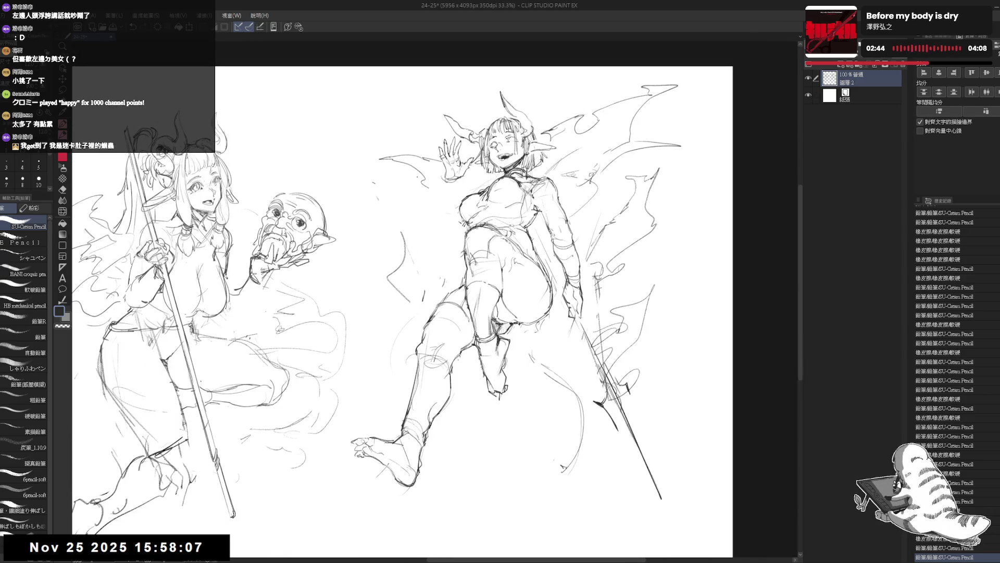
pyautogui.scroll(1, 481, 209)
pyautogui.scroll(2, 481, 209)
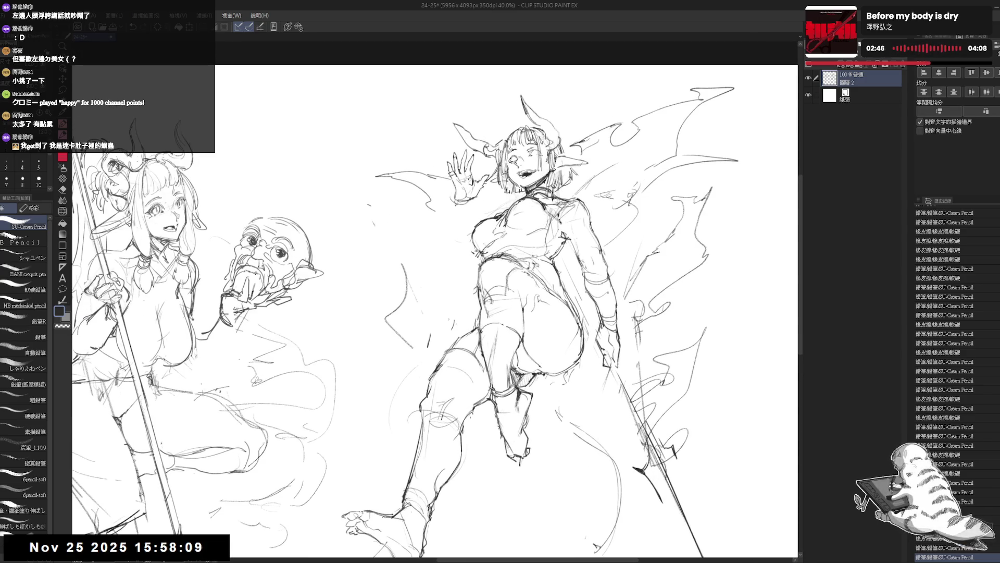
# Step: Draw short strokes along the girl's arm and the flames at right, using undo/redo to compare
pyautogui.press('e')
pyautogui.press('p')
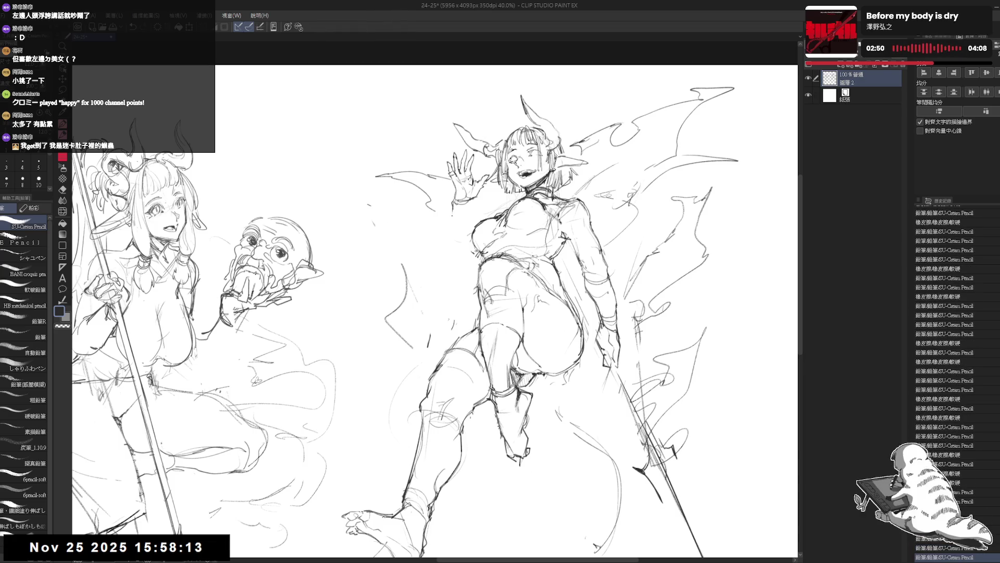
pyautogui.hotkey('ctrl', 'z')
pyautogui.moveTo(453, 211); pyautogui.dragTo(453, 257)
pyautogui.hotkey('ctrl', 'z')
pyautogui.hotkey('ctrl', 'y')
pyautogui.hotkey('ctrl', 'z')
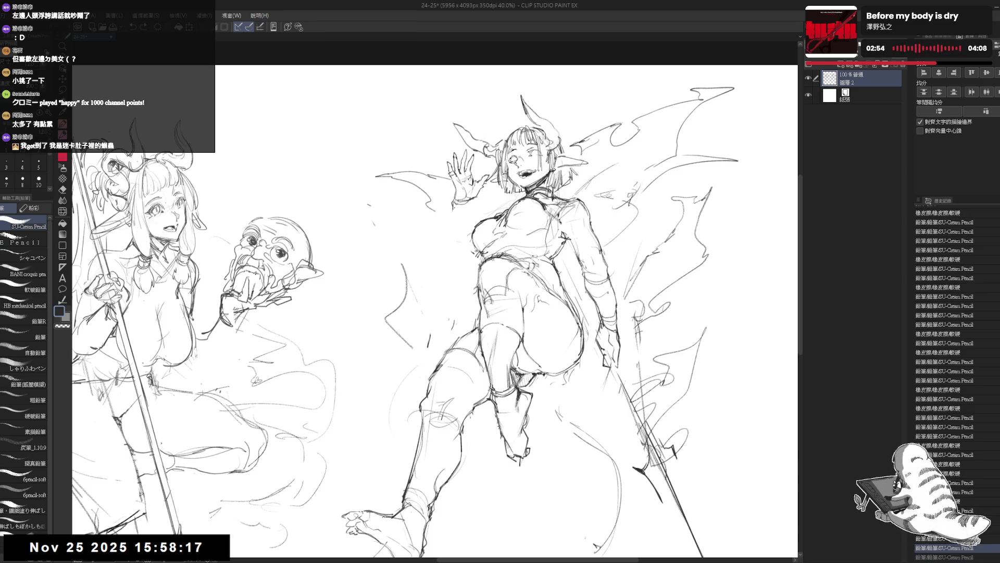
pyautogui.moveTo(450, 231); pyautogui.dragTo(454, 254)
pyautogui.moveTo(563, 227); pyautogui.dragTo(563, 242)
pyautogui.moveTo(469, 230)
pyautogui.mouseDown()
pyautogui.moveTo(473, 246)
pyautogui.moveTo(450, 238)
pyautogui.moveTo(447, 254)
pyautogui.moveTo(454, 238)
pyautogui.moveTo(467, 243)
pyautogui.mouseUp()
pyautogui.scroll(1, 461, 204)
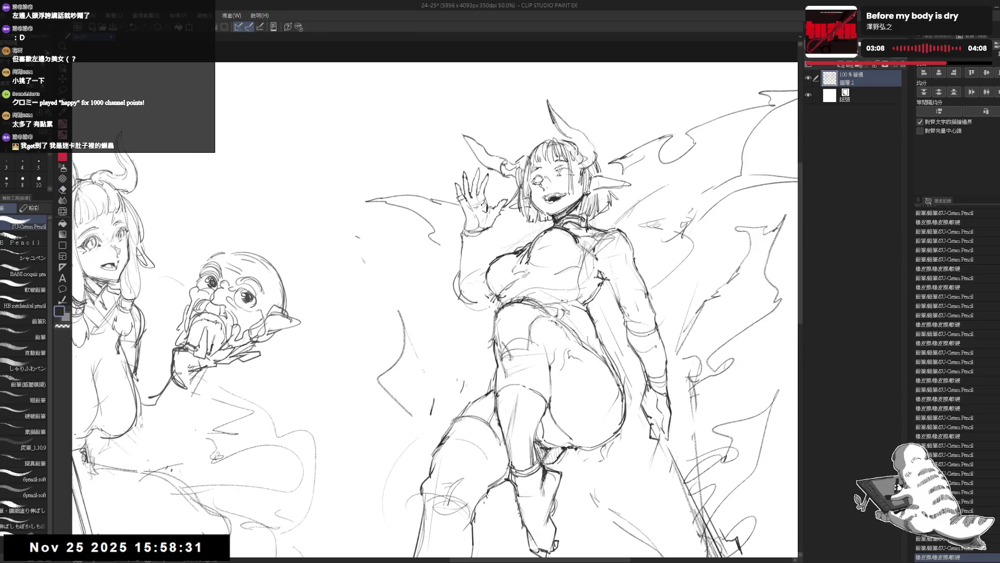
# Step: Mirror the canvas twice to check the pose and switch to lasso selection
pyautogui.press('h')
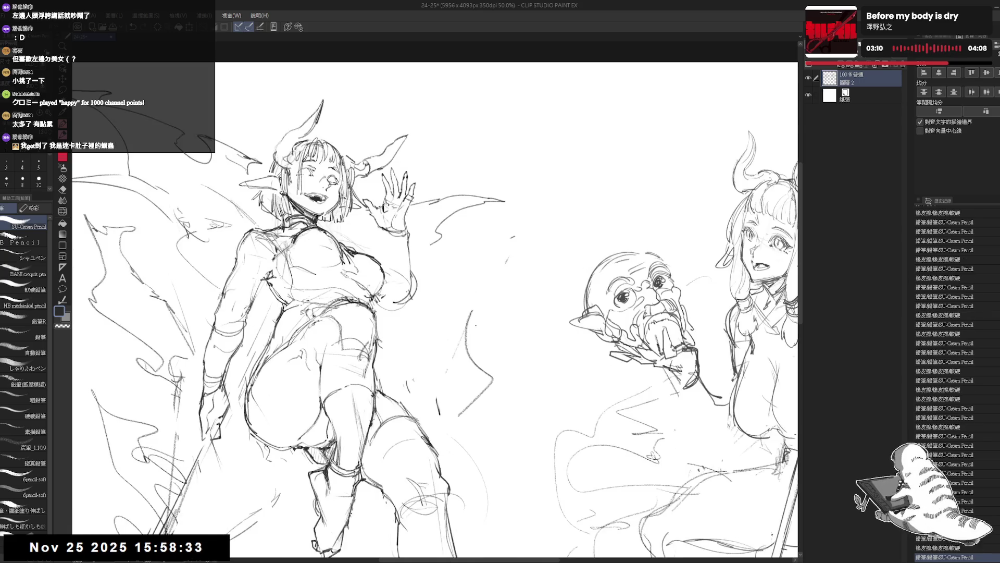
pyautogui.press('h')
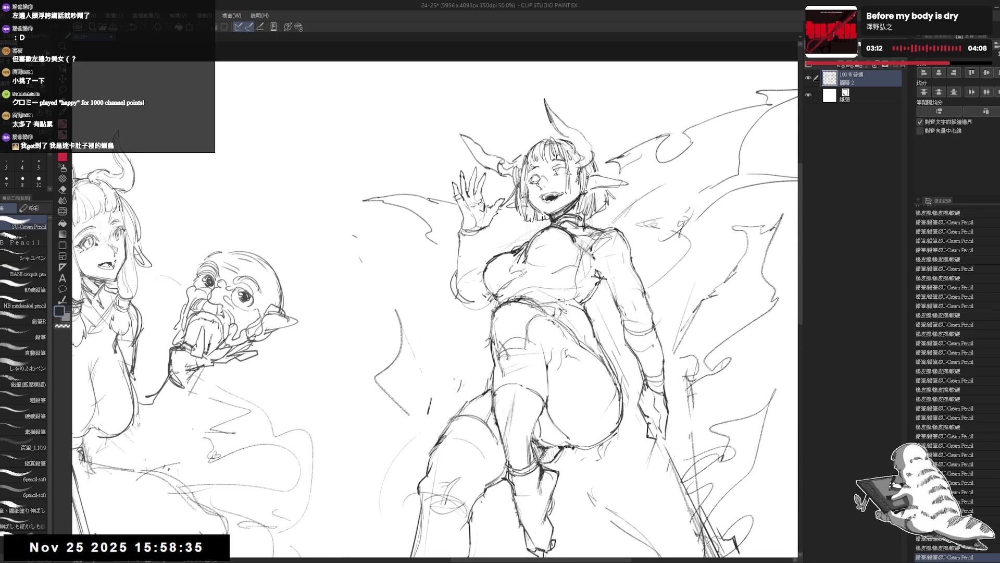
pyautogui.press('m')
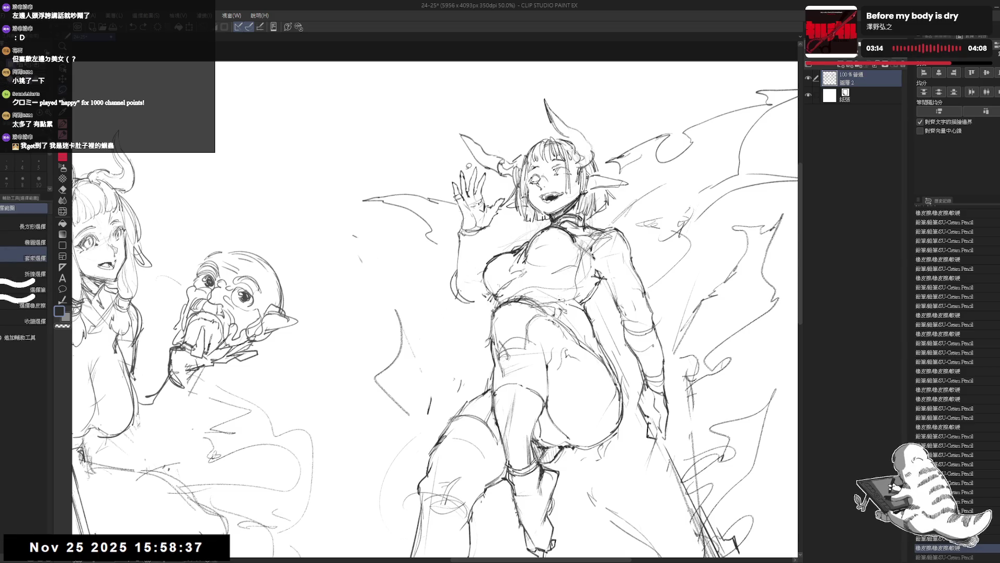
# Step: Nudge the selected raised hand slightly down and erase the leftover lines around it
pyautogui.moveTo(469, 164)
pyautogui.mouseDown()
pyautogui.moveTo(493, 235)
pyautogui.moveTo(483, 165)
pyautogui.mouseUp()
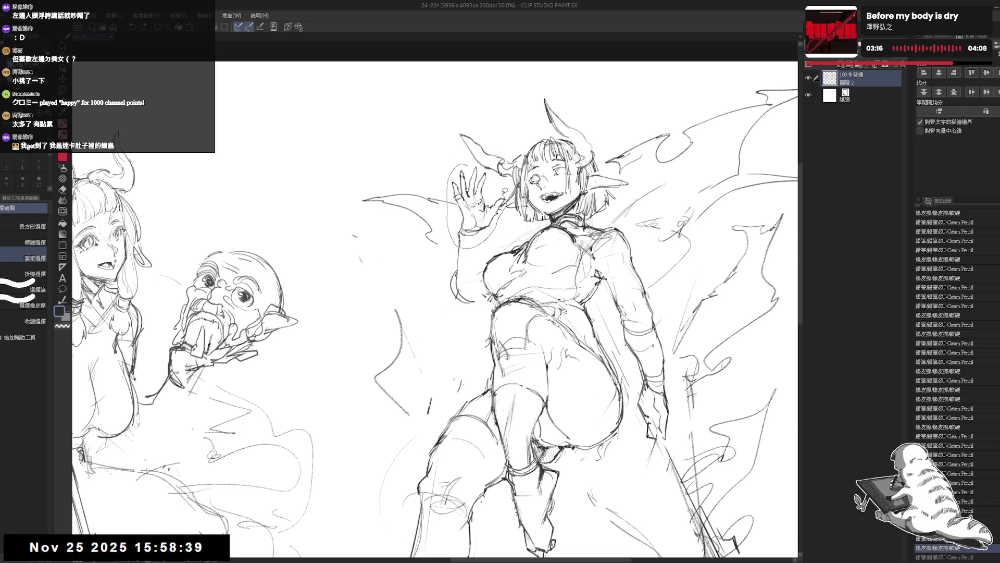
pyautogui.moveTo(477, 203); pyautogui.dragTo(477, 216)
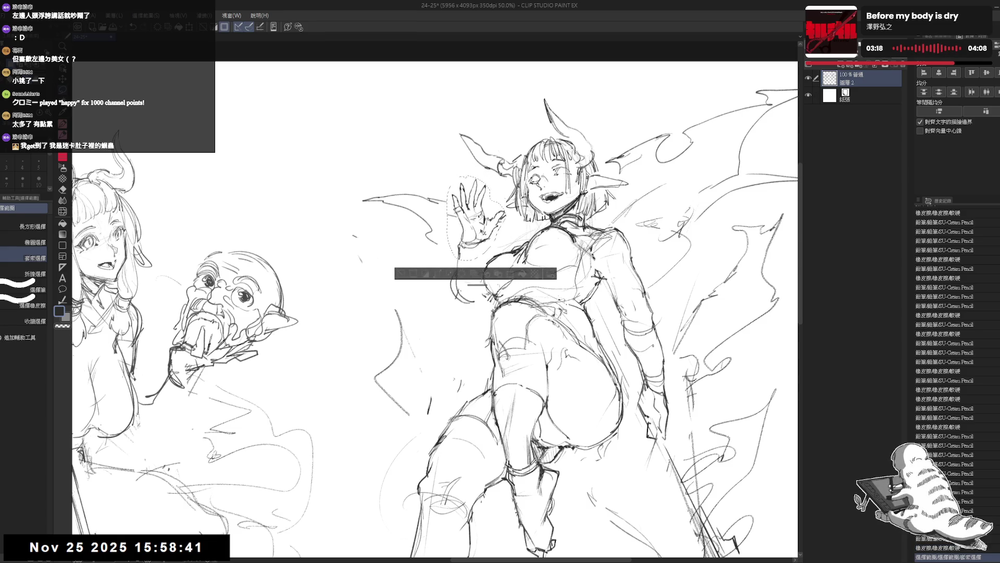
pyautogui.hotkey('ctrl', 'd')
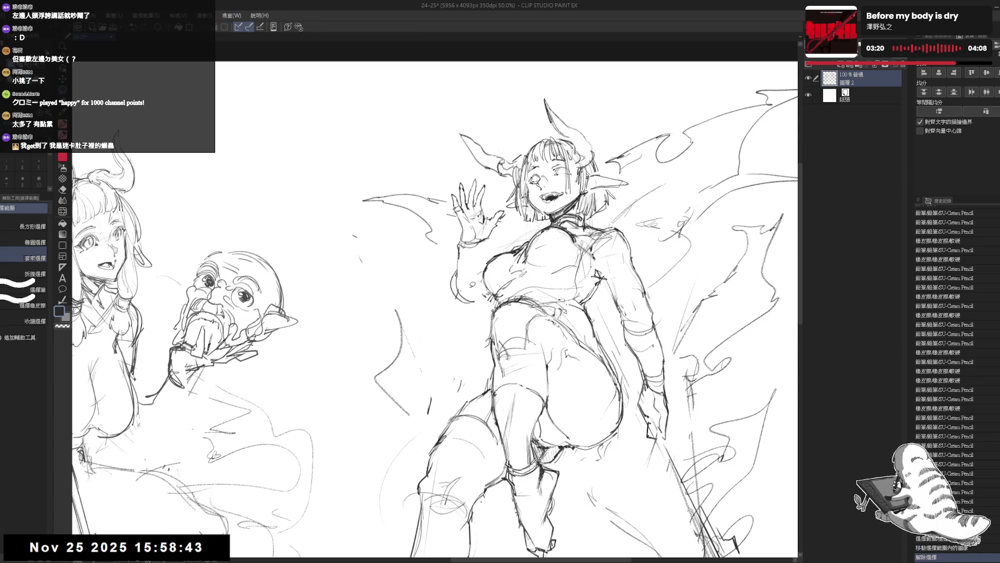
pyautogui.press('e')
pyautogui.moveTo(453, 220); pyautogui.dragTo(449, 214)
pyautogui.moveTo(459, 258); pyautogui.dragTo(455, 244)
pyautogui.press('p')
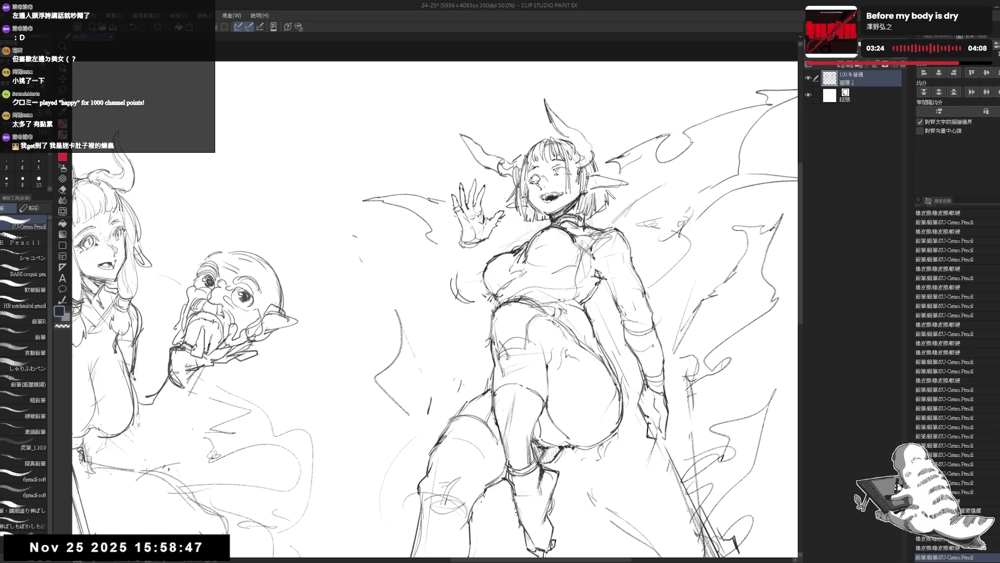
# Step: Lasso the raised hand again, rotate it to a new angle with Free Transform and commit
pyautogui.press('m')
pyautogui.moveTo(467, 174); pyautogui.dragTo(506, 220)
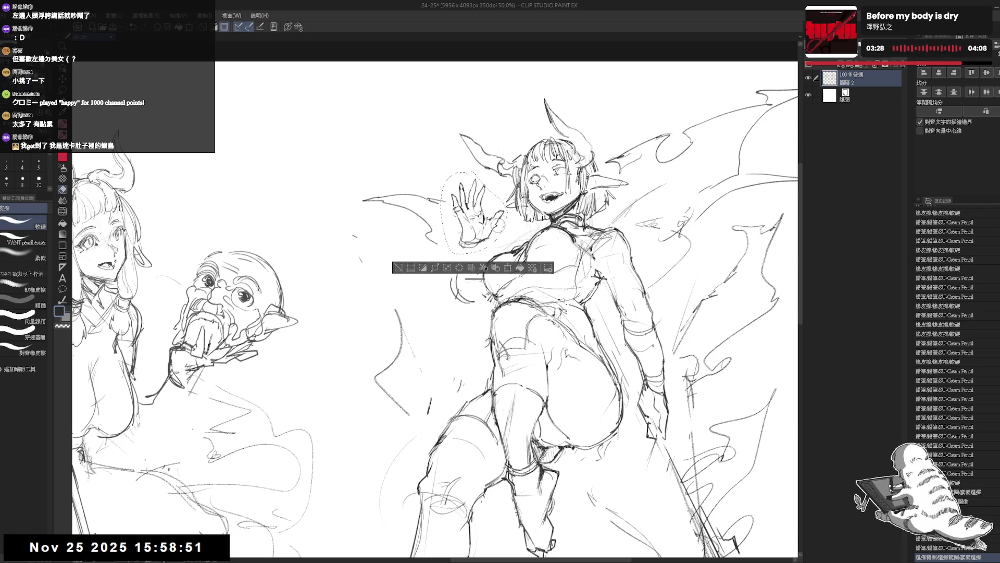
pyautogui.hotkey('ctrl', 't')
pyautogui.moveTo(508, 219)
pyautogui.mouseDown()
pyautogui.moveTo(517, 229)
pyautogui.moveTo(506, 242)
pyautogui.mouseUp()
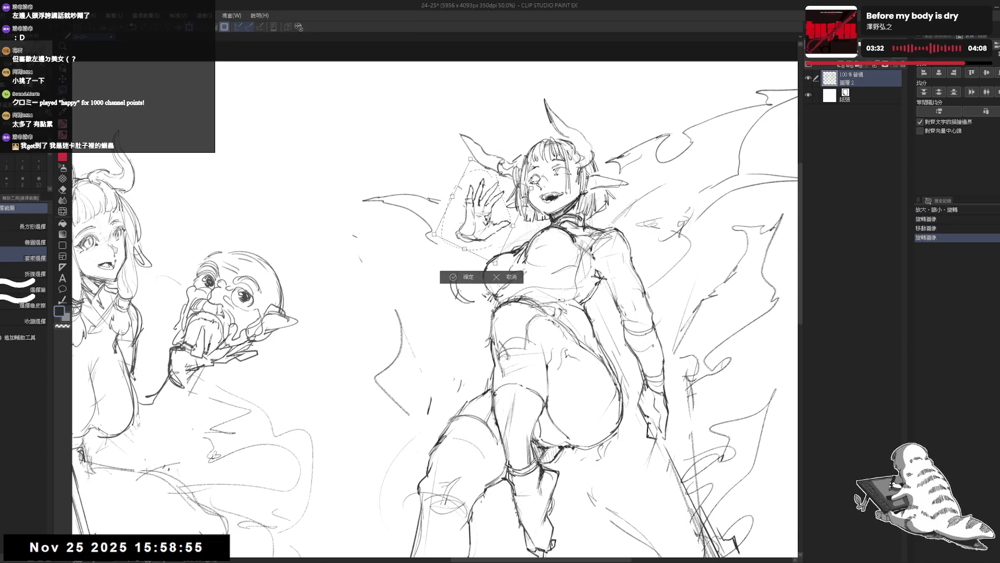
pyautogui.click(454, 279)
pyautogui.press('p')
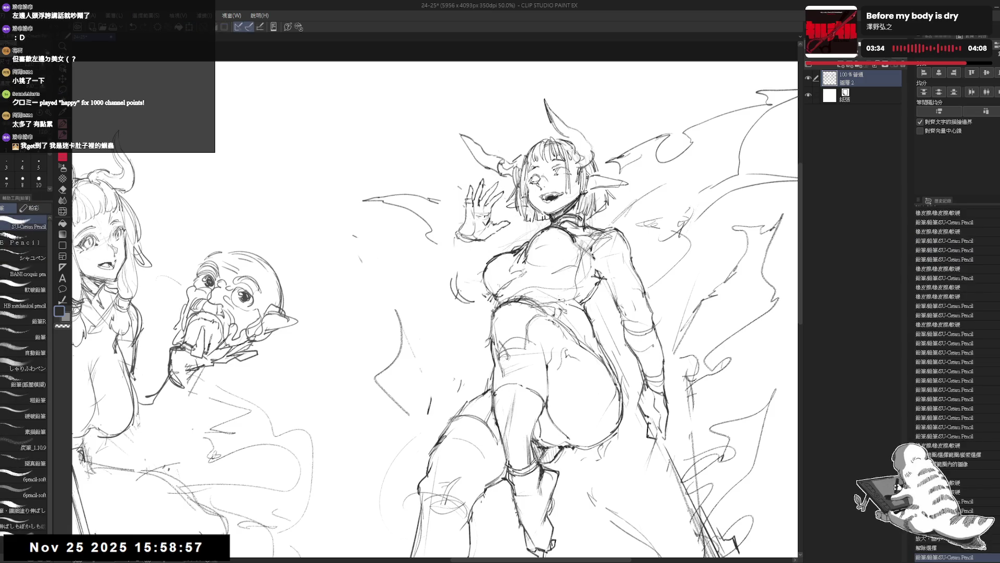
# Step: Redraw the raised arm's outline with pencil strokes, trimming them with the eraser
pyautogui.moveTo(456, 235); pyautogui.dragTo(455, 280)
pyautogui.hotkey('ctrl', 'z')
pyautogui.moveTo(457, 235)
pyautogui.mouseDown()
pyautogui.moveTo(461, 299)
pyautogui.moveTo(456, 271)
pyautogui.moveTo(461, 288)
pyautogui.mouseUp()
pyautogui.press('e')
pyautogui.press('p')
pyautogui.moveTo(453, 243)
pyautogui.mouseDown()
pyautogui.moveTo(447, 305)
pyautogui.moveTo(465, 308)
pyautogui.mouseUp()
pyautogui.press('e')
pyautogui.press('p')
# Step: Add short strokes along the arm and near the shoulder, cleaning up between passes
pyautogui.moveTo(684, 372); pyautogui.dragTo(693, 385)
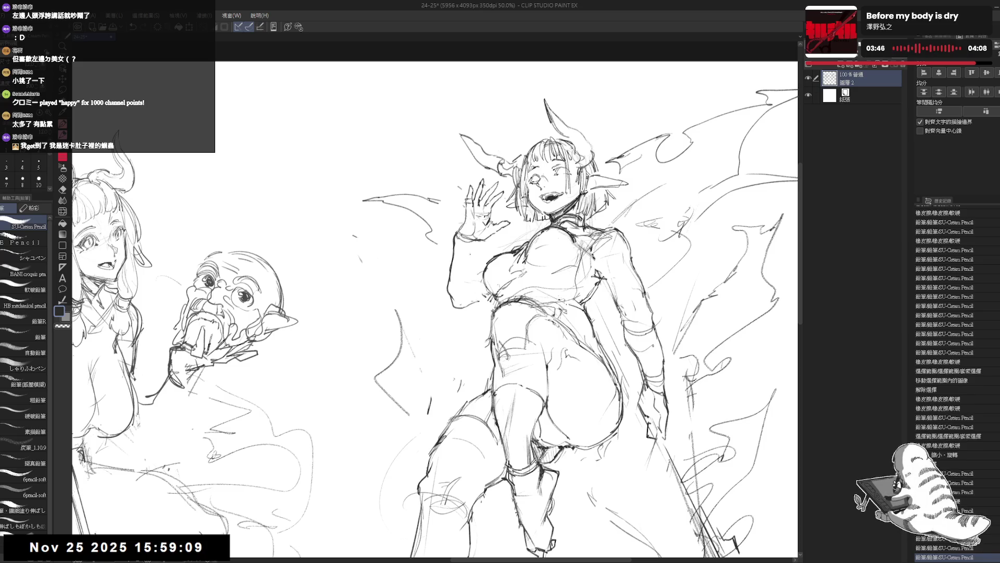
pyautogui.moveTo(734, 232); pyautogui.dragTo(749, 222)
pyautogui.moveTo(463, 242)
pyautogui.mouseDown()
pyautogui.moveTo(479, 254)
pyautogui.moveTo(475, 298)
pyautogui.mouseUp()
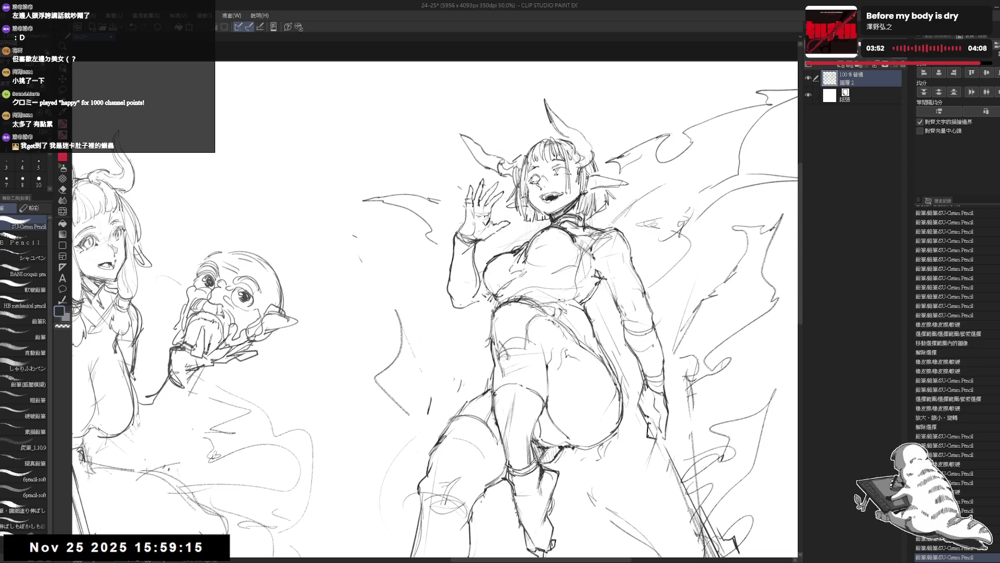
pyautogui.moveTo(475, 247); pyautogui.dragTo(475, 289)
pyautogui.press('e')
pyautogui.press('p')
pyautogui.moveTo(450, 254); pyautogui.dragTo(439, 213)
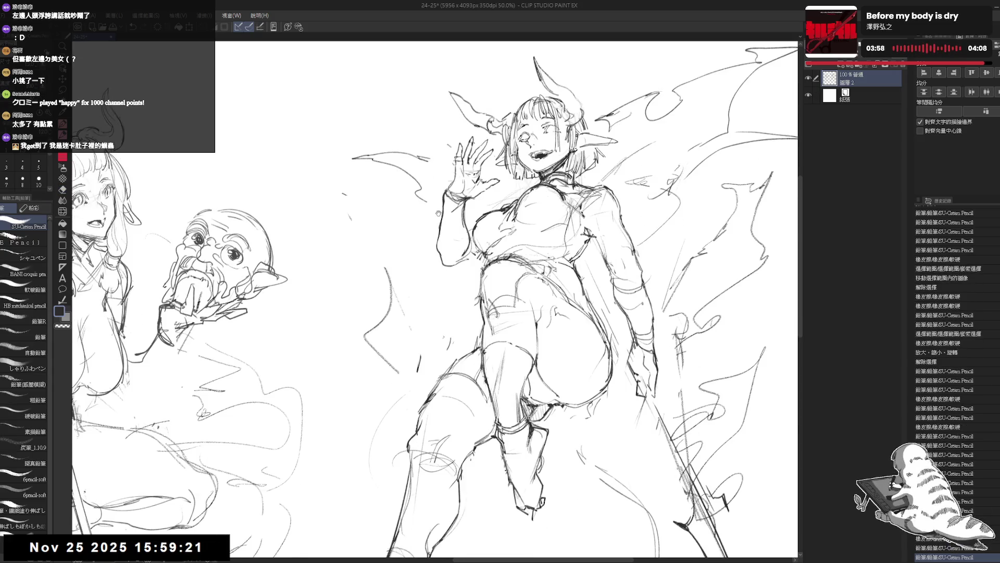
pyautogui.scroll(-3, 402, 200)
pyautogui.scroll(1, 478, 202)
pyautogui.scroll(1, 477, 202)
pyautogui.scroll(1, 484, 211)
pyautogui.scroll(1, 493, 188)
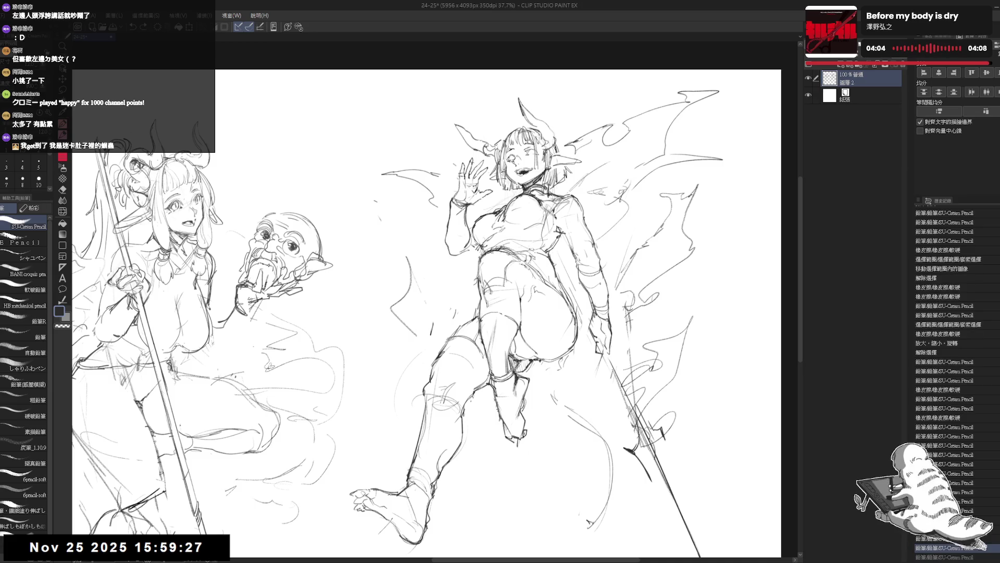
pyautogui.moveTo(408, 262); pyautogui.dragTo(401, 332)
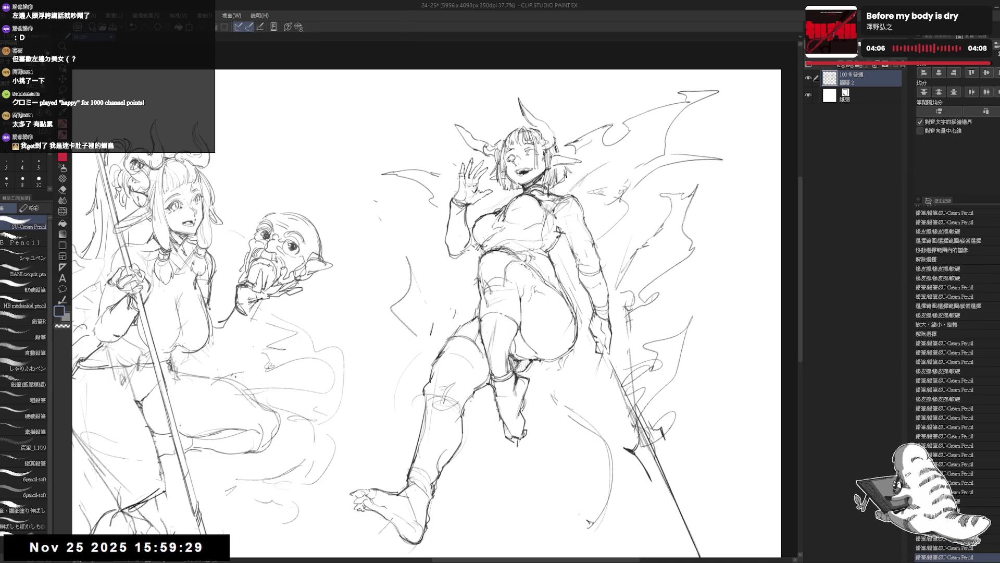
pyautogui.moveTo(408, 262); pyautogui.dragTo(406, 333)
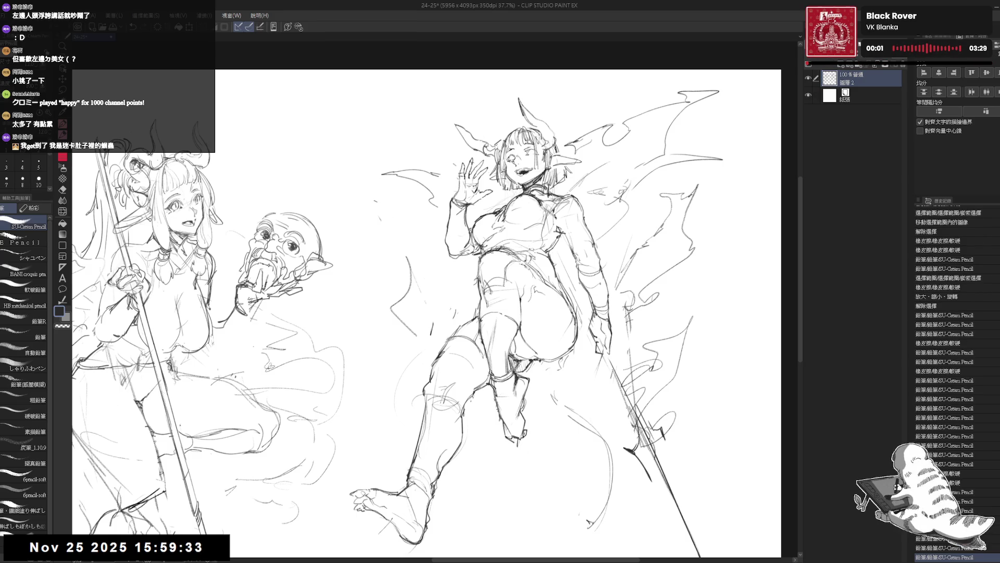
pyautogui.scroll(-1, 427, 300)
pyautogui.scroll(-1, 563, 219)
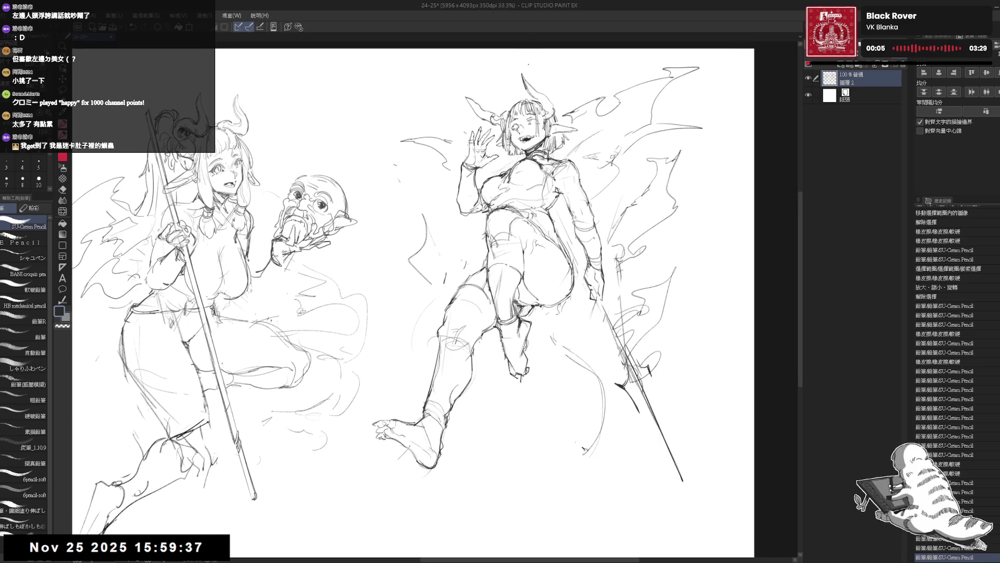
# Step: Shift the view left and lay faint refining strokes over the right girl's arm
pyautogui.moveTo(568, 277); pyautogui.dragTo(543, 271)
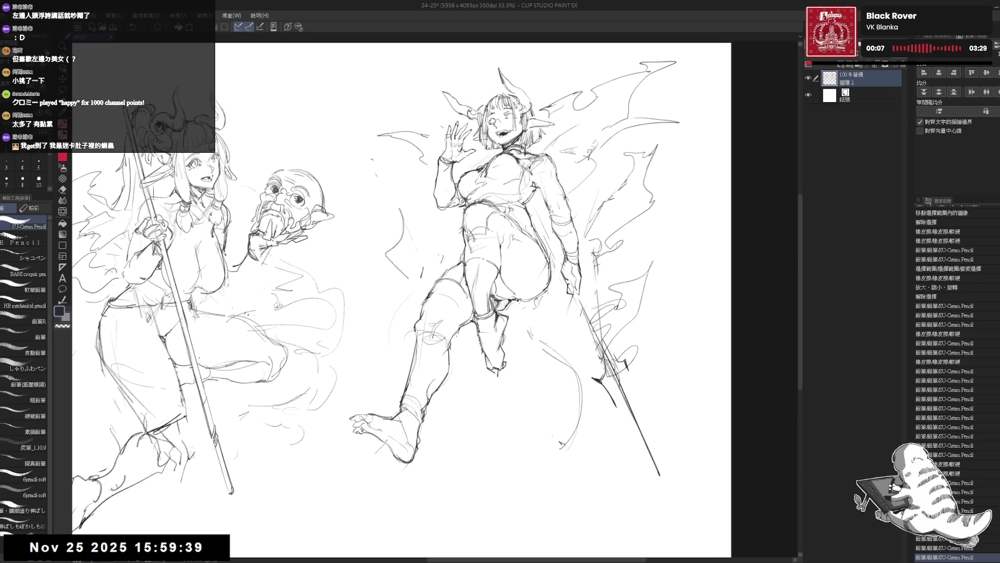
pyautogui.press('e')
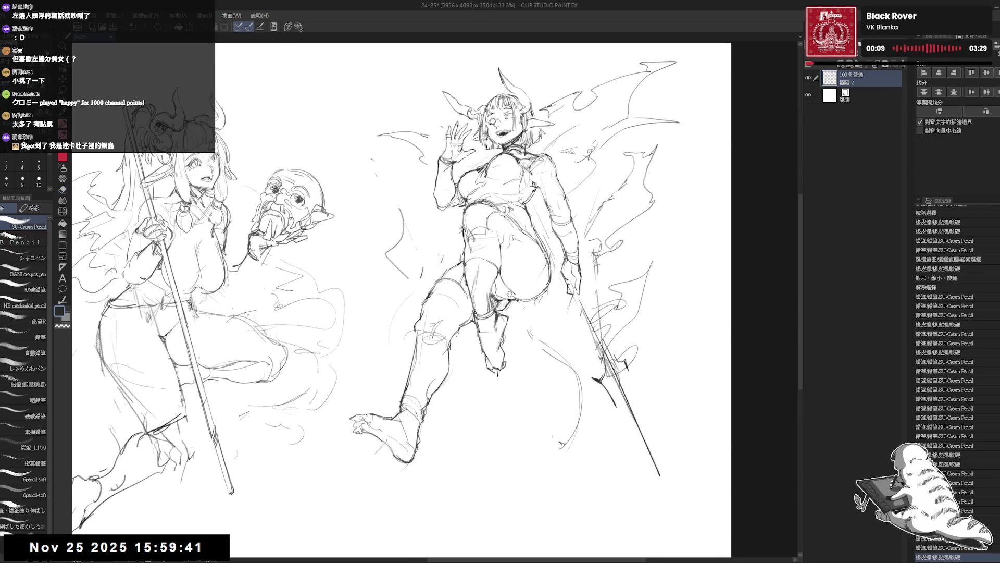
pyautogui.moveTo(515, 243); pyautogui.dragTo(507, 249)
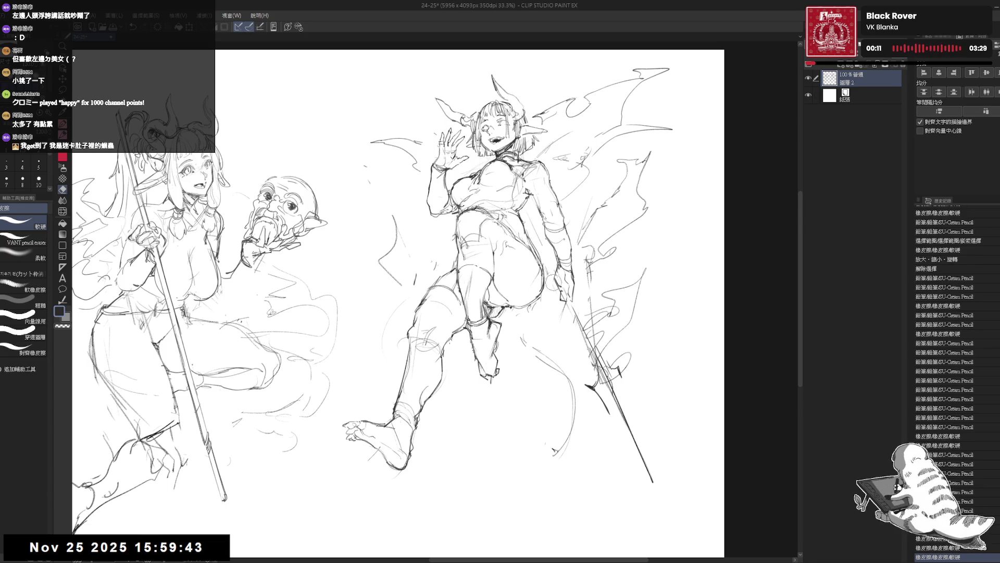
pyautogui.press('p')
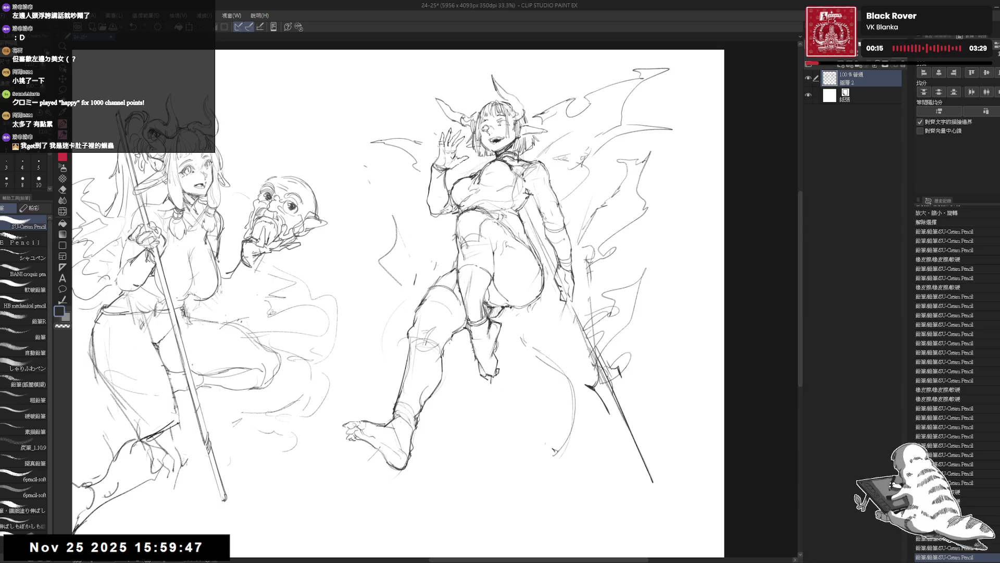
pyautogui.hscroll(-2, 399, 305)
pyautogui.hscroll(-2, 399, 305)
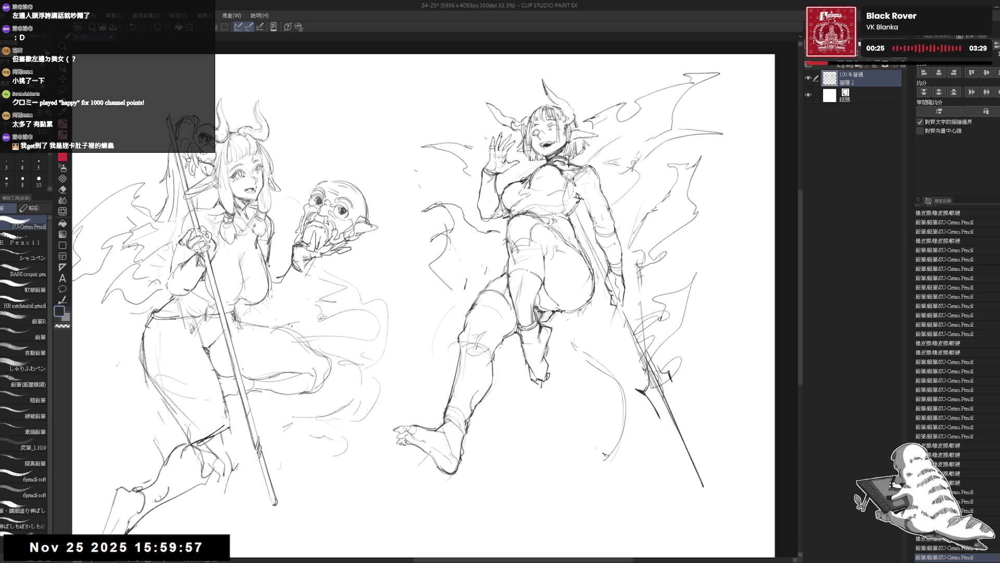
pyautogui.press('e')
pyautogui.press('p')
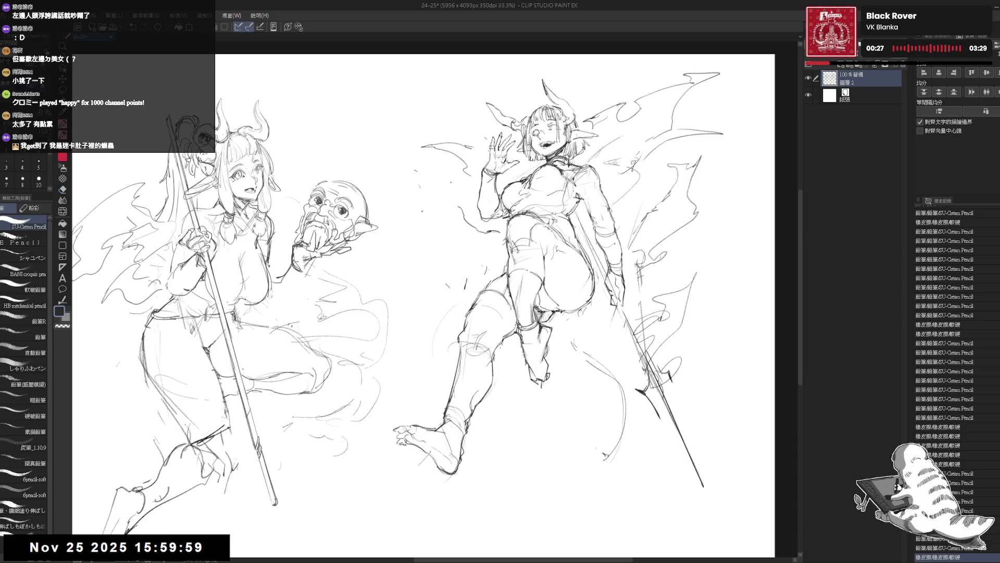
pyautogui.moveTo(420, 208); pyautogui.dragTo(426, 212)
pyautogui.moveTo(464, 219); pyautogui.dragTo(507, 242)
# Step: Sketch pencil lines at the right girl's chest and waist
pyautogui.press('e')
pyautogui.press('p')
pyautogui.moveTo(447, 227)
pyautogui.mouseDown()
pyautogui.moveTo(500, 280)
pyautogui.moveTo(478, 268)
pyautogui.mouseUp()
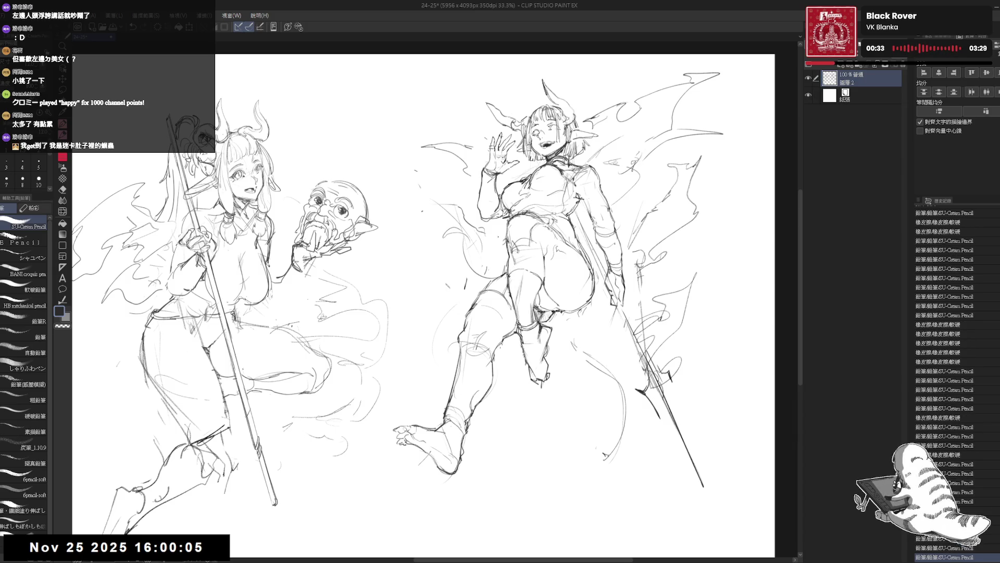
pyautogui.moveTo(473, 227); pyautogui.dragTo(483, 249)
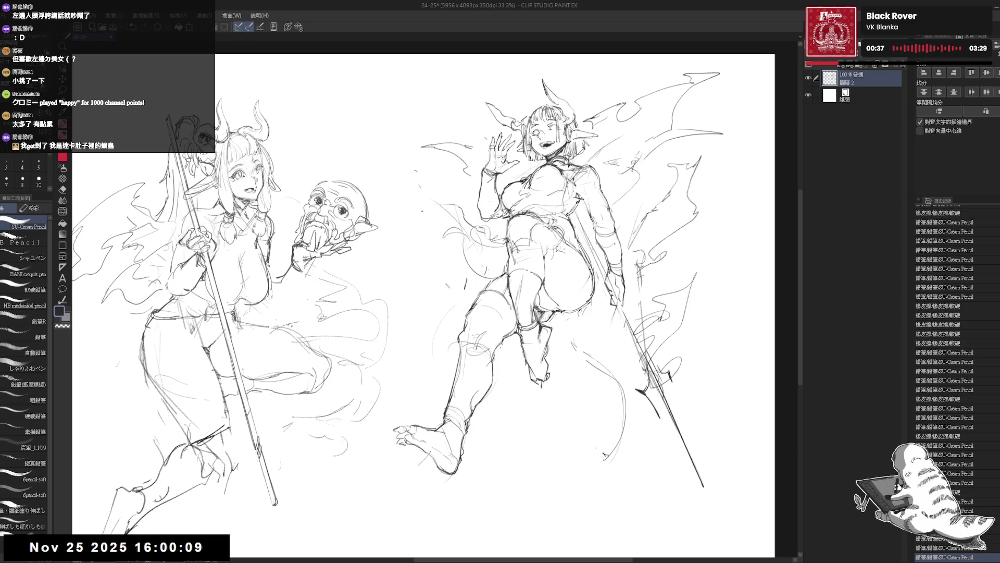
pyautogui.moveTo(550, 279); pyautogui.dragTo(563, 248)
pyautogui.moveTo(443, 228); pyautogui.dragTo(486, 264)
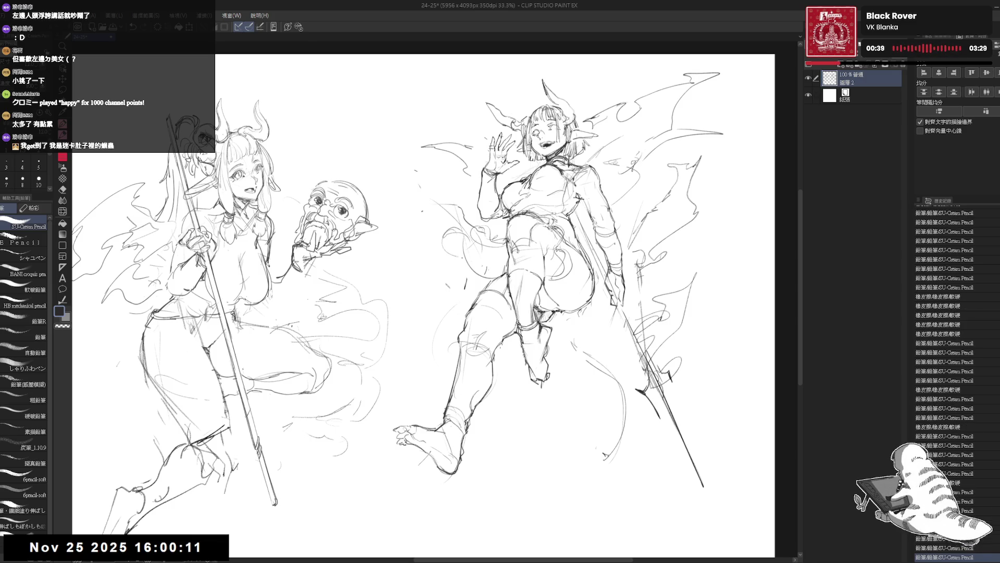
pyautogui.scroll(1, 580, 316)
pyautogui.scroll(1, 547, 306)
pyautogui.scroll(1, 516, 315)
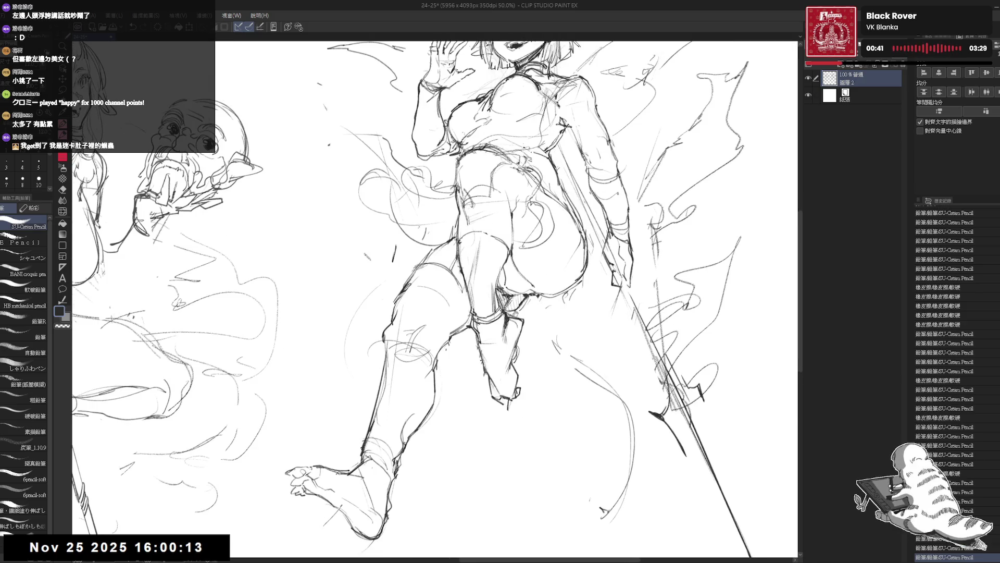
# Step: Sketch flame lines around the knee and running down beside the shin
pyautogui.moveTo(500, 322); pyautogui.dragTo(514, 338)
pyautogui.moveTo(393, 250); pyautogui.dragTo(390, 259)
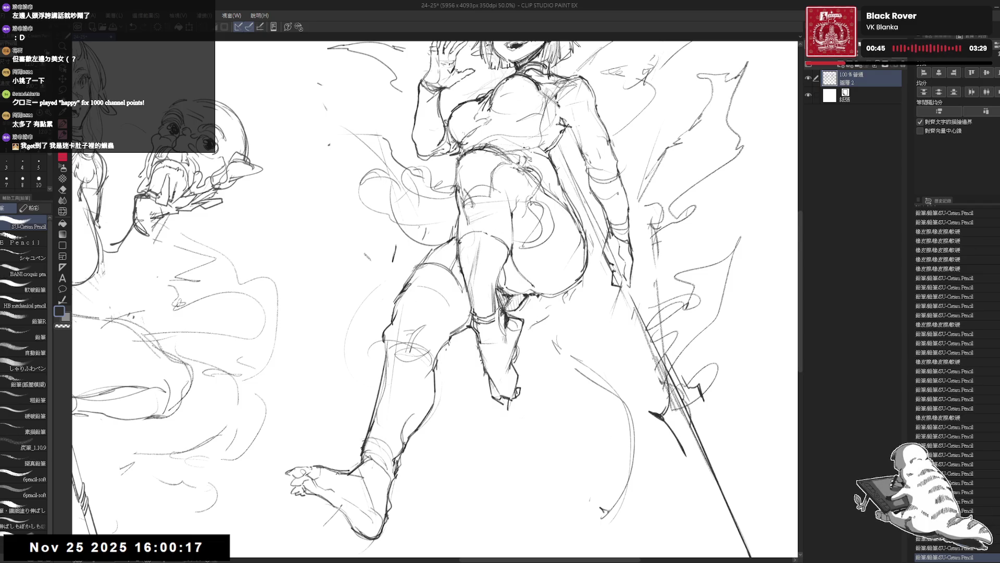
pyautogui.moveTo(540, 329)
pyautogui.mouseDown()
pyautogui.moveTo(568, 311)
pyautogui.moveTo(556, 372)
pyautogui.moveTo(520, 418)
pyautogui.moveTo(512, 457)
pyautogui.mouseUp()
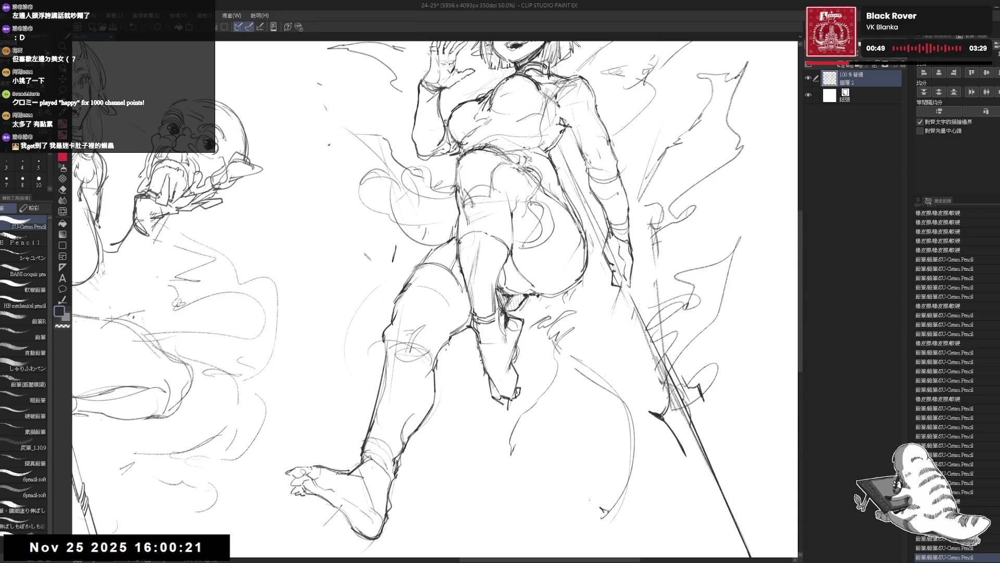
pyautogui.moveTo(484, 388)
pyautogui.mouseDown()
pyautogui.moveTo(482, 499)
pyautogui.moveTo(538, 396)
pyautogui.mouseUp()
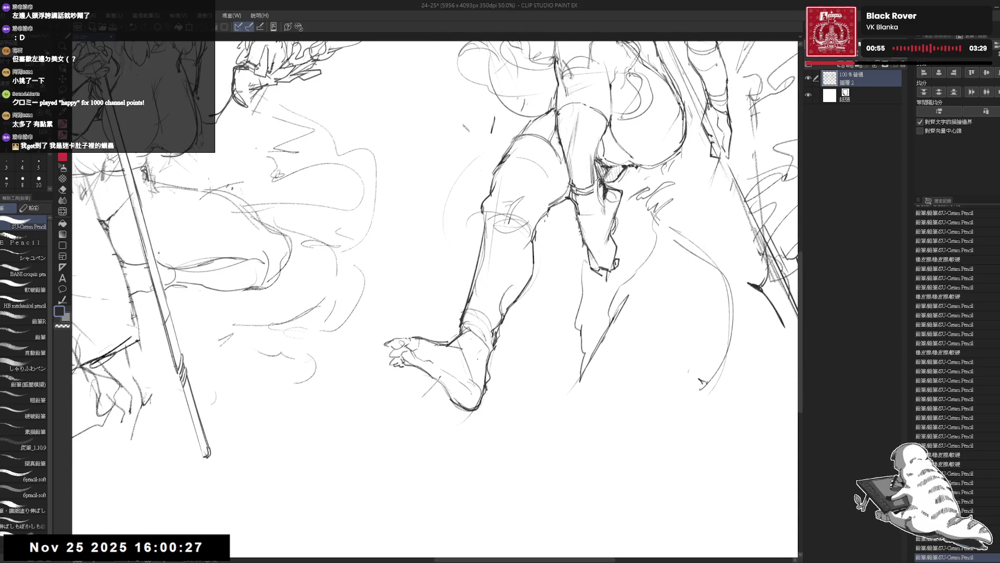
# Step: Draw swirling flame strokes around the ankle and curling beneath the bare foot
pyautogui.moveTo(481, 353); pyautogui.dragTo(473, 379)
pyautogui.moveTo(484, 356); pyautogui.dragTo(547, 334)
pyautogui.moveTo(511, 368); pyautogui.dragTo(545, 339)
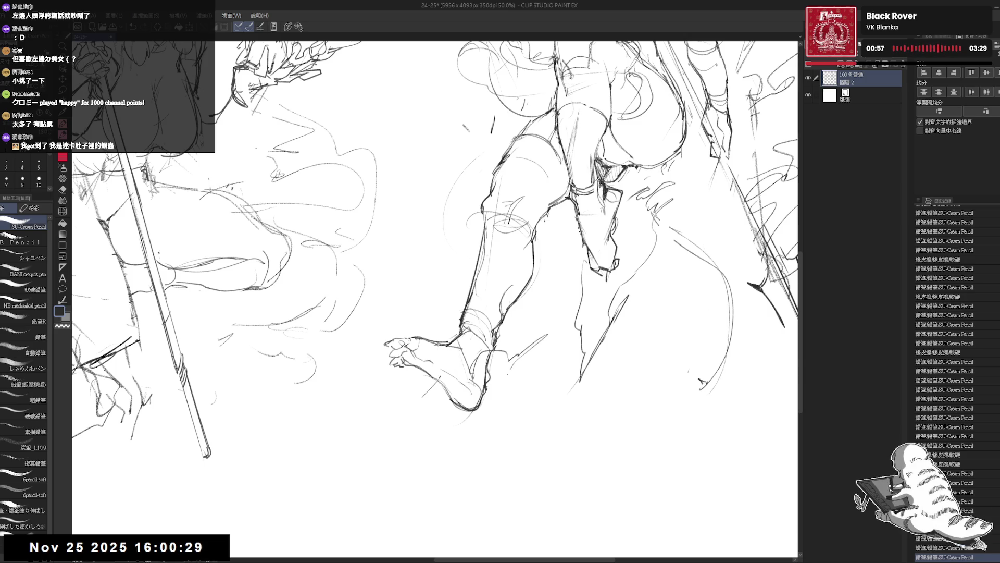
pyautogui.moveTo(489, 406)
pyautogui.mouseDown()
pyautogui.moveTo(543, 391)
pyautogui.moveTo(516, 409)
pyautogui.mouseUp()
pyautogui.moveTo(403, 380)
pyautogui.mouseDown()
pyautogui.moveTo(367, 408)
pyautogui.moveTo(387, 400)
pyautogui.moveTo(424, 437)
pyautogui.moveTo(506, 423)
pyautogui.moveTo(544, 397)
pyautogui.mouseUp()
pyautogui.moveTo(526, 402); pyautogui.dragTo(534, 412)
pyautogui.scroll(-1, 639, 268)
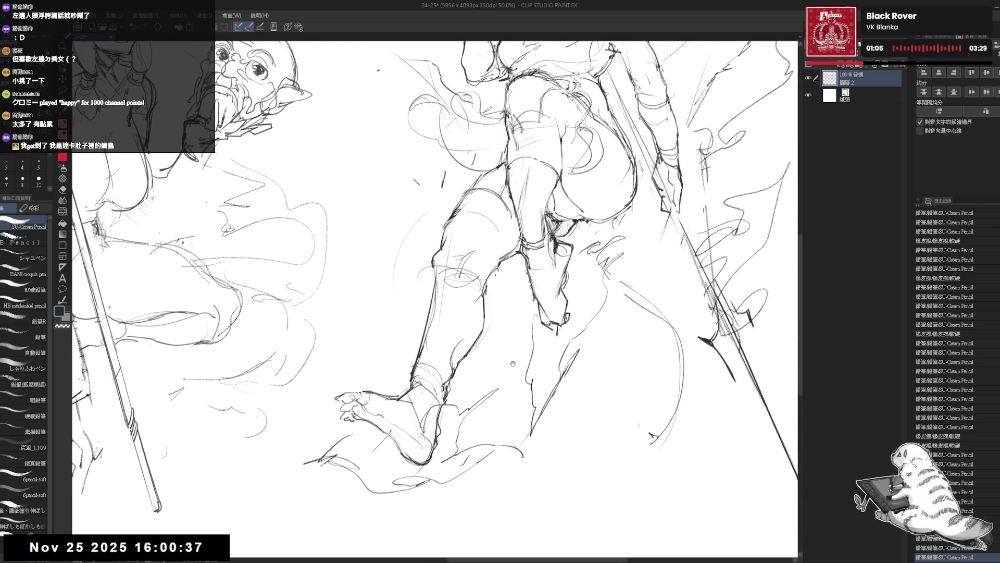
pyautogui.press('e')
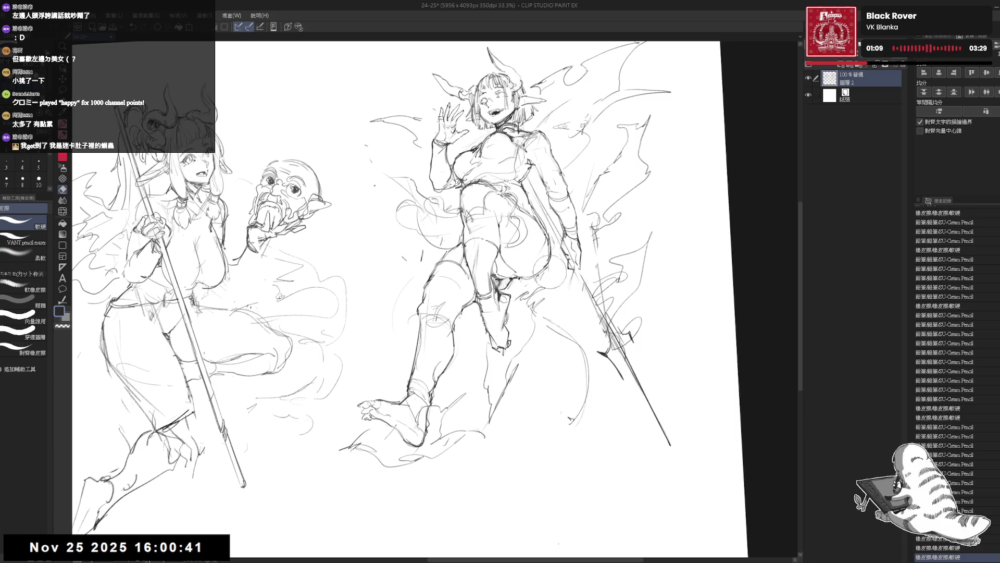
# Step: Tilt the canvas, erase stray lines in the sketch, then zoom and straighten the view
pyautogui.press('p')
pyautogui.press('-')
pyautogui.press('-')
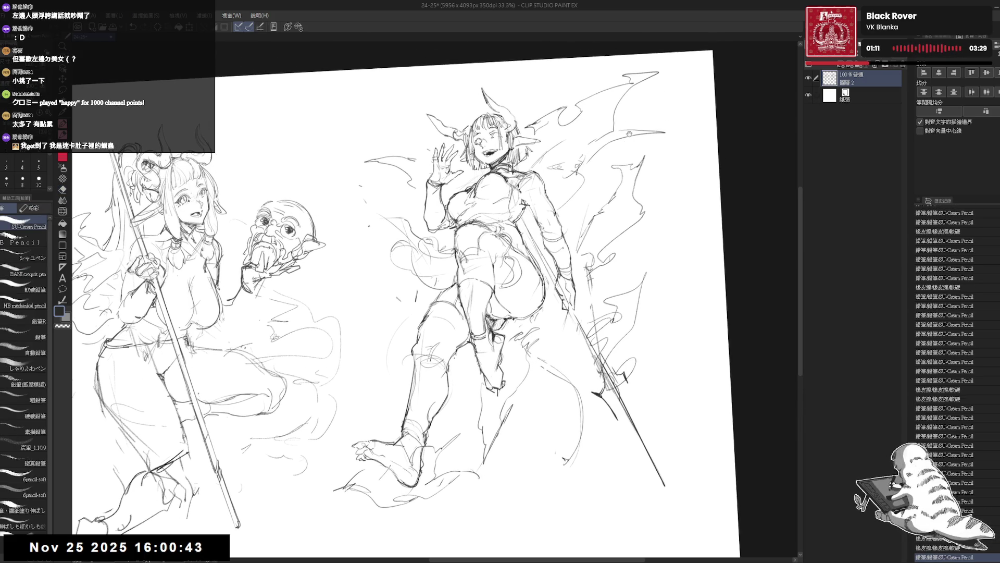
pyautogui.press('e')
pyautogui.moveTo(539, 110)
pyautogui.mouseDown()
pyautogui.moveTo(598, 188)
pyautogui.moveTo(578, 217)
pyautogui.moveTo(534, 225)
pyautogui.moveTo(629, 313)
pyautogui.moveTo(644, 199)
pyautogui.mouseUp()
pyautogui.press('p')
pyautogui.hotkey('ctrl', '+')
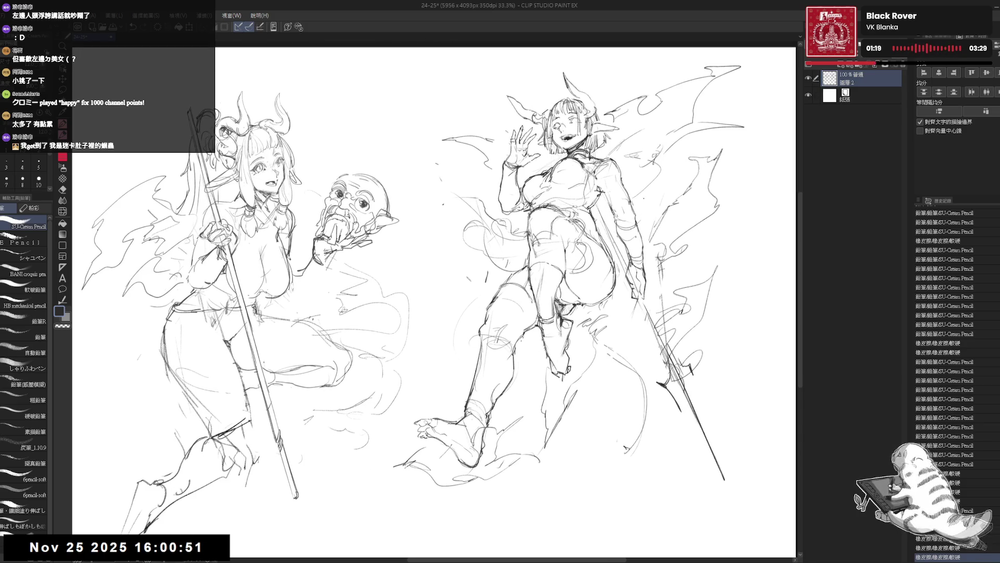
pyautogui.scroll(-2, 645, 199)
pyautogui.moveTo(537, 231); pyautogui.dragTo(504, 207)
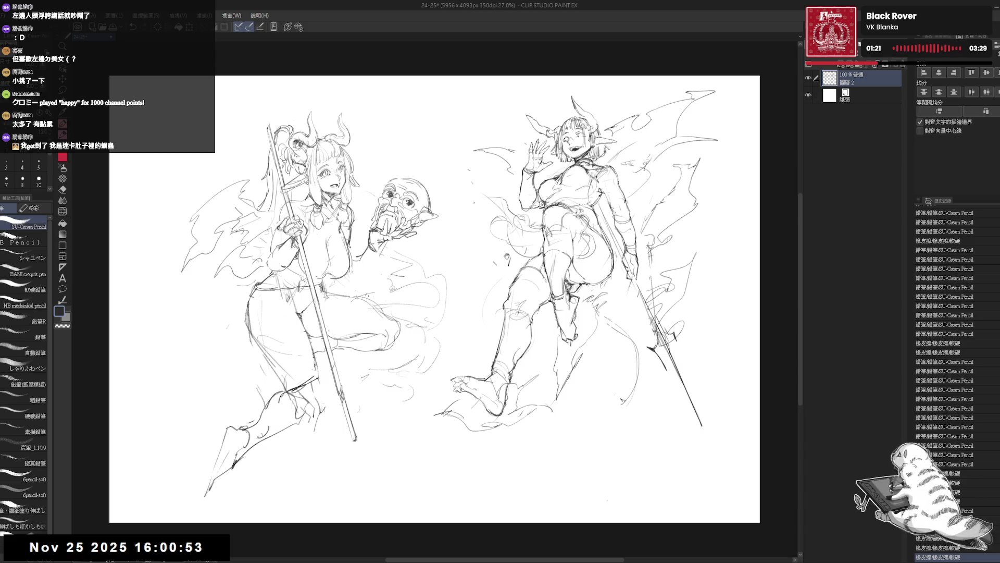
pyautogui.moveTo(516, 250)
pyautogui.mouseDown()
pyautogui.moveTo(578, 277)
pyautogui.moveTo(539, 319)
pyautogui.moveTo(559, 344)
pyautogui.mouseUp()
# Step: Touch up with eraser and pencil, adding a flame flick at the girl's side
pyautogui.press('e')
pyautogui.press('p')
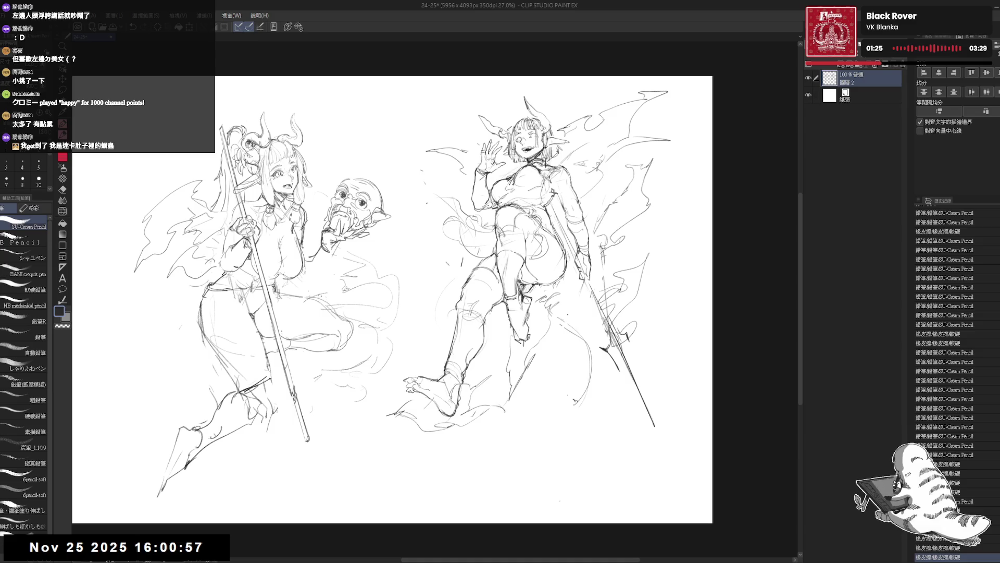
pyautogui.press('e')
pyautogui.press('p')
pyautogui.press('e')
pyautogui.press('p')
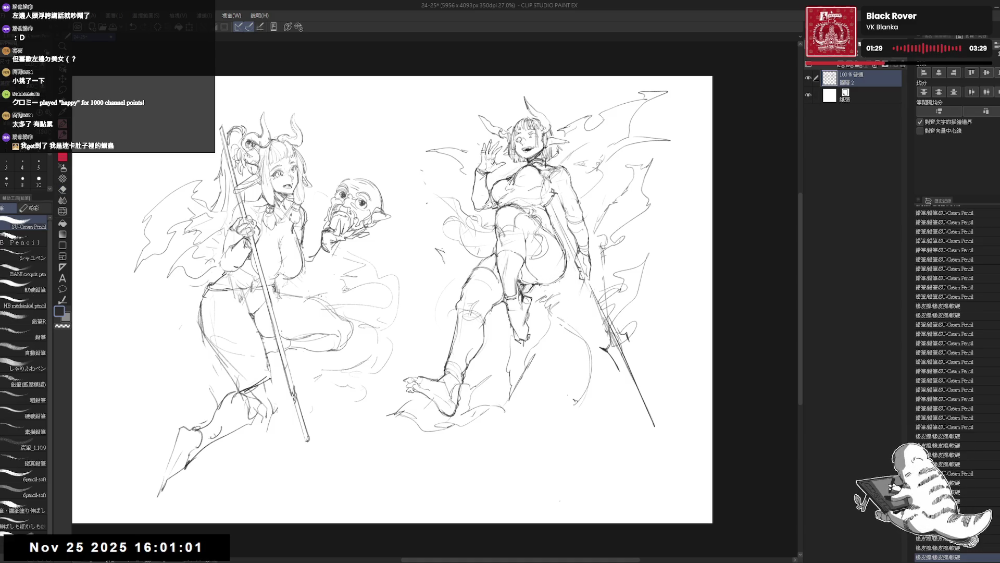
pyautogui.moveTo(564, 333); pyautogui.dragTo(557, 354)
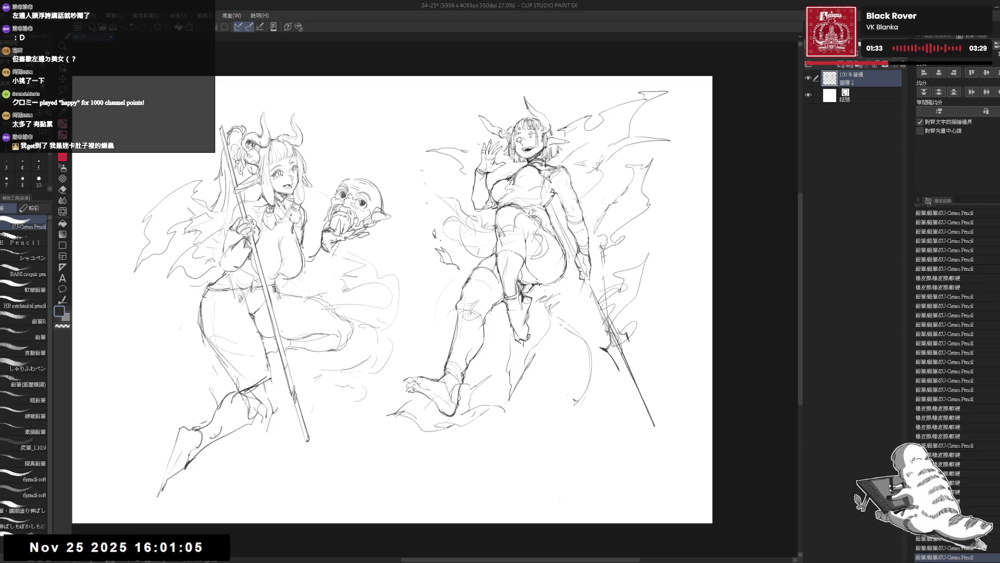
pyautogui.moveTo(390, 312); pyautogui.dragTo(425, 336)
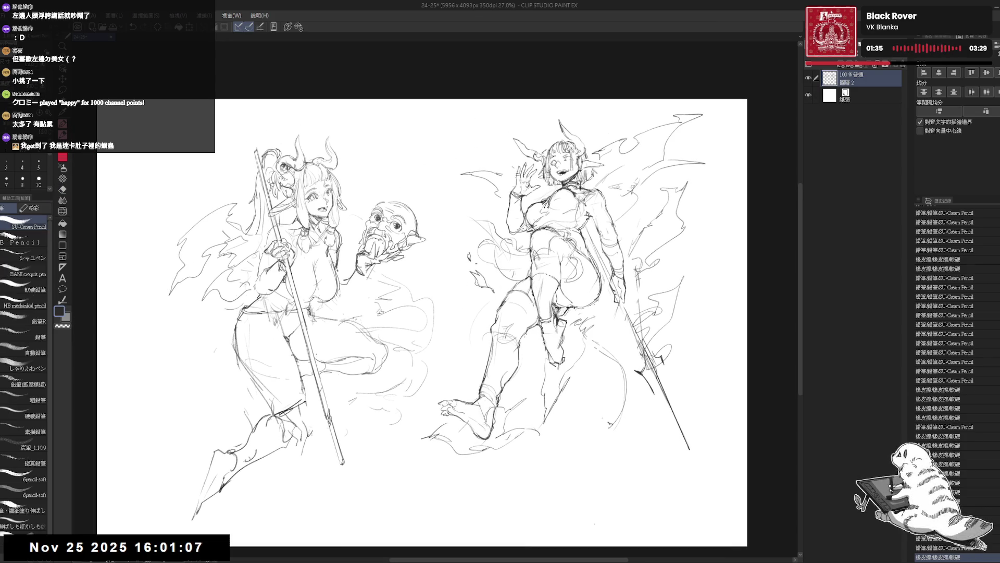
pyautogui.moveTo(370, 160); pyautogui.dragTo(457, 153)
# Step: Begin lassoing the left figure with the freehand selection
pyautogui.press('m')
pyautogui.moveTo(317, 127)
pyautogui.mouseDown()
pyautogui.moveTo(225, 353)
pyautogui.moveTo(336, 536)
pyautogui.moveTo(473, 438)
pyautogui.moveTo(531, 328)
pyautogui.moveTo(437, 103)
pyautogui.mouseUp()
# Step: Delete the selected left figure and shift the remaining demon girl down and left
pyautogui.hotkey('ctrl', 't')
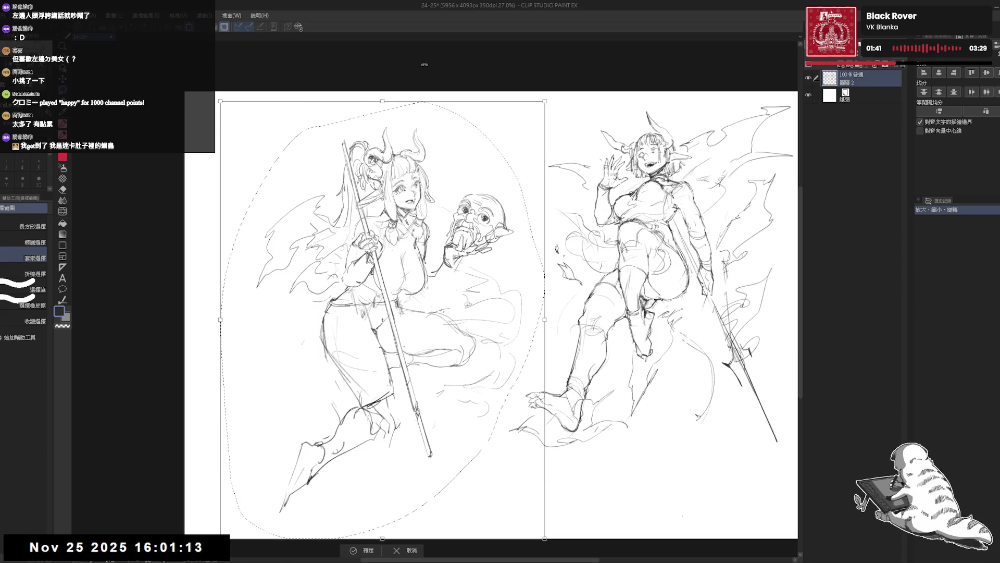
pyautogui.click(408, 551)
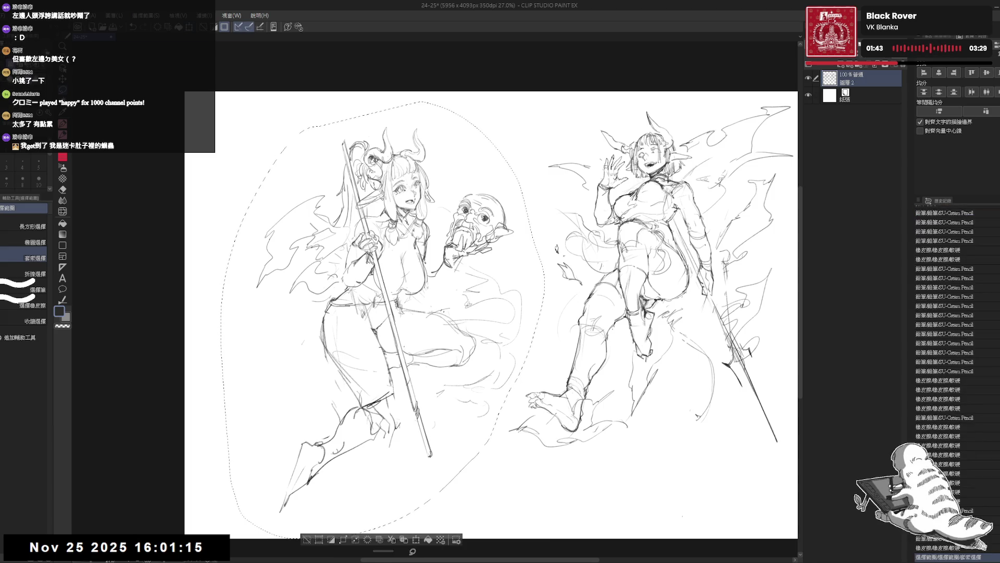
pyautogui.press('Delete')
pyautogui.hotkey('ctrl', 'd')
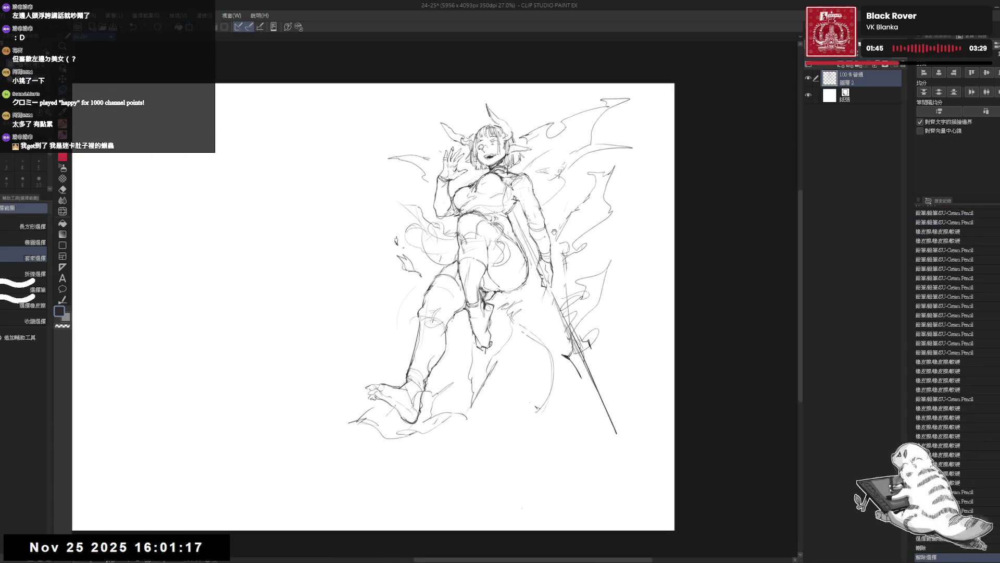
pyautogui.press('p')
pyautogui.moveTo(516, 274); pyautogui.dragTo(505, 293)
pyautogui.scroll(-2, 520, 301)
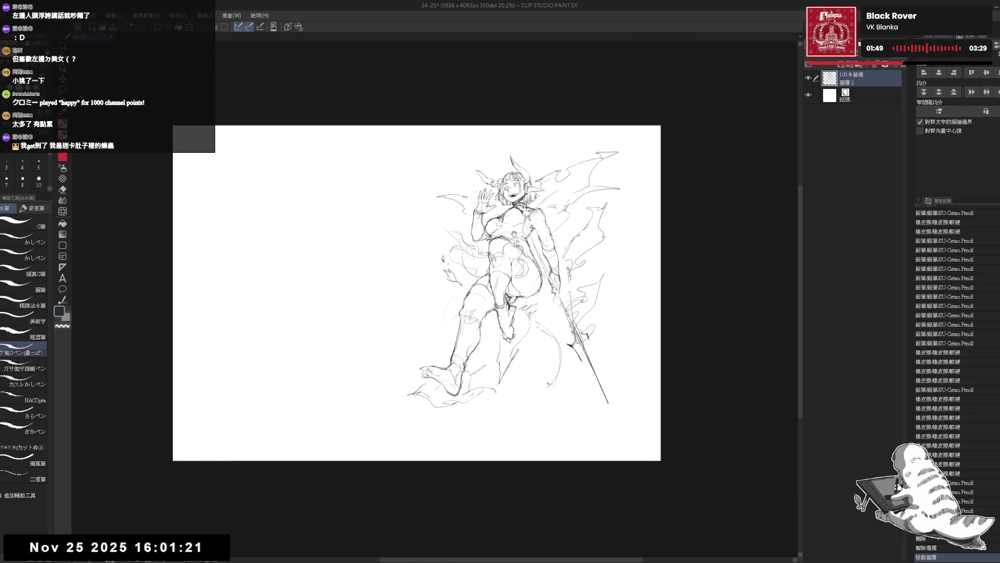
# Step: Crop the canvas sides in to a narrow portrait around the remaining girl
pyautogui.hotkey('ctrl', 't')
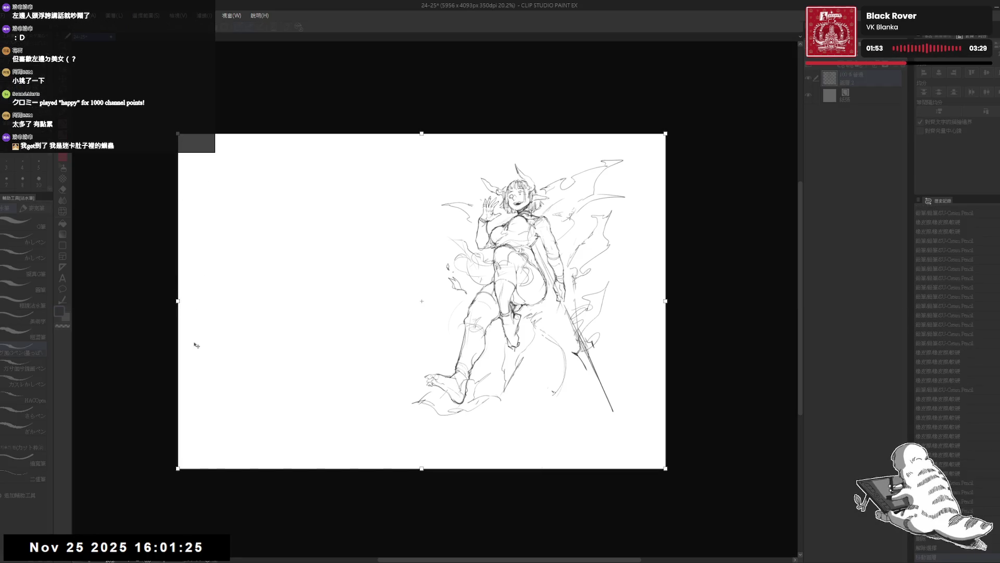
pyautogui.scroll(-2, 382, 478)
pyautogui.moveTo(233, 347); pyautogui.dragTo(406, 348)
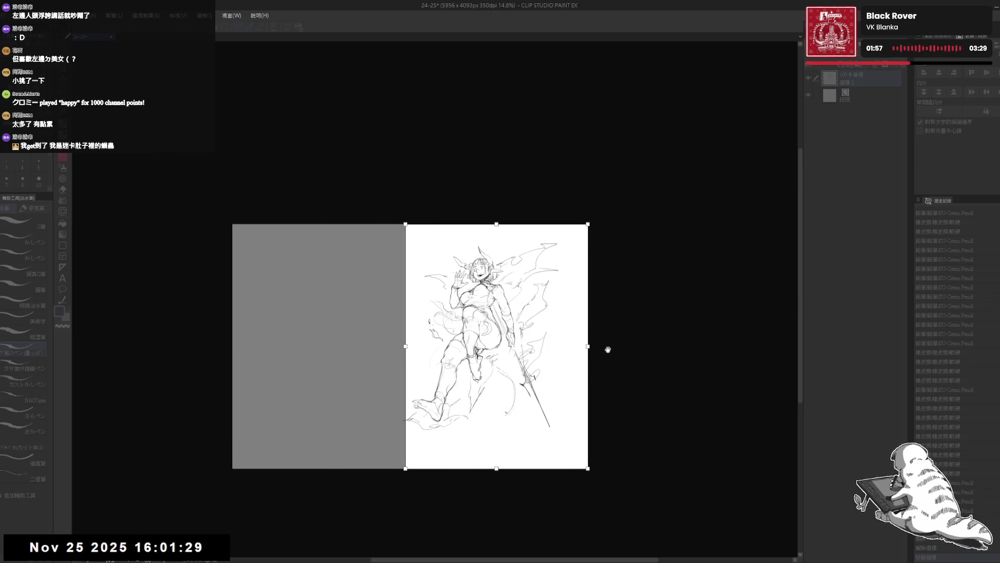
pyautogui.moveTo(587, 347); pyautogui.dragTo(570, 346)
pyautogui.scroll(2, 500, 348)
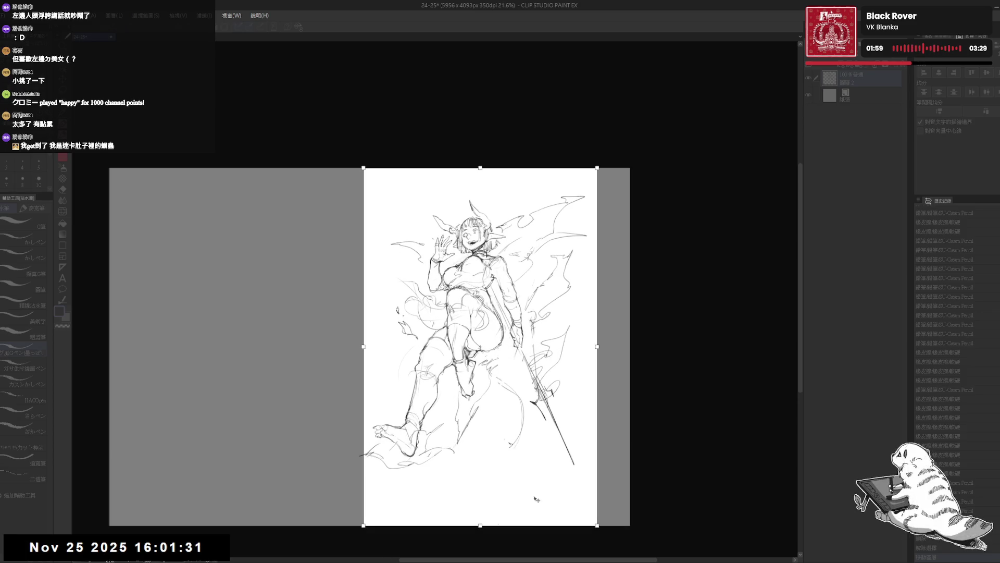
pyautogui.press('Return')
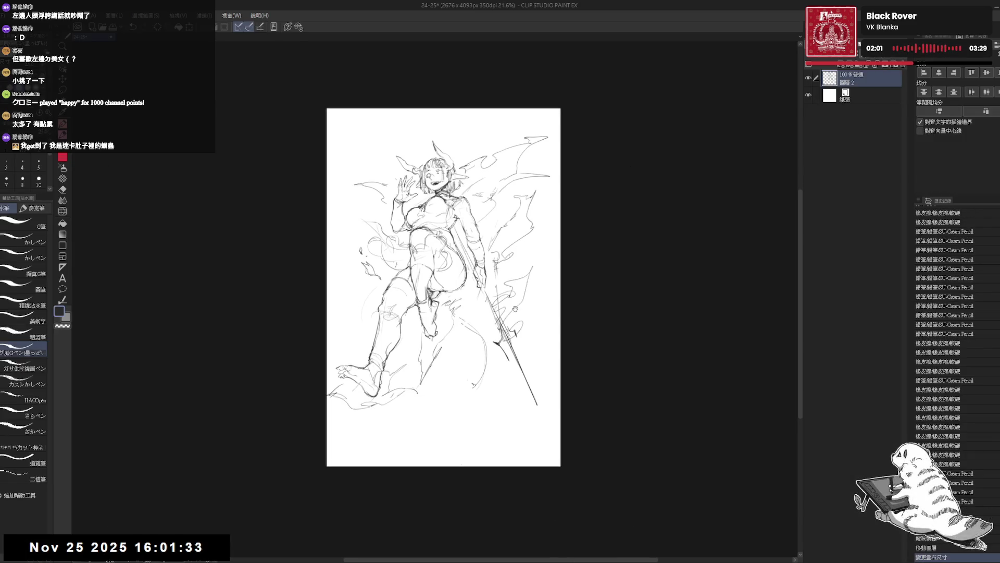
# Step: Erase the small circle near the horn and sketch flame strokes at the wing tip and page top
pyautogui.moveTo(459, 299); pyautogui.dragTo(467, 311)
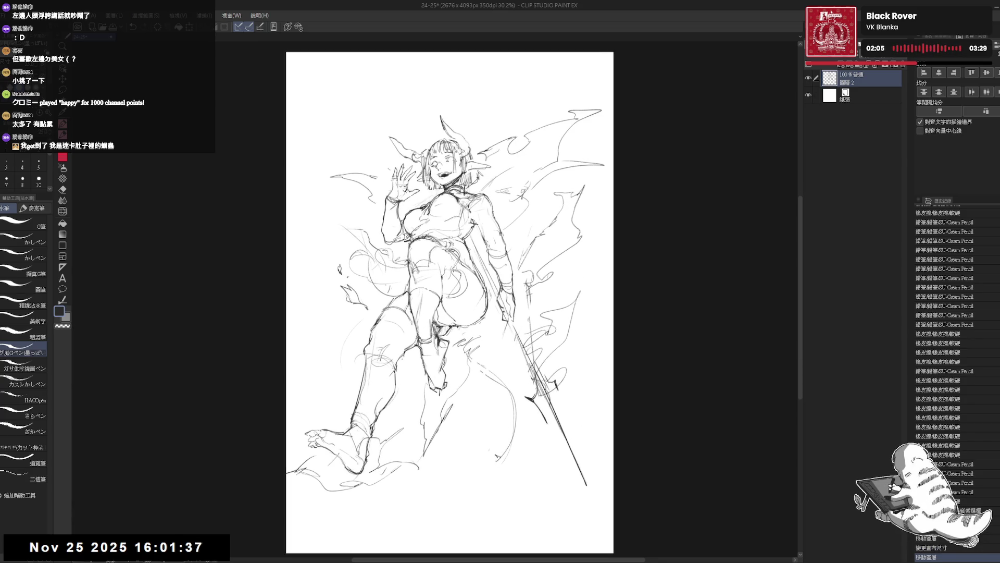
pyautogui.scroll(1, 468, 279)
pyautogui.press('p')
pyautogui.scroll(1, 469, 279)
pyautogui.scroll(1, 468, 278)
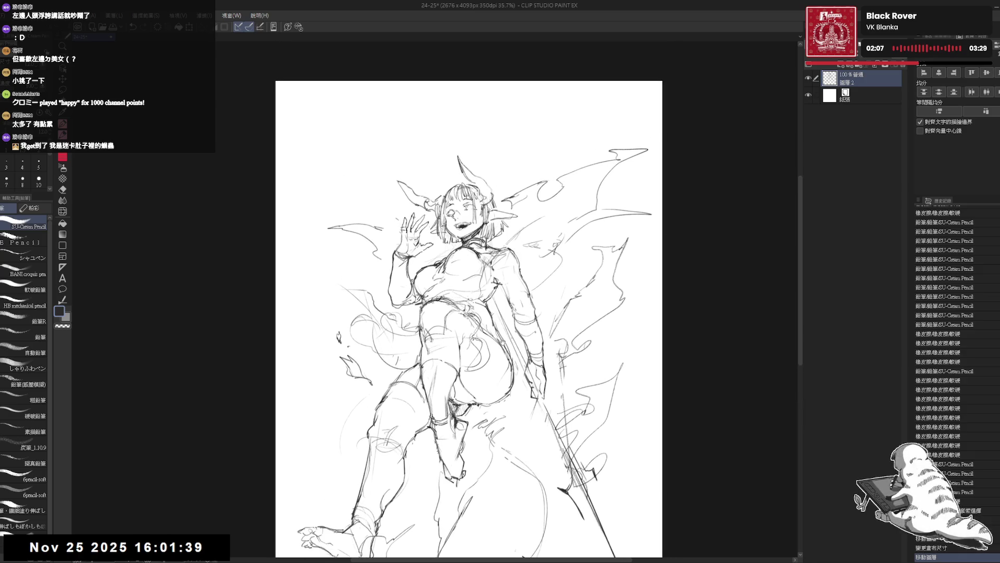
pyautogui.press('e')
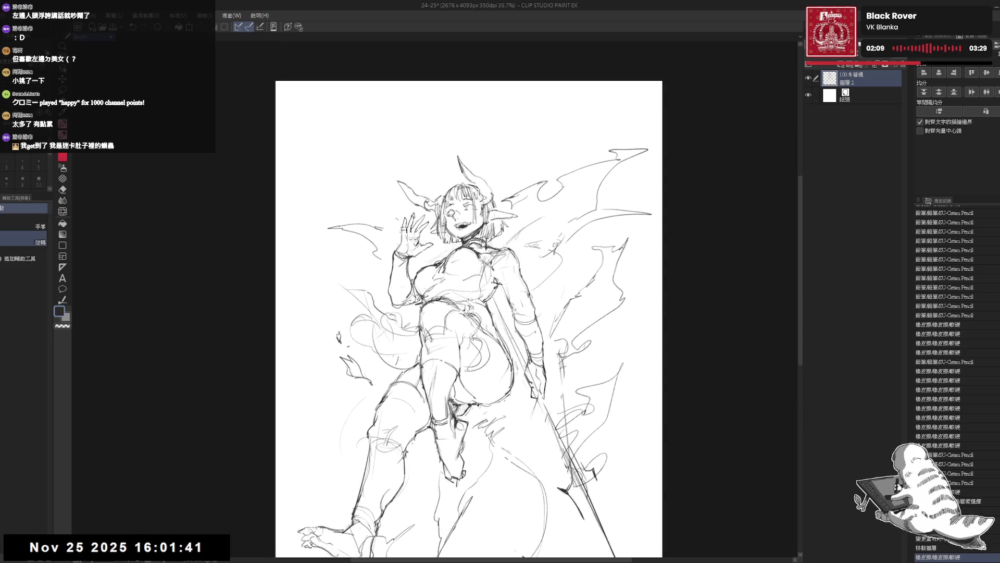
pyautogui.press('-')
pyautogui.moveTo(469, 168); pyautogui.dragTo(492, 188)
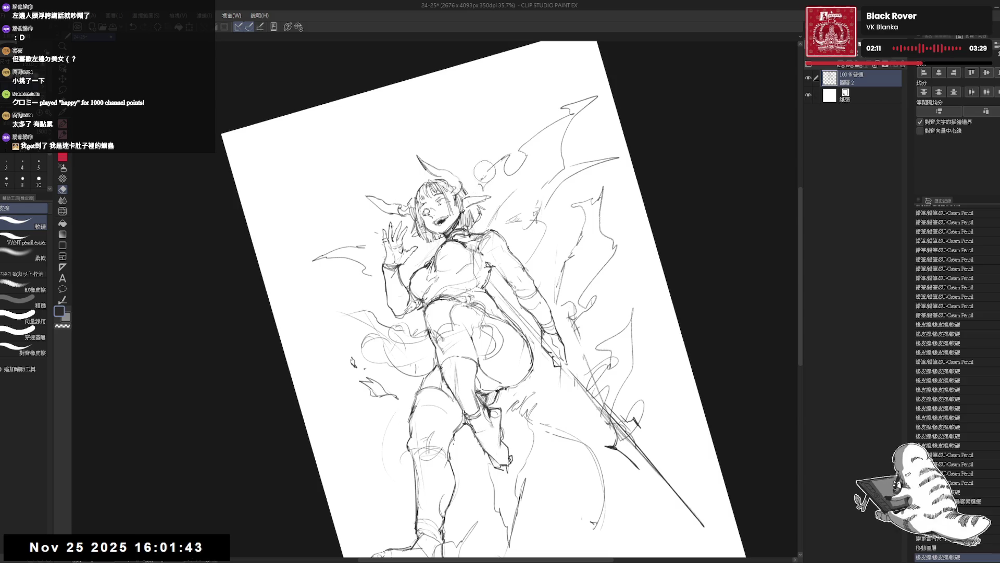
pyautogui.press('p')
pyautogui.moveTo(504, 151); pyautogui.dragTo(518, 141)
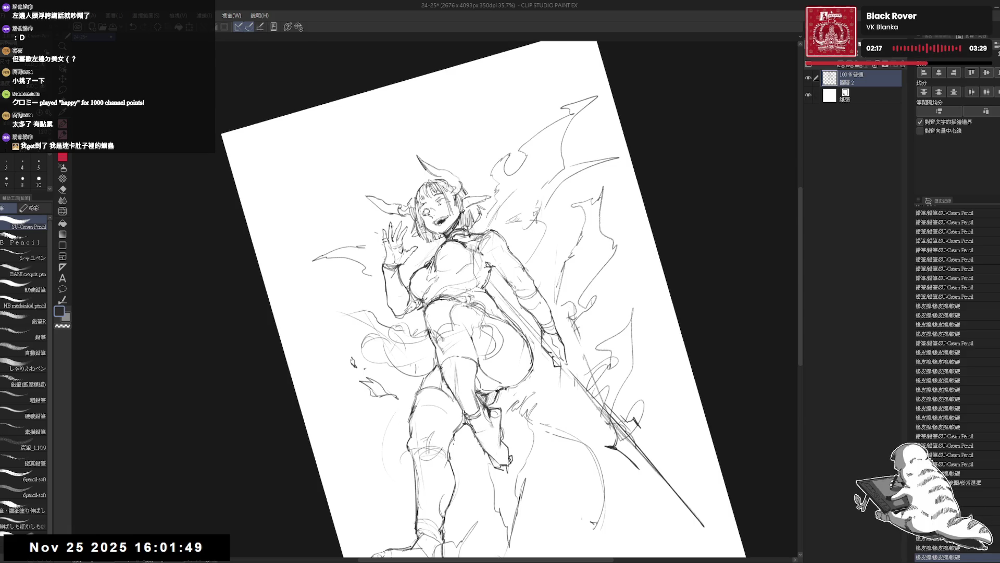
pyautogui.moveTo(485, 297); pyautogui.dragTo(473, 309)
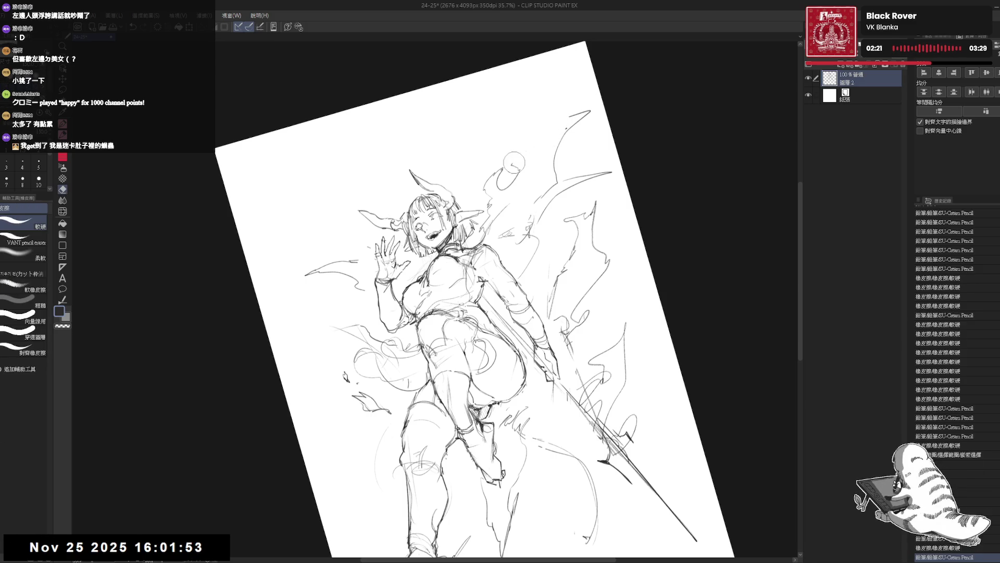
pyautogui.moveTo(514, 141); pyautogui.dragTo(508, 153)
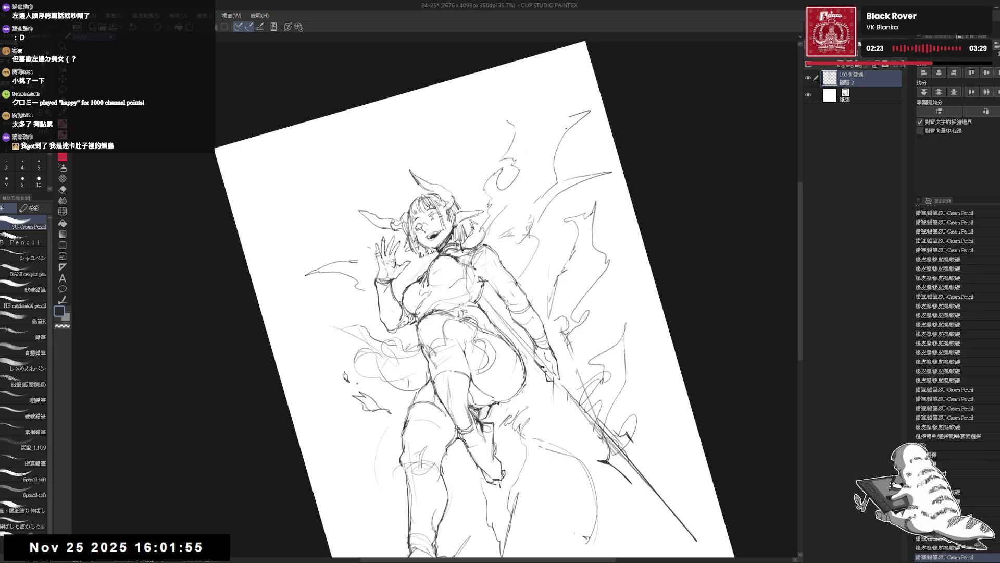
pyautogui.moveTo(510, 117); pyautogui.dragTo(589, 69)
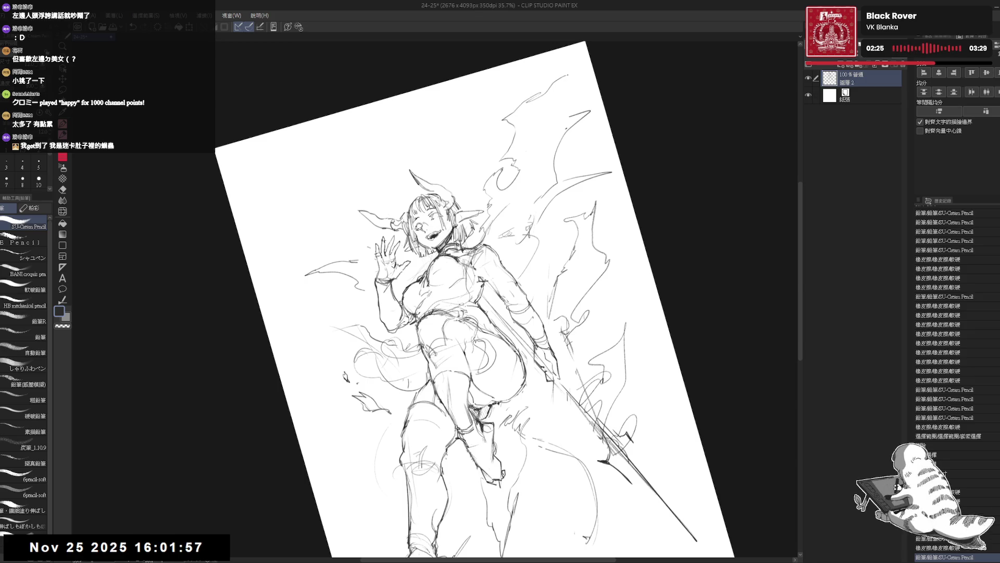
# Step: Mirror the view and add small marks near the head, horns and upper-right wing tip
pyautogui.press('h')
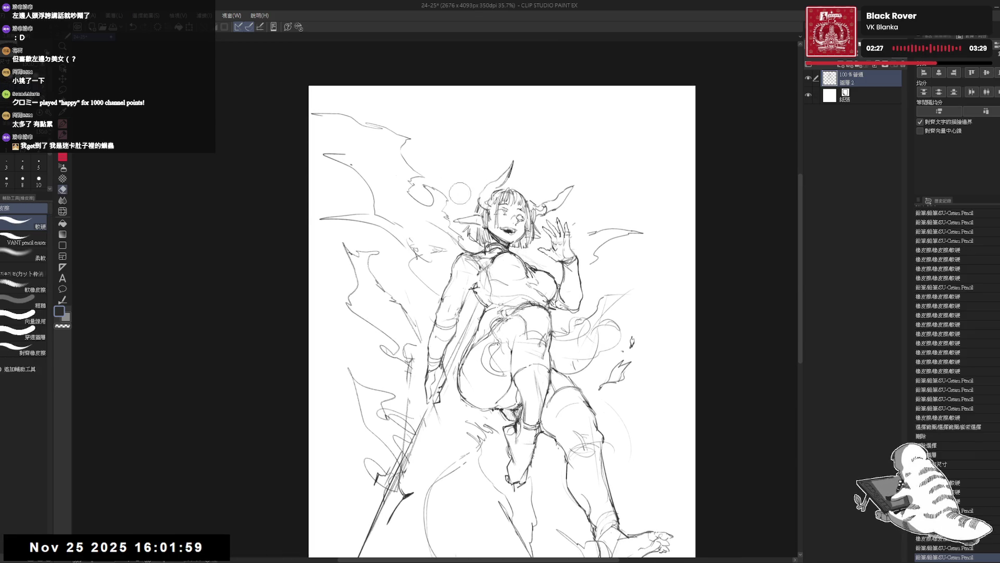
pyautogui.moveTo(460, 193); pyautogui.dragTo(459, 153)
pyautogui.moveTo(573, 208); pyautogui.dragTo(575, 225)
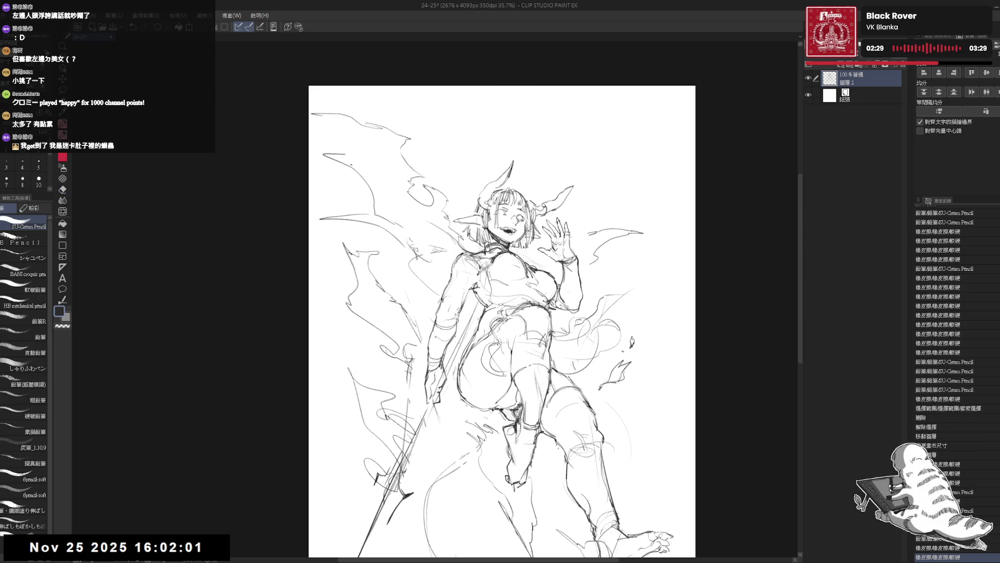
pyautogui.moveTo(404, 495); pyautogui.dragTo(409, 491)
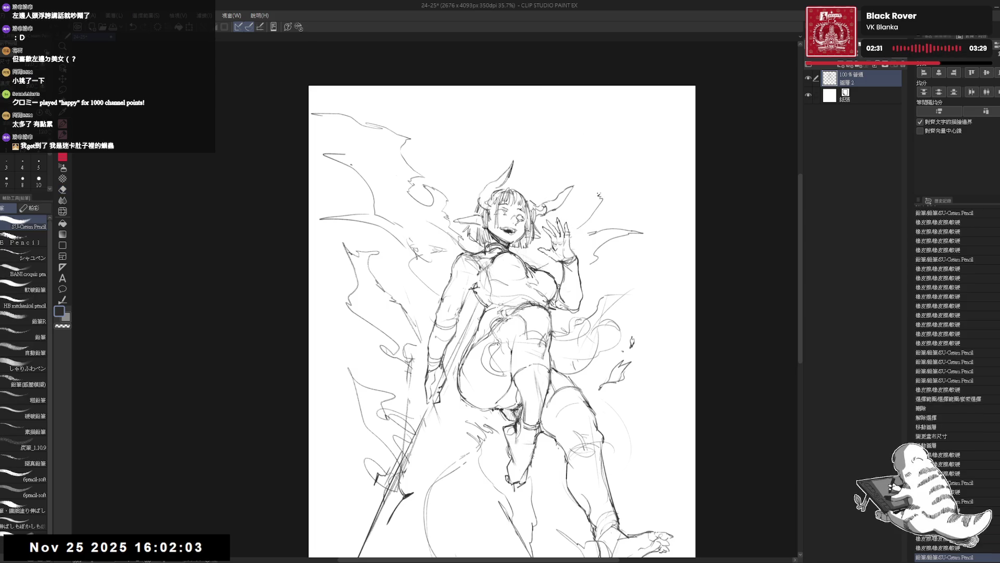
pyautogui.moveTo(585, 182); pyautogui.dragTo(601, 168)
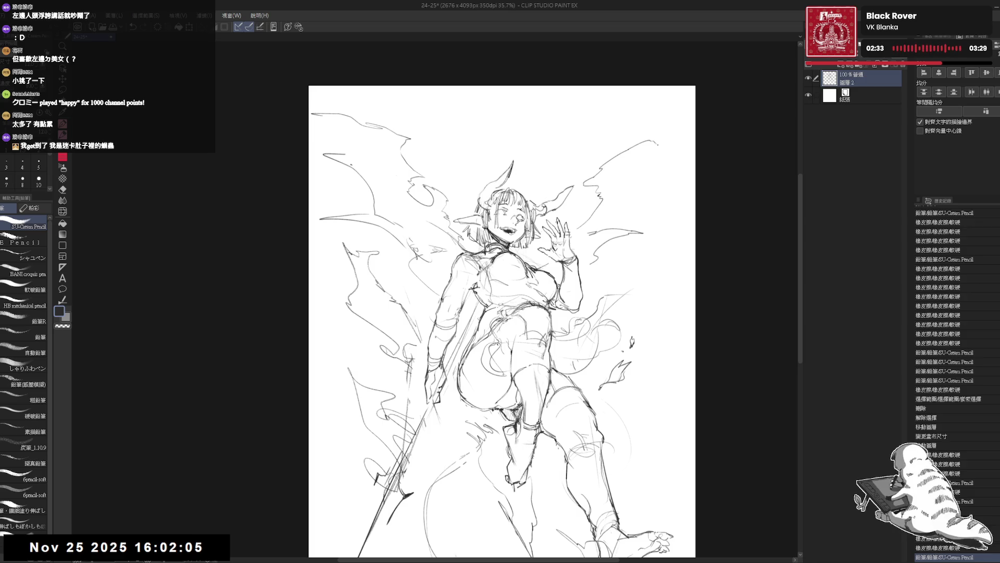
pyautogui.moveTo(656, 148); pyautogui.dragTo(676, 155)
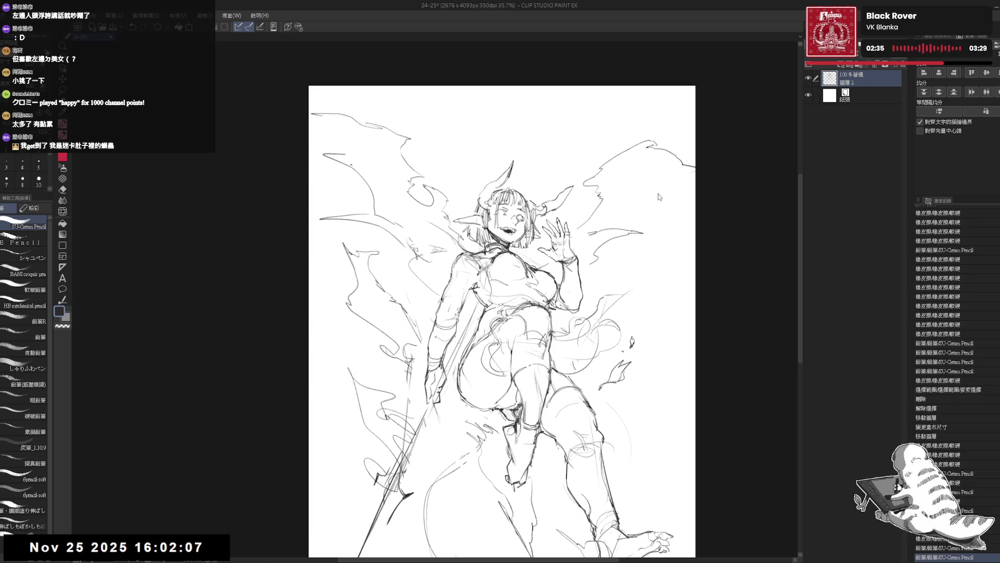
pyautogui.press('h')
pyautogui.press('h')
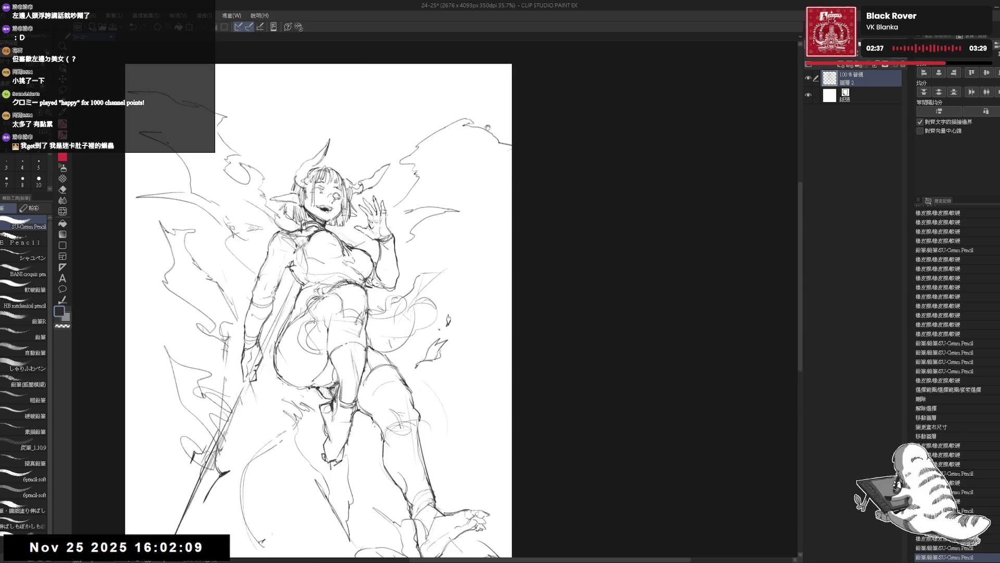
# Step: Erase the circle by the raised hand and rework the strokes in the top-right area
pyautogui.press('e')
pyautogui.moveTo(432, 227)
pyautogui.mouseDown()
pyautogui.moveTo(457, 195)
pyautogui.moveTo(456, 205)
pyautogui.mouseUp()
pyautogui.click(456, 212)
pyautogui.press('p')
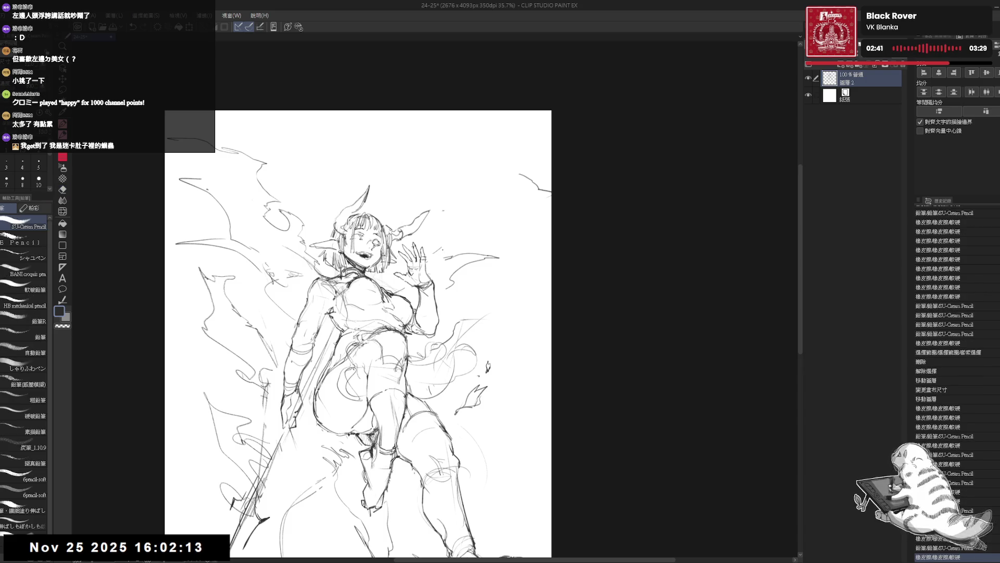
pyautogui.press('e')
pyautogui.moveTo(516, 172)
pyautogui.mouseDown()
pyautogui.moveTo(547, 195)
pyautogui.moveTo(604, 193)
pyautogui.mouseUp()
pyautogui.moveTo(519, 198)
pyautogui.mouseDown()
pyautogui.moveTo(502, 249)
pyautogui.moveTo(551, 244)
pyautogui.mouseUp()
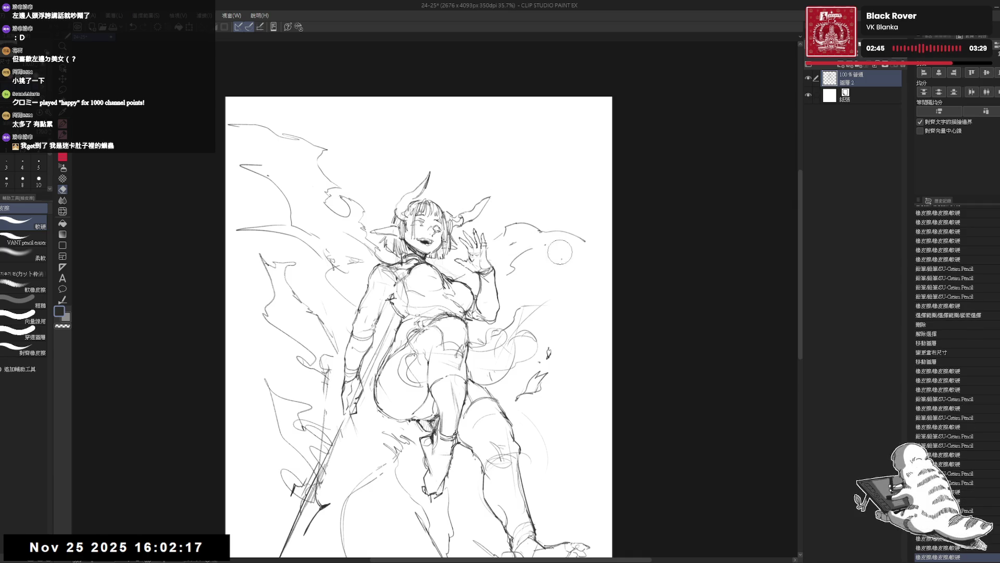
pyautogui.press('p')
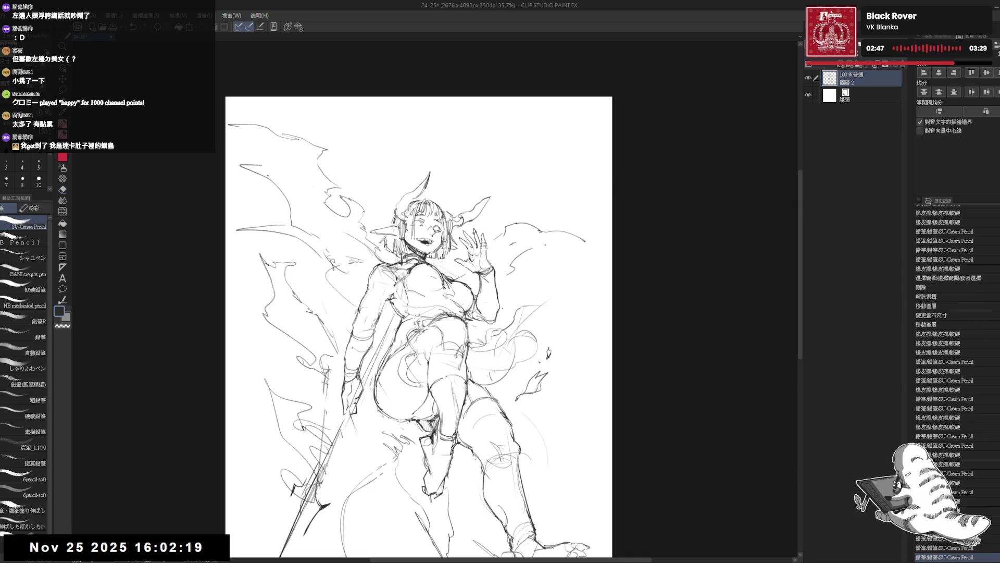
pyautogui.press('e')
pyautogui.moveTo(503, 235)
pyautogui.mouseDown()
pyautogui.moveTo(547, 255)
pyautogui.moveTo(535, 269)
pyautogui.moveTo(586, 242)
pyautogui.mouseUp()
pyautogui.press('p')
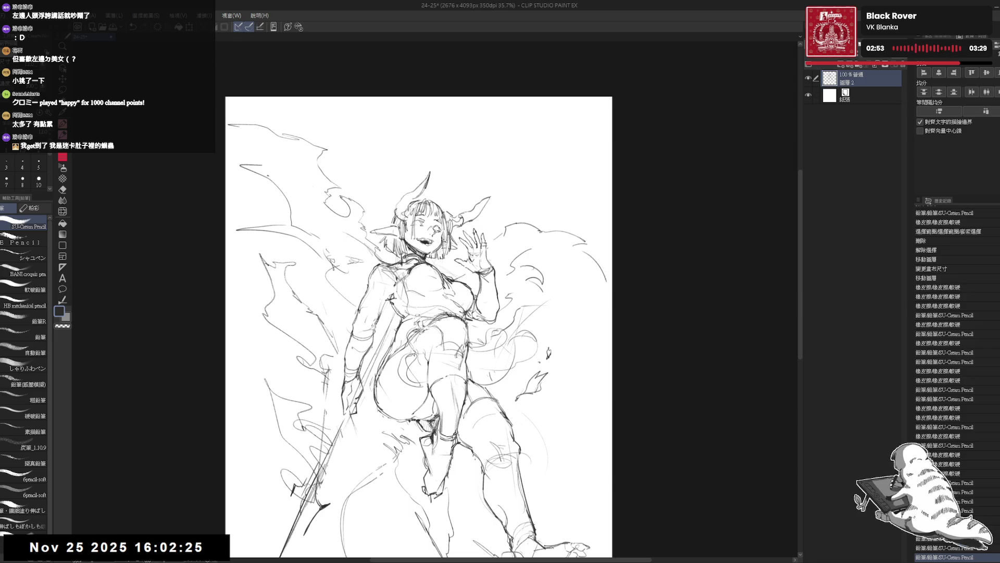
# Step: Remove the moon circle at the top left and clear the strokes beside it
pyautogui.press('h')
pyautogui.moveTo(570, 189); pyautogui.dragTo(577, 193)
pyautogui.moveTo(373, 269); pyautogui.dragTo(341, 280)
pyautogui.moveTo(571, 84)
pyautogui.mouseDown()
pyautogui.moveTo(536, 111)
pyautogui.moveTo(550, 122)
pyautogui.mouseUp()
pyautogui.moveTo(647, 125)
pyautogui.mouseDown()
pyautogui.moveTo(609, 154)
pyautogui.moveTo(546, 107)
pyautogui.moveTo(660, 81)
pyautogui.mouseUp()
pyautogui.press('p')
pyautogui.press('e')
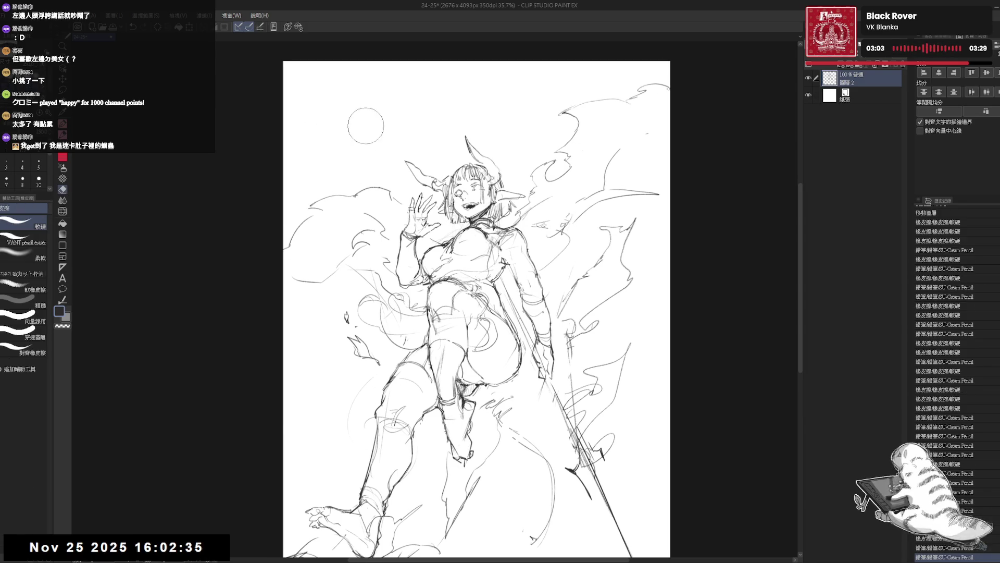
pyautogui.moveTo(371, 153); pyautogui.dragTo(398, 173)
pyautogui.press('p')
# Step: Extend the upper-left flames with new sweeping pencil strokes
pyautogui.moveTo(373, 116); pyautogui.dragTo(394, 145)
pyautogui.moveTo(367, 114)
pyautogui.mouseDown()
pyautogui.moveTo(403, 169)
pyautogui.moveTo(410, 143)
pyautogui.mouseUp()
pyautogui.press('e')
pyautogui.press('p')
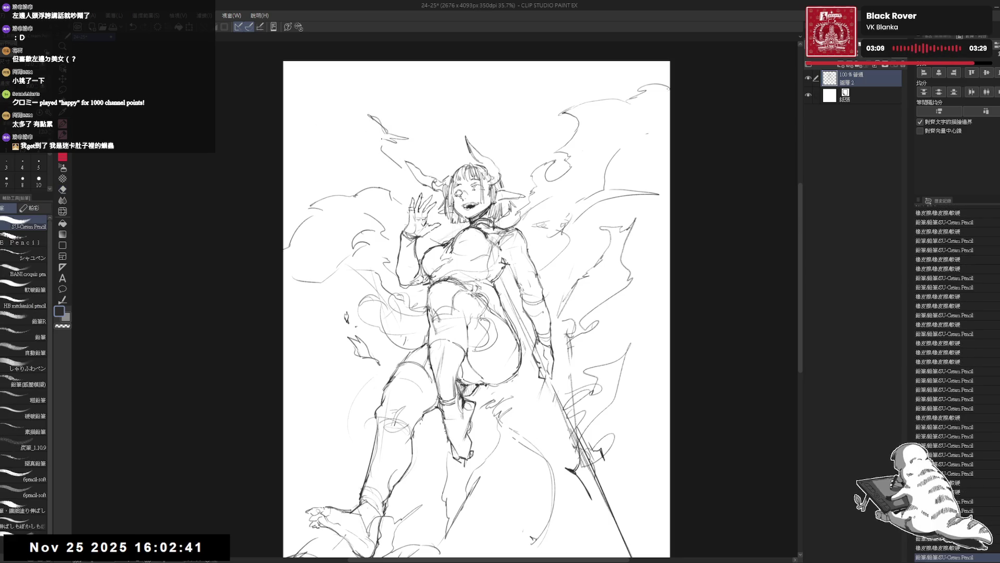
pyautogui.scroll(-1, 375, 102)
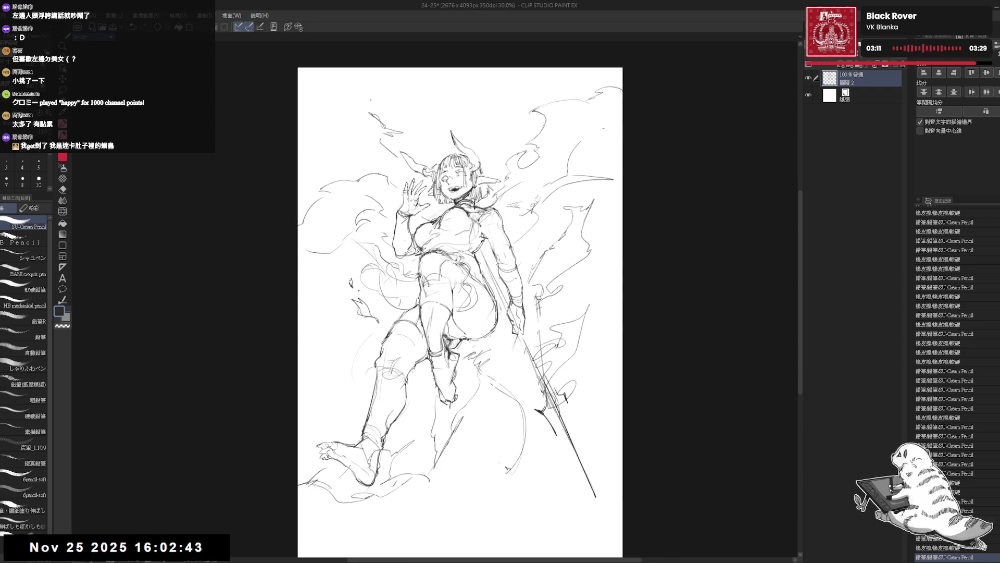
pyautogui.moveTo(431, 199); pyautogui.dragTo(478, 273)
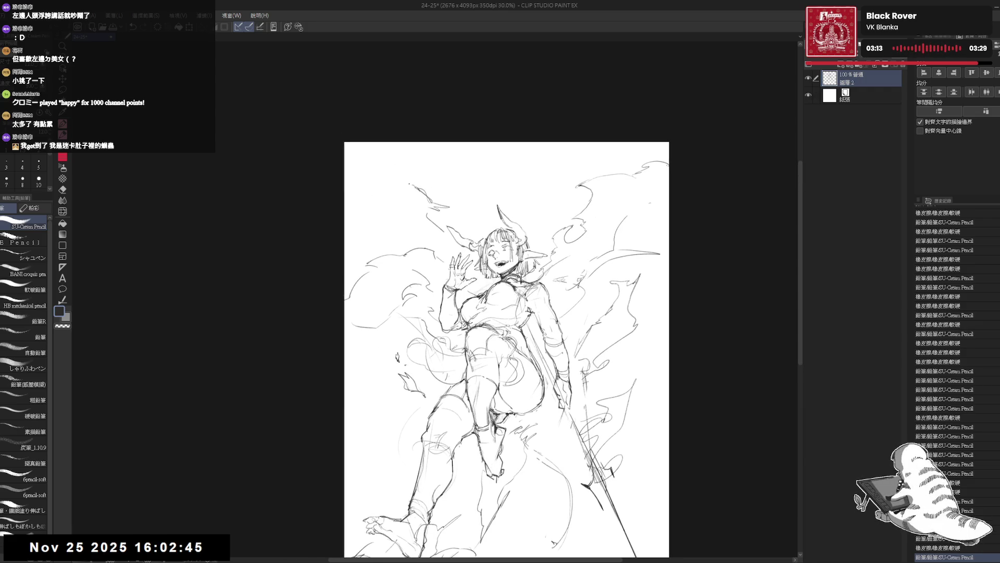
pyautogui.moveTo(394, 194)
pyautogui.mouseDown()
pyautogui.moveTo(353, 177)
pyautogui.moveTo(394, 245)
pyautogui.mouseUp()
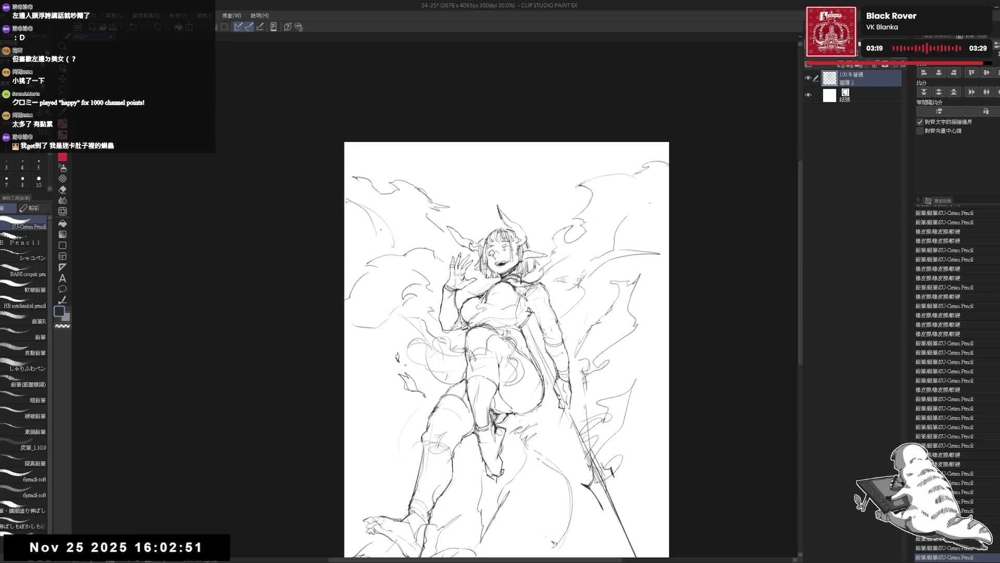
pyautogui.moveTo(364, 206); pyautogui.dragTo(388, 236)
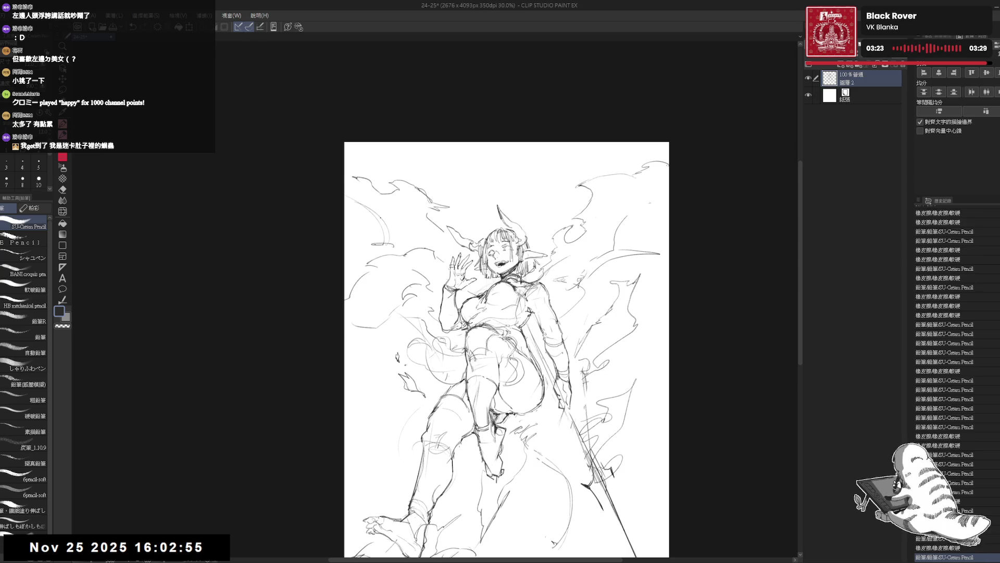
pyautogui.scroll(-1, 372, 179)
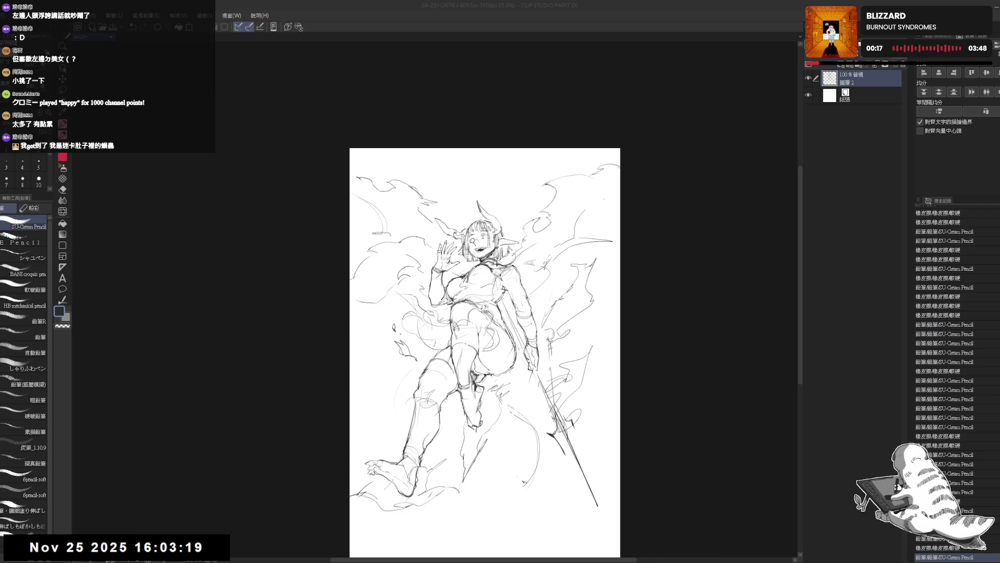
pyautogui.click(649, 11)
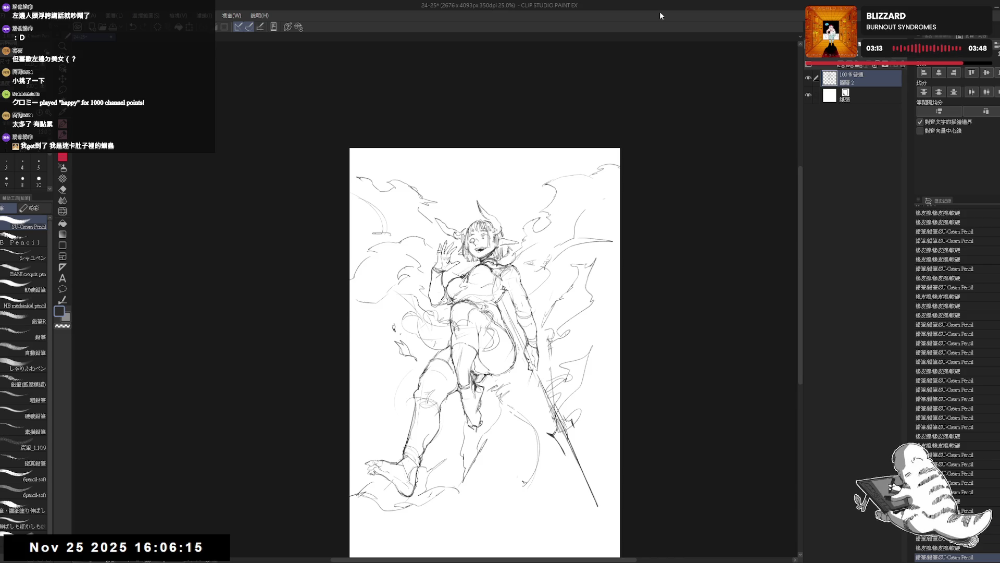
# Step: Redraw a small pencil stroke on the right side of the sketch and reset the view upright
pyautogui.moveTo(517, 386); pyautogui.dragTo(532, 305)
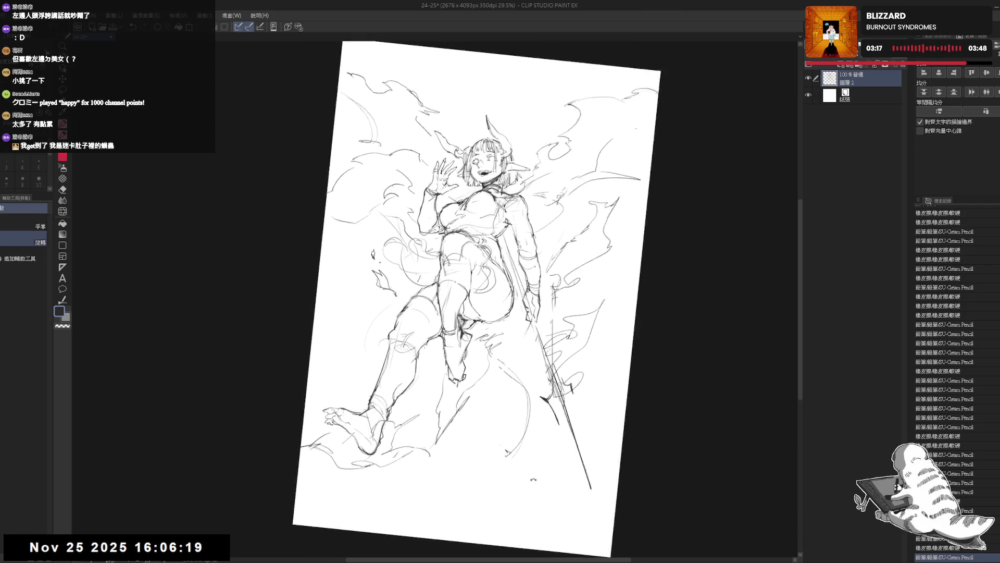
pyautogui.press('space')
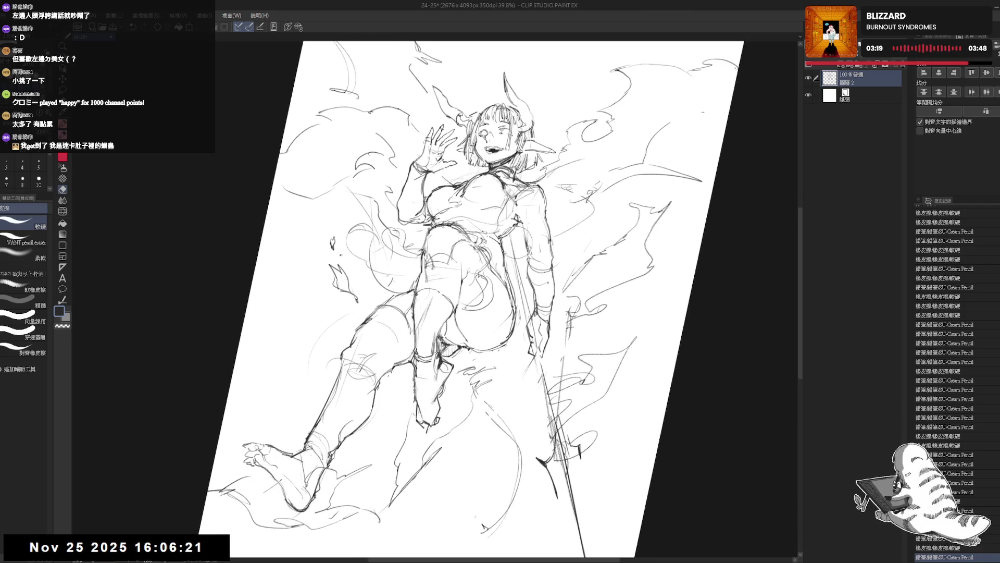
pyautogui.moveTo(509, 247)
pyautogui.mouseDown()
pyautogui.moveTo(518, 280)
pyautogui.moveTo(531, 251)
pyautogui.moveTo(520, 312)
pyautogui.mouseUp()
pyautogui.hotkey('ctrl', 'z')
pyautogui.moveTo(513, 244); pyautogui.dragTo(521, 313)
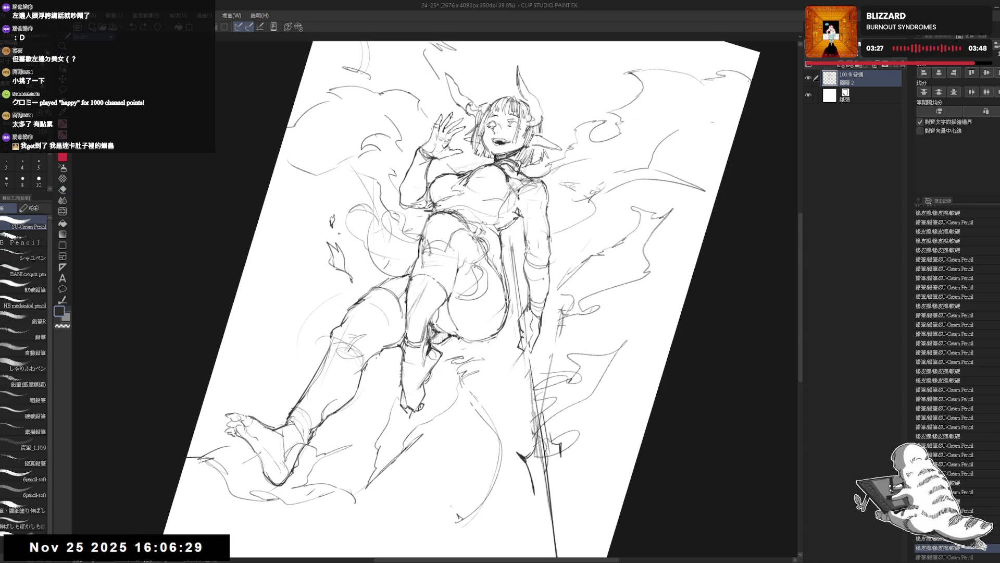
pyautogui.hotkey('ctrl', '0')
pyautogui.hotkey('ctrl', 'z')
# Step: Mirror and tilt the view to check the drawing, trying a long diagonal across the legs then undoing it
pyautogui.press('h')
pyautogui.press('h')
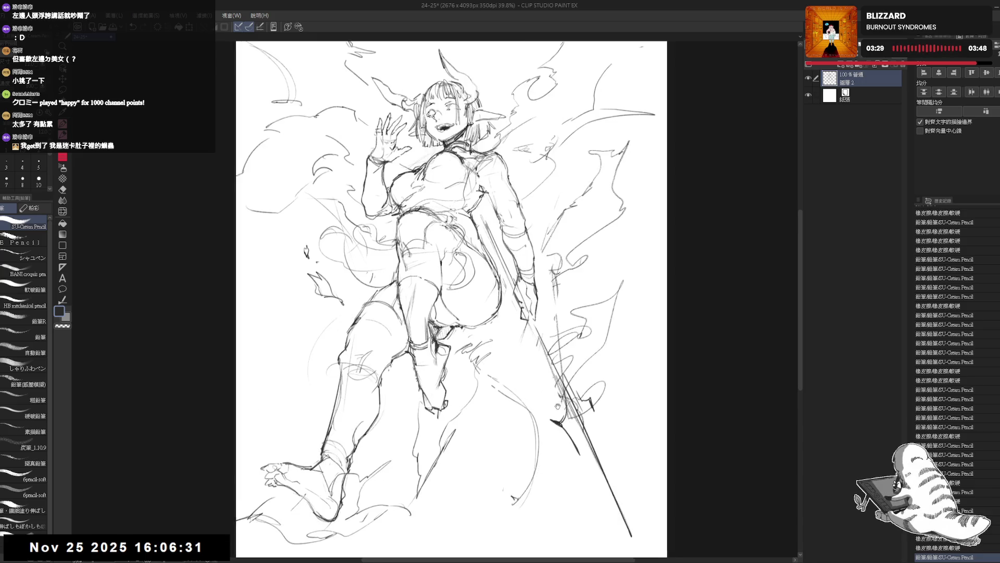
pyautogui.moveTo(542, 405); pyautogui.dragTo(571, 438)
pyautogui.press('e')
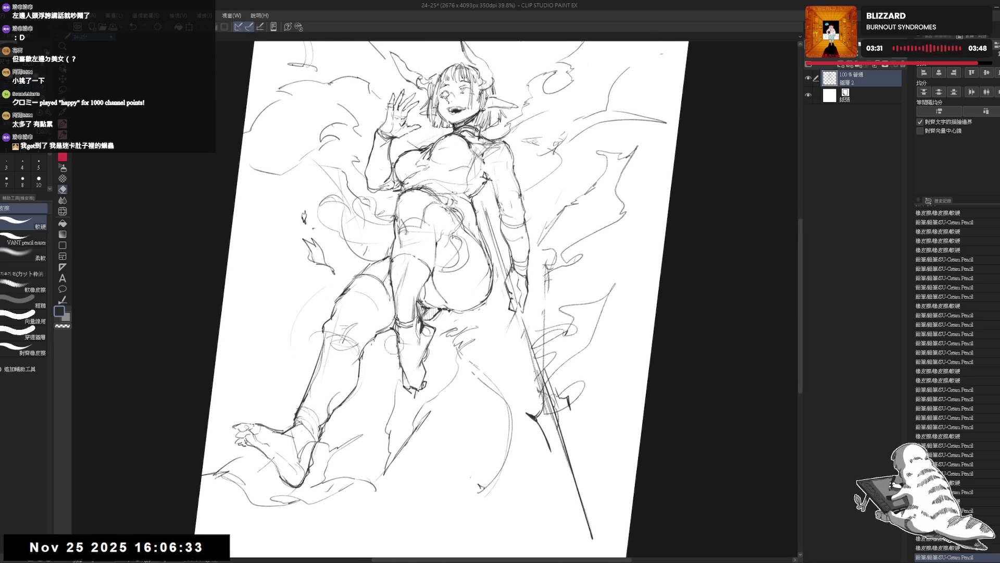
pyautogui.moveTo(563, 513); pyautogui.dragTo(534, 493)
pyautogui.press('p')
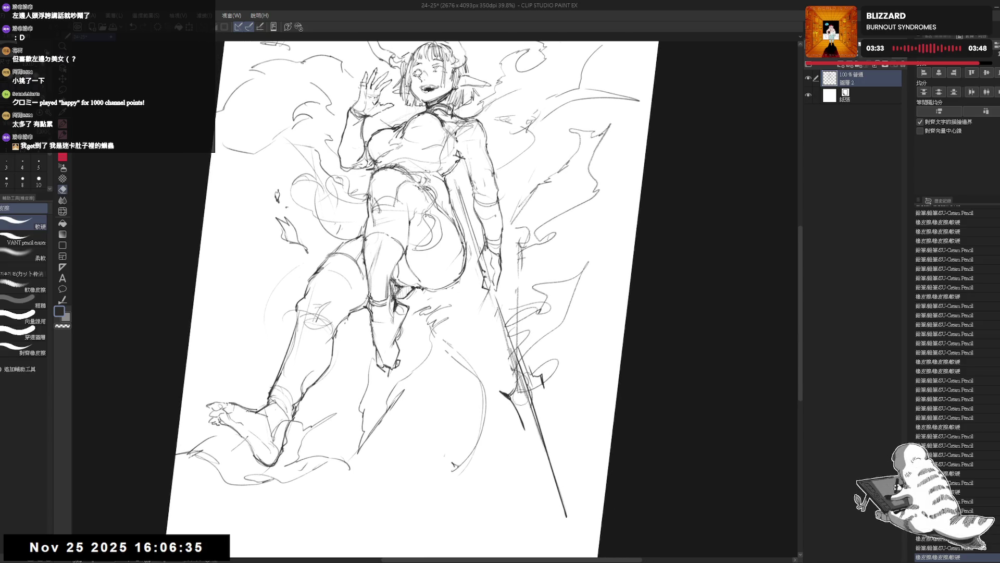
pyautogui.moveTo(526, 397); pyautogui.dragTo(313, 547)
pyautogui.hotkey('ctrl', 'z')
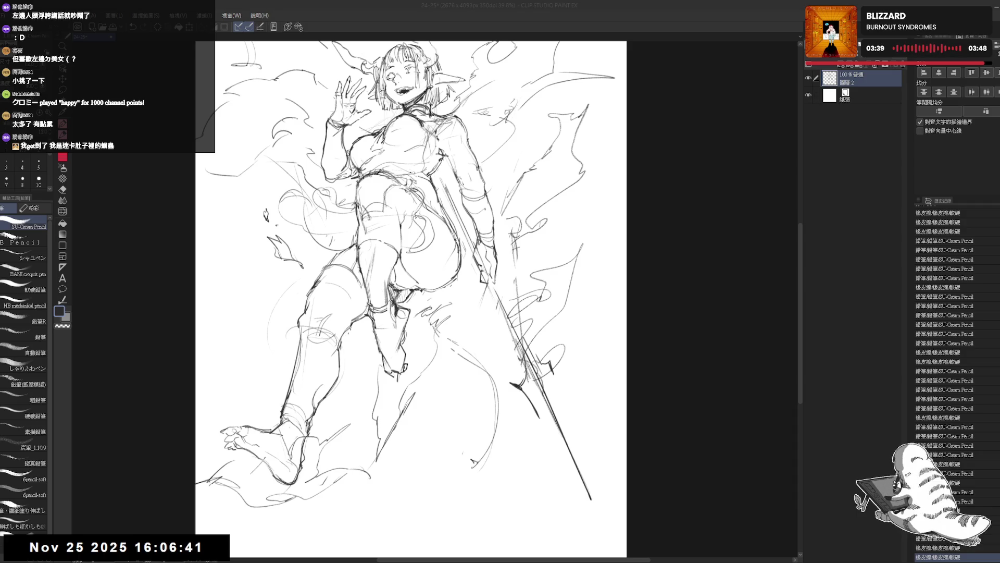
# Step: Free-transform the whole sketch, shifting and warping it down and to the right
pyautogui.moveTo(498, 149); pyautogui.dragTo(496, 221)
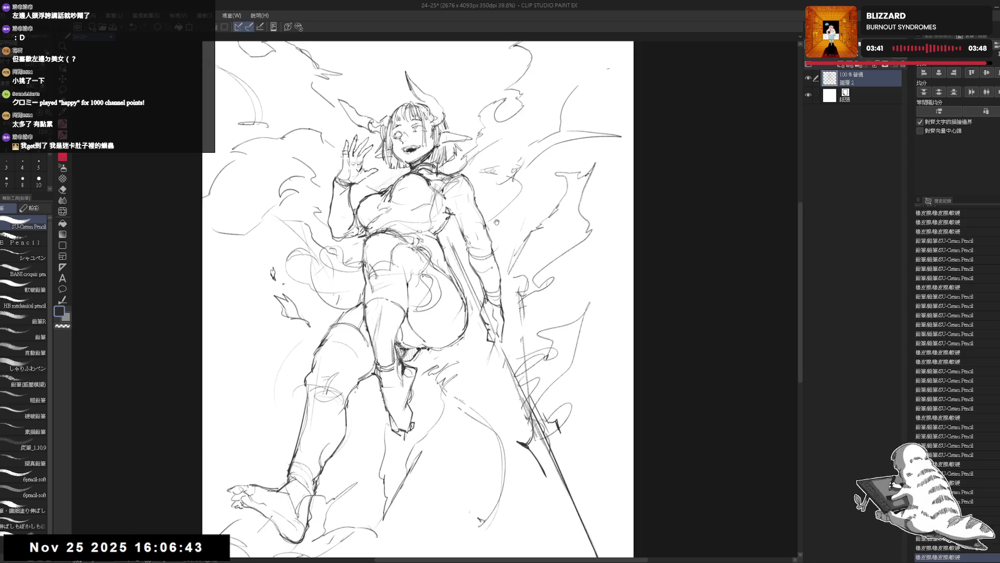
pyautogui.scroll(-2, 492, 210)
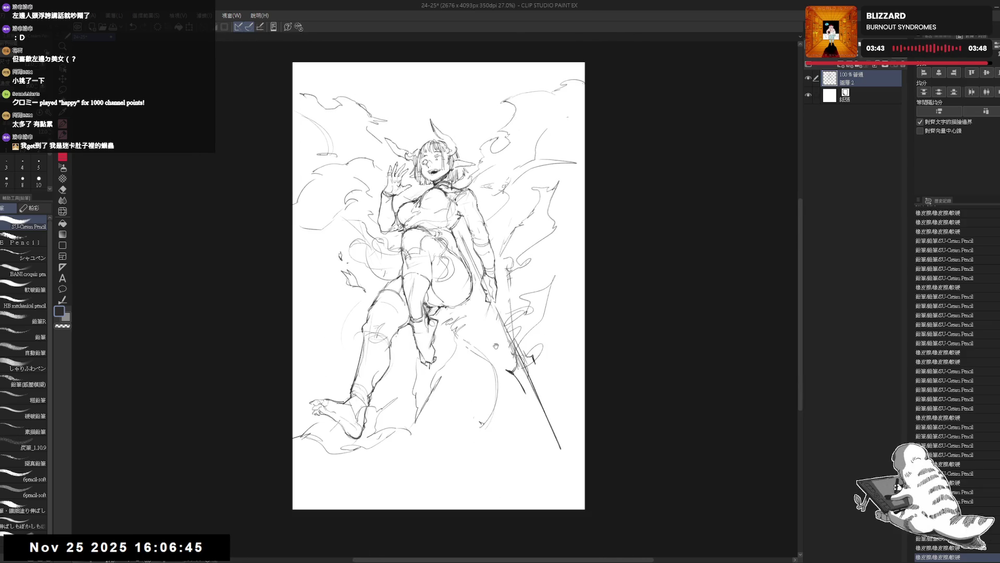
pyautogui.moveTo(495, 347); pyautogui.dragTo(501, 356)
pyautogui.moveTo(472, 265); pyautogui.dragTo(472, 292)
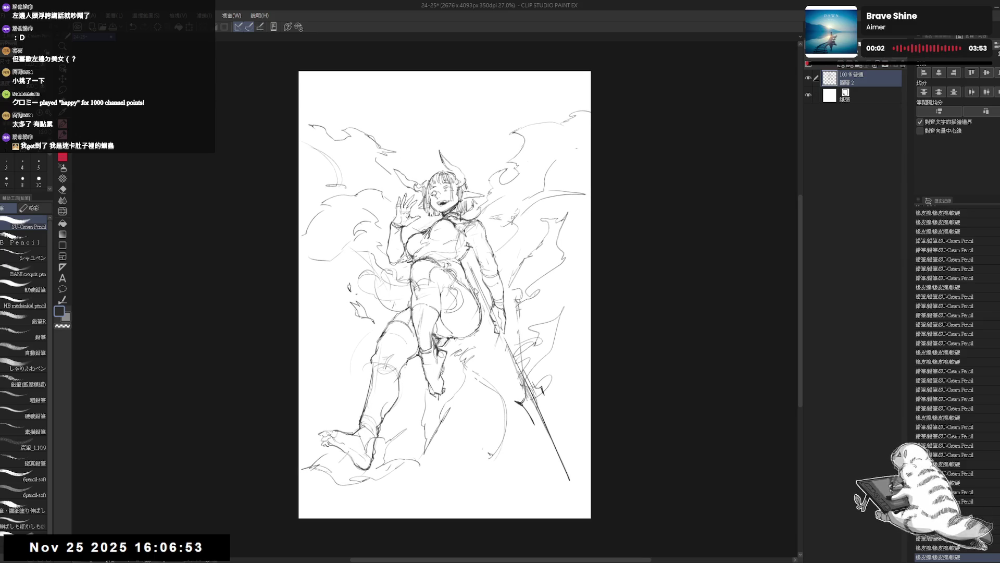
# Step: Erase the upper-left flame strokes and stray ends near the head, then move the sketch up and left
pyautogui.hotkey('ctrl', '-')
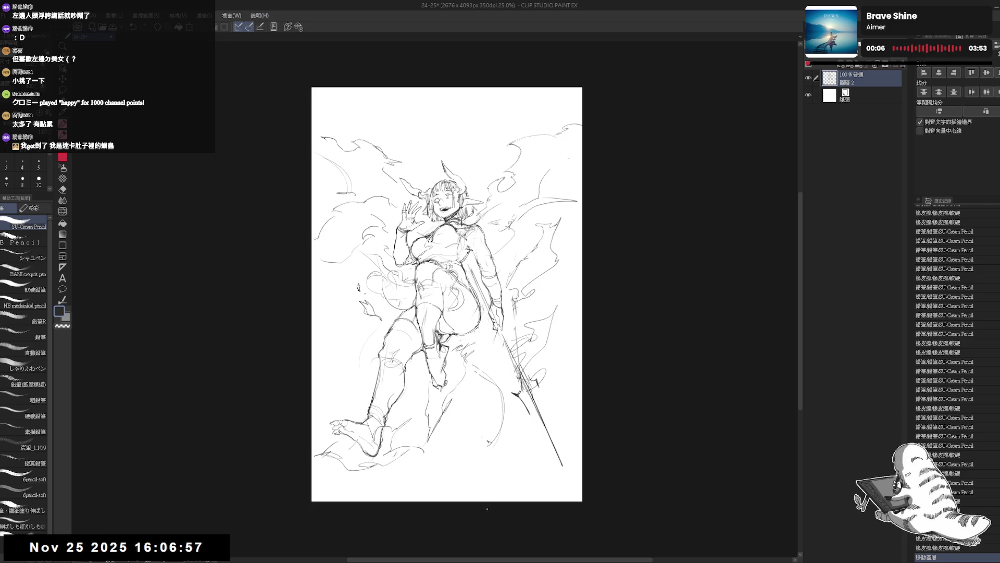
pyautogui.press('e')
pyautogui.moveTo(326, 139)
pyautogui.mouseDown()
pyautogui.moveTo(324, 224)
pyautogui.moveTo(371, 167)
pyautogui.moveTo(363, 225)
pyautogui.mouseUp()
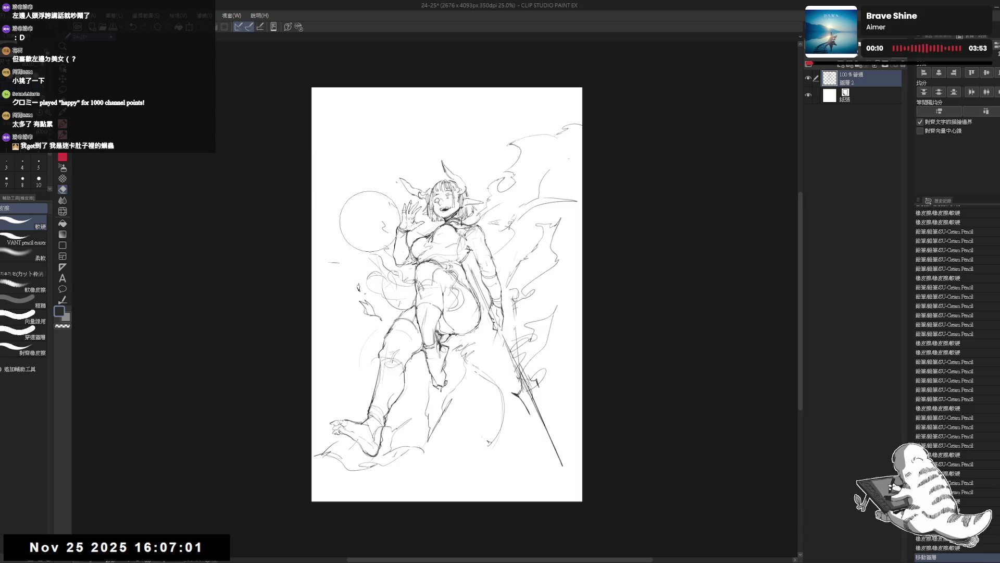
pyautogui.moveTo(336, 261); pyautogui.dragTo(375, 204)
pyautogui.press('p')
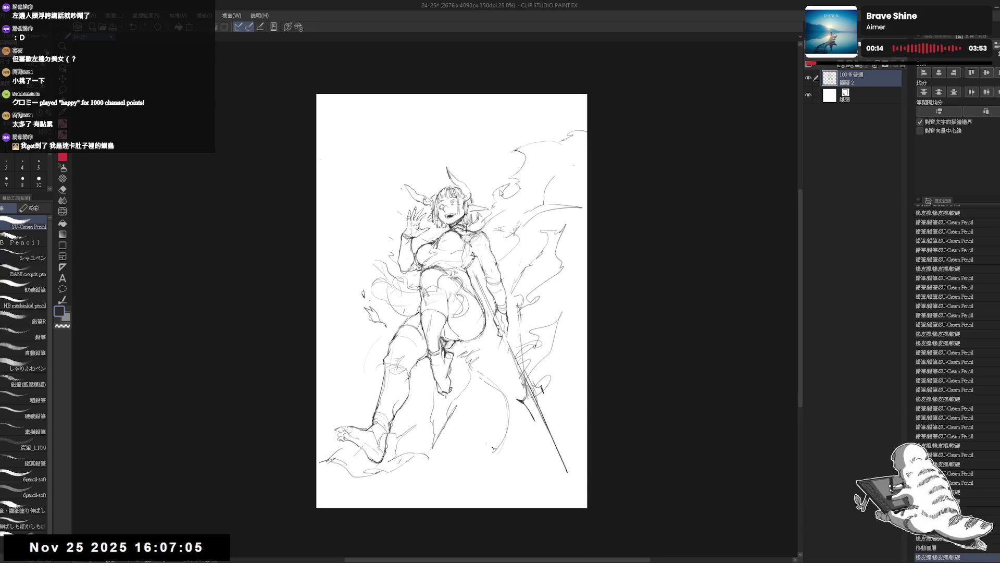
pyautogui.moveTo(500, 200)
pyautogui.mouseDown()
pyautogui.moveTo(491, 167)
pyautogui.moveTo(503, 207)
pyautogui.mouseUp()
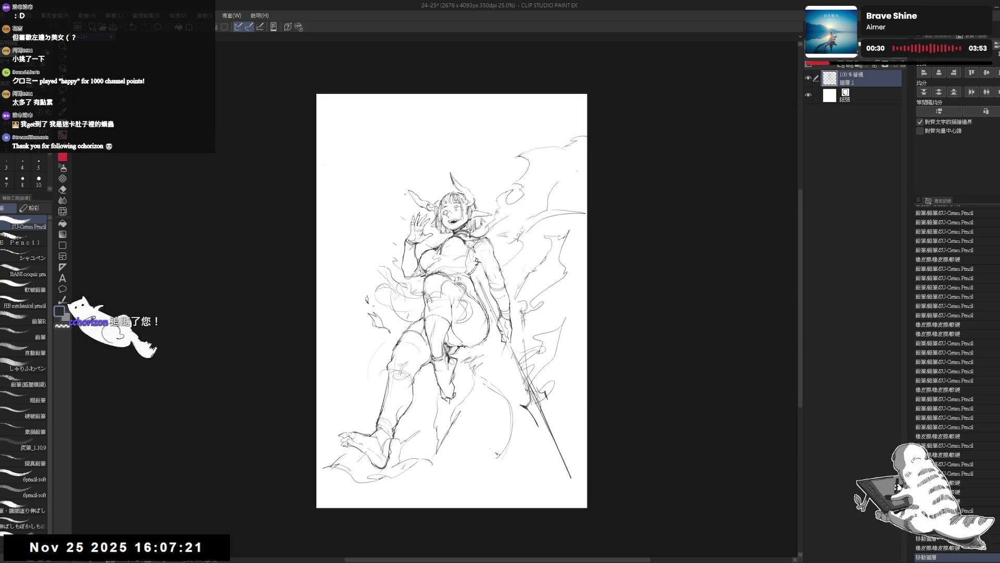
# Step: Sketch strokes right of the legs on a tilted view and nudge the whole sketch down-right
pyautogui.hotkey('ctrl', '+')
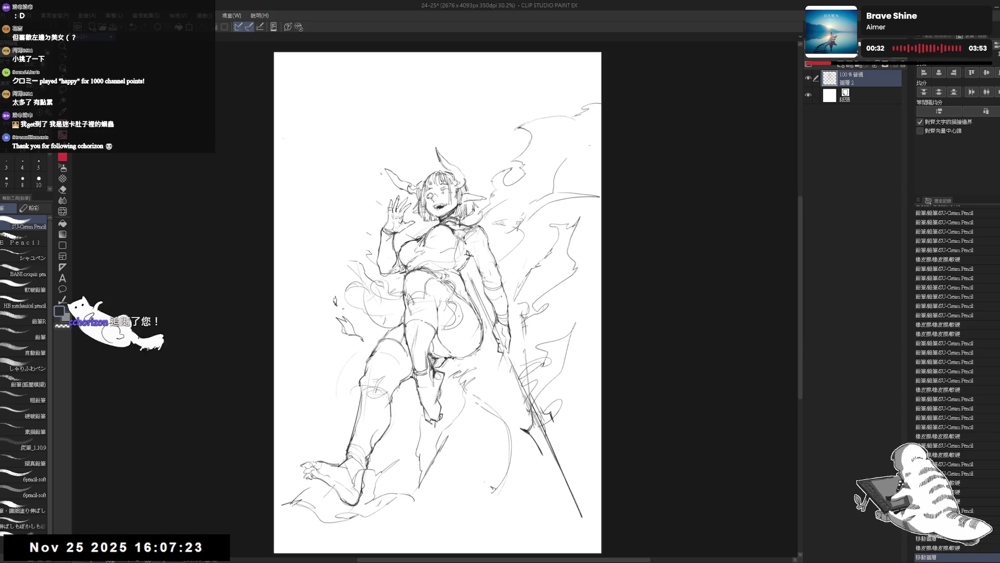
pyautogui.press('e')
pyautogui.press('-')
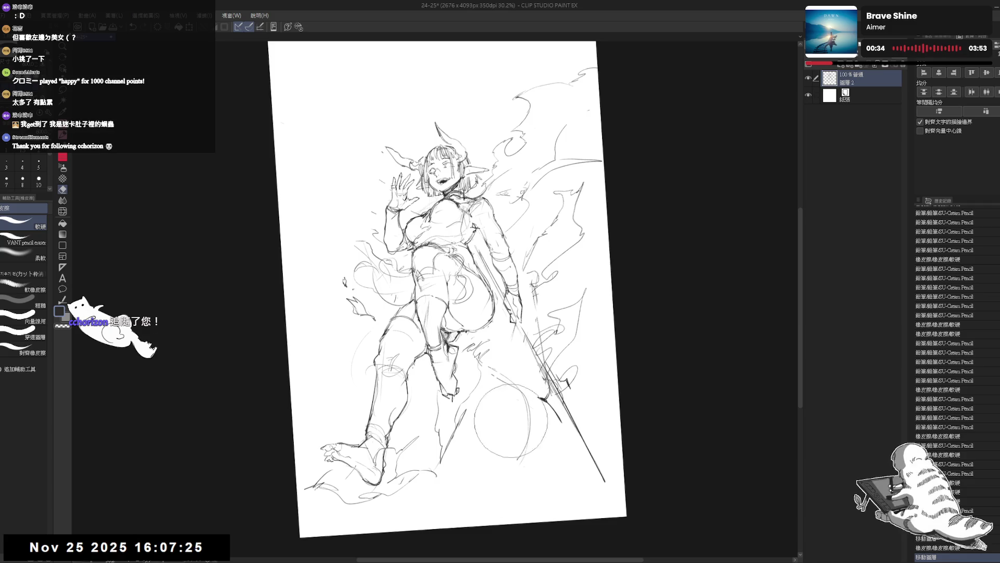
pyautogui.press('p')
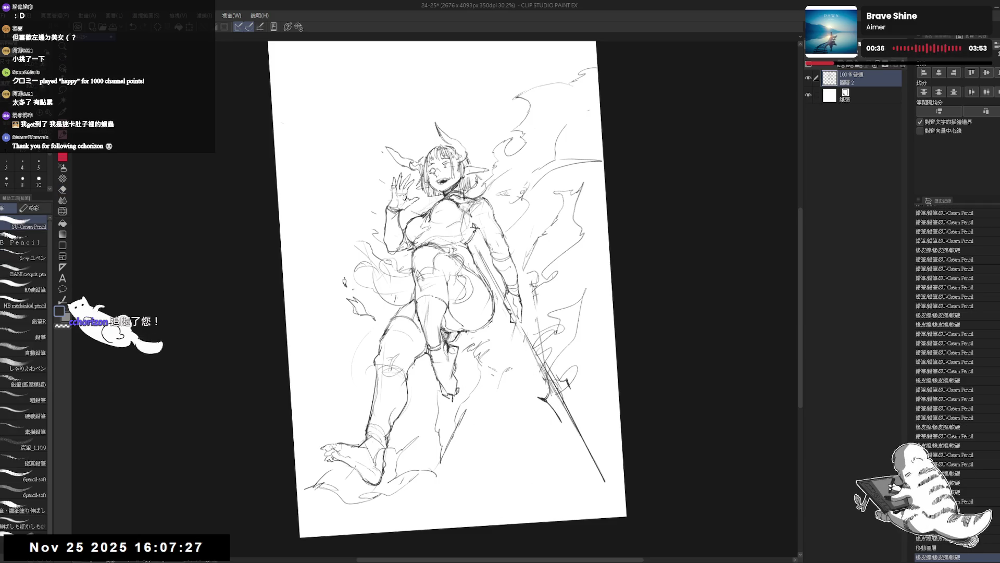
pyautogui.moveTo(548, 329); pyautogui.dragTo(492, 429)
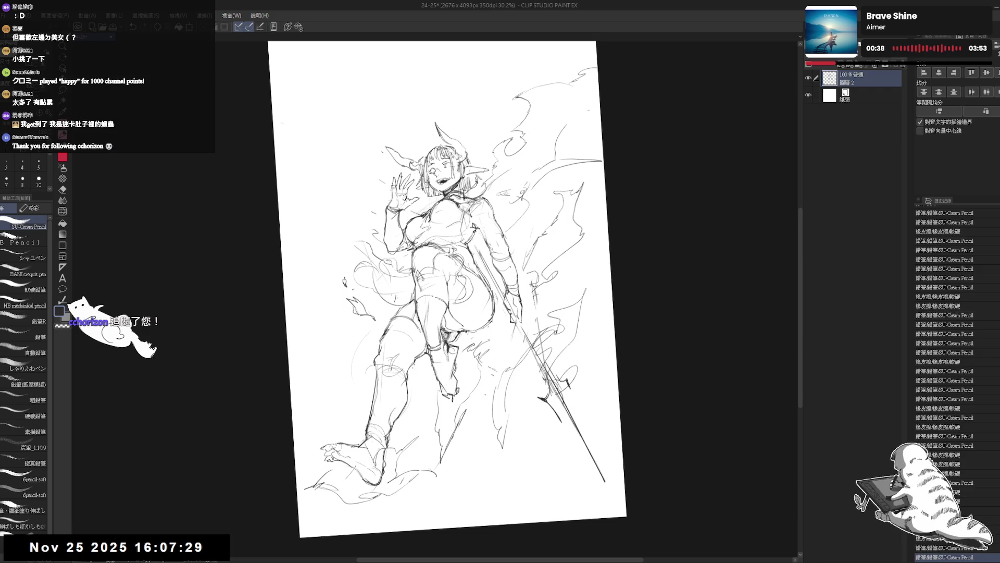
pyautogui.moveTo(448, 383)
pyautogui.mouseDown()
pyautogui.moveTo(459, 401)
pyautogui.moveTo(441, 143)
pyautogui.mouseUp()
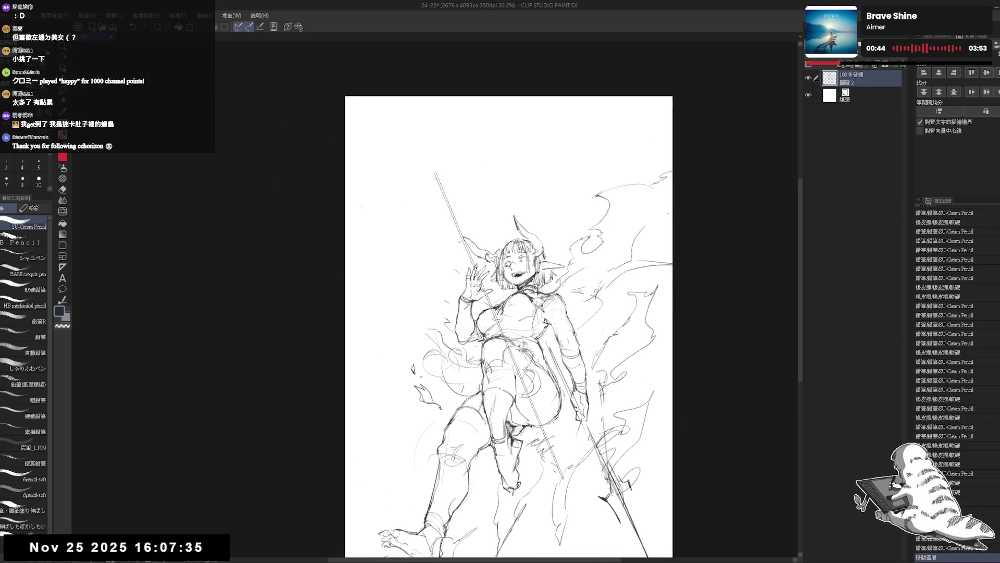
pyautogui.click(441, 143)
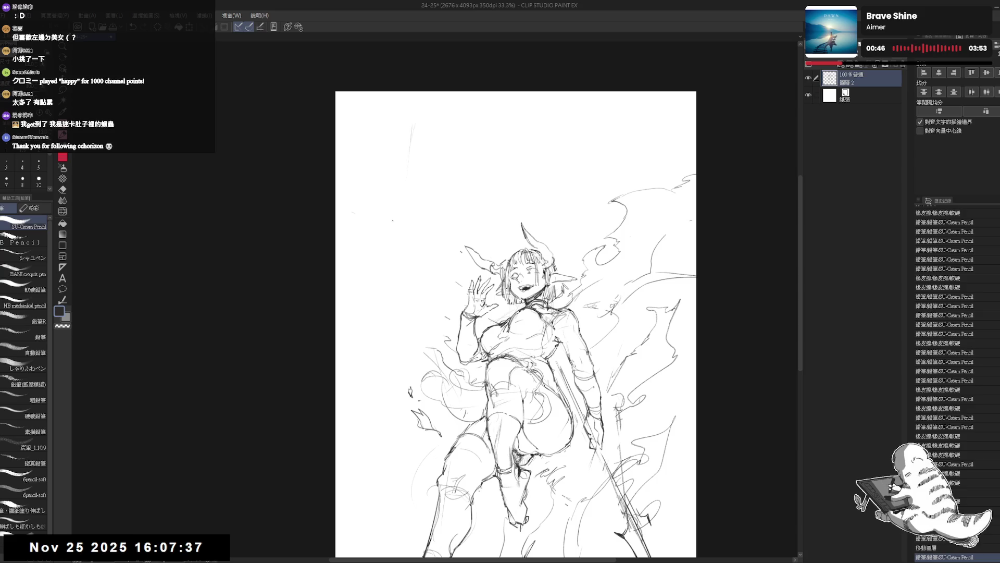
# Step: Draw long straight diagonal lines across the left side, redoing the short one longer, then reset rotation
pyautogui.moveTo(417, 111)
pyautogui.mouseDown()
pyautogui.moveTo(392, 186)
pyautogui.moveTo(402, 169)
pyautogui.mouseUp()
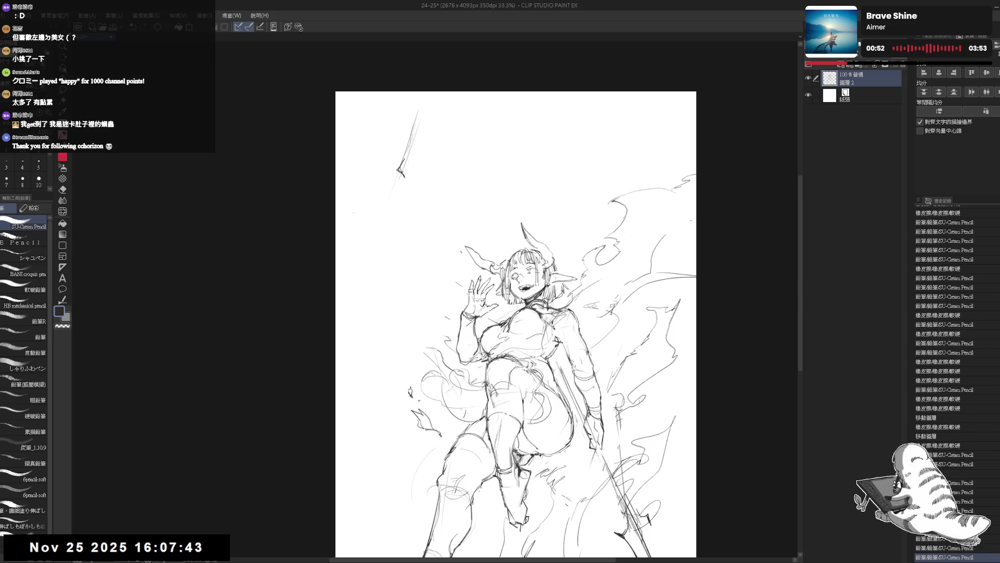
pyautogui.moveTo(408, 489); pyautogui.dragTo(336, 373)
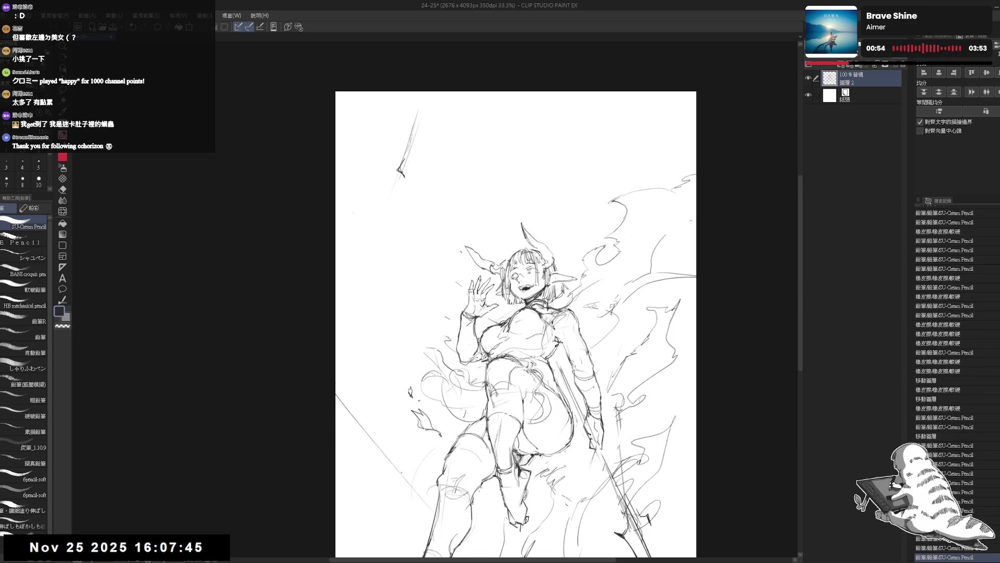
pyautogui.moveTo(396, 321); pyautogui.dragTo(413, 270)
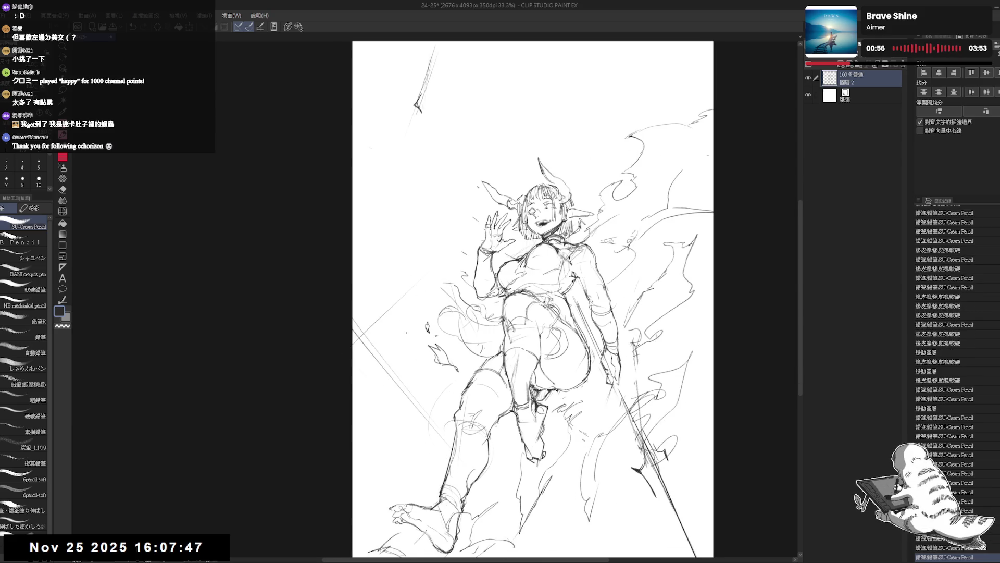
pyautogui.press('-')
pyautogui.moveTo(446, 209); pyautogui.dragTo(366, 357)
pyautogui.hotkey('ctrl', 'z')
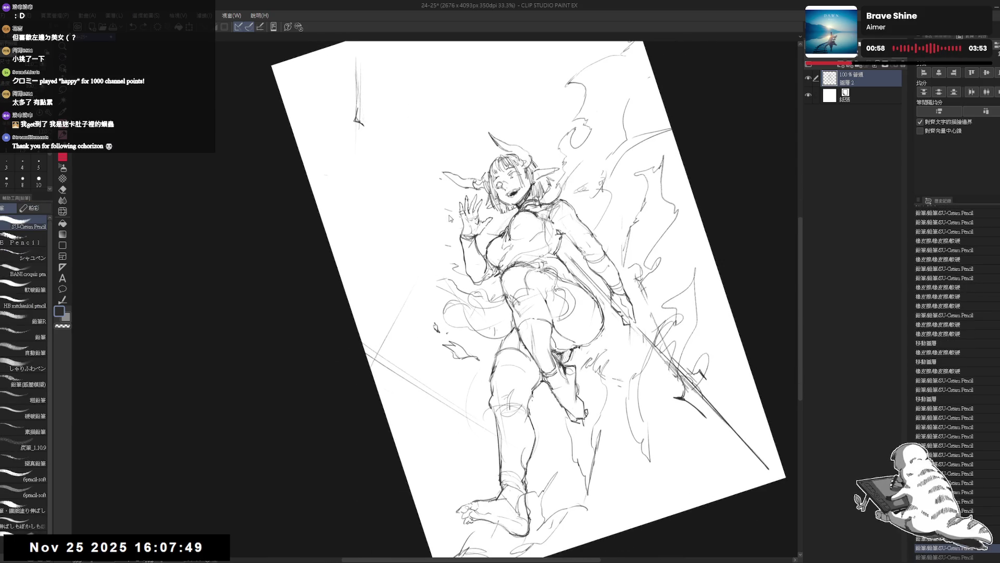
pyautogui.moveTo(461, 204)
pyautogui.mouseDown()
pyautogui.moveTo(366, 355)
pyautogui.moveTo(370, 370)
pyautogui.mouseUp()
pyautogui.hotkey('ctrl', '0')
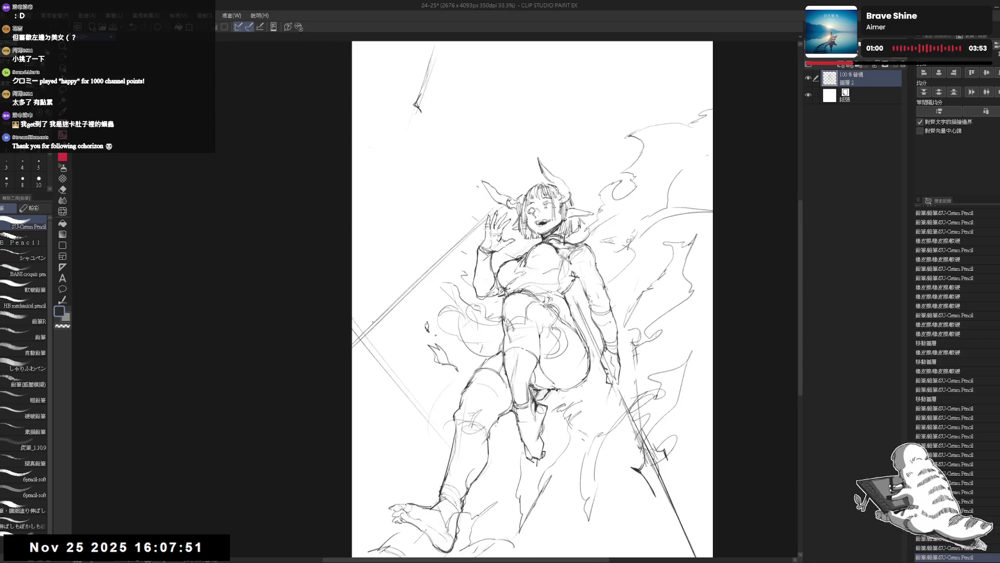
pyautogui.scroll(-2, 472, 310)
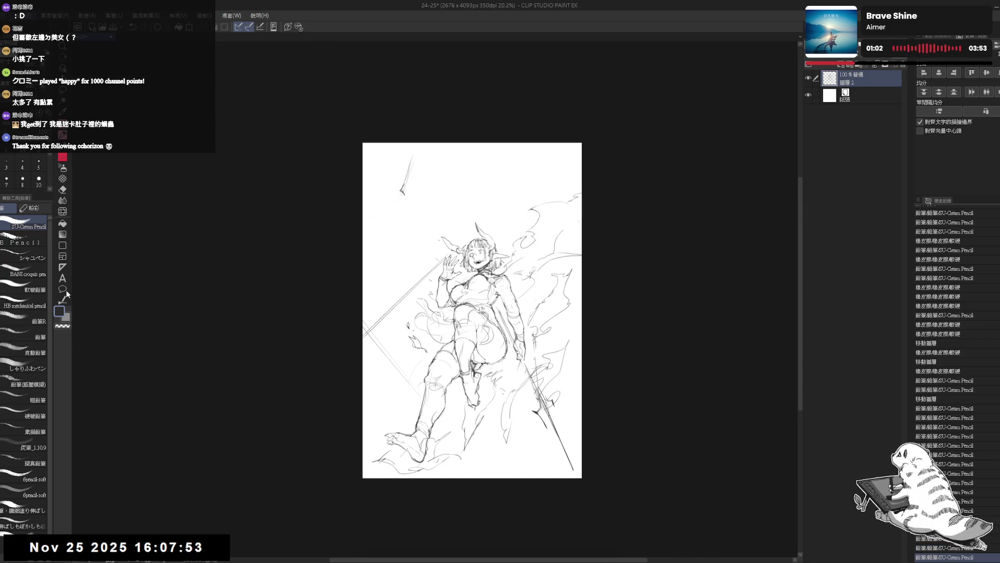
pyautogui.hotkey('ctrl', 'alt', 'c')
# Step: Enlarge the canvas outward on all four sides around the sketch and add a new raster layer
pyautogui.moveTo(471, 477); pyautogui.dragTo(469, 518)
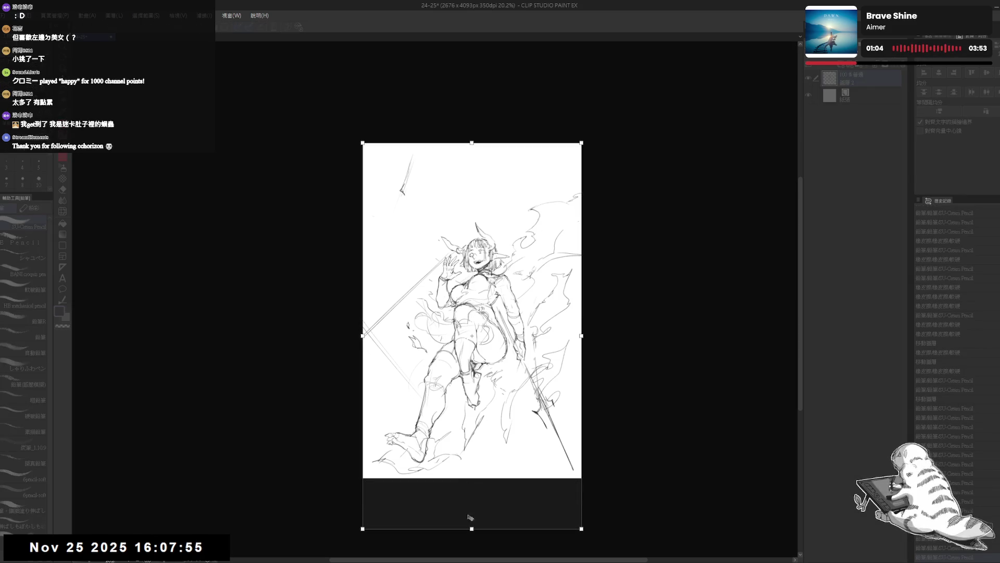
pyautogui.moveTo(358, 337); pyautogui.dragTo(308, 328)
pyautogui.moveTo(446, 143); pyautogui.dragTo(445, 109)
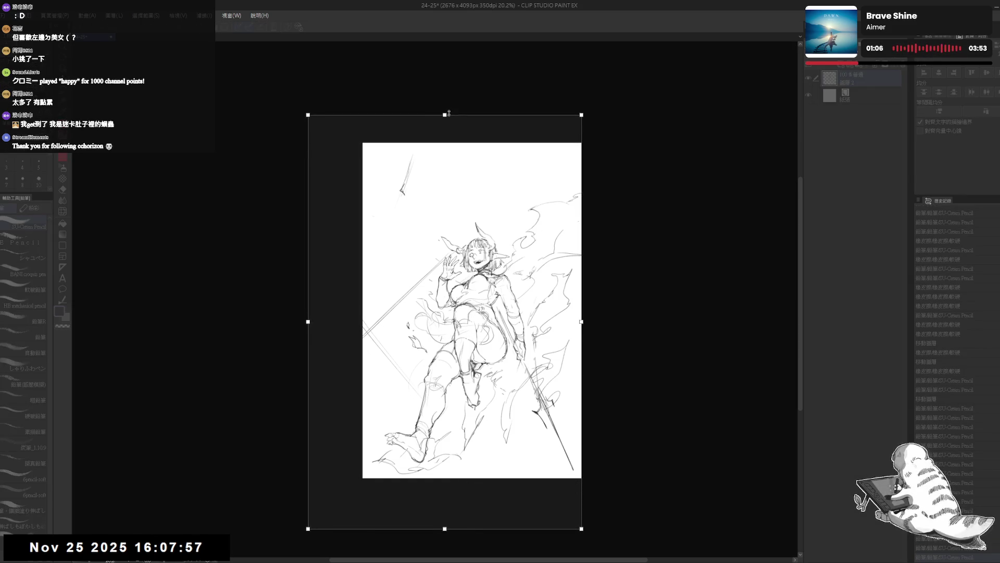
pyautogui.moveTo(583, 320); pyautogui.dragTo(624, 319)
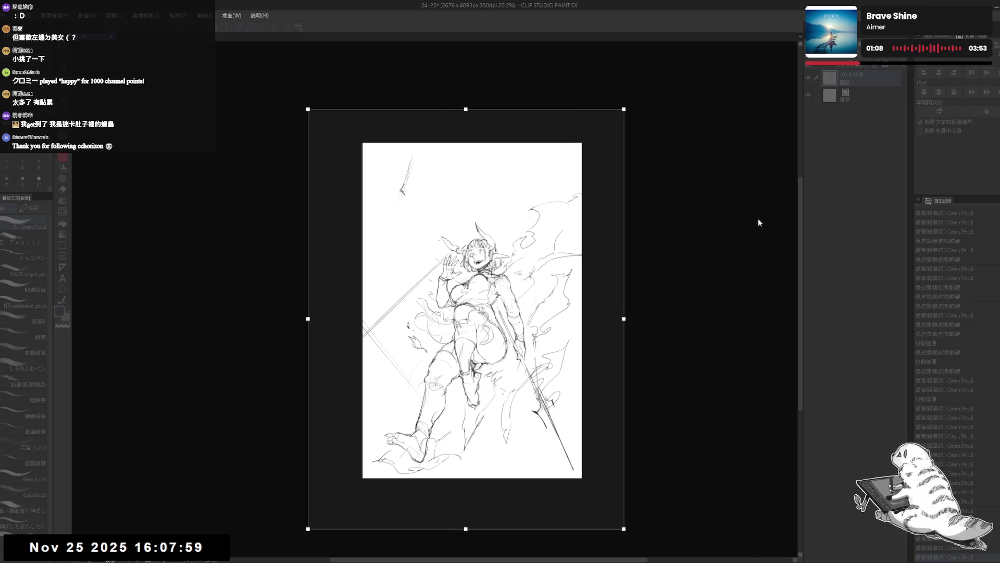
pyautogui.press('Return')
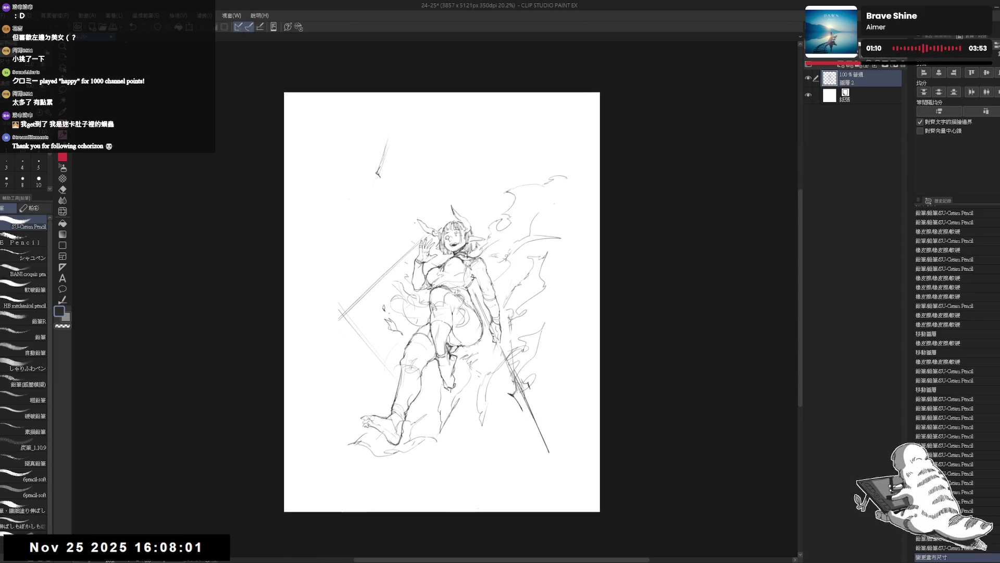
pyautogui.hotkey('ctrl', 'shift', 'n')
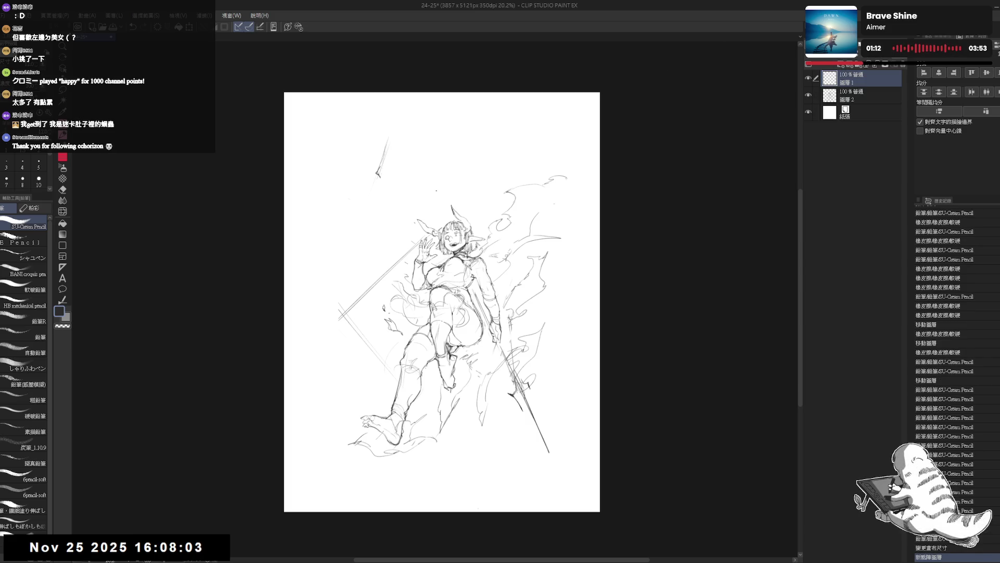
pyautogui.click(62, 244)
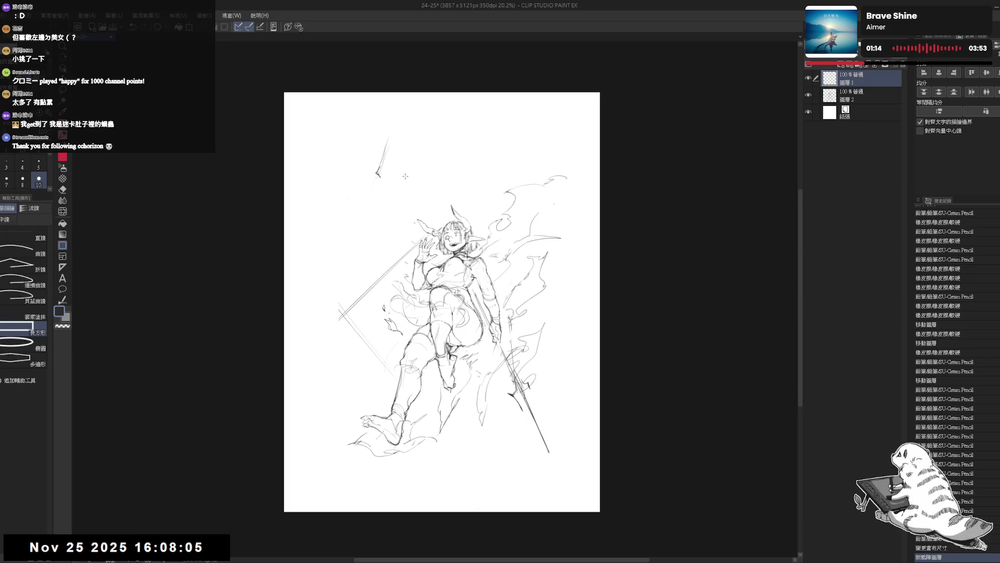
# Step: Draw a rectangular border around the figure, fade its layer to 33% opacity, and return to Layer 2
pyautogui.moveTo(336, 135); pyautogui.dragTo(552, 456)
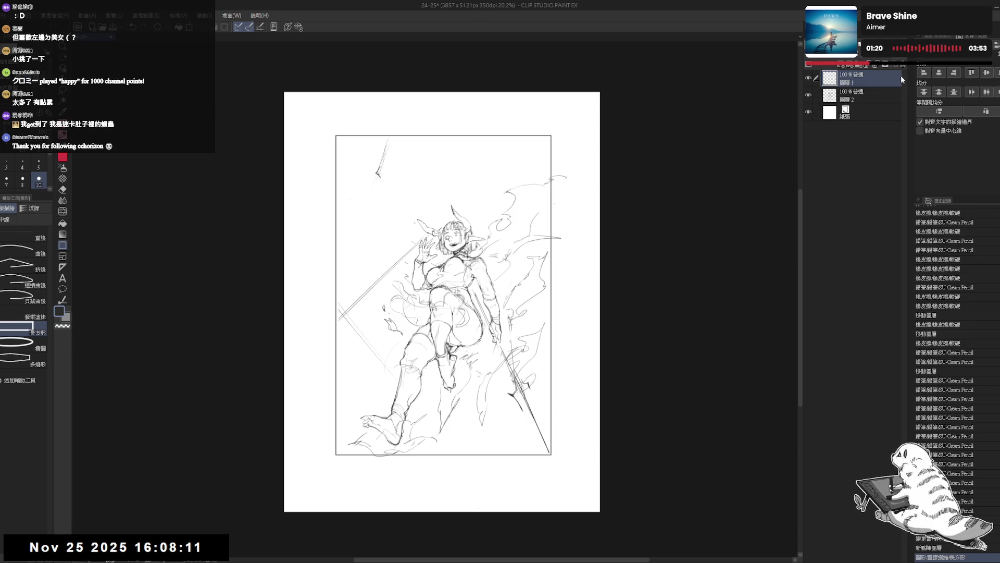
pyautogui.moveTo(899, 64); pyautogui.dragTo(844, 64)
pyautogui.click(859, 96)
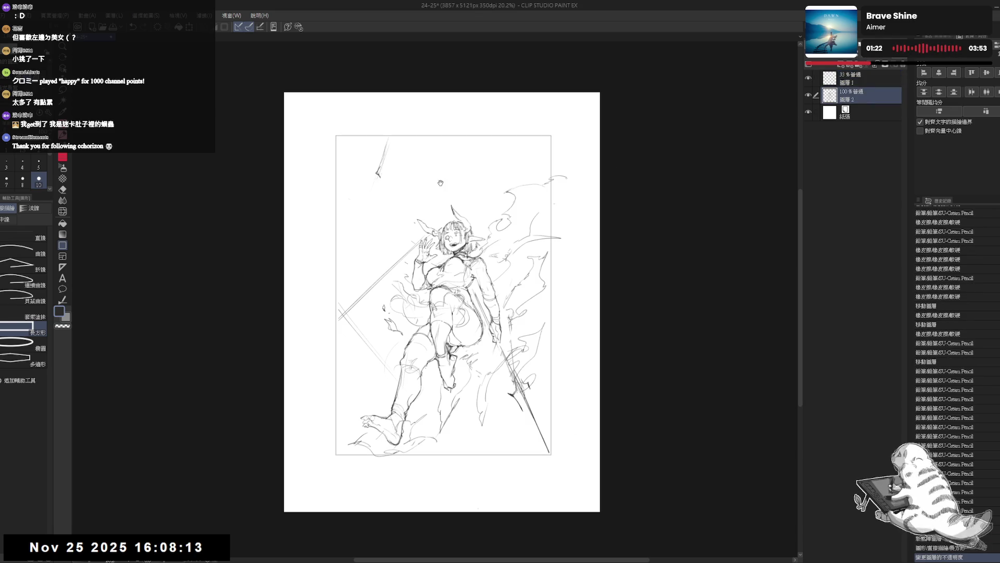
pyautogui.scroll(2, 430, 221)
pyautogui.scroll(2, 430, 221)
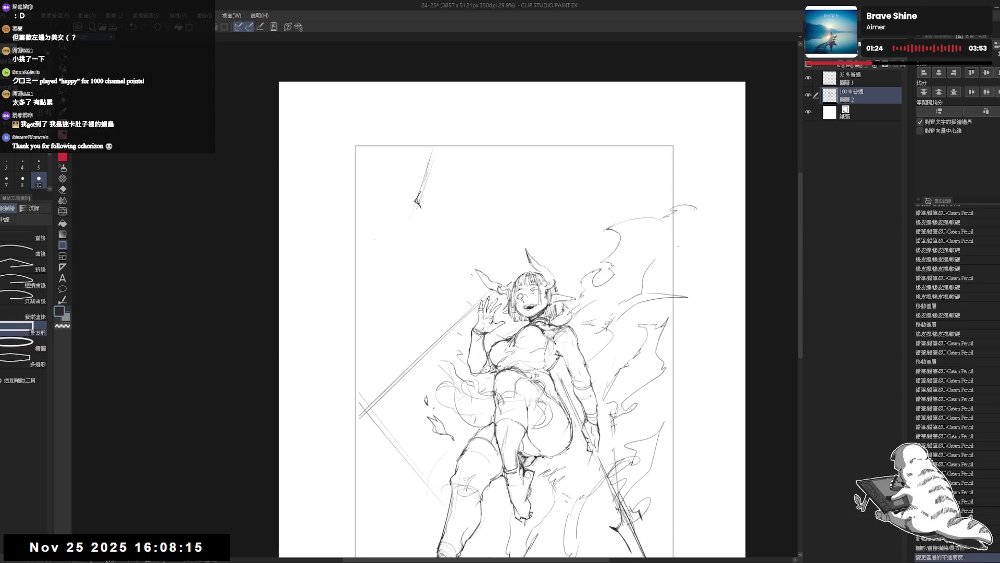
# Step: Pencil the outline of a large demon face near the top left inside the border
pyautogui.press('p')
pyautogui.moveTo(540, 344); pyautogui.dragTo(547, 360)
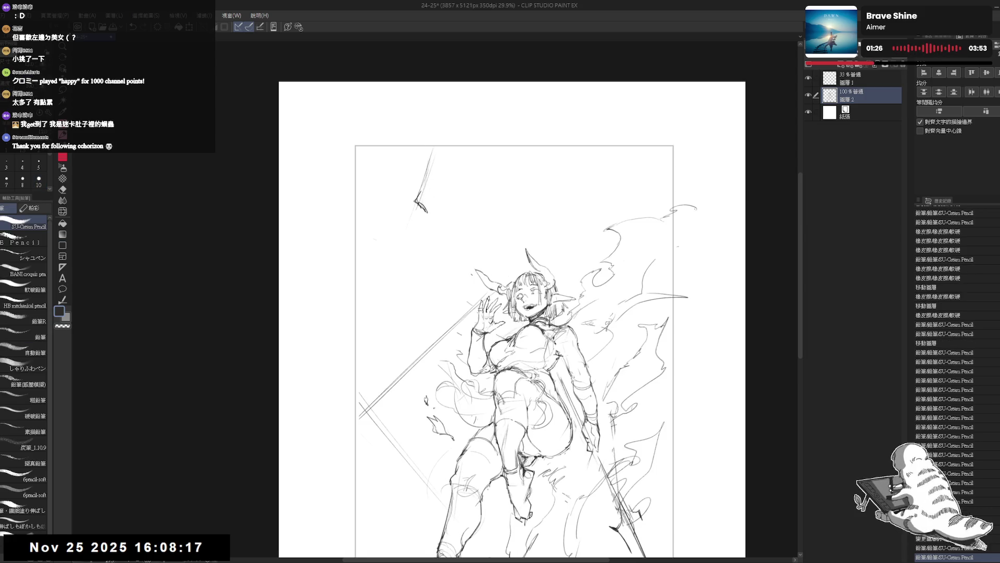
pyautogui.moveTo(426, 199)
pyautogui.mouseDown()
pyautogui.moveTo(448, 203)
pyautogui.moveTo(419, 233)
pyautogui.mouseUp()
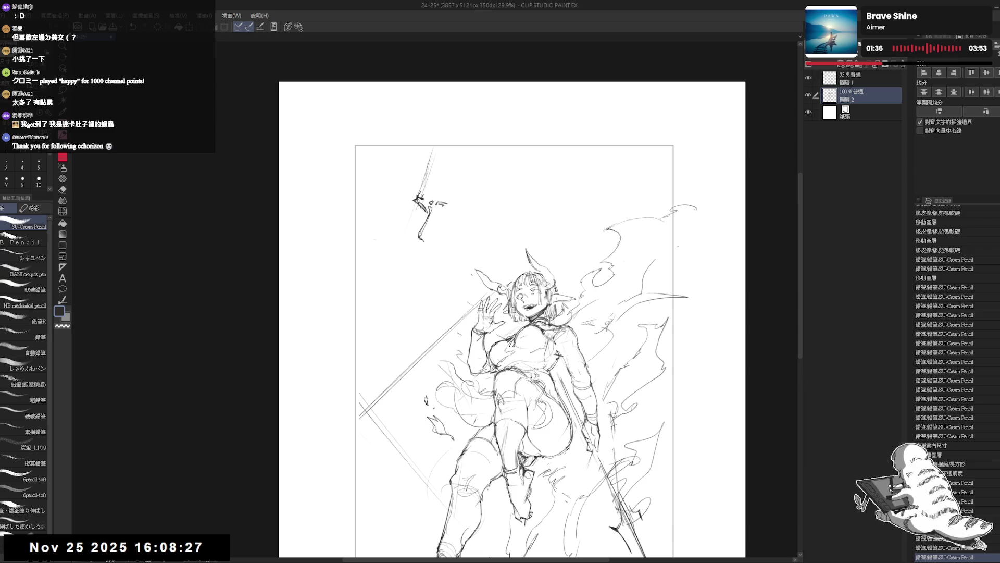
pyautogui.moveTo(423, 240); pyautogui.dragTo(445, 239)
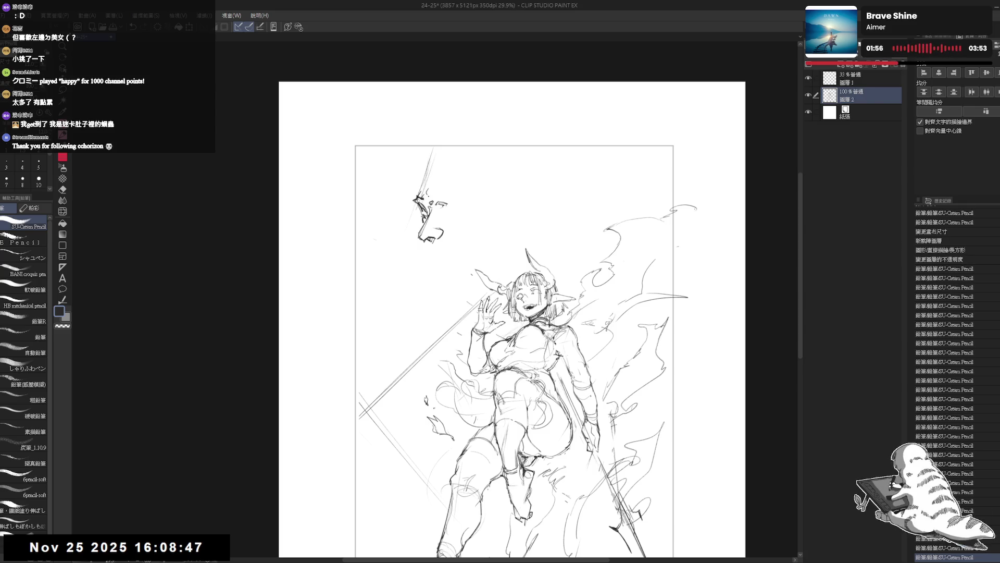
pyautogui.moveTo(431, 192)
pyautogui.mouseDown()
pyautogui.moveTo(424, 202)
pyautogui.moveTo(460, 179)
pyautogui.mouseUp()
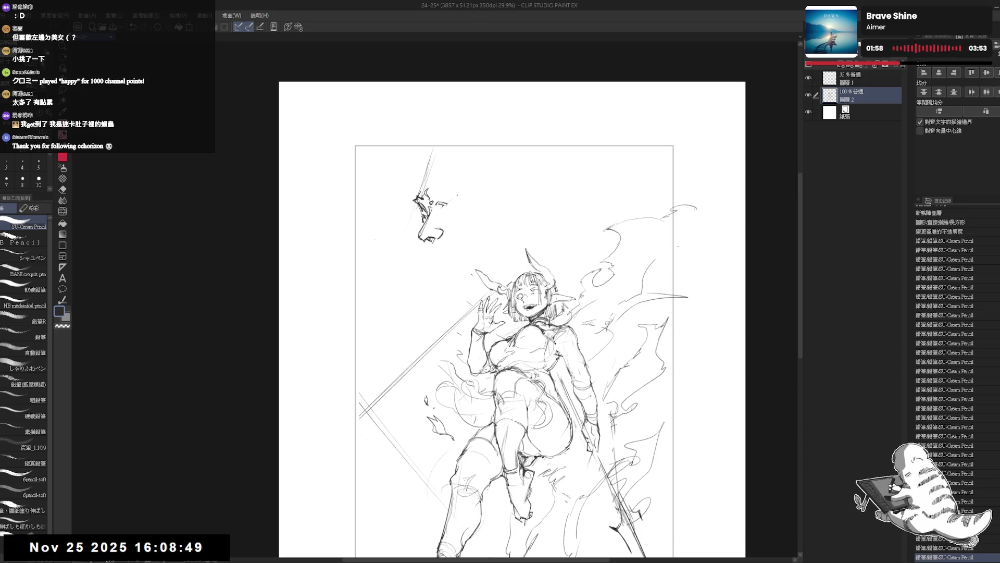
pyautogui.moveTo(373, 237); pyautogui.dragTo(375, 238)
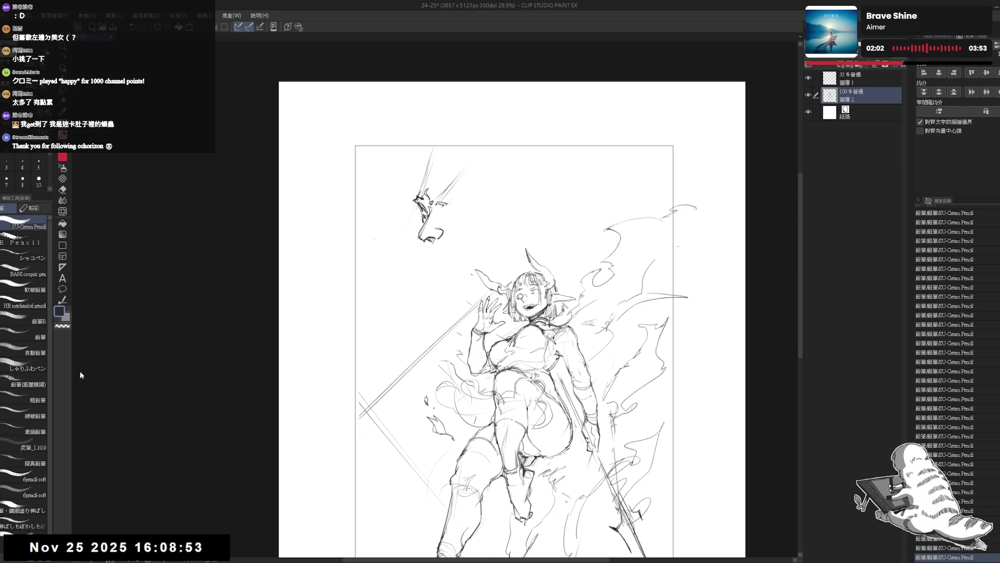
pyautogui.scroll(3, 445, 170)
pyautogui.press('e')
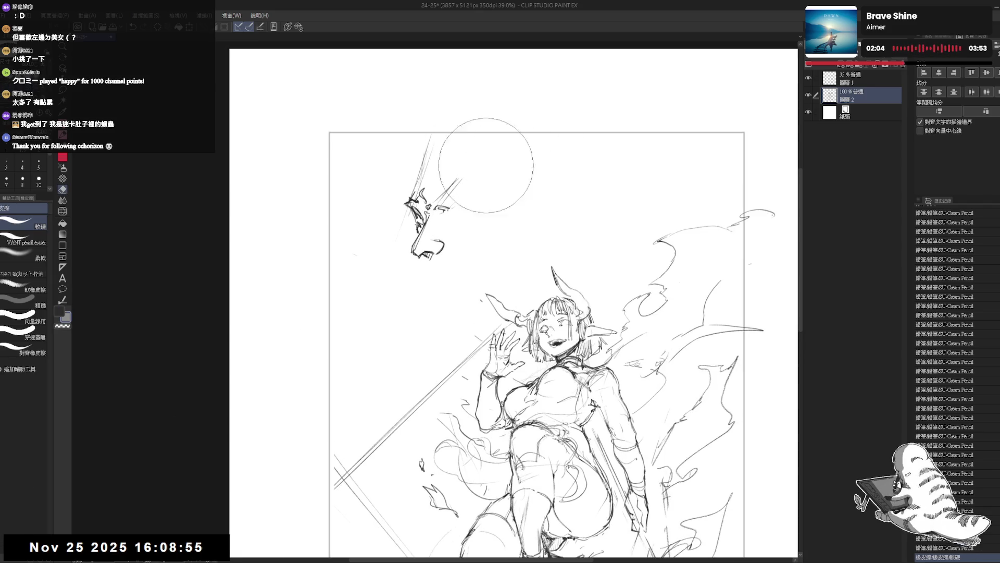
# Step: Sketch short strokes on the demon head, erase a stray mark, and draw its eye details
pyautogui.press('p')
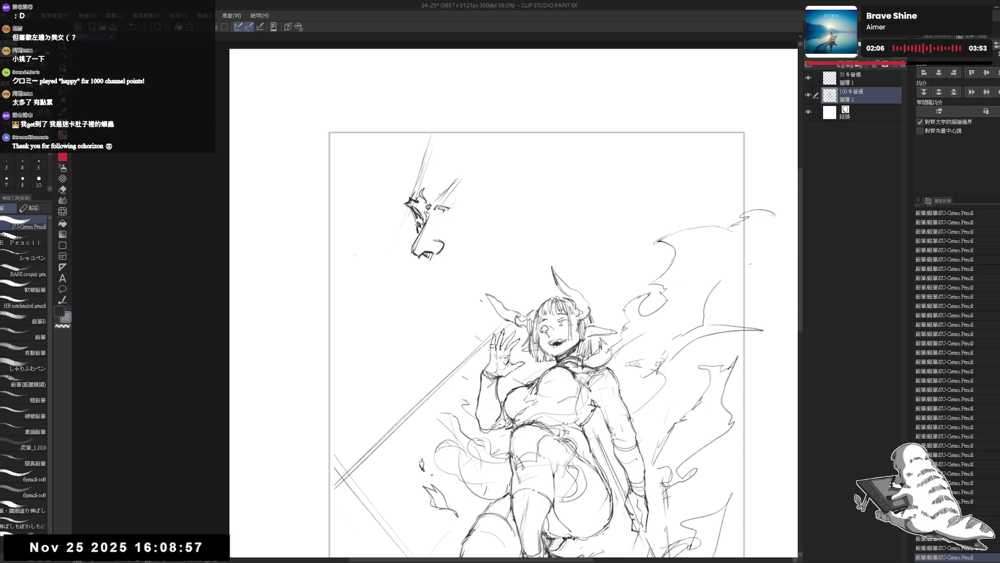
pyautogui.moveTo(468, 180); pyautogui.dragTo(491, 176)
pyautogui.moveTo(453, 205); pyautogui.dragTo(490, 177)
pyautogui.moveTo(450, 205); pyautogui.dragTo(460, 201)
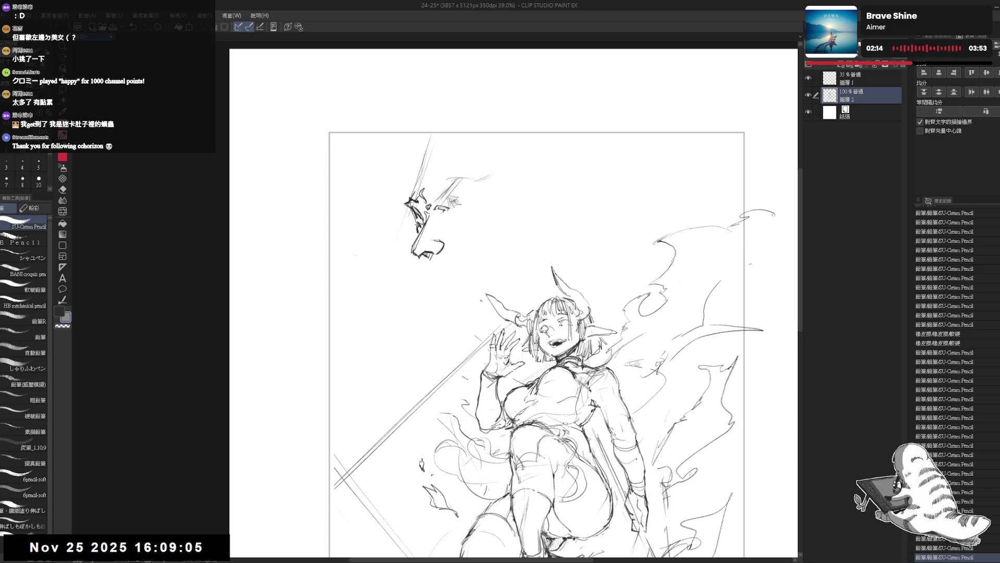
pyautogui.press('e')
pyautogui.moveTo(458, 204); pyautogui.dragTo(466, 203)
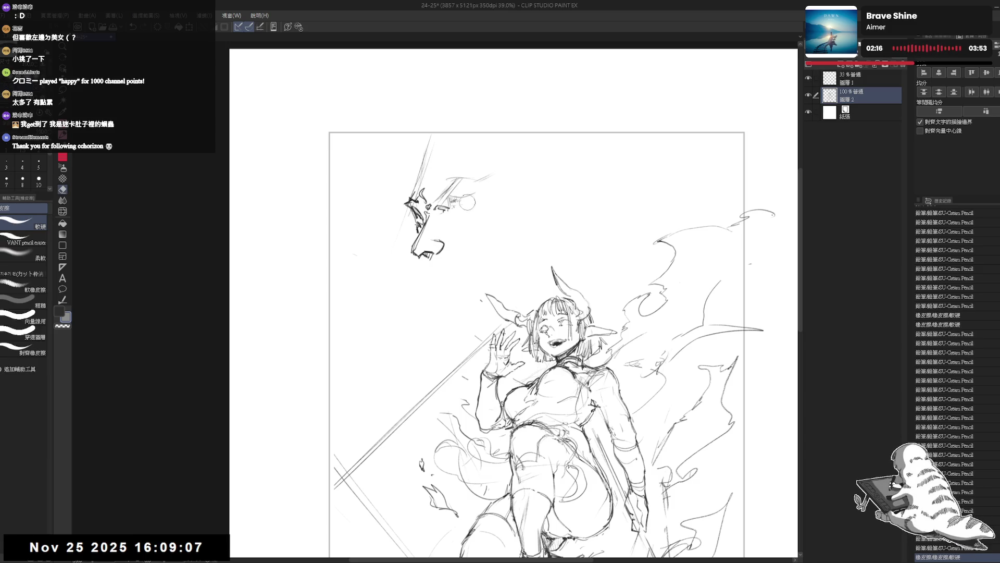
pyautogui.press('p')
pyautogui.moveTo(451, 196); pyautogui.dragTo(483, 214)
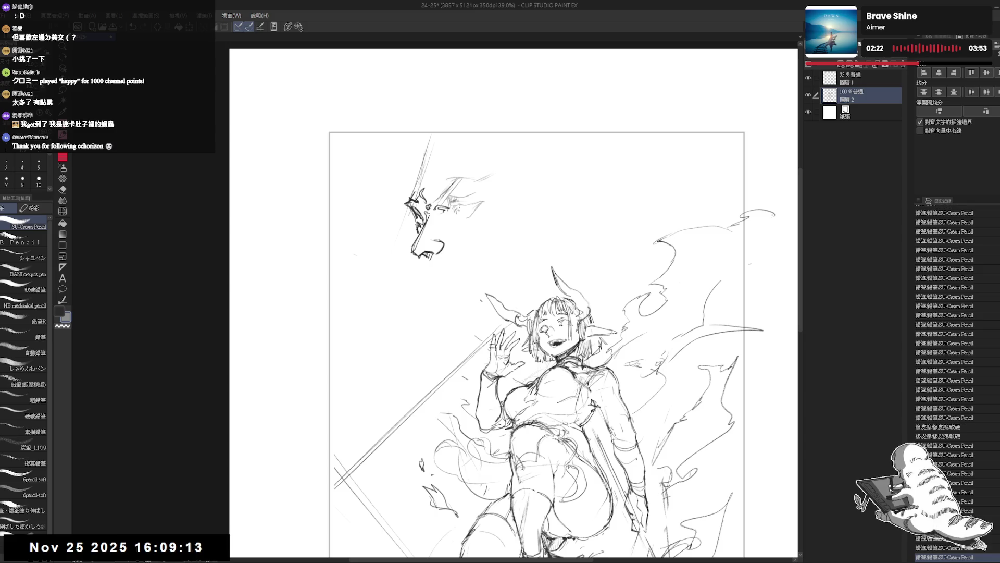
pyautogui.moveTo(457, 205); pyautogui.dragTo(477, 212)
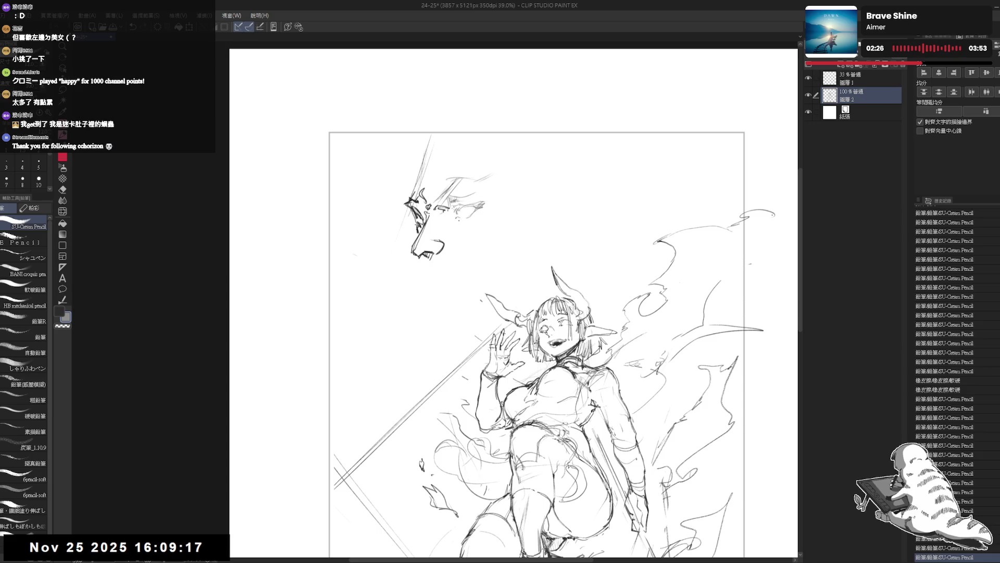
# Step: Check the face mirrored, erase small marks, and add hair strokes above the demon head
pyautogui.press('h')
pyautogui.press('h')
pyautogui.press('e')
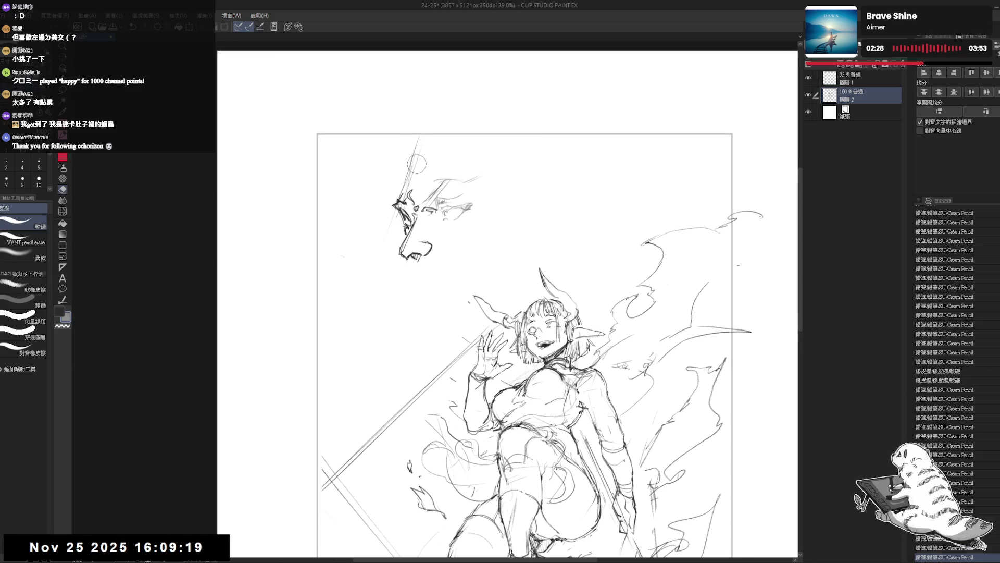
pyautogui.press('p')
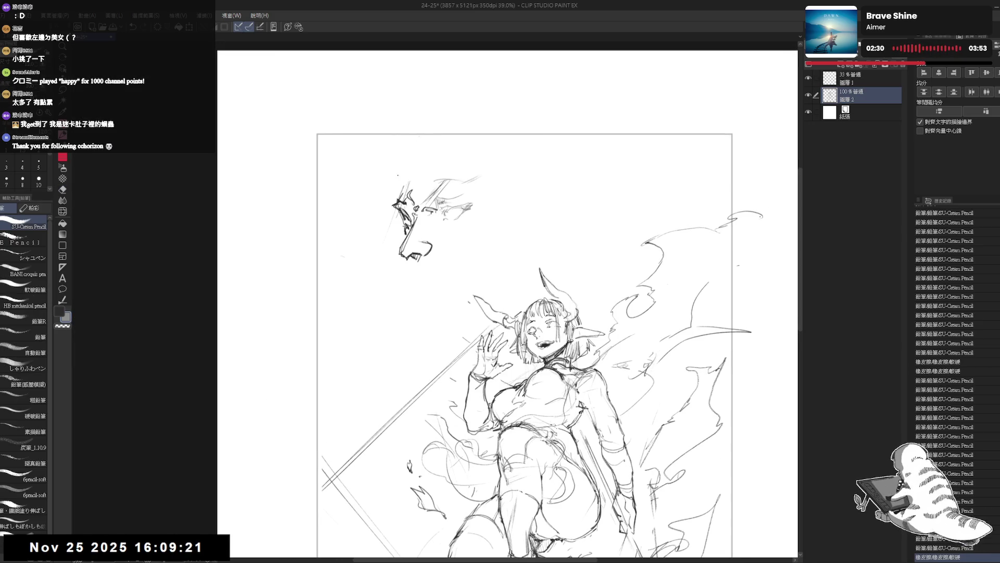
pyautogui.press('e')
pyautogui.moveTo(397, 176); pyautogui.dragTo(411, 196)
pyautogui.press('p')
pyautogui.moveTo(412, 157)
pyautogui.mouseDown()
pyautogui.moveTo(413, 168)
pyautogui.moveTo(431, 164)
pyautogui.mouseUp()
pyautogui.moveTo(432, 158); pyautogui.dragTo(416, 188)
pyautogui.moveTo(442, 154)
pyautogui.mouseDown()
pyautogui.moveTo(430, 174)
pyautogui.moveTo(458, 210)
pyautogui.mouseUp()
# Step: Swap drawing colour and refine the demon's eye with small marks, checking it mirrored
pyautogui.press('x')
pyautogui.moveTo(450, 207); pyautogui.dragTo(461, 211)
pyautogui.moveTo(440, 222)
pyautogui.mouseDown()
pyautogui.moveTo(473, 222)
pyautogui.moveTo(461, 211)
pyautogui.mouseUp()
pyautogui.press('h')
pyautogui.press('h')
pyautogui.moveTo(462, 258); pyautogui.dragTo(458, 257)
pyautogui.moveTo(451, 210)
pyautogui.mouseDown()
pyautogui.moveTo(461, 211)
pyautogui.moveTo(430, 229)
pyautogui.moveTo(461, 211)
pyautogui.moveTo(442, 232)
pyautogui.mouseUp()
# Step: Add and clean up pencil strokes around the demon face, then mirror the view to check
pyautogui.moveTo(431, 222); pyautogui.dragTo(442, 231)
pyautogui.moveTo(431, 222)
pyautogui.mouseDown()
pyautogui.moveTo(442, 231)
pyautogui.moveTo(406, 235)
pyautogui.moveTo(398, 217)
pyautogui.mouseUp()
pyautogui.press('e')
pyautogui.press('p')
pyautogui.press('e')
pyautogui.press('p')
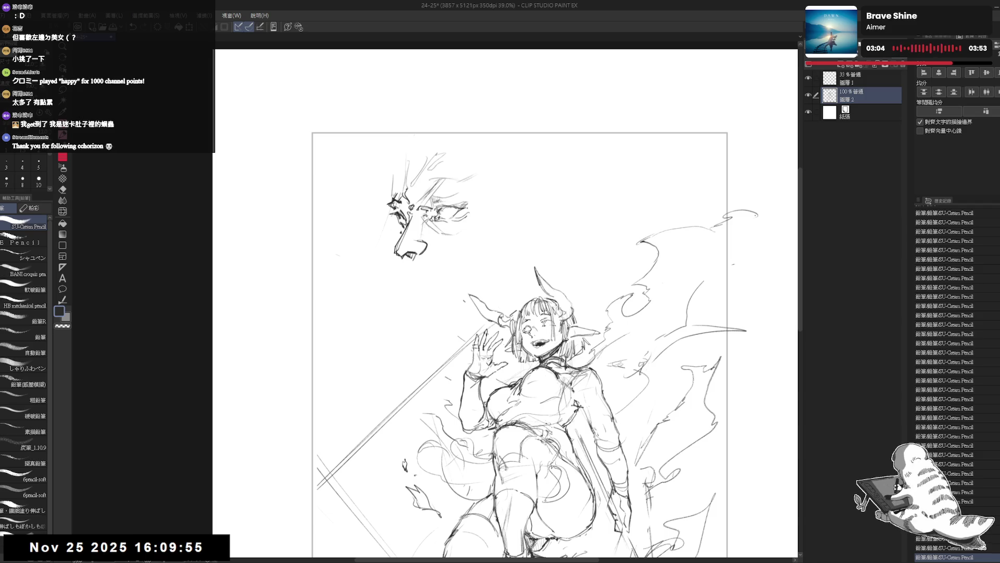
pyautogui.press('e')
pyautogui.press('p')
pyautogui.moveTo(391, 205); pyautogui.dragTo(402, 219)
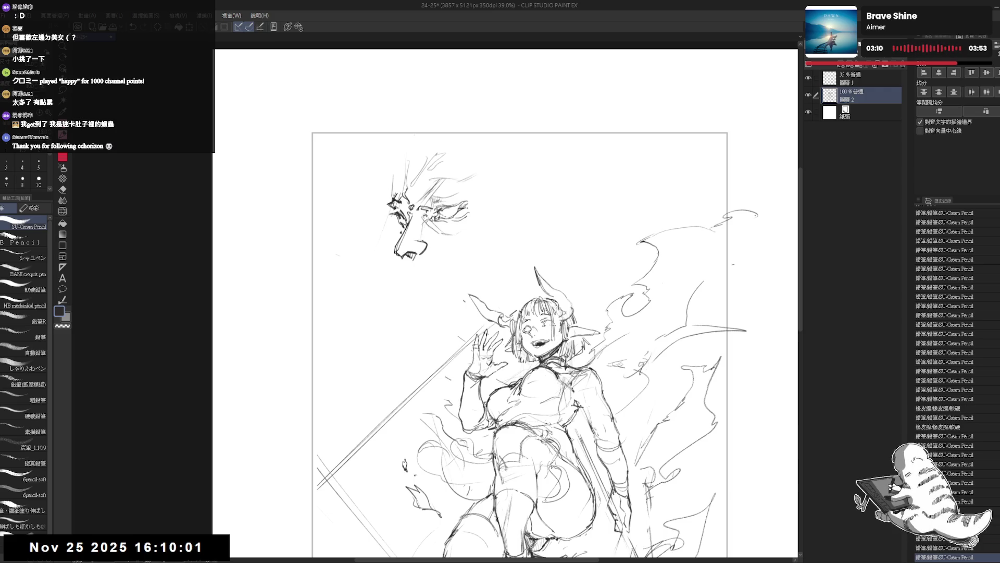
pyautogui.press('h')
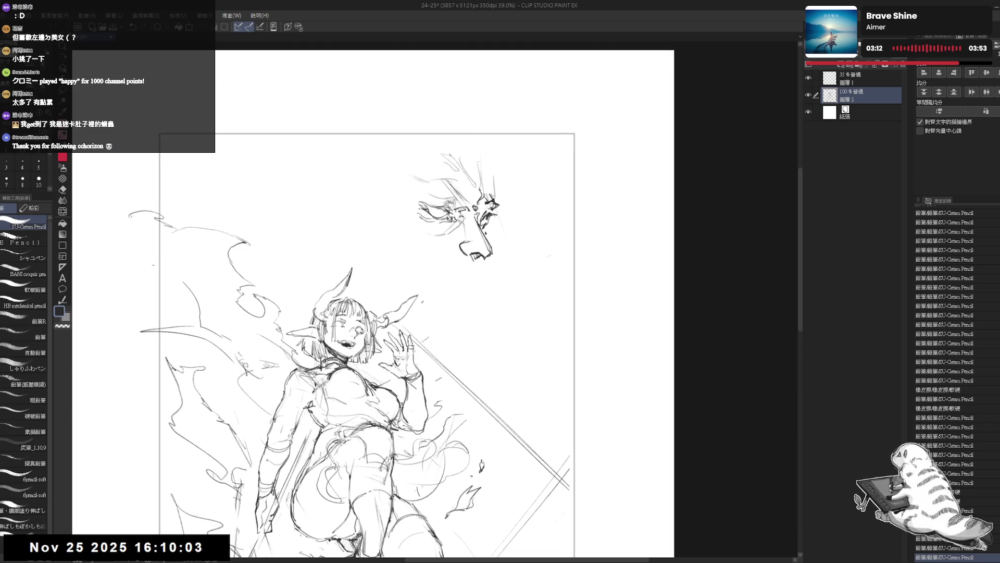
pyautogui.scroll(2, 410, 300)
# Step: Touch up the demon's face with the B Pencil, undoing a stray mark
pyautogui.moveTo(469, 212); pyautogui.dragTo(484, 227)
pyautogui.press('e')
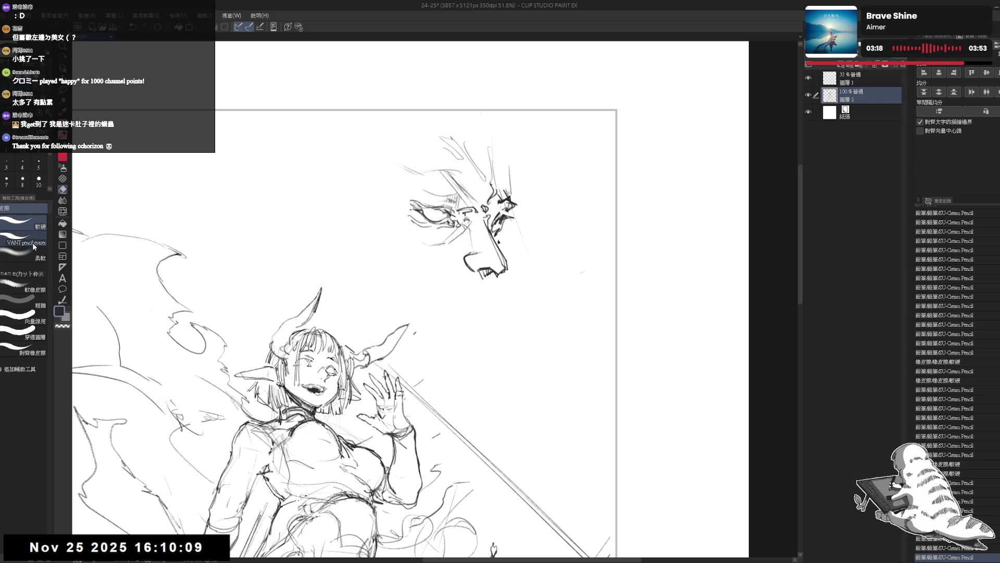
pyautogui.press('p')
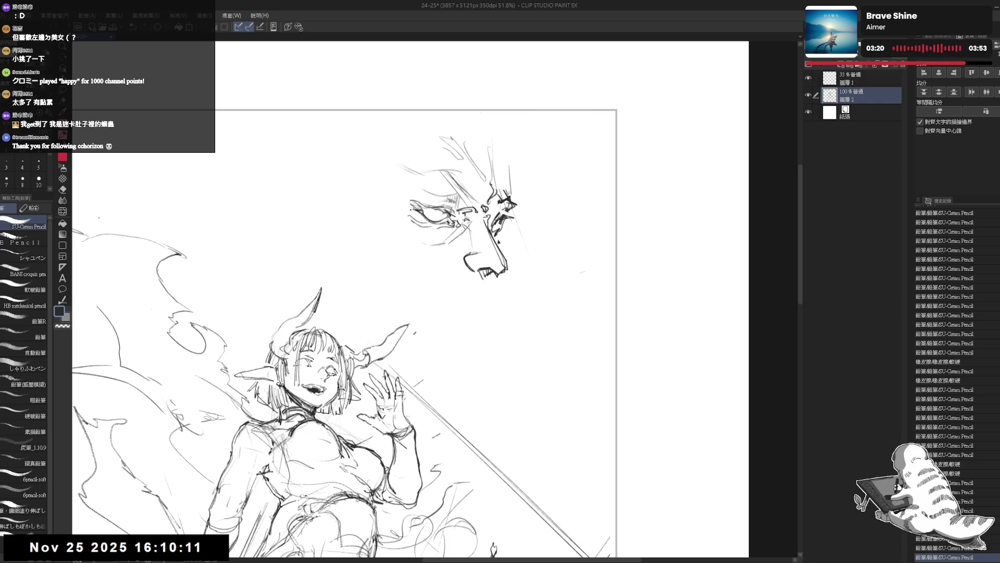
pyautogui.click(23, 243)
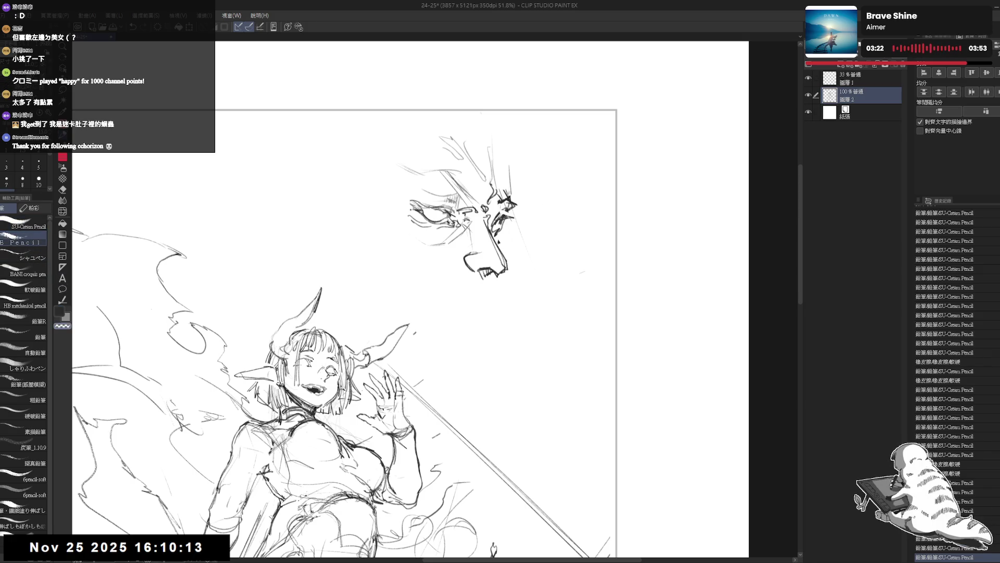
pyautogui.moveTo(498, 218); pyautogui.dragTo(504, 227)
pyautogui.hotkey('ctrl', 'z')
# Step: Darken and then erase marks on the demon's eye, switch to transparent colour, and unmirror the view
pyautogui.press('x')
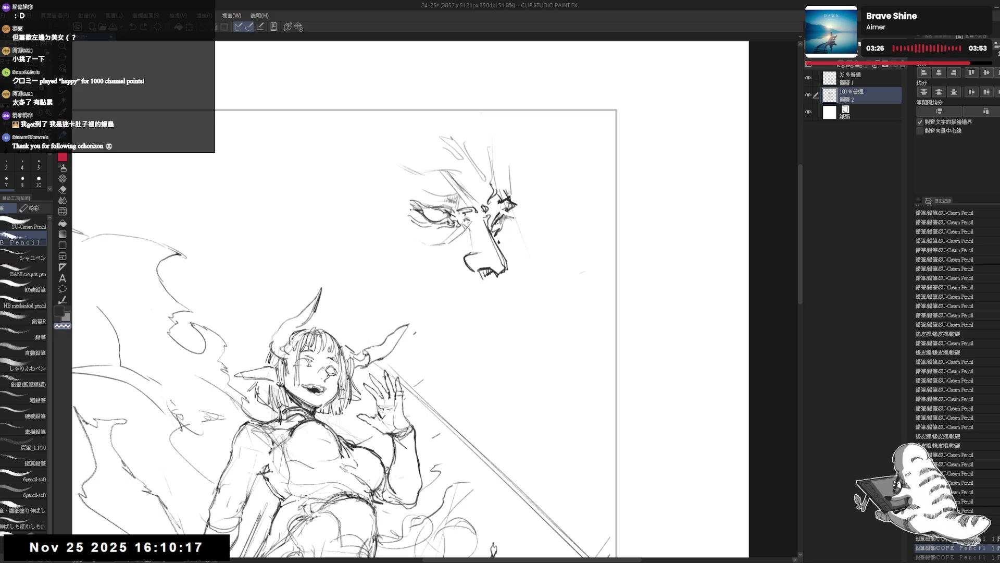
pyautogui.moveTo(493, 220); pyautogui.dragTo(497, 229)
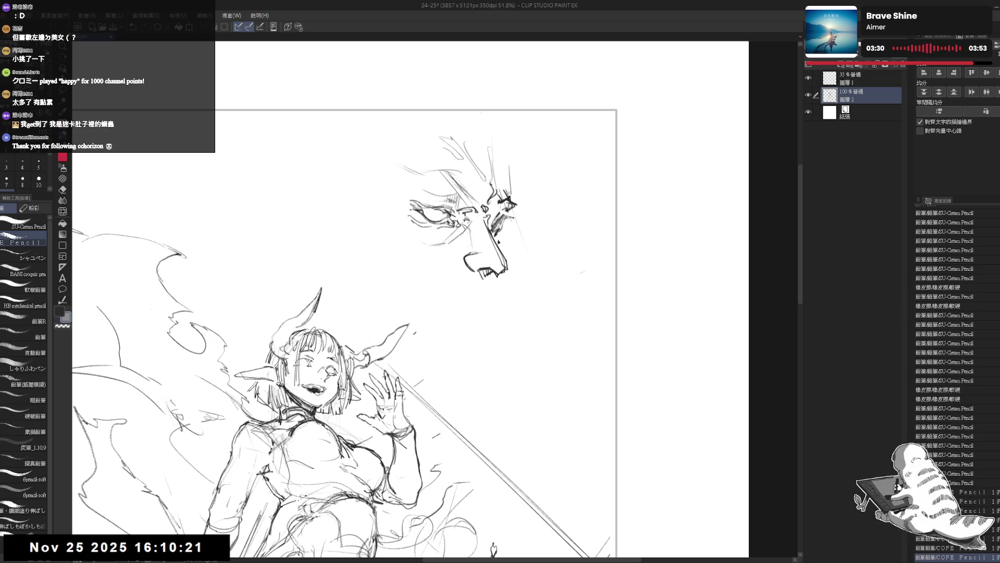
pyautogui.press('e')
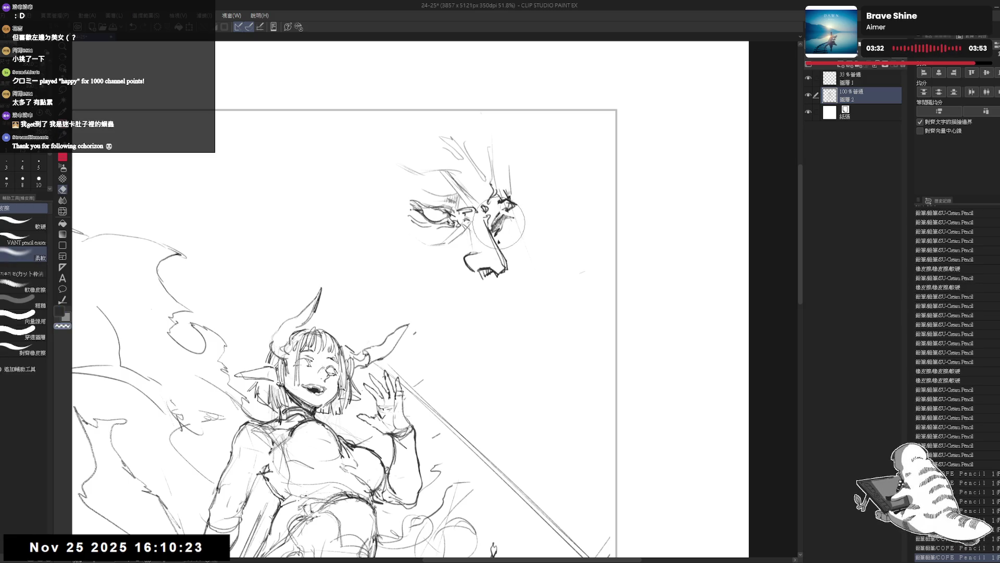
pyautogui.moveTo(493, 222); pyautogui.dragTo(499, 231)
pyautogui.press('p')
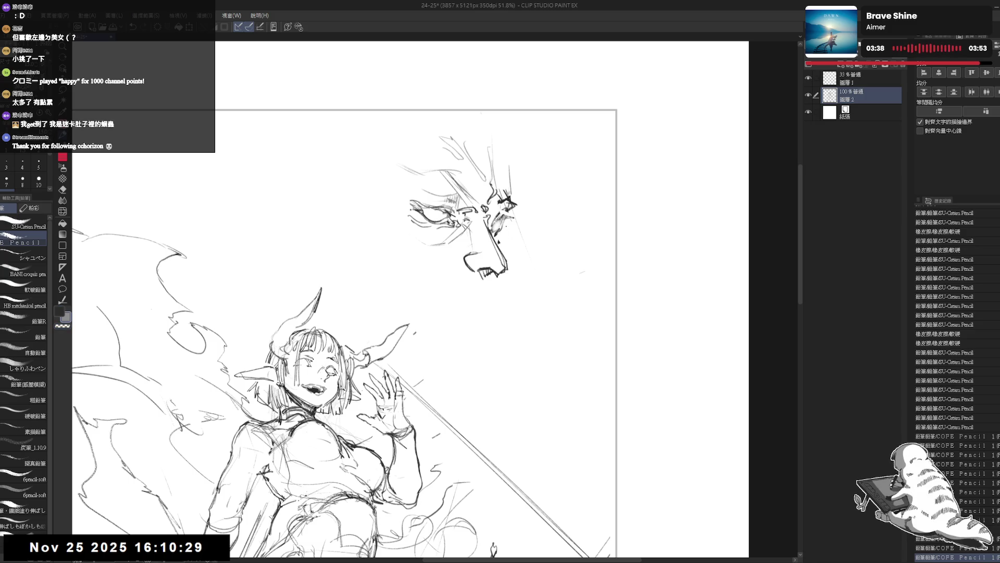
pyautogui.press('c')
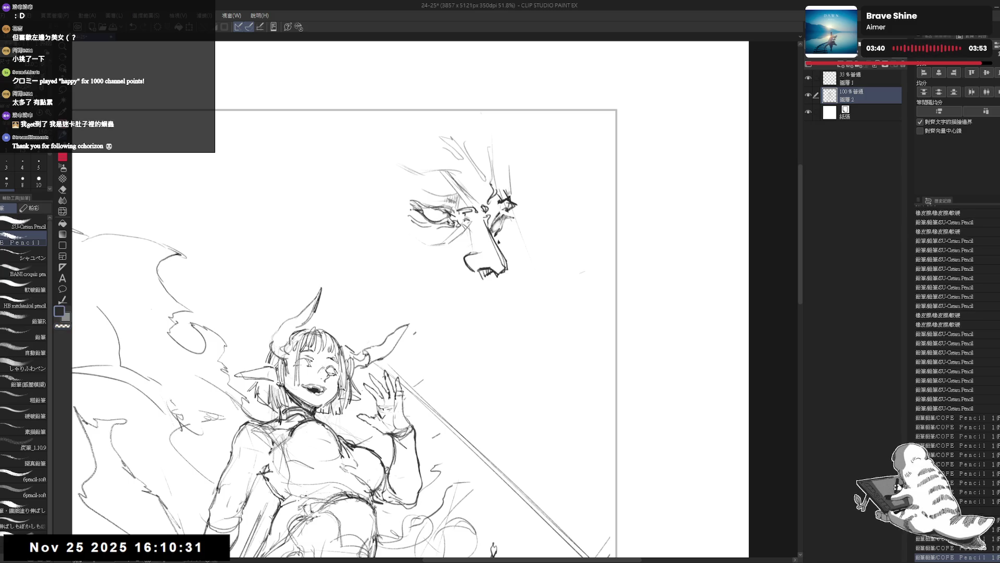
pyautogui.press('h')
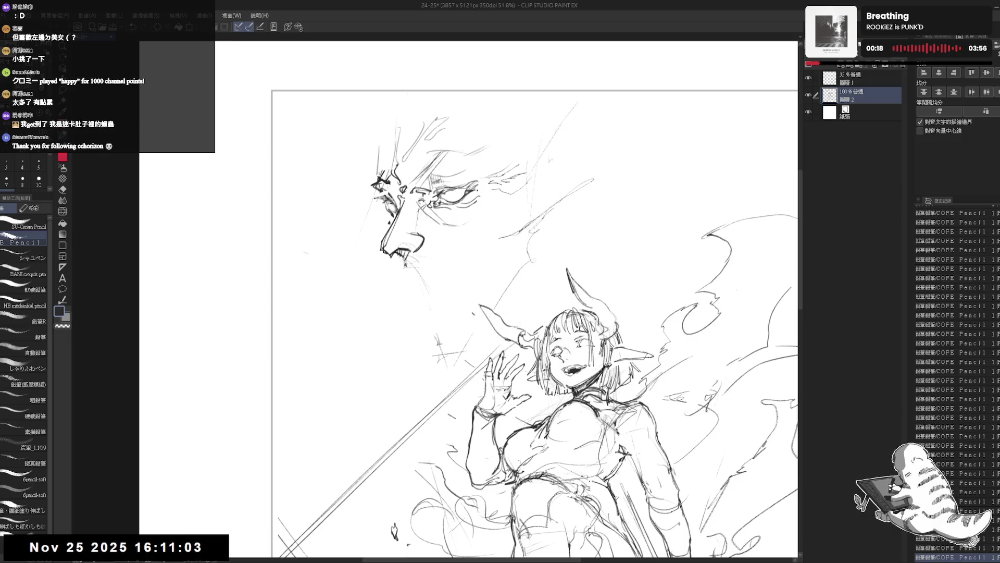
pyautogui.scroll(-1, 528, 325)
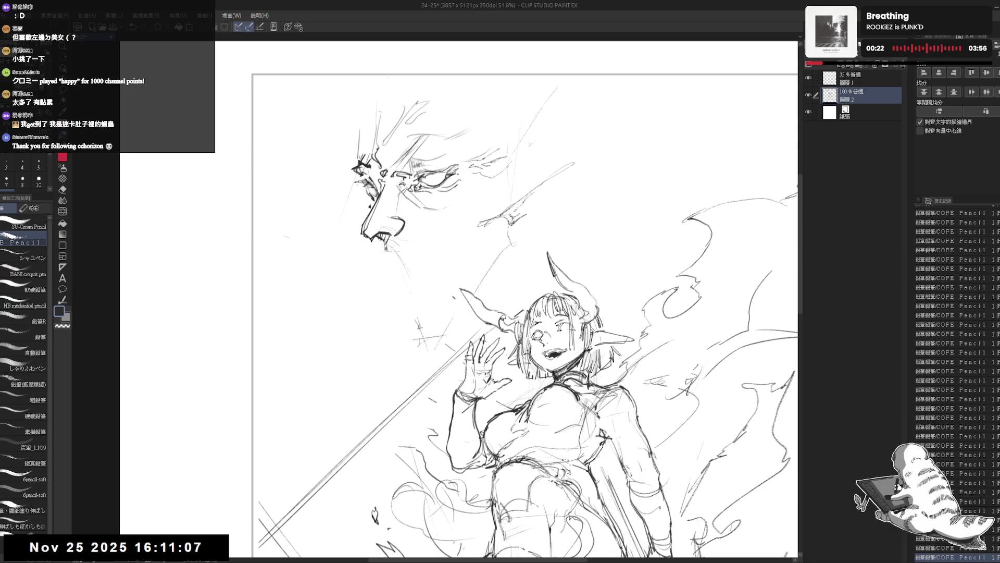
pyautogui.scroll(1, 500, 227)
pyautogui.scroll(1, 487, 198)
pyautogui.scroll(1, 528, 172)
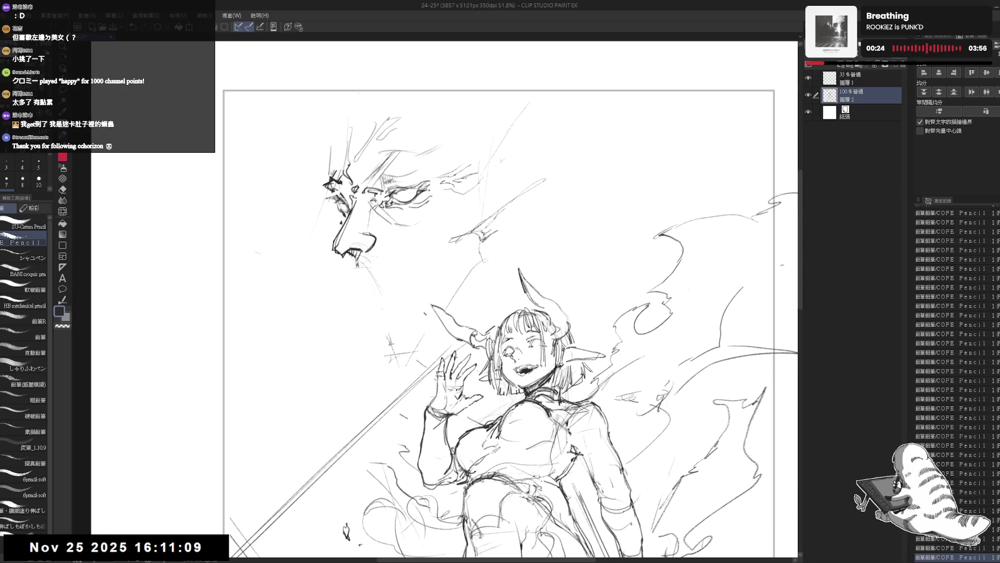
# Step: Add short strokes beside the demon's brow and long vertical lines below its face, cleaned and darkened
pyautogui.moveTo(442, 197); pyautogui.dragTo(477, 214)
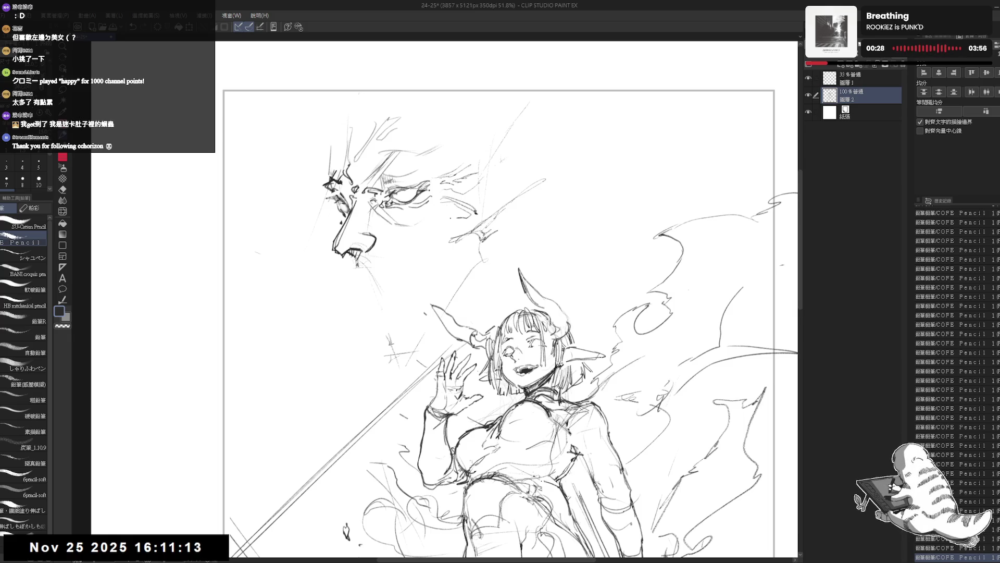
pyautogui.moveTo(449, 235); pyautogui.dragTo(432, 328)
pyautogui.moveTo(458, 212)
pyautogui.mouseDown()
pyautogui.moveTo(434, 329)
pyautogui.moveTo(452, 238)
pyautogui.moveTo(432, 321)
pyautogui.mouseUp()
pyautogui.press('e')
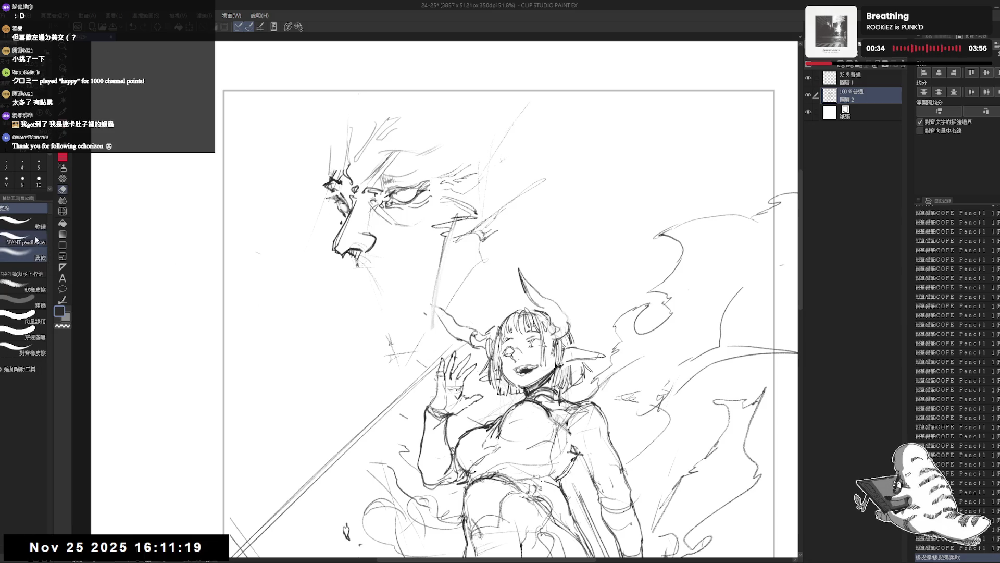
pyautogui.moveTo(431, 300)
pyautogui.mouseDown()
pyautogui.moveTo(434, 332)
pyautogui.moveTo(436, 312)
pyautogui.mouseUp()
pyautogui.press('p')
pyautogui.moveTo(445, 248); pyautogui.dragTo(420, 355)
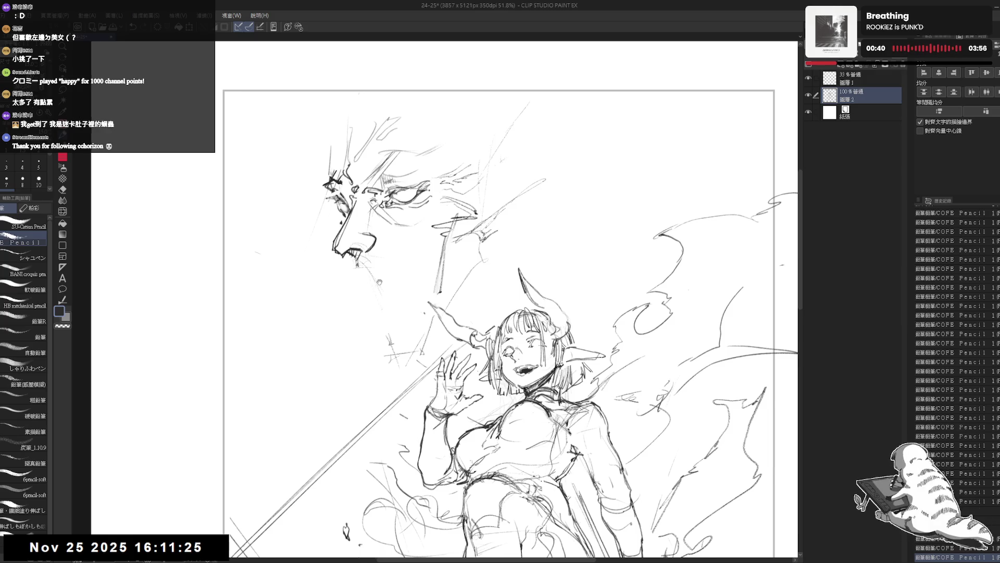
# Step: Mark near the girl's left horn and sketch flame strokes beside and right of her head
pyautogui.moveTo(438, 313); pyautogui.dragTo(448, 314)
pyautogui.moveTo(393, 243); pyautogui.dragTo(399, 243)
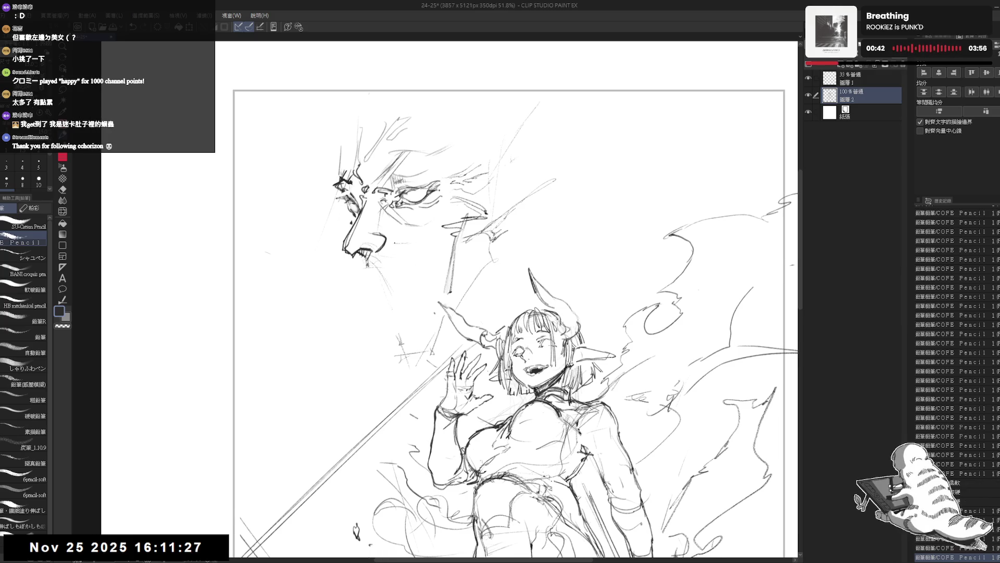
pyautogui.moveTo(513, 244); pyautogui.dragTo(508, 233)
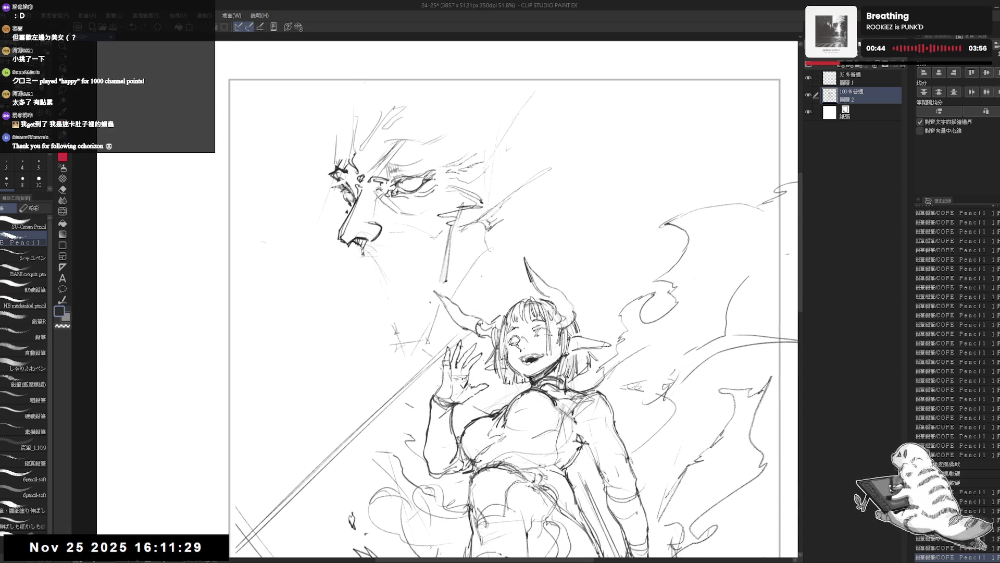
pyautogui.moveTo(422, 341)
pyautogui.mouseDown()
pyautogui.moveTo(506, 248)
pyautogui.moveTo(496, 241)
pyautogui.mouseUp()
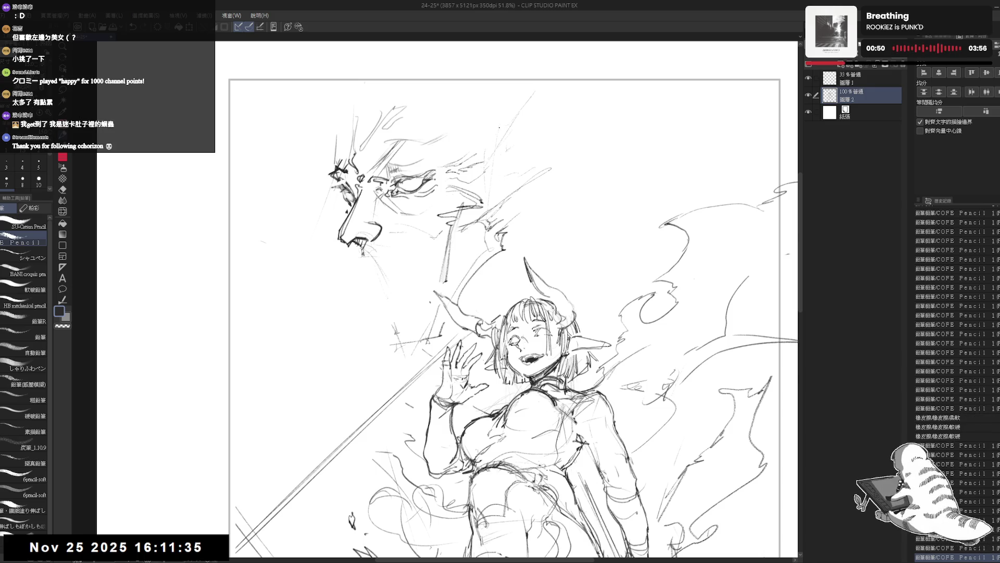
pyautogui.moveTo(487, 255); pyautogui.dragTo(458, 307)
pyautogui.moveTo(489, 255); pyautogui.dragTo(462, 305)
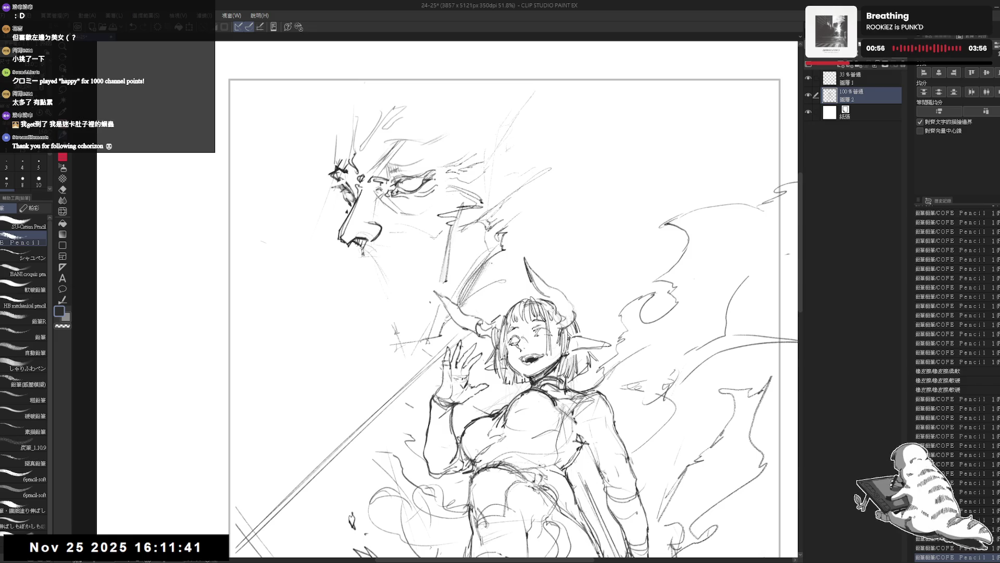
pyautogui.moveTo(491, 258); pyautogui.dragTo(481, 281)
# Step: Add small touches to the flames, then zoom out and recentre to review the drawing
pyautogui.press('e')
pyautogui.press('p')
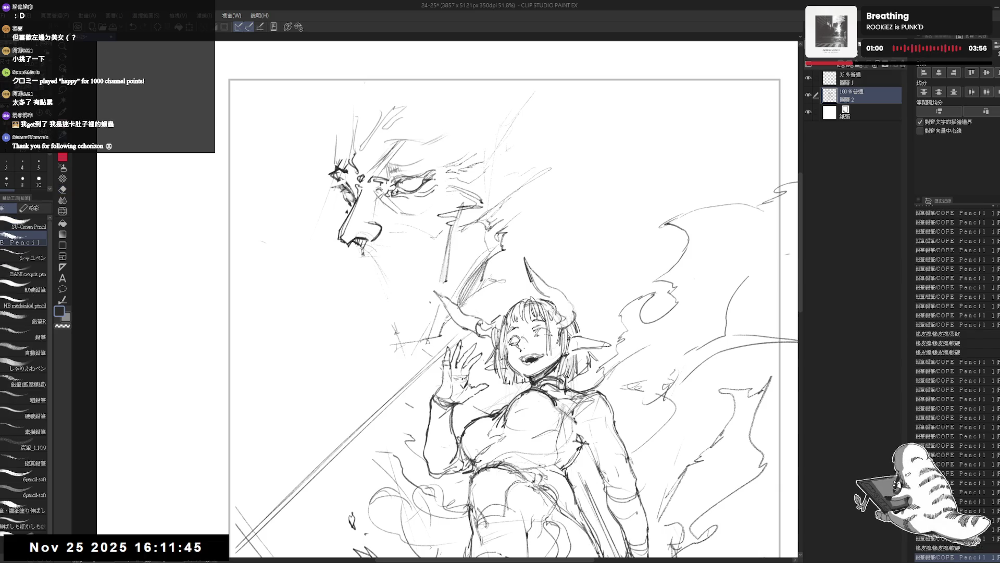
pyautogui.moveTo(456, 329); pyautogui.dragTo(444, 335)
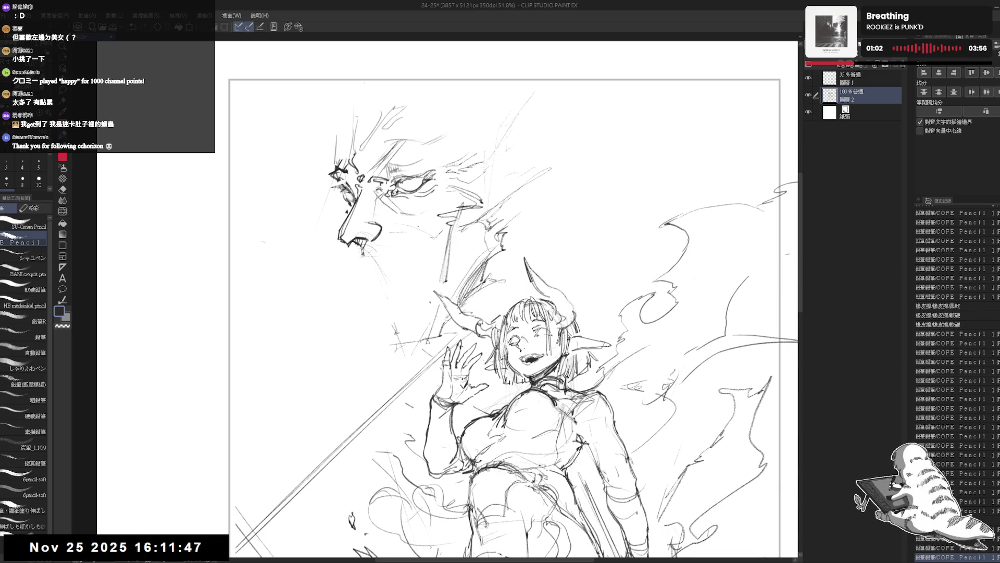
pyautogui.moveTo(378, 250); pyautogui.dragTo(384, 243)
pyautogui.scroll(-1, 372, 245)
pyautogui.scroll(-1, 416, 180)
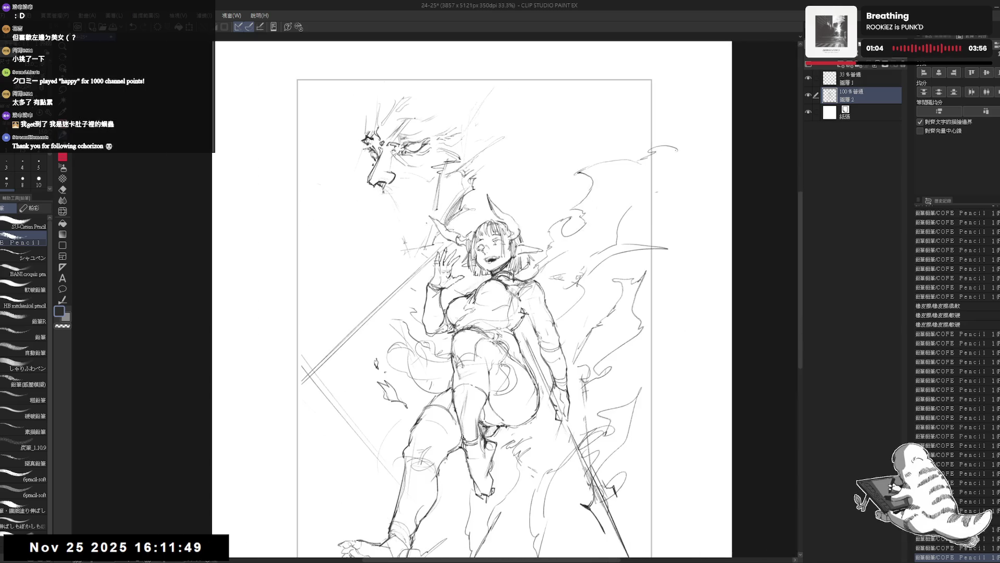
pyautogui.scroll(1, 453, 190)
pyautogui.scroll(1, 454, 191)
pyautogui.scroll(1, 454, 211)
pyautogui.moveTo(464, 144); pyautogui.dragTo(458, 148)
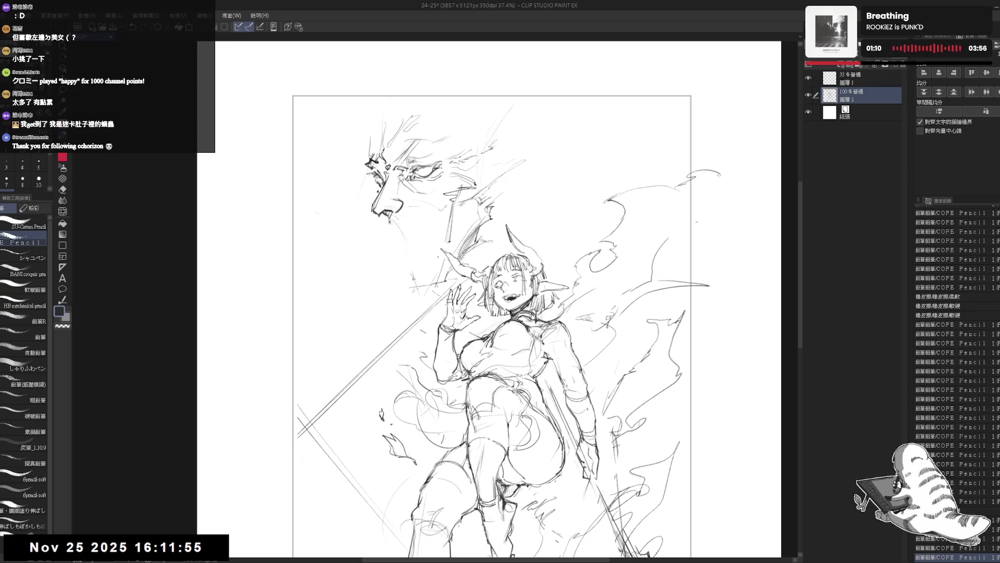
pyautogui.moveTo(389, 221); pyautogui.dragTo(409, 217)
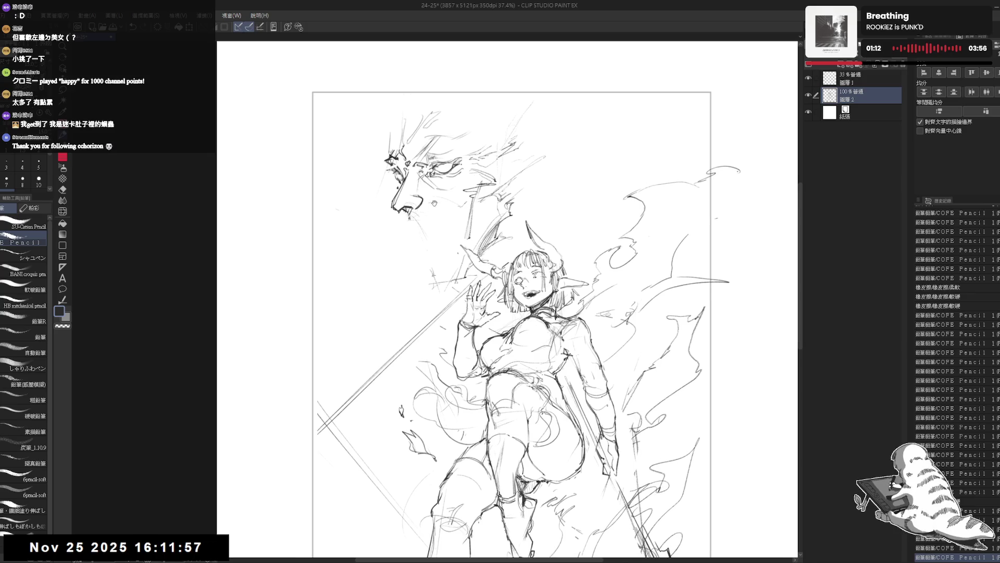
pyautogui.scroll(1, 409, 217)
pyautogui.scroll(1, 411, 222)
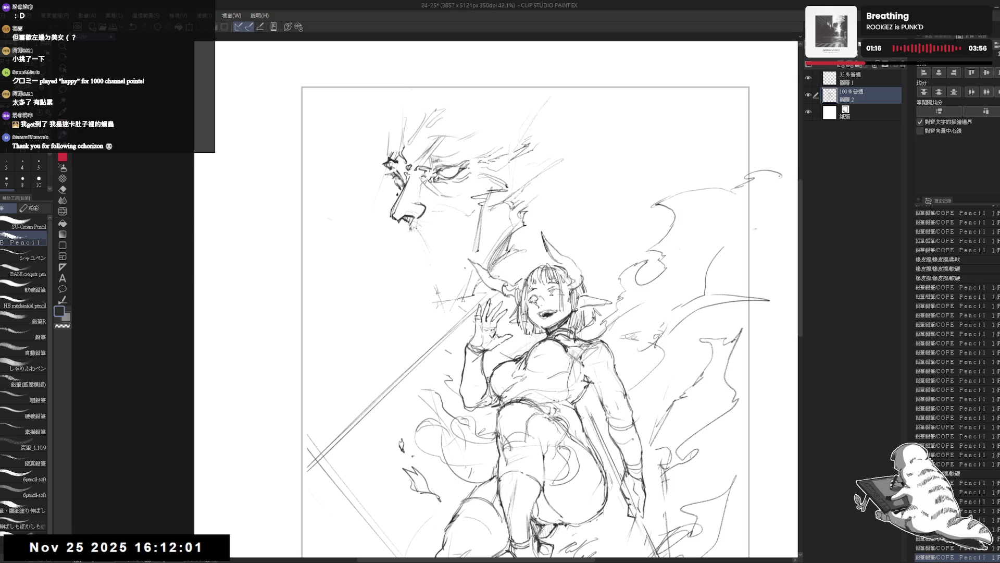
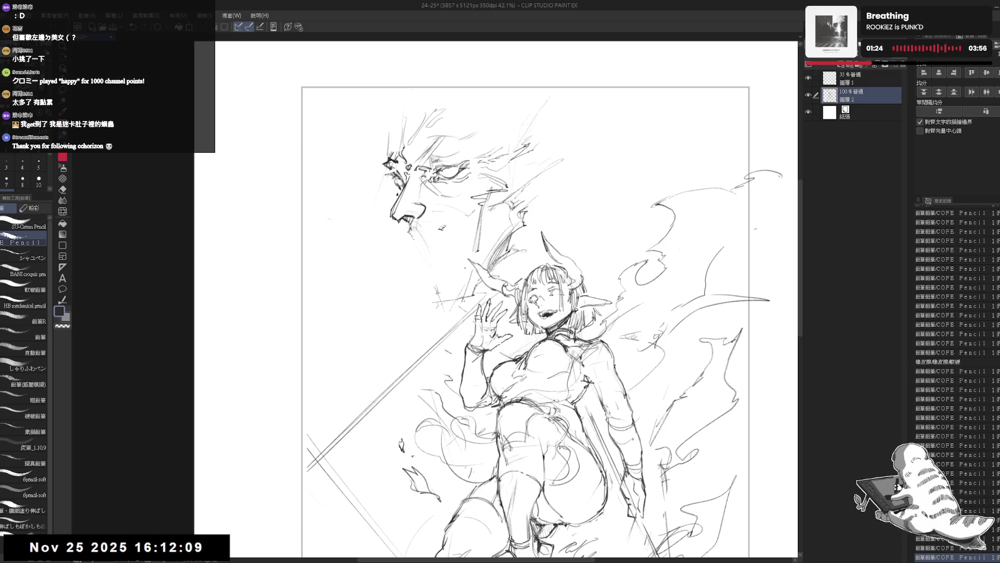
# Step: Add pencil strokes around the demon's mouth and hair, erasing a few stray marks
pyautogui.moveTo(438, 225); pyautogui.dragTo(460, 235)
pyautogui.moveTo(449, 228); pyautogui.dragTo(461, 234)
pyautogui.moveTo(484, 187); pyautogui.dragTo(501, 194)
pyautogui.moveTo(488, 189)
pyautogui.mouseDown()
pyautogui.moveTo(507, 196)
pyautogui.moveTo(485, 194)
pyautogui.mouseUp()
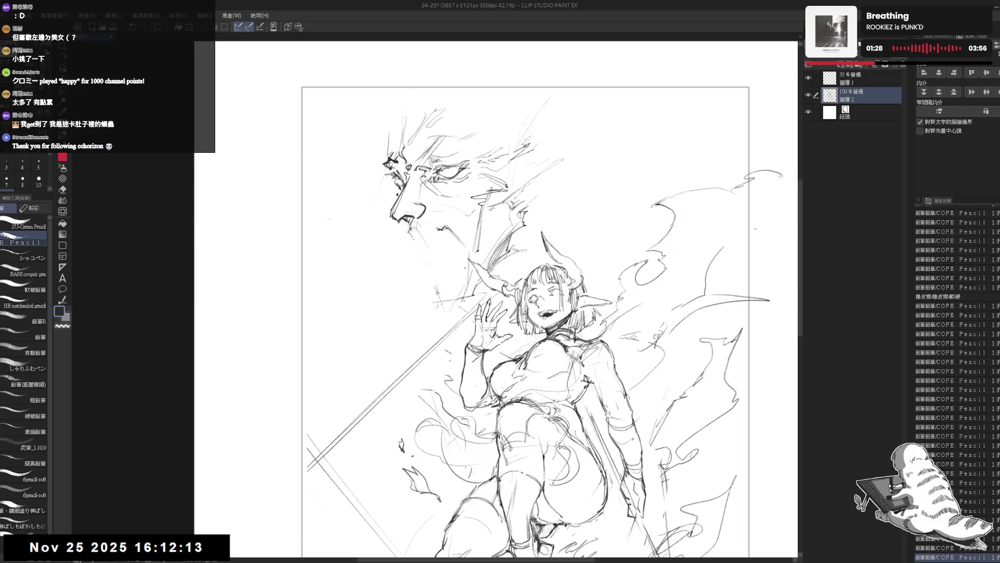
pyautogui.moveTo(453, 226); pyautogui.dragTo(476, 234)
pyautogui.moveTo(539, 165); pyautogui.dragTo(556, 160)
pyautogui.moveTo(547, 165); pyautogui.dragTo(563, 159)
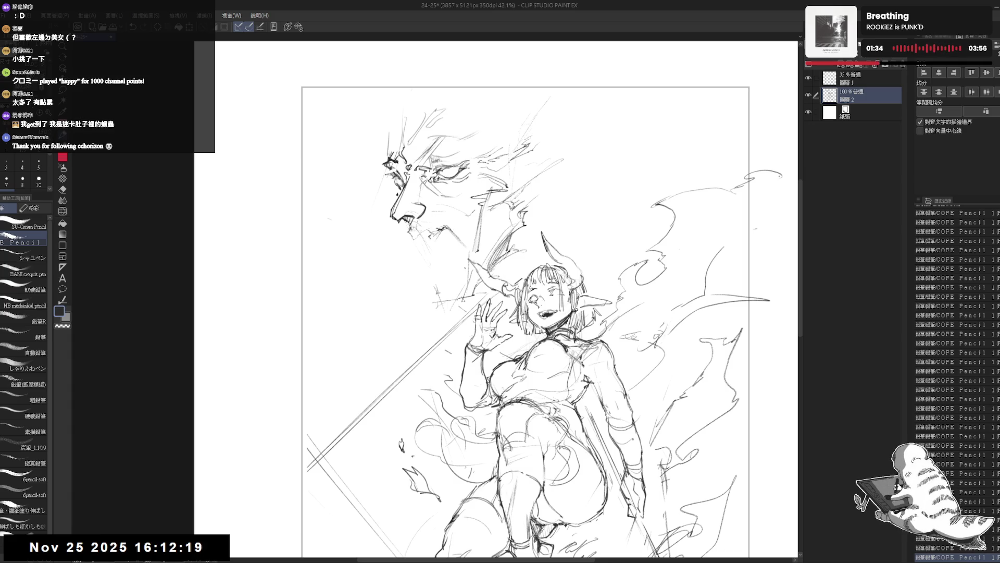
pyautogui.moveTo(428, 233)
pyautogui.mouseDown()
pyautogui.moveTo(439, 251)
pyautogui.moveTo(430, 243)
pyautogui.mouseUp()
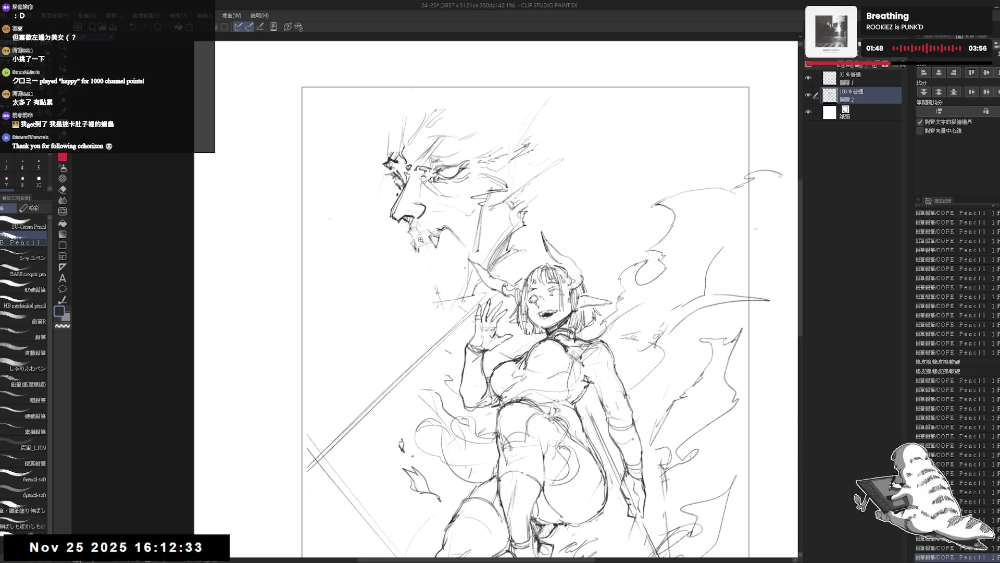
pyautogui.scroll(2, 422, 238)
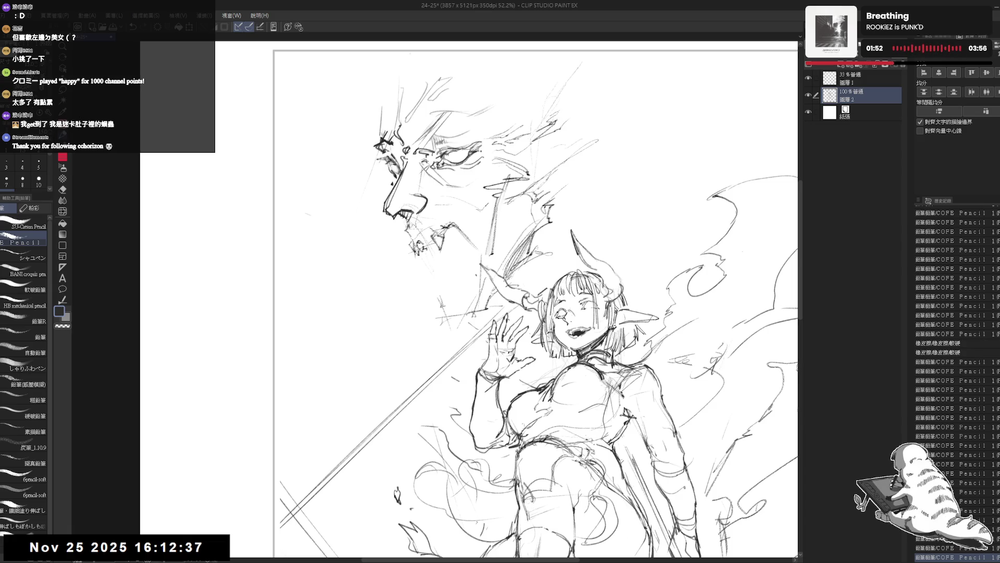
# Step: Add a pencil stroke to the demon face and check it with a mirrored view
pyautogui.press('e')
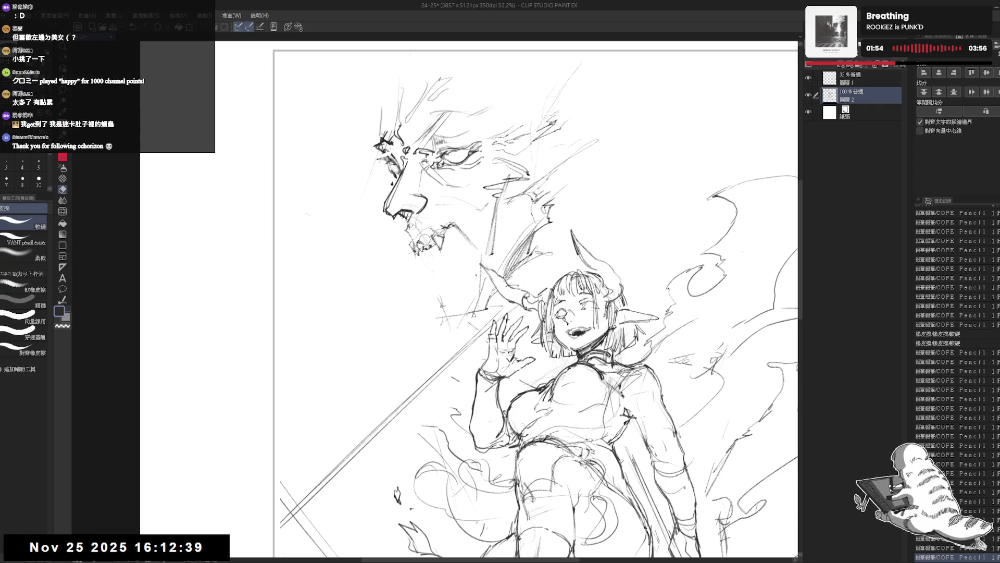
pyautogui.press('p')
pyautogui.moveTo(630, 387); pyautogui.dragTo(621, 418)
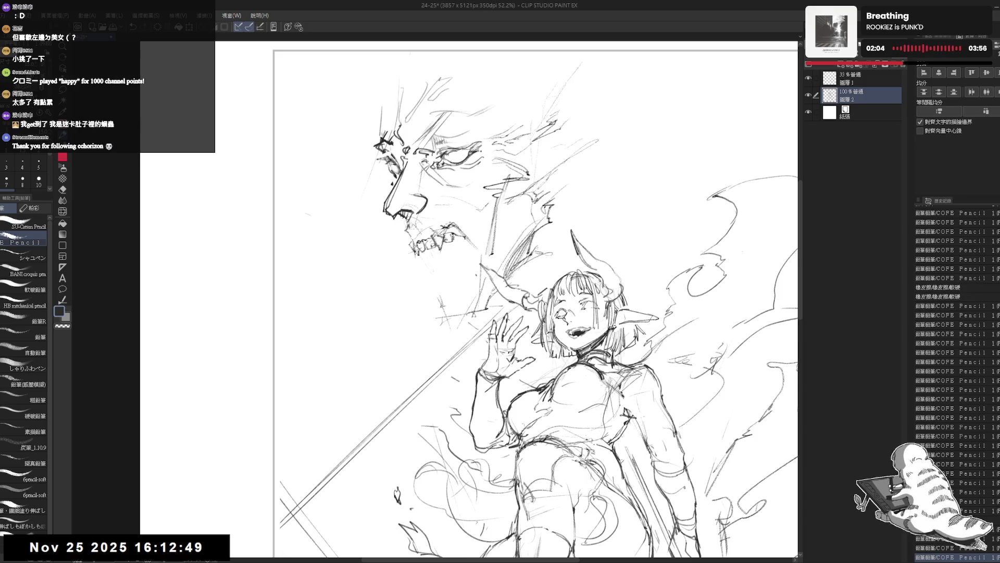
pyautogui.press('e')
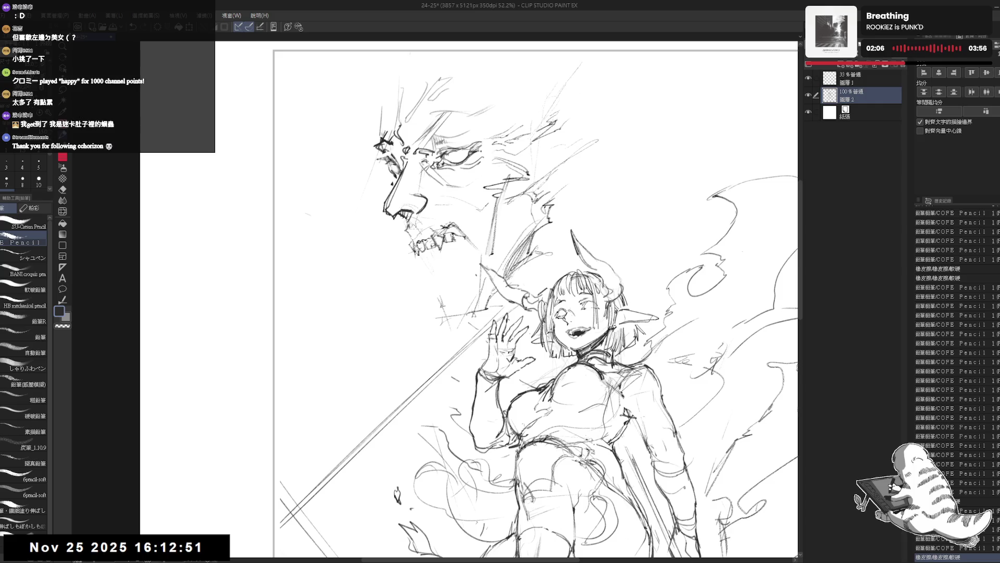
pyautogui.press('h')
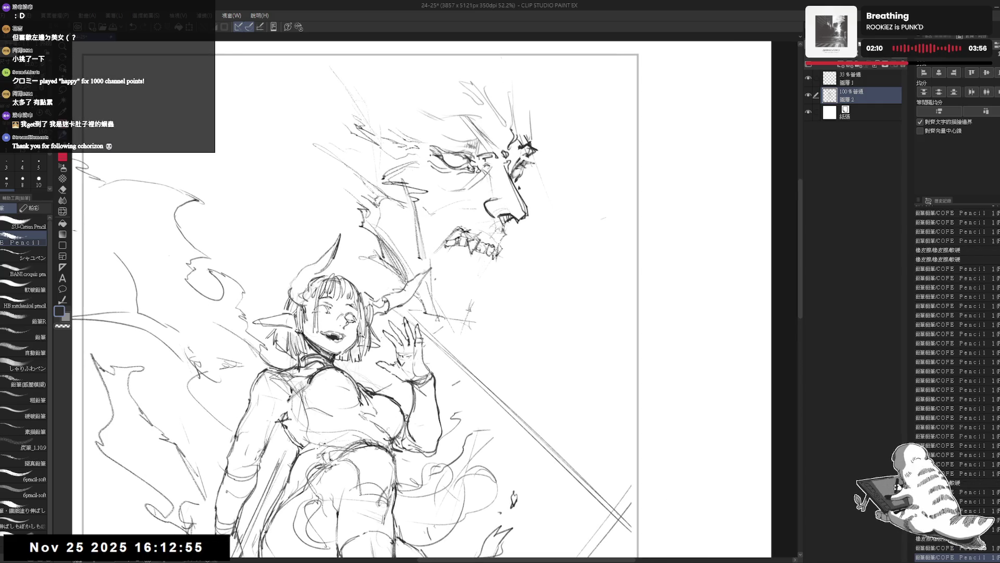
pyautogui.press('h')
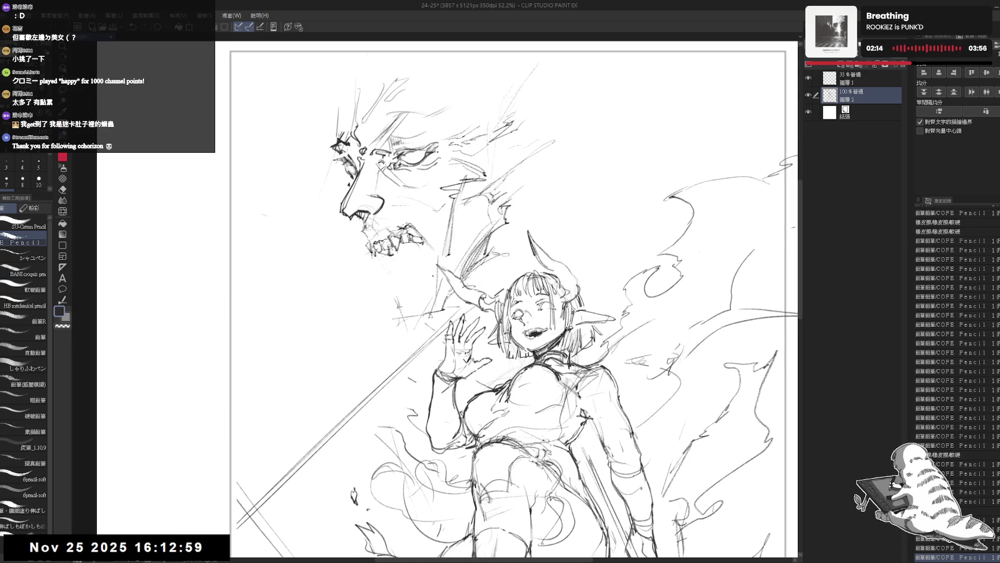
pyautogui.moveTo(508, 312)
pyautogui.mouseDown()
pyautogui.moveTo(525, 331)
pyautogui.moveTo(525, 322)
pyautogui.mouseUp()
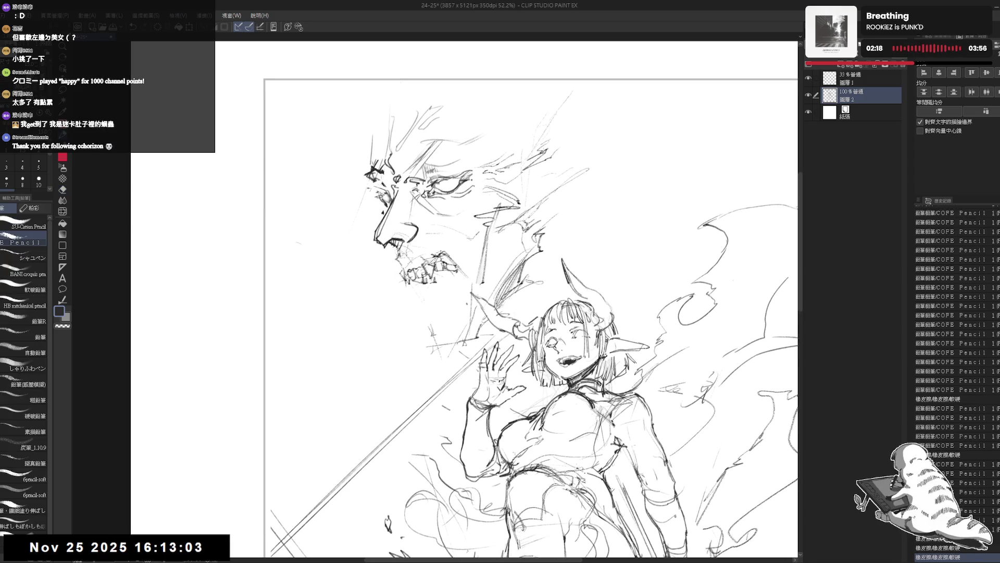
pyautogui.moveTo(509, 313); pyautogui.dragTo(490, 303)
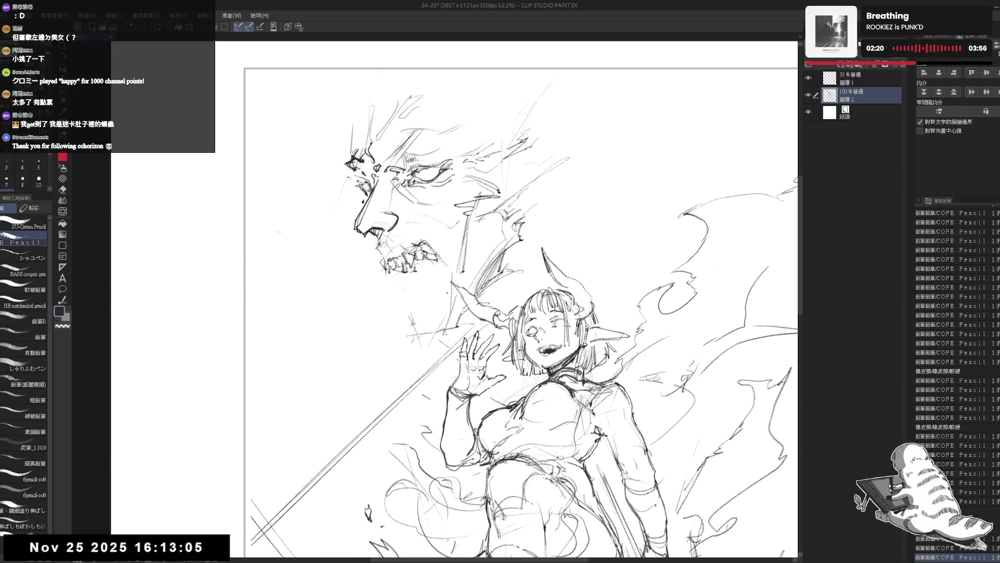
# Step: Sketch short strokes below the teeth and along the demon's jaw, then fit the page in view
pyautogui.moveTo(414, 267)
pyautogui.mouseDown()
pyautogui.moveTo(420, 296)
pyautogui.moveTo(422, 286)
pyautogui.mouseUp()
pyautogui.moveTo(422, 274); pyautogui.dragTo(424, 297)
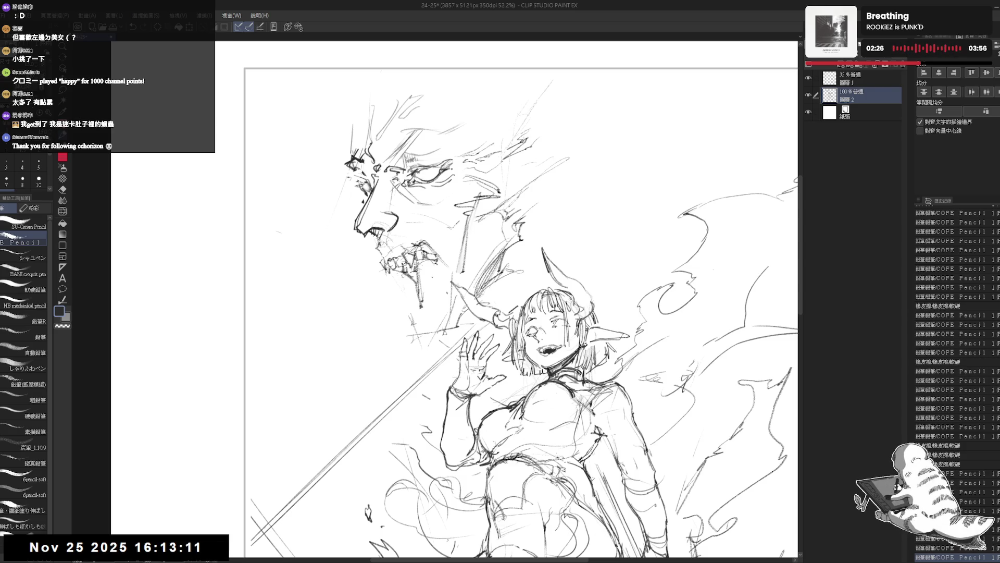
pyautogui.moveTo(500, 312); pyautogui.dragTo(498, 304)
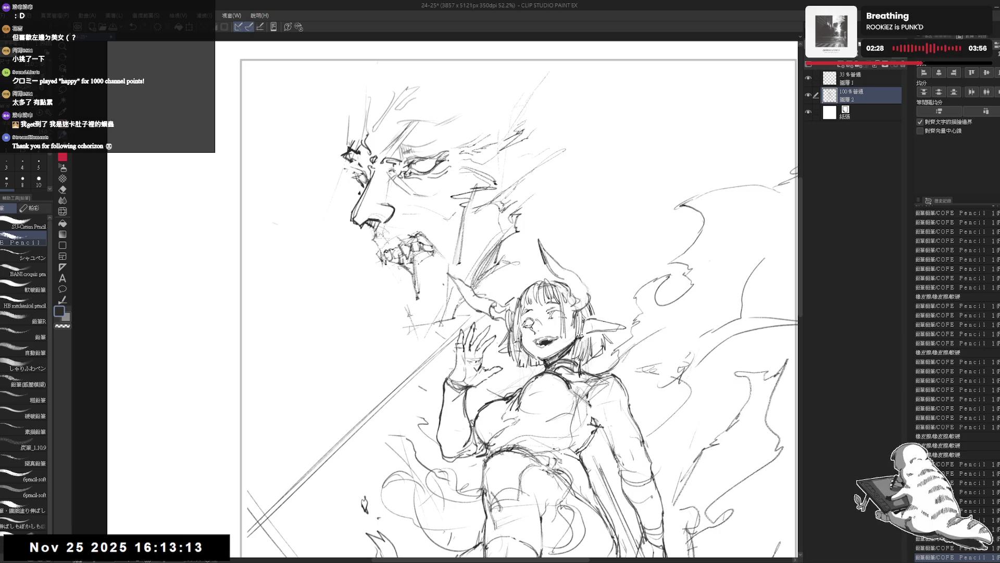
pyautogui.moveTo(416, 255); pyautogui.dragTo(420, 268)
pyautogui.moveTo(469, 313); pyautogui.dragTo(465, 299)
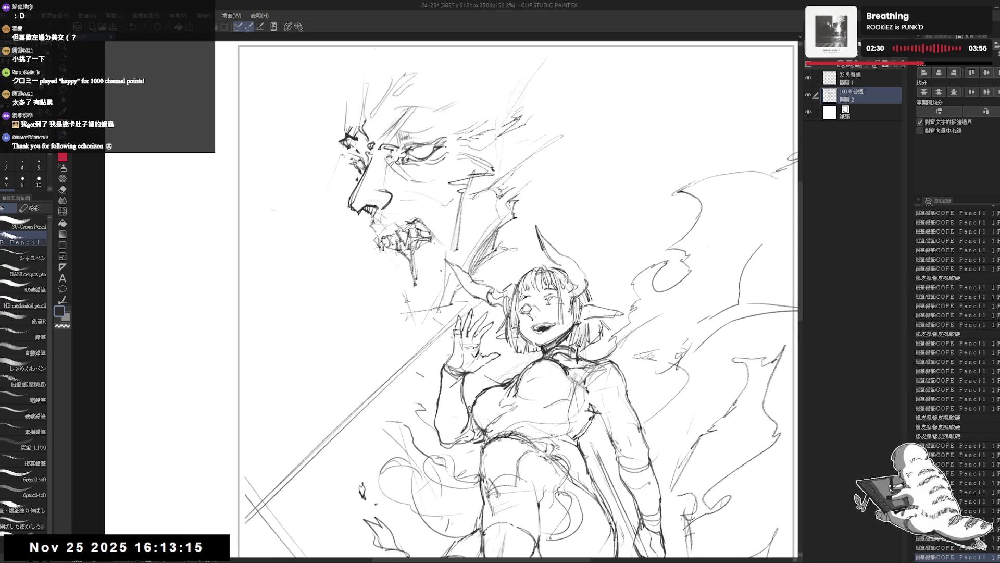
pyautogui.moveTo(588, 407); pyautogui.dragTo(593, 416)
pyautogui.moveTo(426, 239)
pyautogui.mouseDown()
pyautogui.moveTo(448, 260)
pyautogui.moveTo(425, 258)
pyautogui.mouseUp()
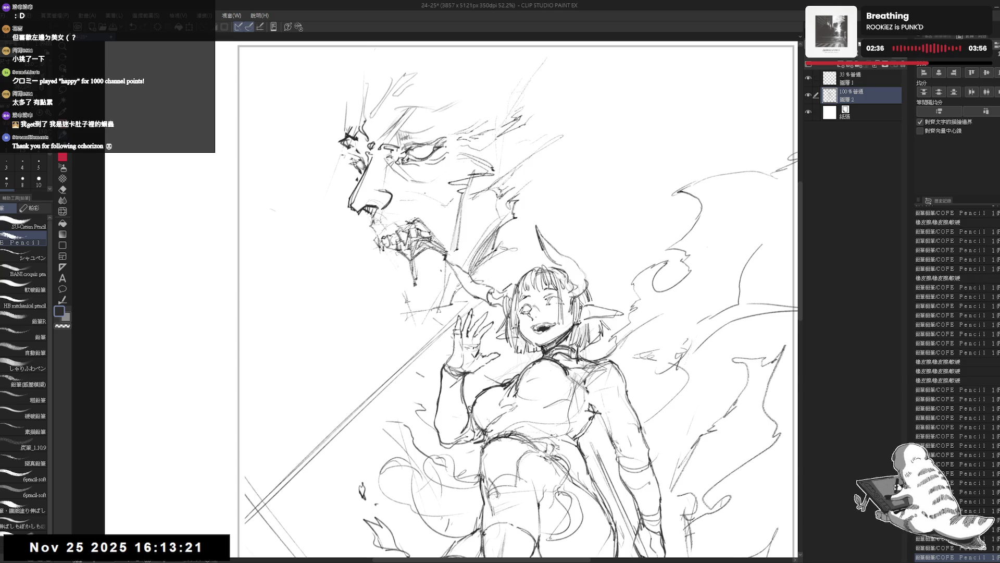
pyautogui.hotkey('ctrl', '0')
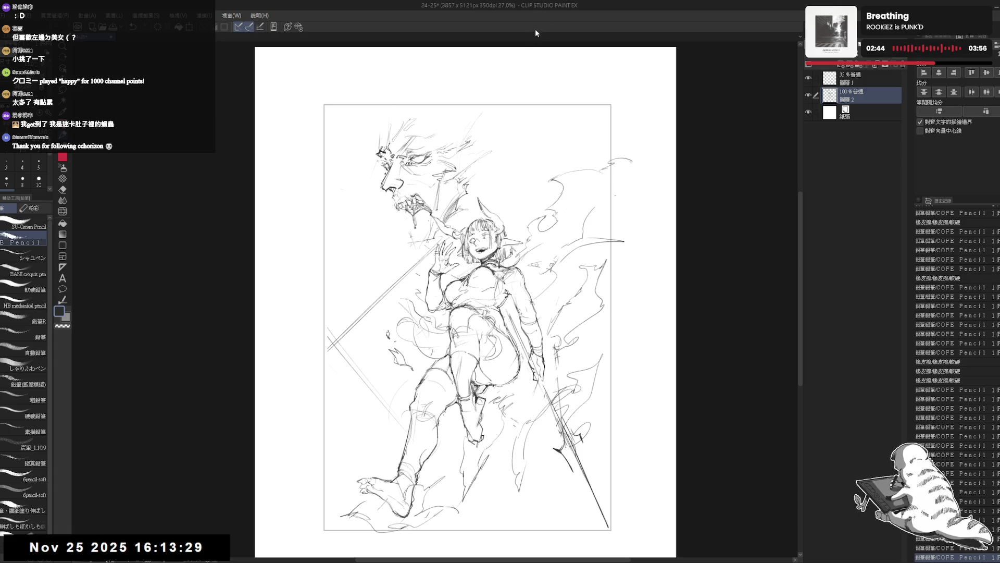
pyautogui.scroll(2, 432, 232)
# Step: Erase stray lines near the demon's mouth and add faint strokes around the face
pyautogui.press('e')
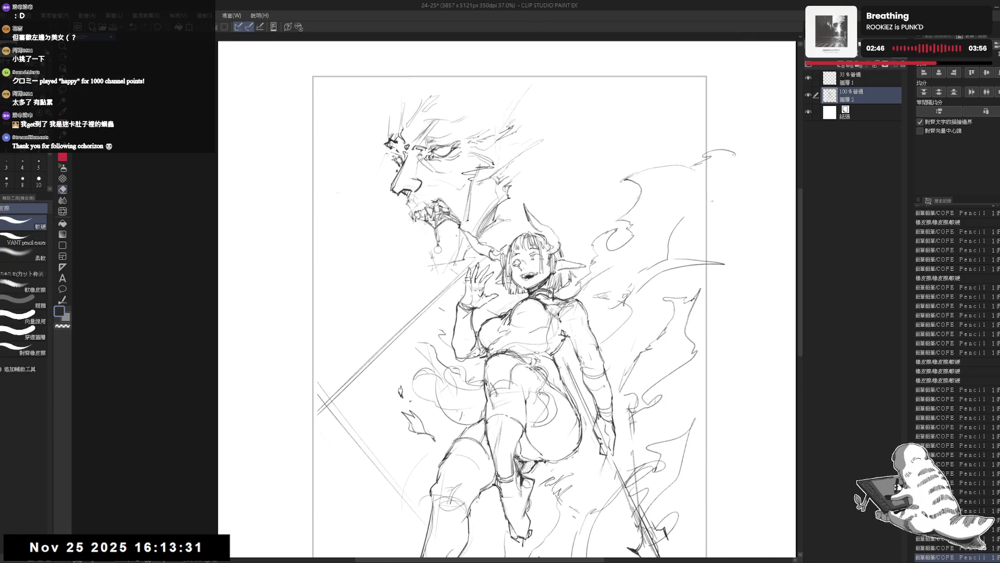
pyautogui.moveTo(433, 228); pyautogui.dragTo(431, 228)
pyautogui.press('p')
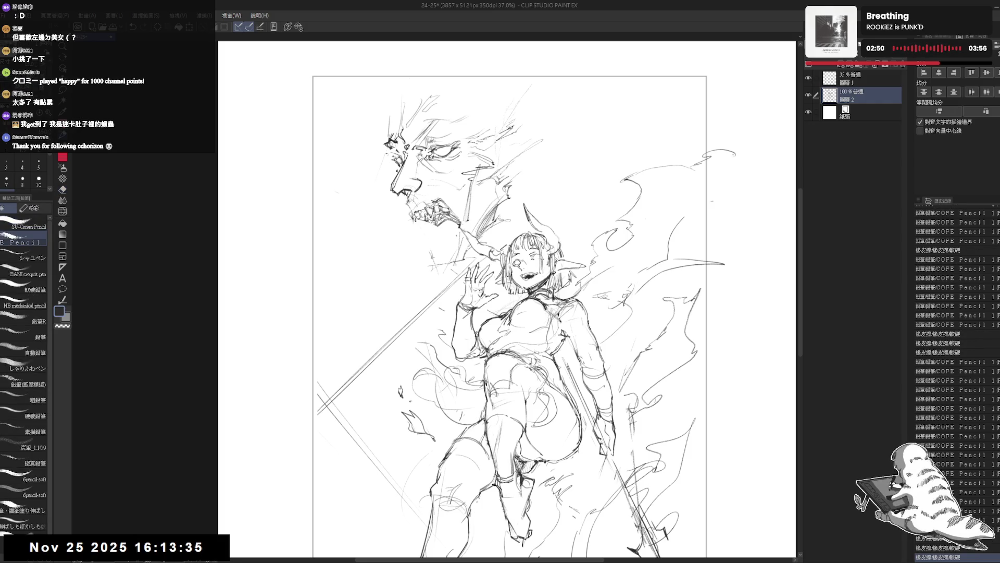
pyautogui.moveTo(438, 136)
pyautogui.mouseDown()
pyautogui.moveTo(457, 148)
pyautogui.moveTo(508, 136)
pyautogui.moveTo(492, 168)
pyautogui.mouseUp()
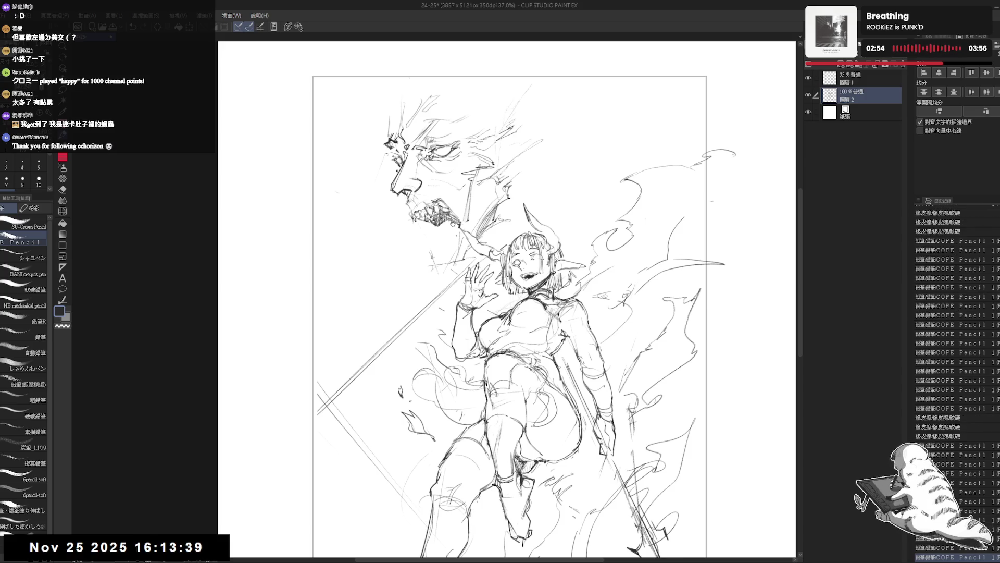
pyautogui.moveTo(485, 235); pyautogui.dragTo(490, 254)
pyautogui.moveTo(423, 271); pyautogui.dragTo(411, 275)
# Step: Hatch dark shading onto the demon's jaw and rotate the page counterclockwise
pyautogui.press('e')
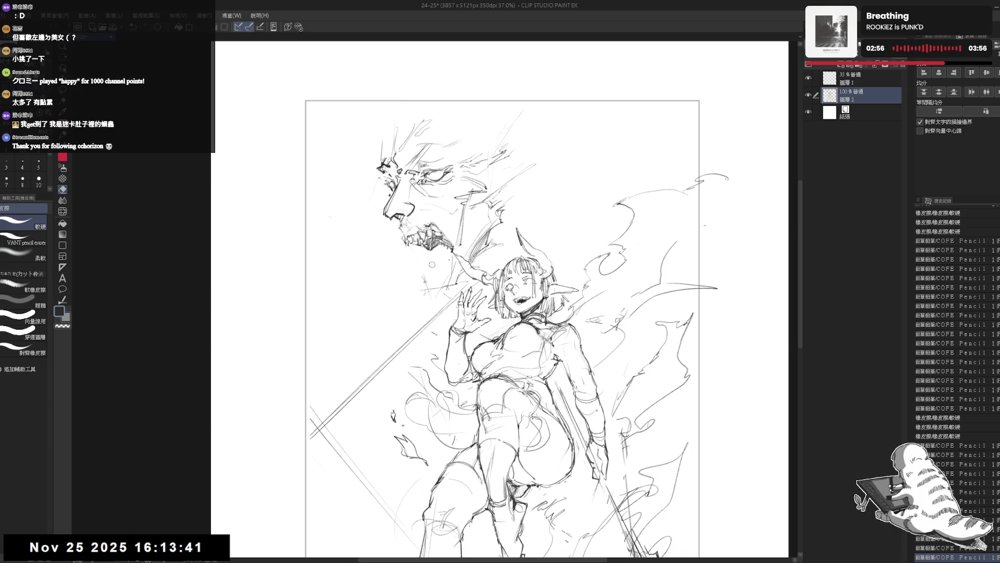
pyautogui.press('p')
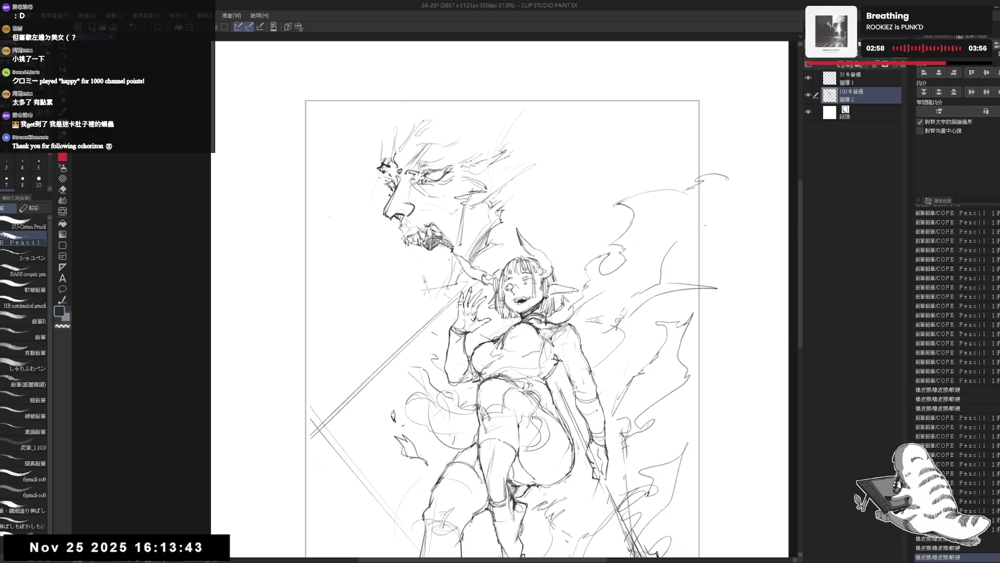
pyautogui.moveTo(424, 247); pyautogui.dragTo(430, 255)
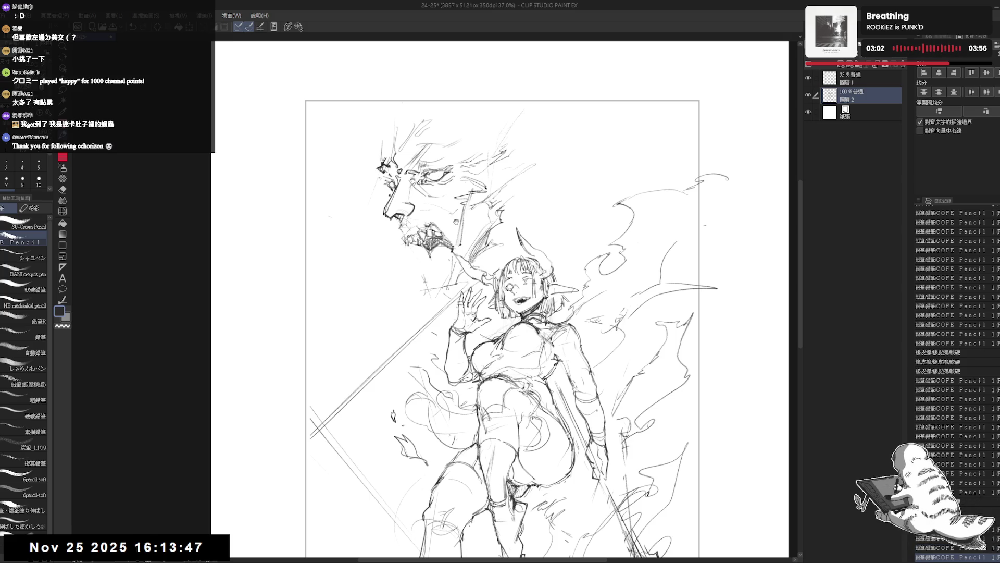
pyautogui.scroll(-2, 469, 205)
pyautogui.moveTo(516, 208); pyautogui.dragTo(475, 235)
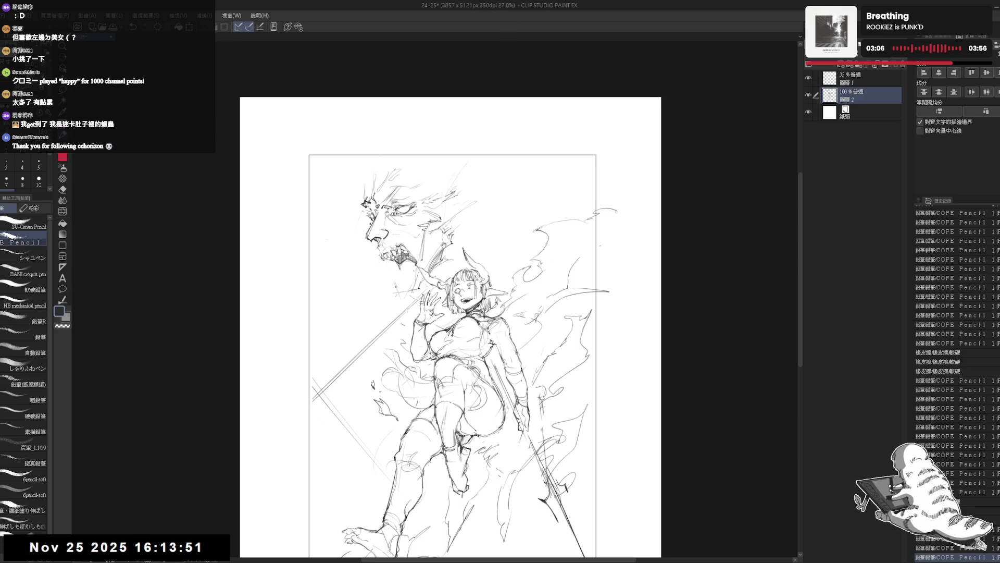
pyautogui.moveTo(444, 245); pyautogui.dragTo(447, 248)
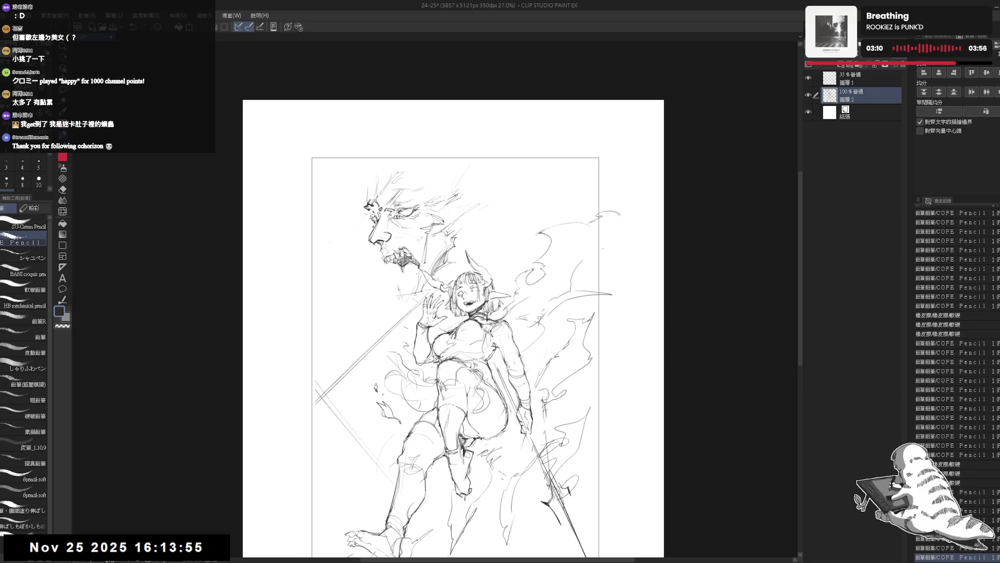
pyautogui.moveTo(457, 246); pyautogui.dragTo(451, 242)
pyautogui.scroll(2, 411, 263)
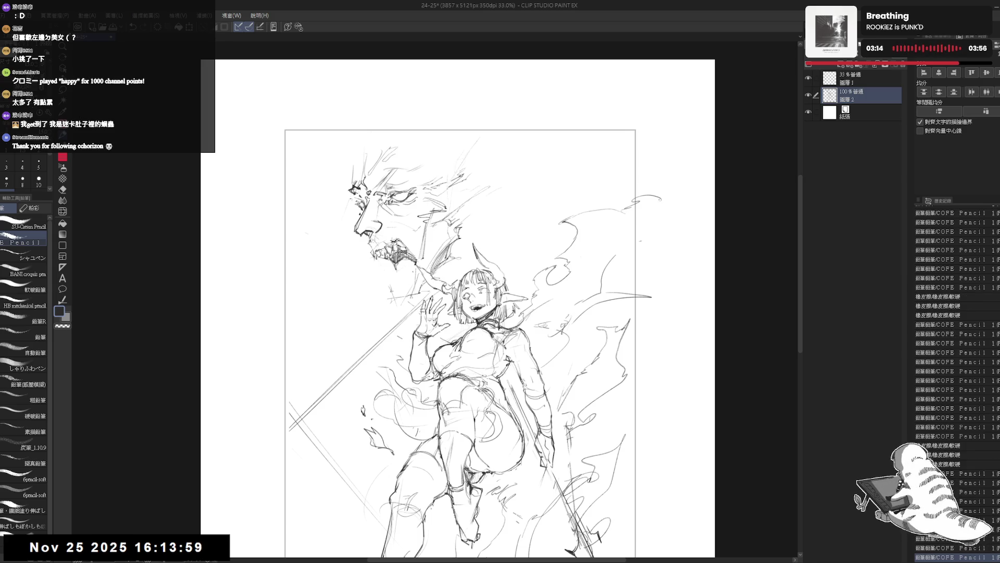
pyautogui.moveTo(548, 352); pyautogui.dragTo(563, 305)
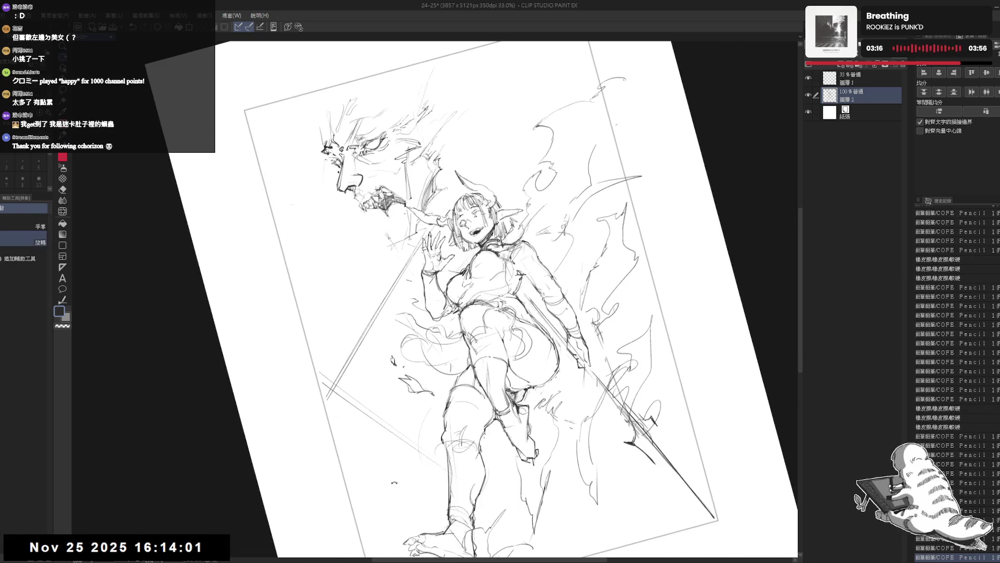
# Step: Erase the long diagonal construction line left of the girl and draw a fresh one
pyautogui.press('e')
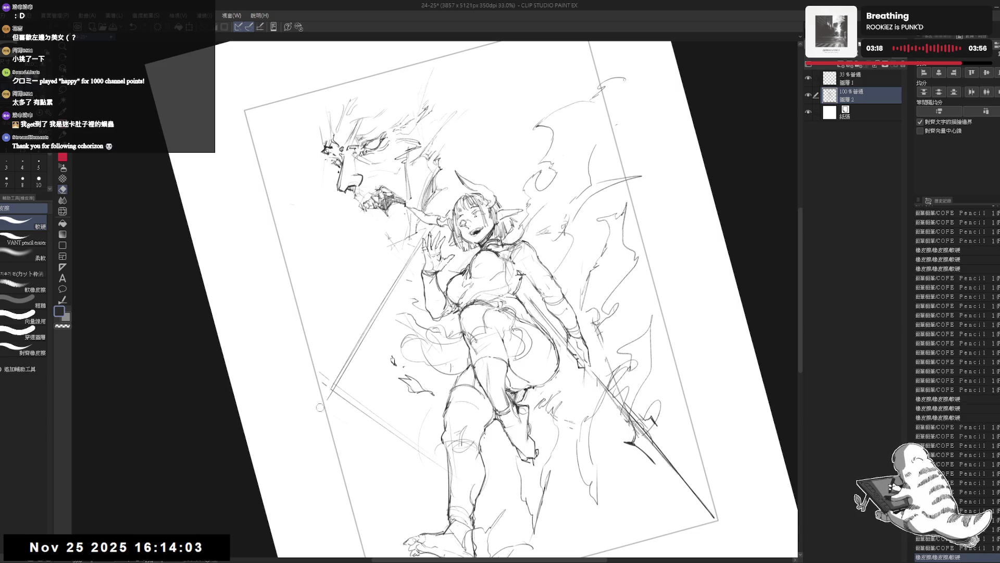
pyautogui.moveTo(384, 286); pyautogui.dragTo(344, 375)
pyautogui.moveTo(314, 423)
pyautogui.mouseDown()
pyautogui.moveTo(367, 320)
pyautogui.moveTo(332, 395)
pyautogui.mouseUp()
pyautogui.moveTo(414, 242); pyautogui.dragTo(366, 330)
pyautogui.press('p')
pyautogui.moveTo(416, 272); pyautogui.dragTo(328, 426)
# Step: Reset the canvas rotation and lasso-select the demon face
pyautogui.hotkey('ctrl', '@')
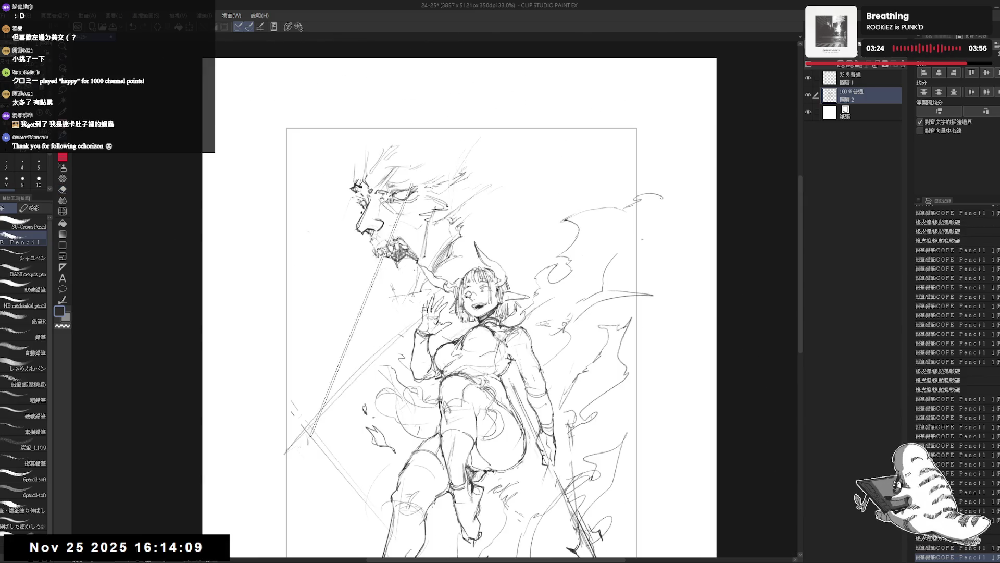
pyautogui.press('m')
pyautogui.moveTo(378, 126)
pyautogui.mouseDown()
pyautogui.moveTo(434, 258)
pyautogui.moveTo(493, 110)
pyautogui.mouseUp()
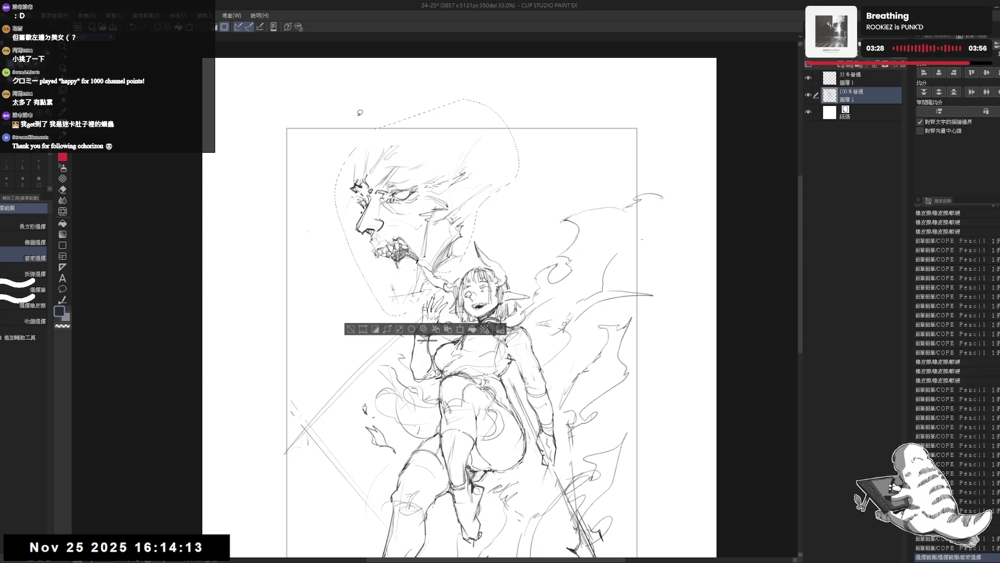
# Step: Transform the selected demon face smaller and down-left, confirm, and resume pencilling
pyautogui.hotkey('ctrl', 't')
pyautogui.moveTo(427, 100); pyautogui.dragTo(453, 161)
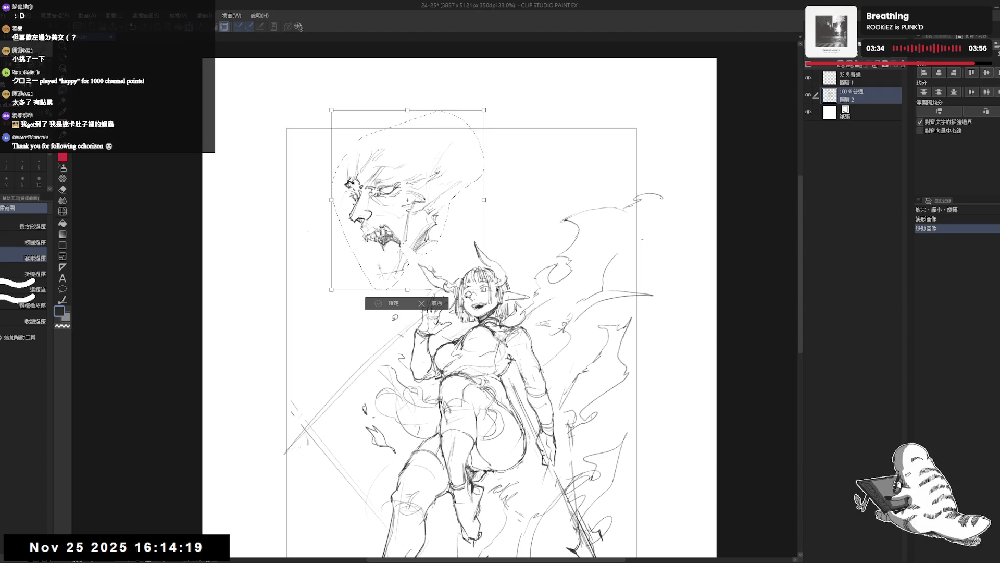
pyautogui.click(393, 304)
pyautogui.press('p')
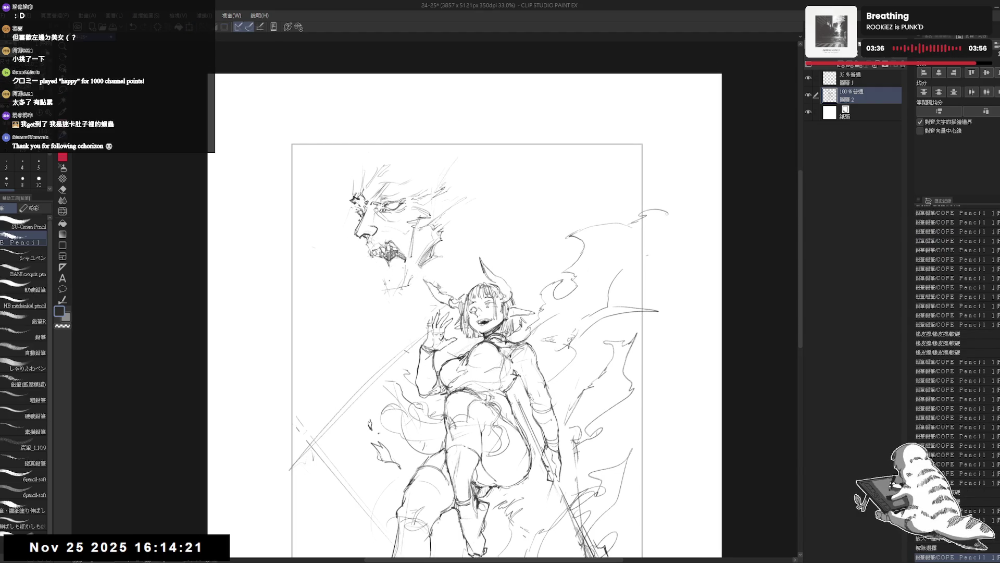
pyautogui.moveTo(381, 273); pyautogui.dragTo(386, 283)
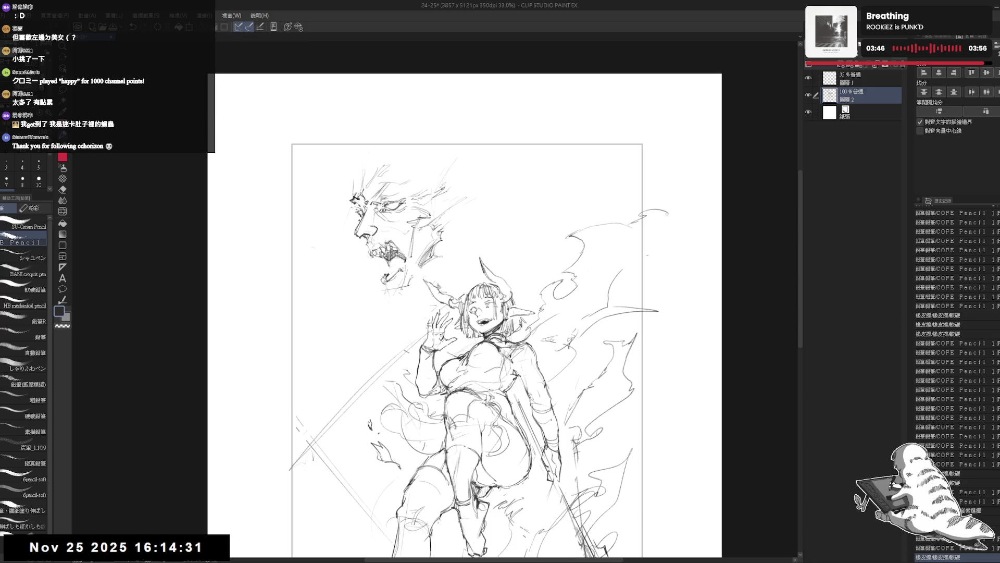
pyautogui.scroll(2, 388, 257)
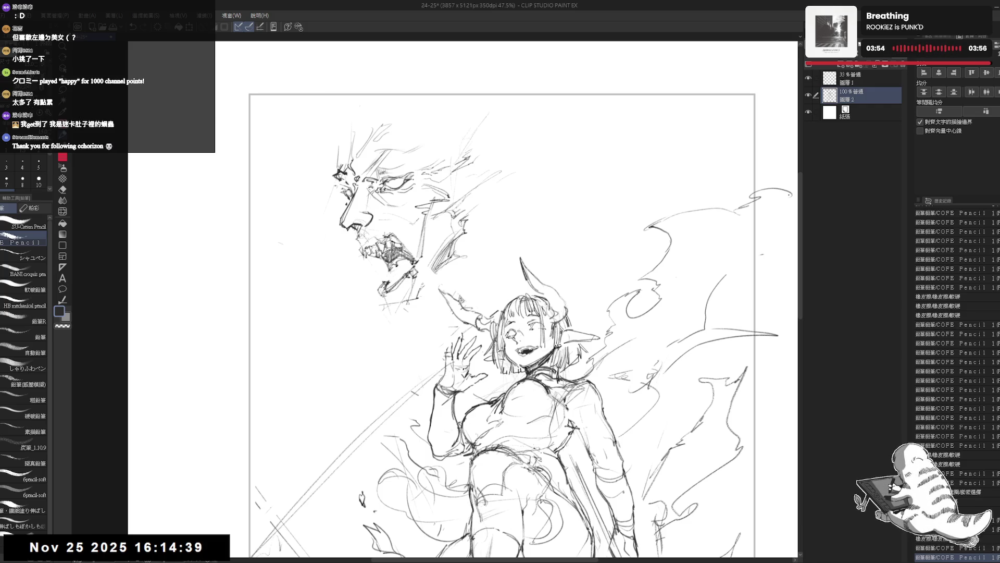
pyautogui.moveTo(470, 313); pyautogui.dragTo(473, 332)
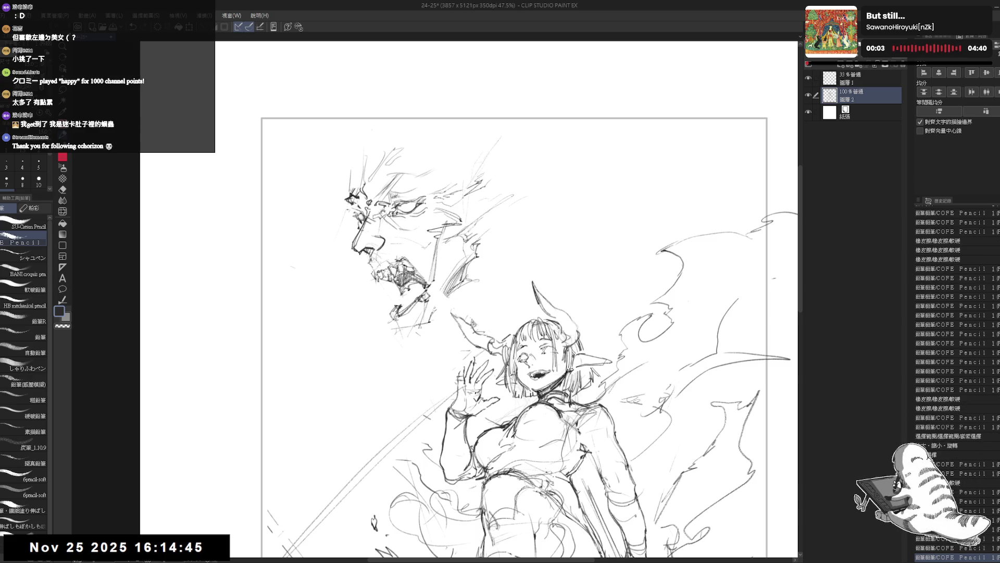
# Step: Add a small stroke near the demon's jaw and mirror the view to check proportions
pyautogui.moveTo(371, 233); pyautogui.dragTo(383, 225)
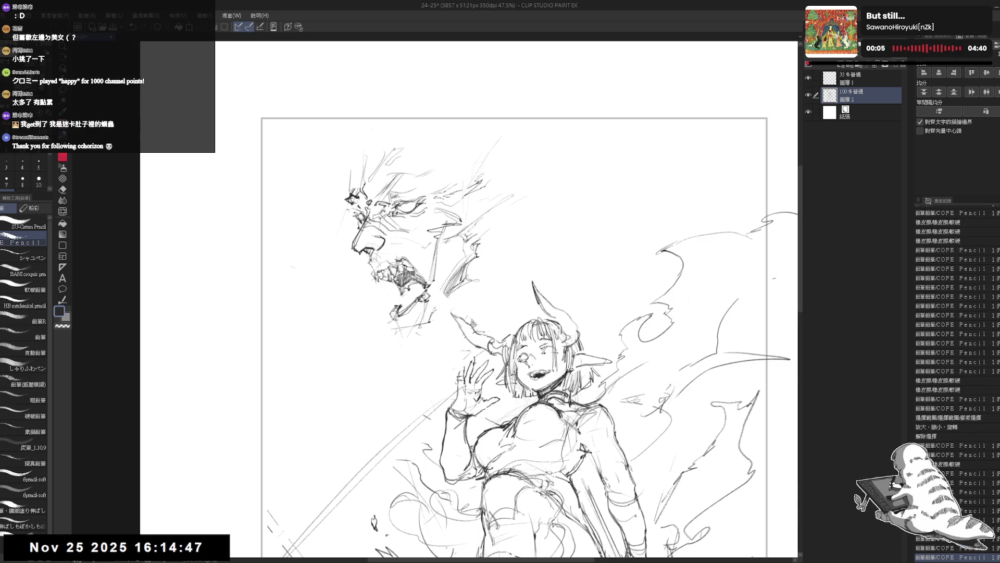
pyautogui.press('h')
pyautogui.scroll(2, 415, 297)
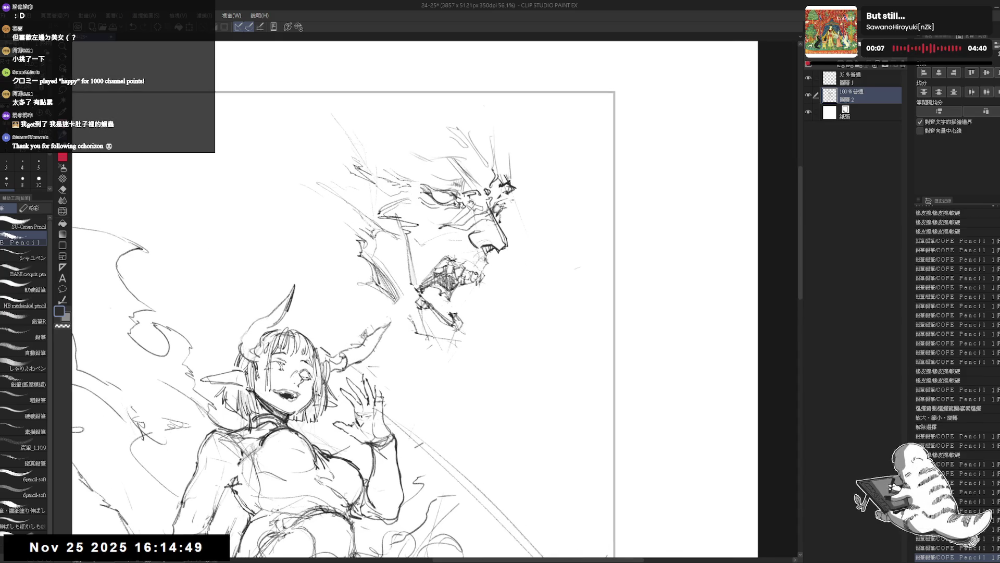
# Step: Sketch strokes near the demon's mouth, erase stray jaw marks and redraw the lower jaw line
pyautogui.press('h')
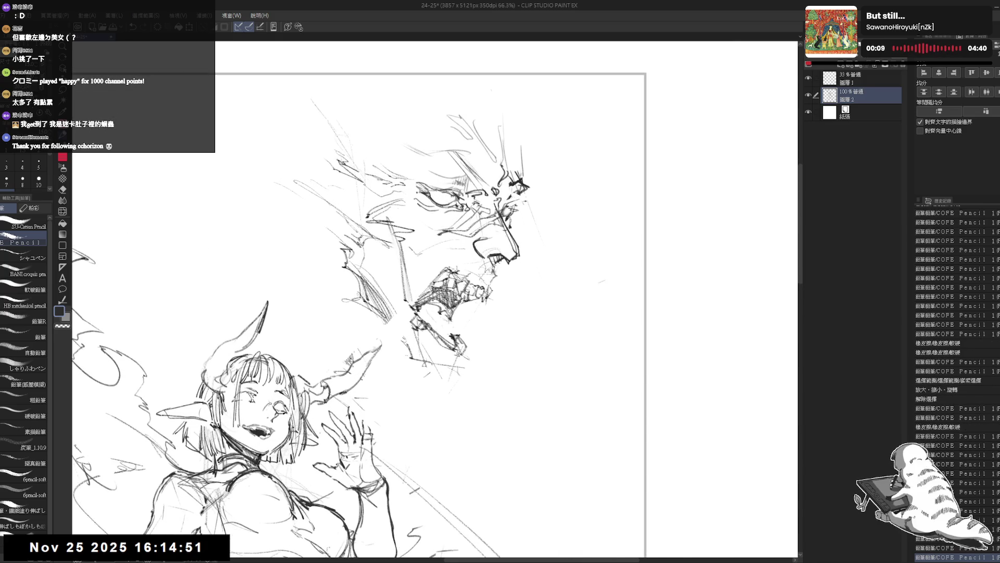
pyautogui.scroll(2, 508, 297)
pyautogui.moveTo(422, 312); pyautogui.dragTo(453, 304)
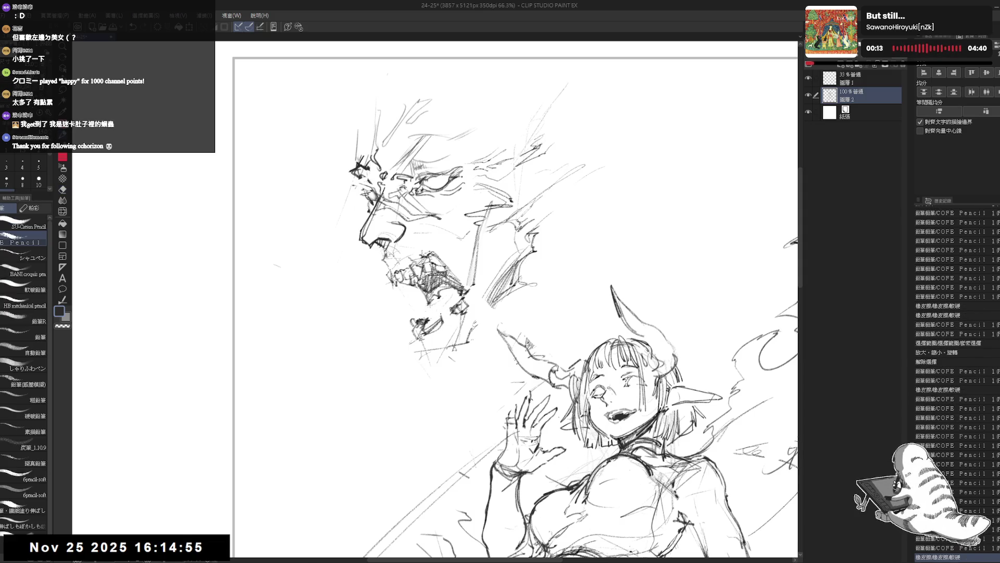
pyautogui.moveTo(402, 336); pyautogui.dragTo(449, 322)
pyautogui.moveTo(410, 338); pyautogui.dragTo(461, 329)
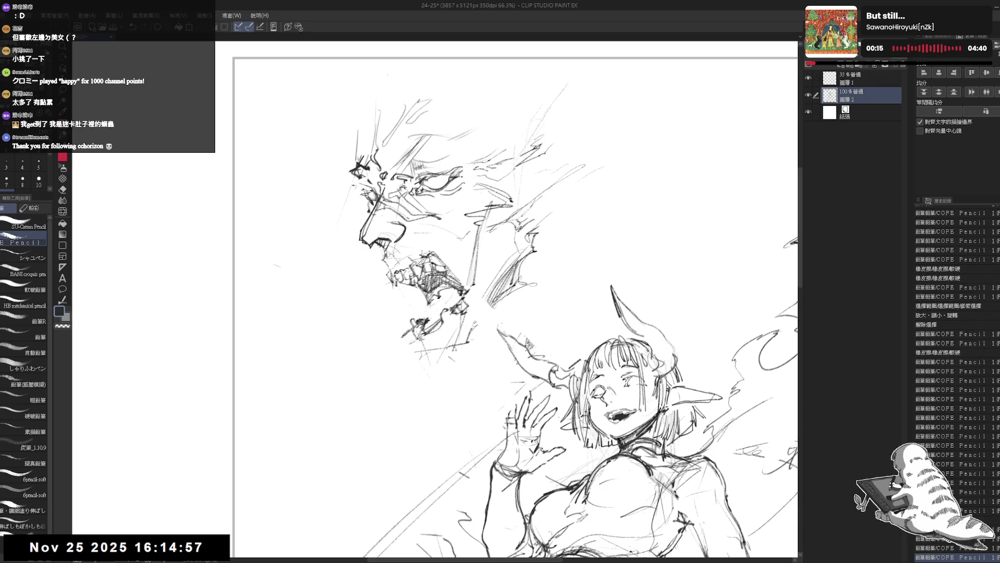
pyautogui.moveTo(402, 321)
pyautogui.mouseDown()
pyautogui.moveTo(413, 312)
pyautogui.moveTo(403, 336)
pyautogui.moveTo(443, 353)
pyautogui.moveTo(492, 306)
pyautogui.mouseUp()
pyautogui.press('e')
pyautogui.moveTo(478, 345)
pyautogui.mouseDown()
pyautogui.moveTo(437, 365)
pyautogui.moveTo(484, 331)
pyautogui.mouseUp()
pyautogui.press('p')
pyautogui.moveTo(429, 348)
pyautogui.mouseDown()
pyautogui.moveTo(447, 354)
pyautogui.moveTo(422, 360)
pyautogui.moveTo(465, 309)
pyautogui.mouseUp()
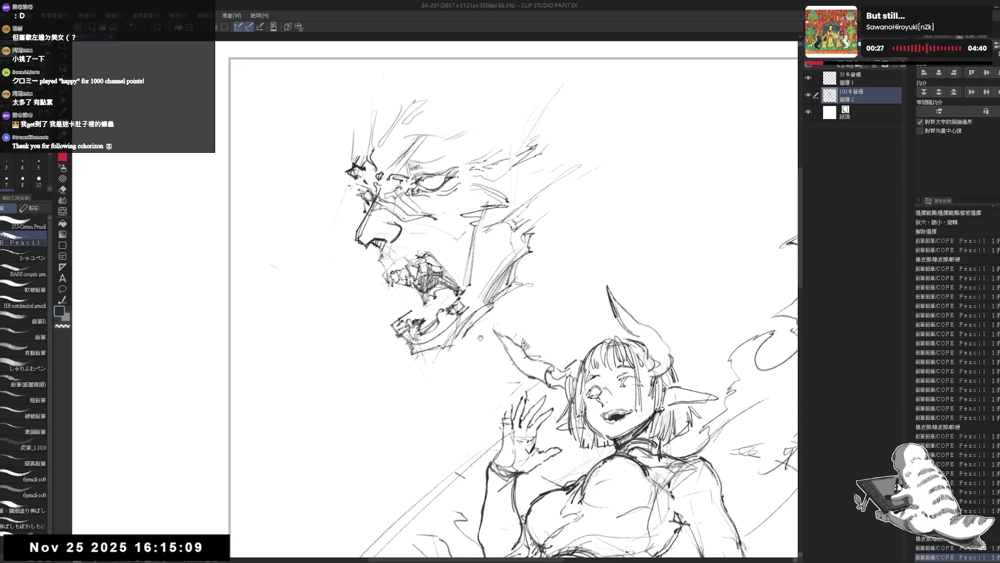
pyautogui.moveTo(422, 338); pyautogui.dragTo(469, 308)
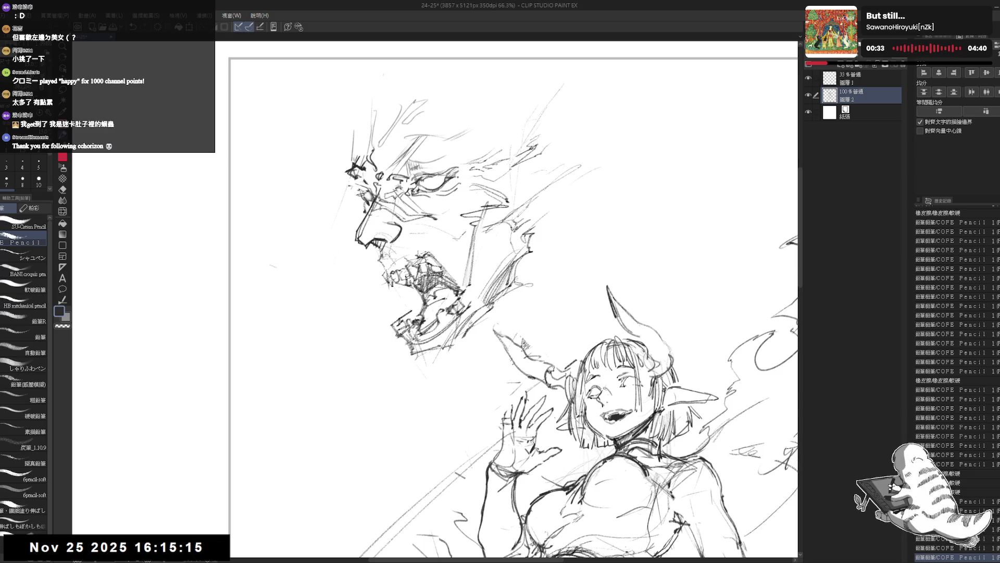
pyautogui.scroll(-1, 508, 313)
pyautogui.scroll(-1, 508, 313)
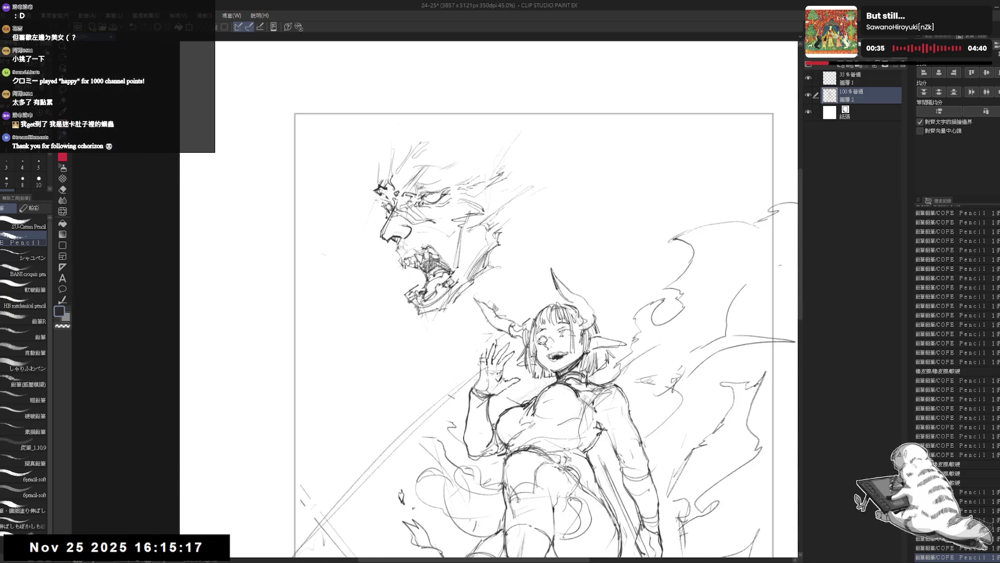
# Step: Darken the jaw line, check it mirrored, then lasso-select the demon head
pyautogui.moveTo(447, 351); pyautogui.dragTo(449, 351)
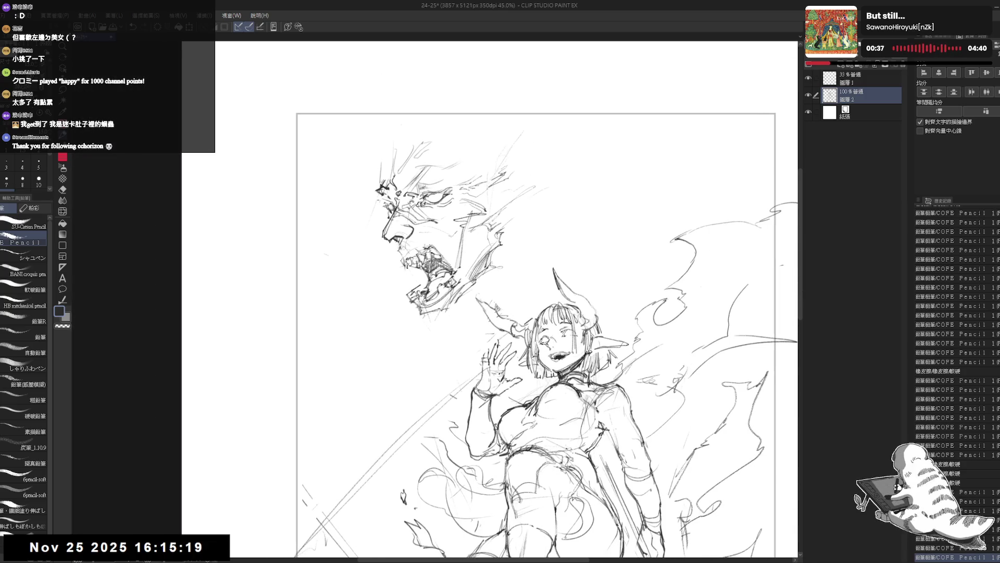
pyautogui.moveTo(450, 314)
pyautogui.mouseDown()
pyautogui.moveTo(468, 286)
pyautogui.moveTo(463, 339)
pyautogui.mouseUp()
pyautogui.moveTo(592, 448); pyautogui.dragTo(599, 462)
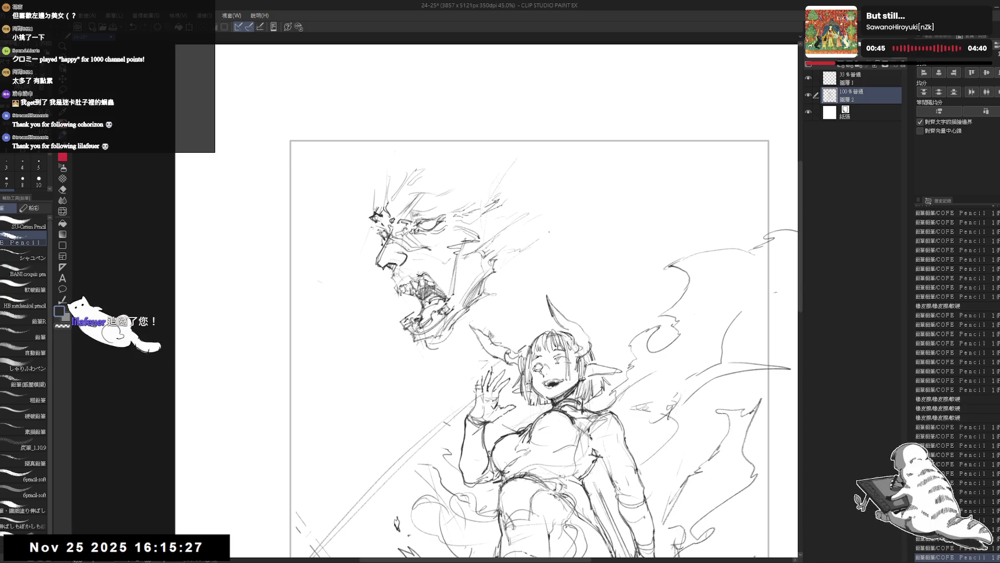
pyautogui.press('e')
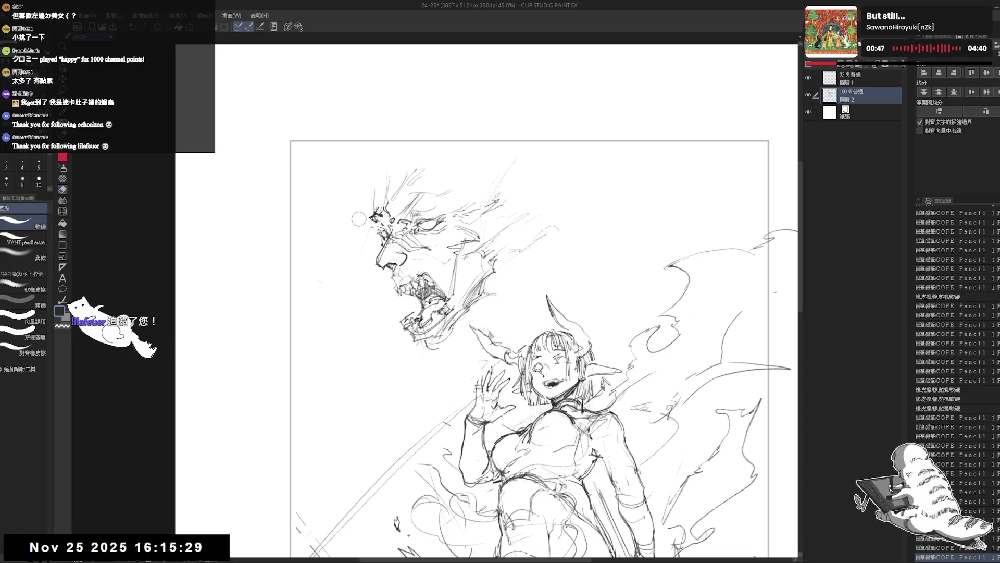
pyautogui.press('p')
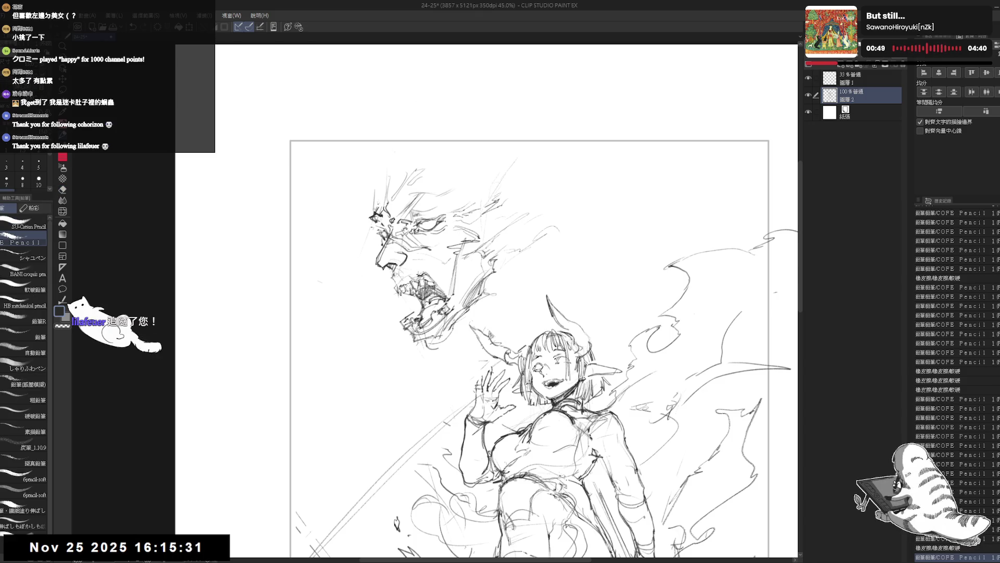
pyautogui.moveTo(376, 181); pyautogui.dragTo(388, 175)
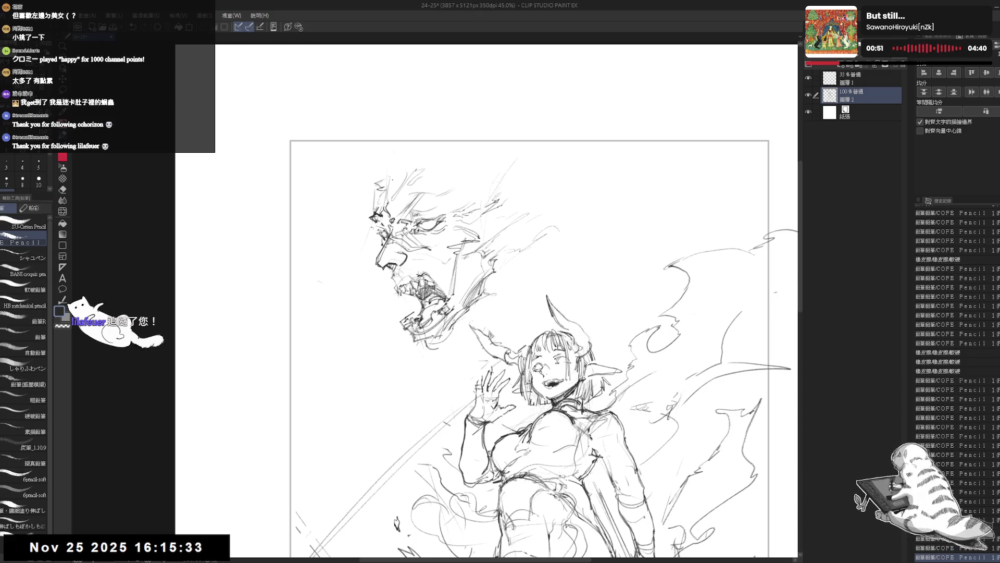
pyautogui.press('h')
pyautogui.press('h')
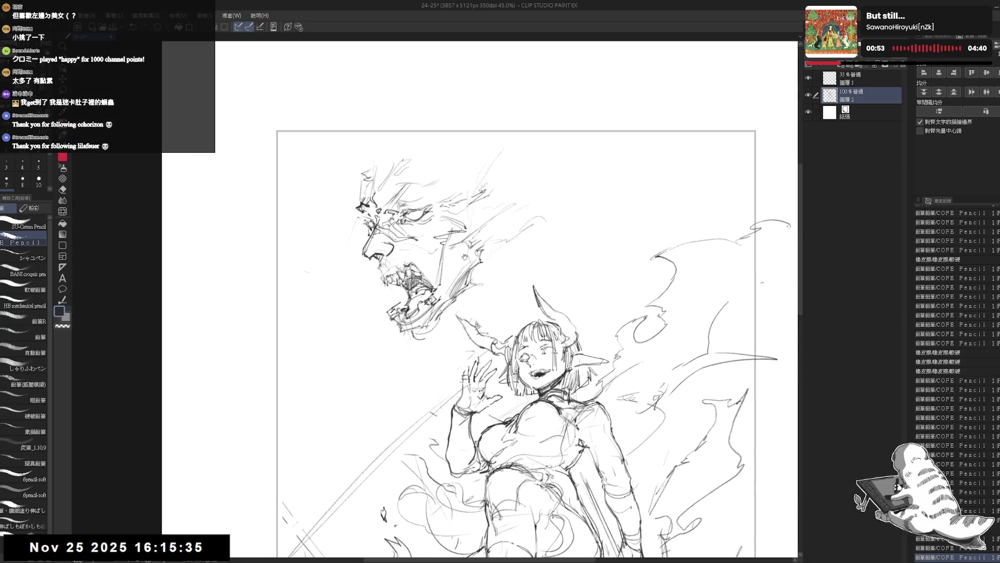
pyautogui.moveTo(477, 313); pyautogui.dragTo(468, 293)
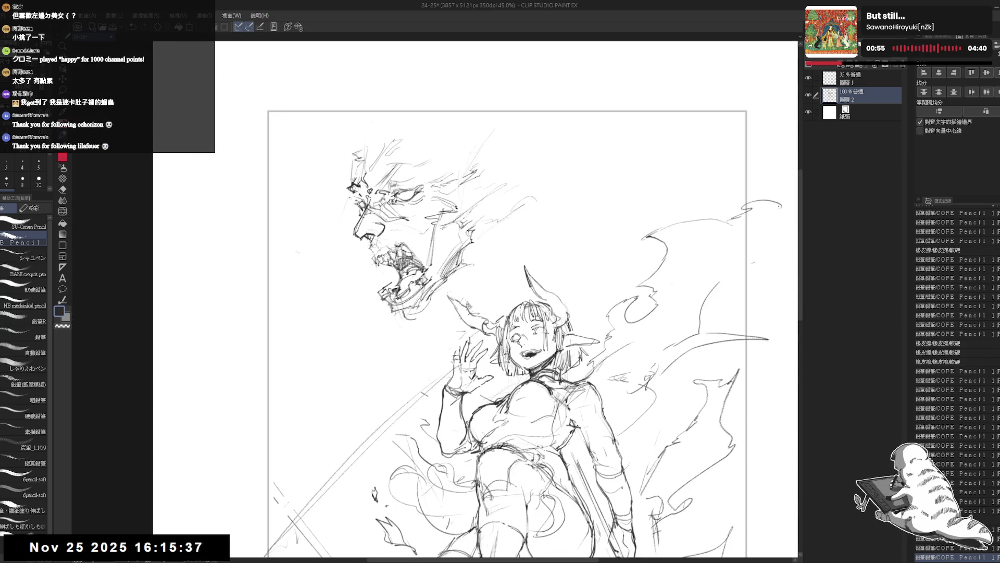
pyautogui.press('m')
pyautogui.moveTo(362, 131); pyautogui.dragTo(564, 172)
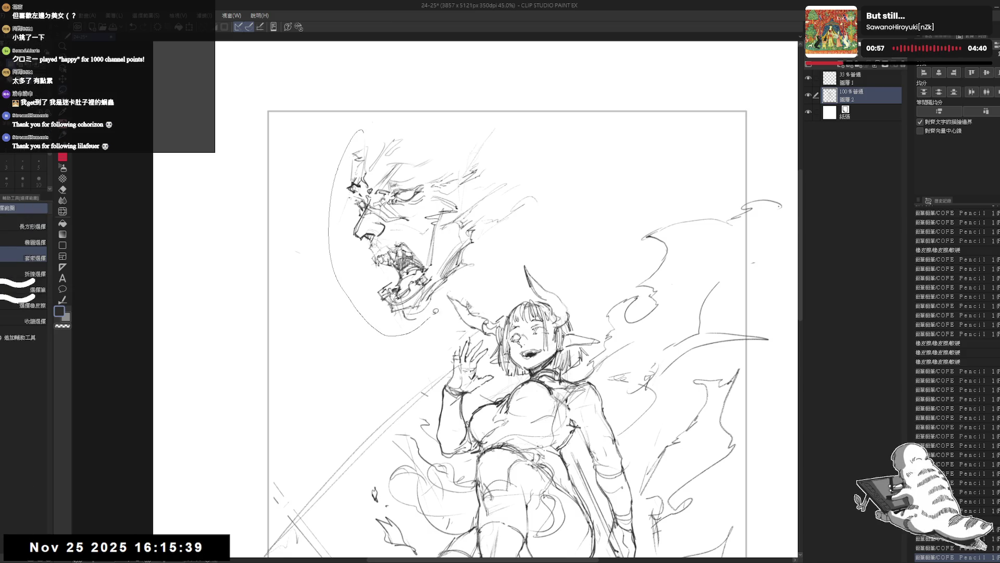
# Step: Shift and tilt the selected demon head with a transform and confirm it
pyautogui.hotkey('ctrl', 't')
pyautogui.moveTo(461, 348)
pyautogui.mouseDown()
pyautogui.moveTo(440, 307)
pyautogui.moveTo(432, 315)
pyautogui.moveTo(418, 300)
pyautogui.mouseUp()
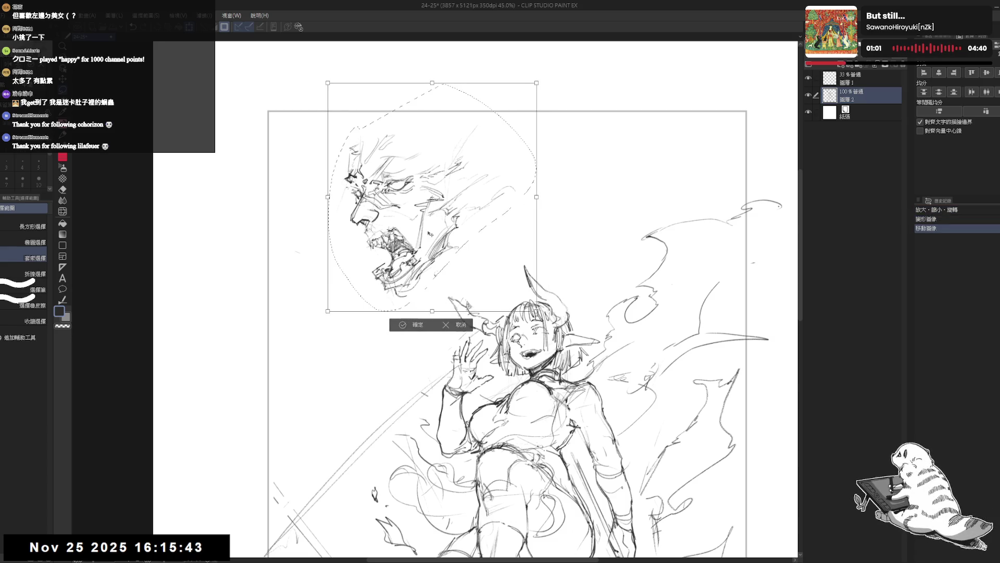
pyautogui.click(418, 326)
pyautogui.press('p')
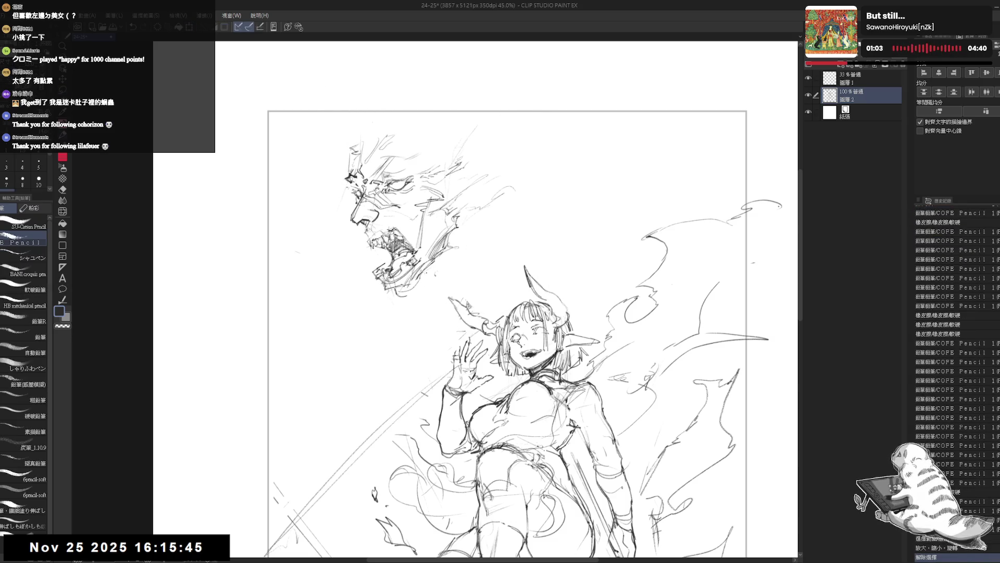
# Step: Add pencil strokes on the demon head and along its jaw, then mirror the view to check
pyautogui.moveTo(383, 227); pyautogui.dragTo(405, 227)
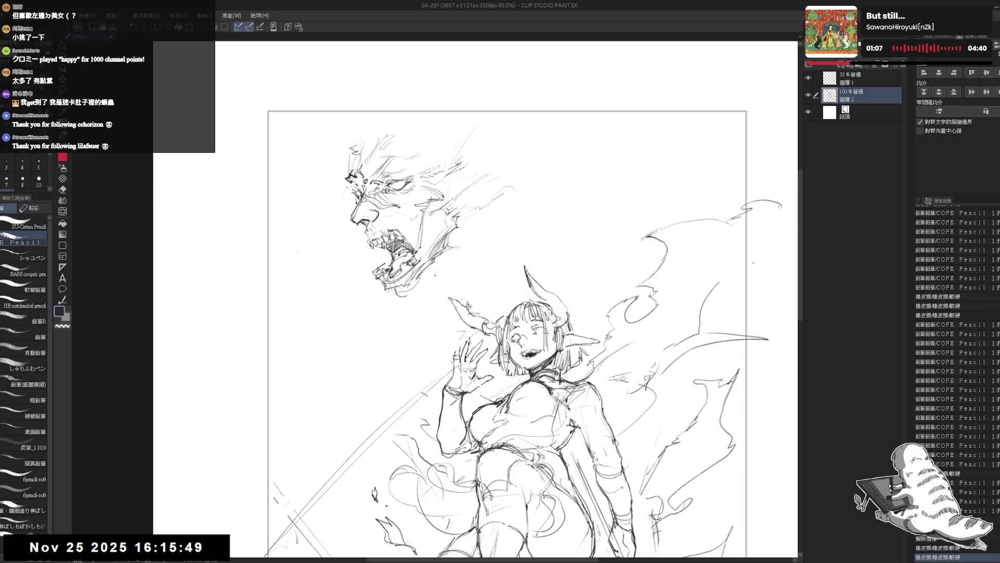
pyautogui.moveTo(383, 227); pyautogui.dragTo(405, 227)
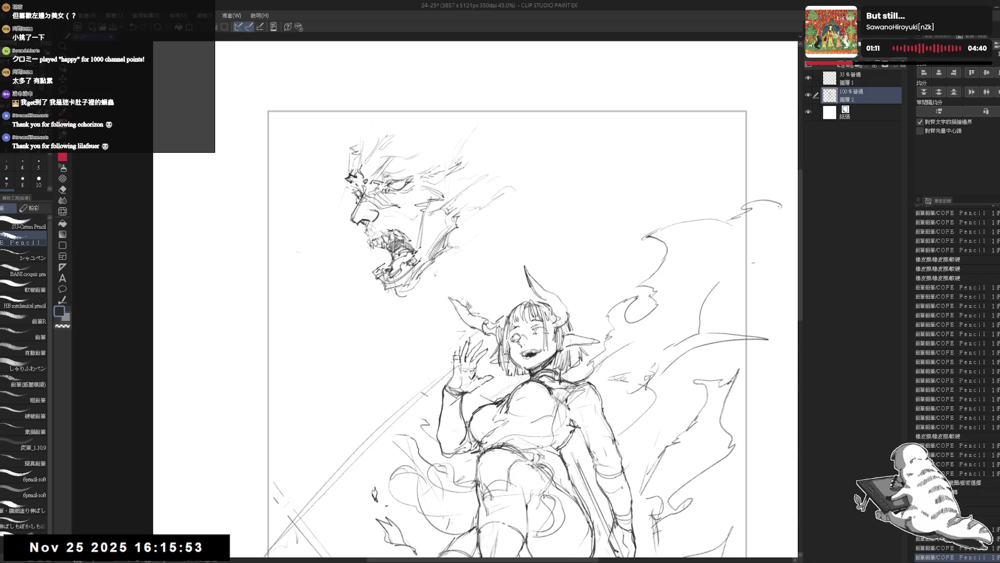
pyautogui.moveTo(428, 273); pyautogui.dragTo(480, 237)
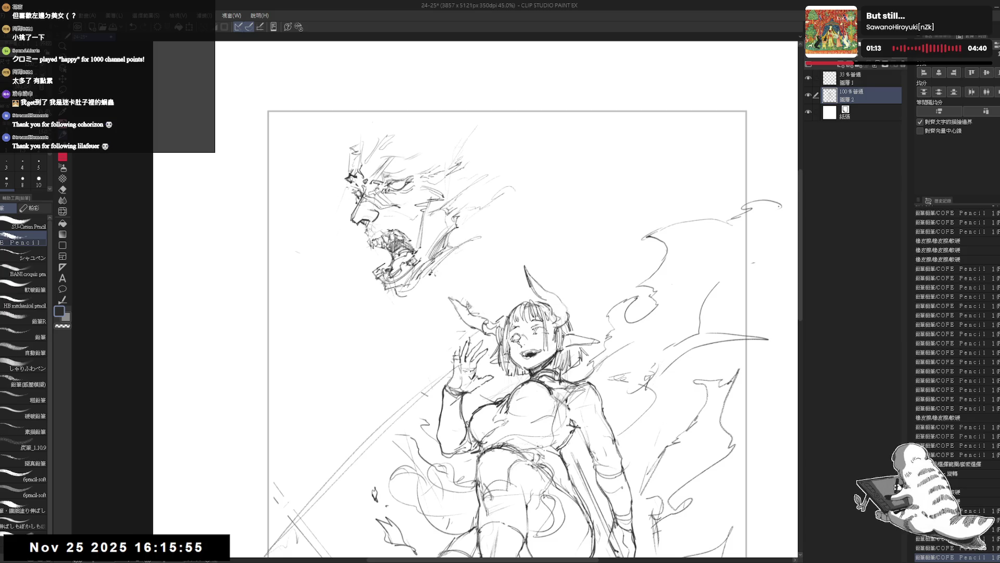
pyautogui.moveTo(426, 191); pyautogui.dragTo(442, 181)
pyautogui.moveTo(454, 270)
pyautogui.mouseDown()
pyautogui.moveTo(430, 253)
pyautogui.moveTo(478, 272)
pyautogui.mouseUp()
pyautogui.press('h')
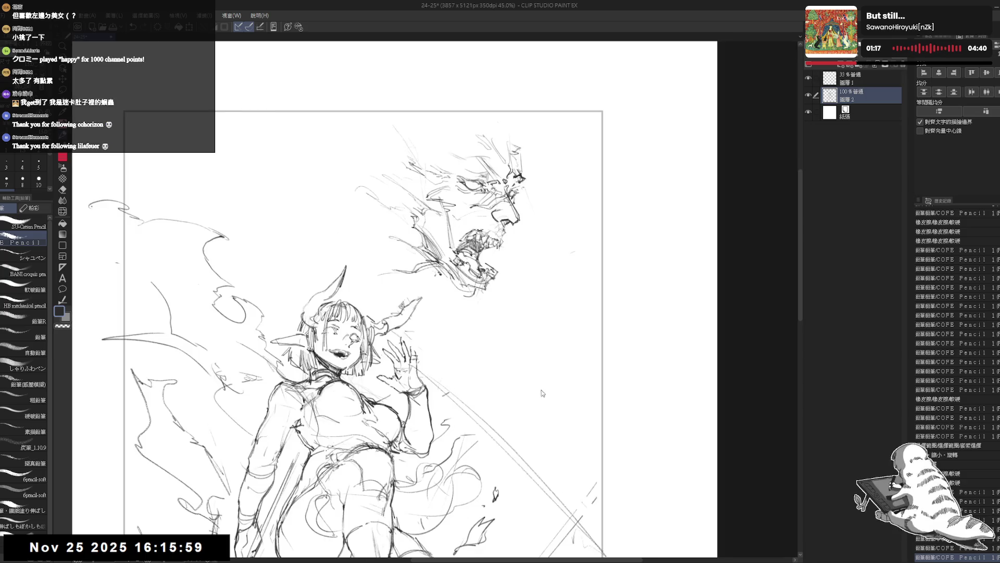
# Step: Sketch flame strokes beside the demon's hair and a flame line rising from the girl's horn
pyautogui.press('h')
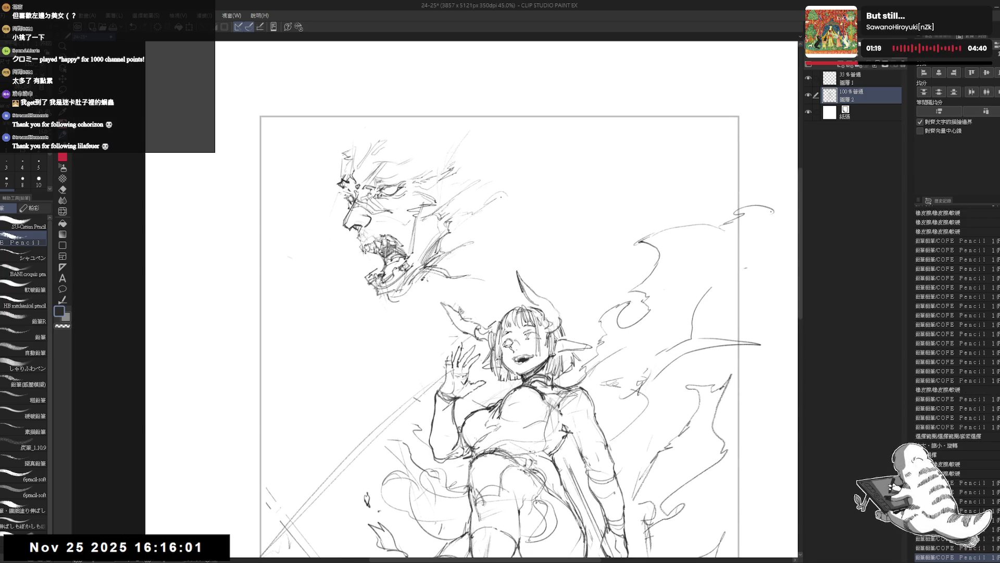
pyautogui.moveTo(506, 211); pyautogui.dragTo(560, 188)
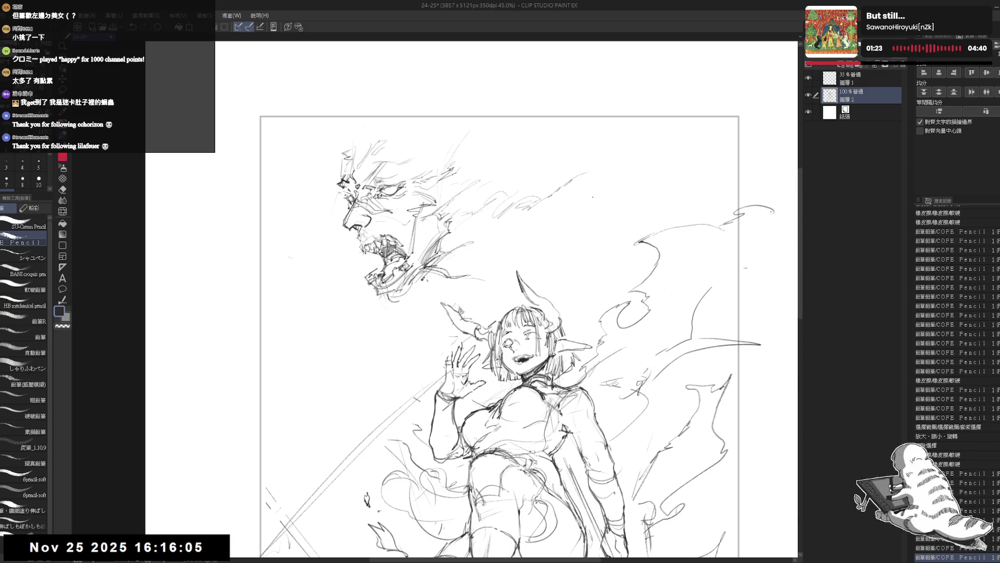
pyautogui.moveTo(548, 235); pyautogui.dragTo(563, 219)
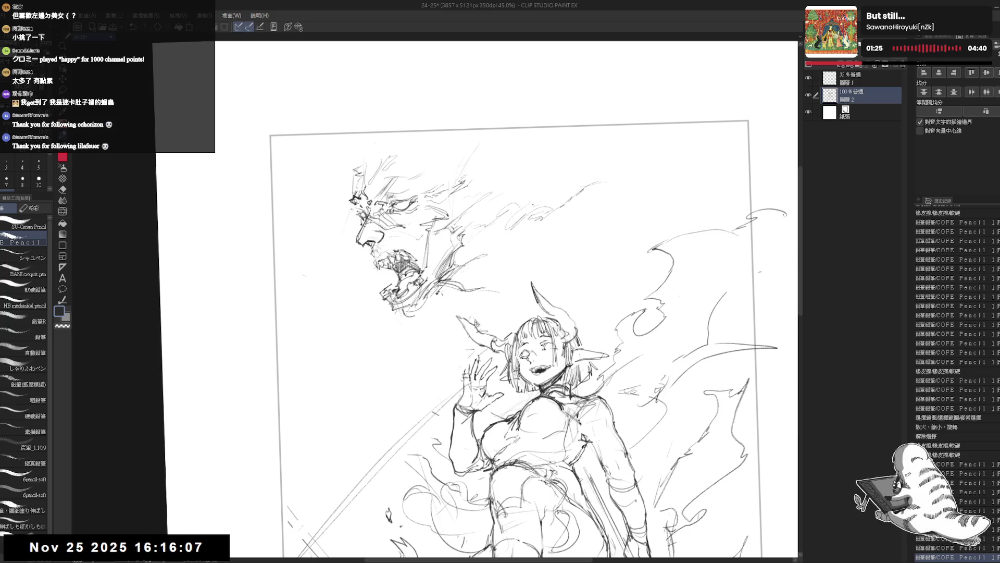
pyautogui.moveTo(519, 205)
pyautogui.mouseDown()
pyautogui.moveTo(556, 197)
pyautogui.moveTo(506, 229)
pyautogui.mouseUp()
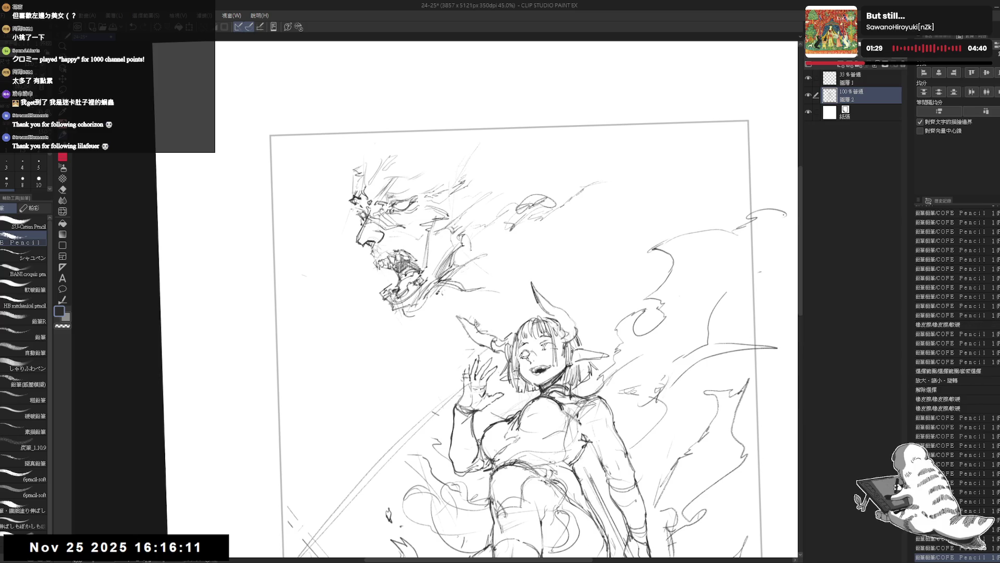
pyautogui.moveTo(479, 253)
pyautogui.mouseDown()
pyautogui.moveTo(498, 269)
pyautogui.moveTo(474, 294)
pyautogui.moveTo(472, 277)
pyautogui.moveTo(481, 289)
pyautogui.mouseUp()
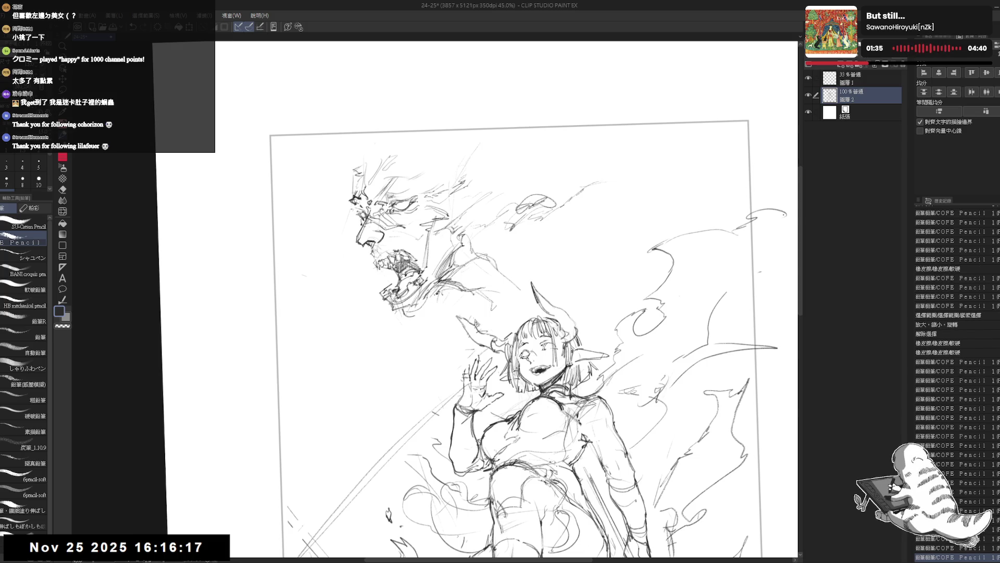
pyautogui.moveTo(431, 313); pyautogui.dragTo(407, 351)
pyautogui.moveTo(438, 303)
pyautogui.mouseDown()
pyautogui.moveTo(500, 287)
pyautogui.moveTo(548, 255)
pyautogui.mouseUp()
pyautogui.moveTo(452, 296); pyautogui.dragTo(461, 306)
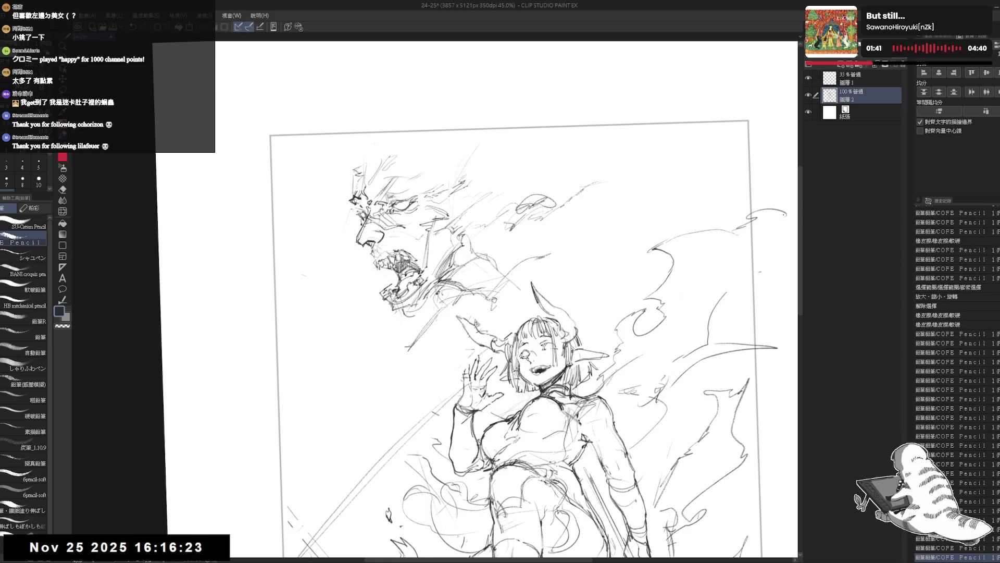
pyautogui.scroll(-1, 469, 298)
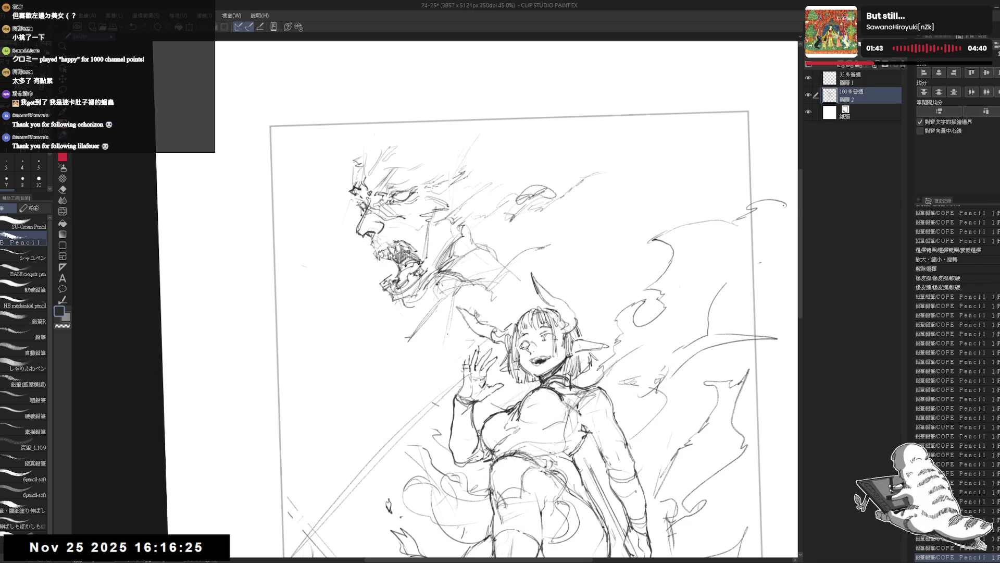
pyautogui.scroll(-1, 381, 226)
pyautogui.scroll(-1, 381, 227)
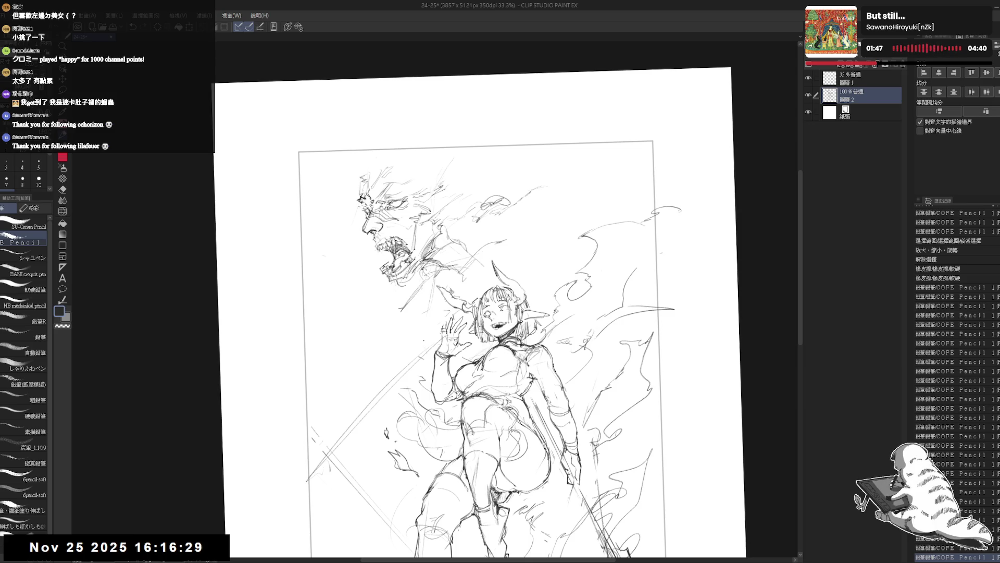
pyautogui.scroll(1, 419, 344)
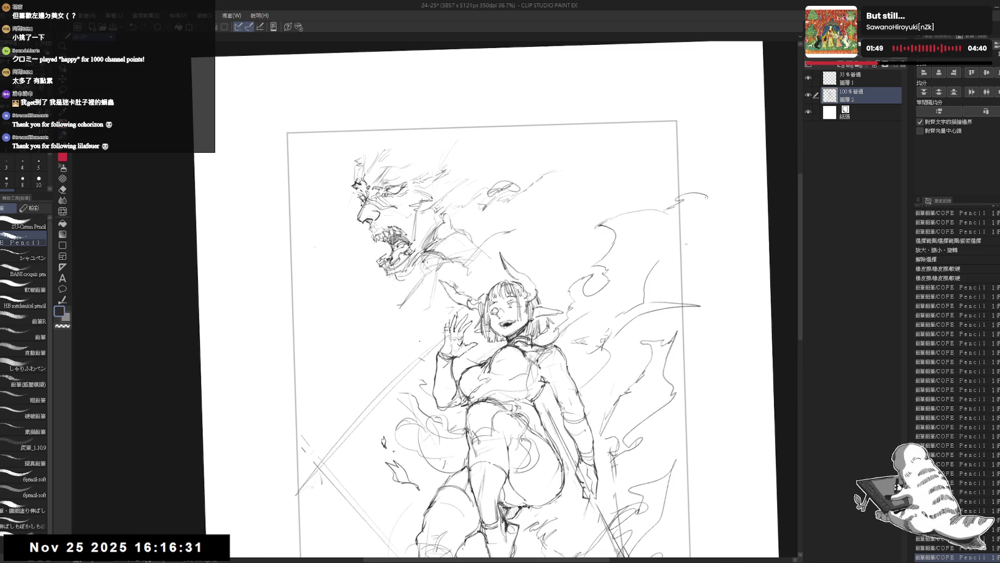
# Step: Toggle eraser and pencil, then add a short stroke on the demon's head
pyautogui.moveTo(424, 285)
pyautogui.mouseDown()
pyautogui.moveTo(429, 298)
pyautogui.moveTo(439, 274)
pyautogui.moveTo(469, 276)
pyautogui.mouseUp()
pyautogui.press('e')
pyautogui.press('p')
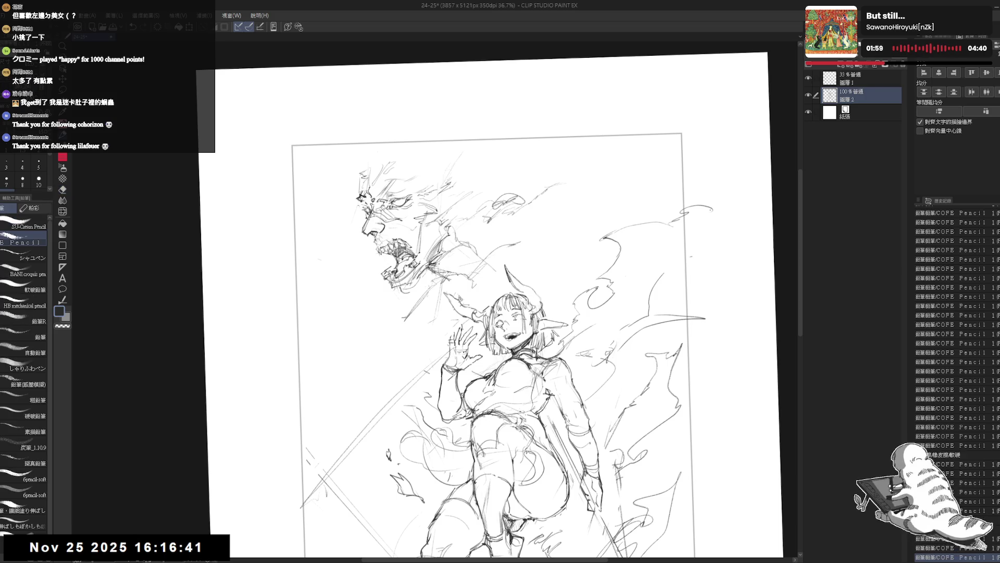
pyautogui.moveTo(413, 240); pyautogui.dragTo(419, 248)
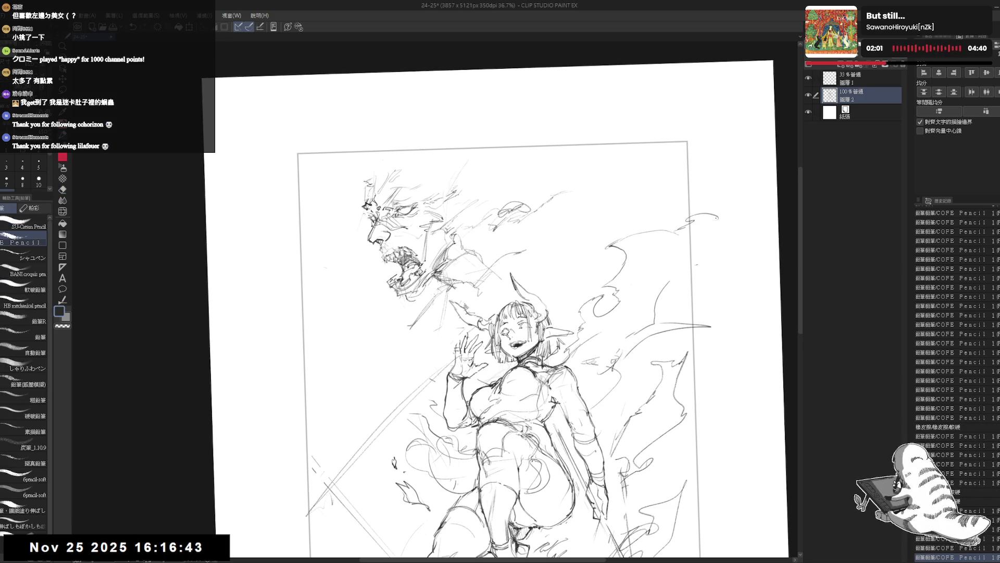
pyautogui.moveTo(500, 313); pyautogui.dragTo(503, 308)
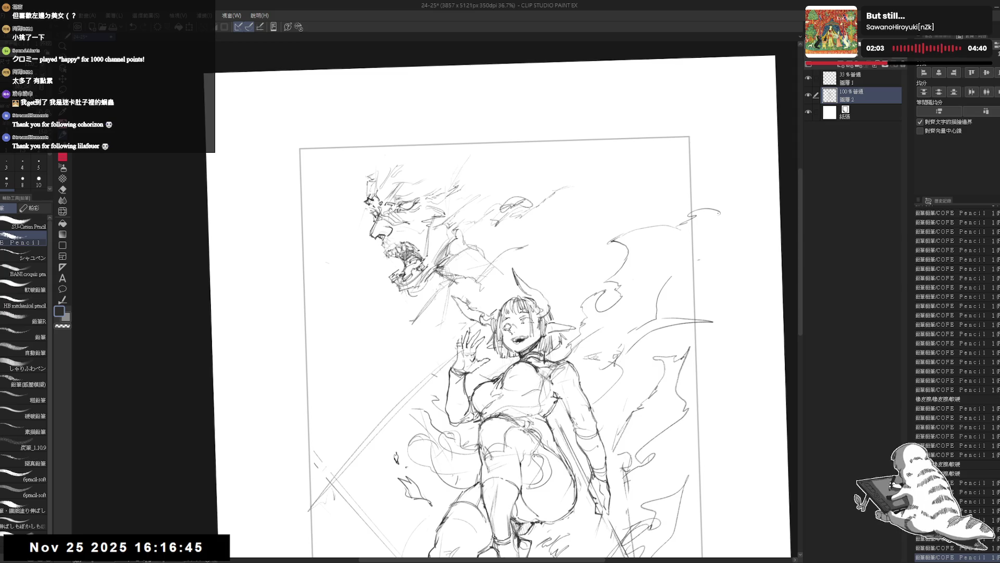
pyautogui.moveTo(367, 182); pyautogui.dragTo(368, 194)
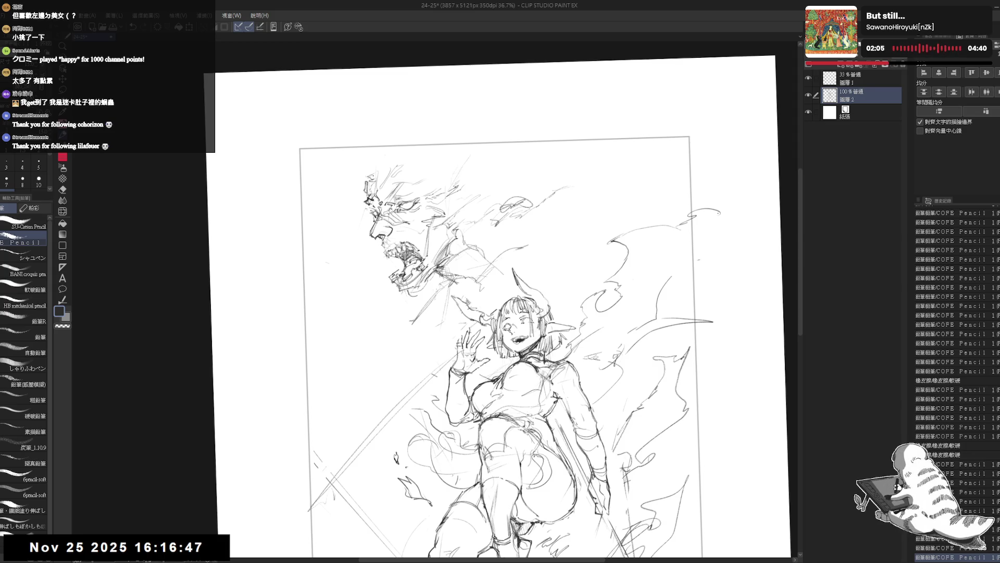
# Step: Check the sketch mirrored and step through the stroke history with Ctrl+Y
pyautogui.press('h')
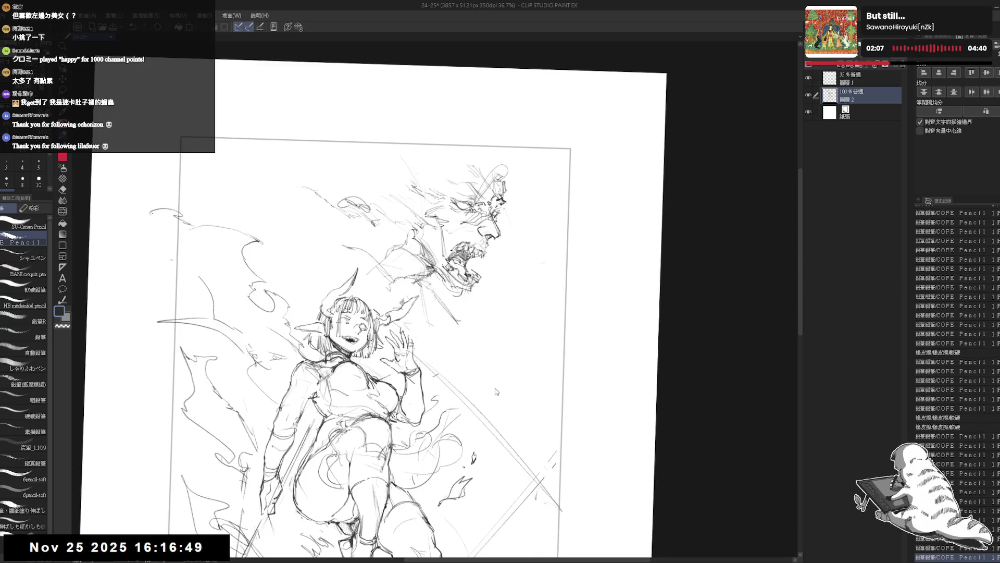
pyautogui.press('h')
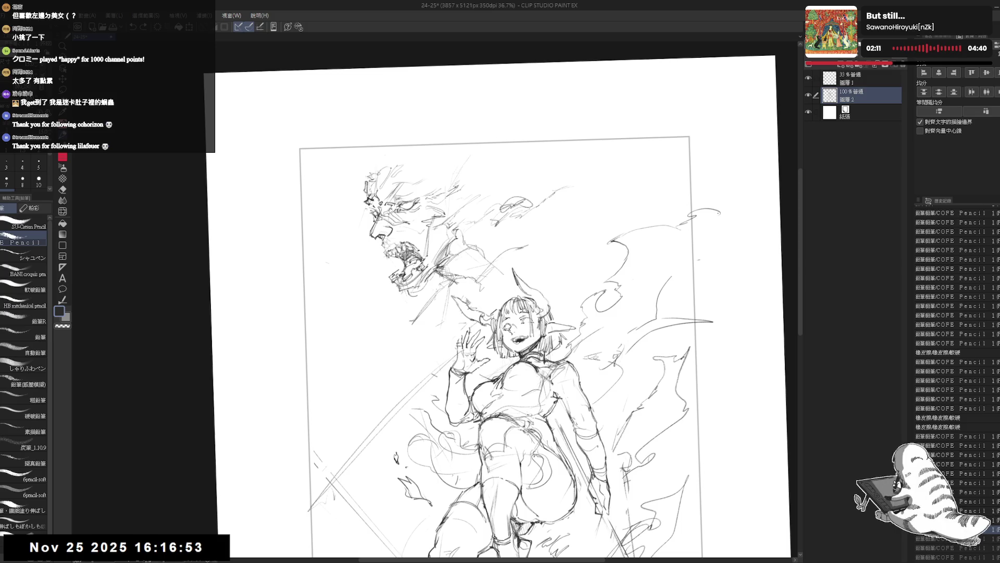
pyautogui.hotkey('ctrl', 'y')
pyautogui.hotkey('ctrl', 'y')
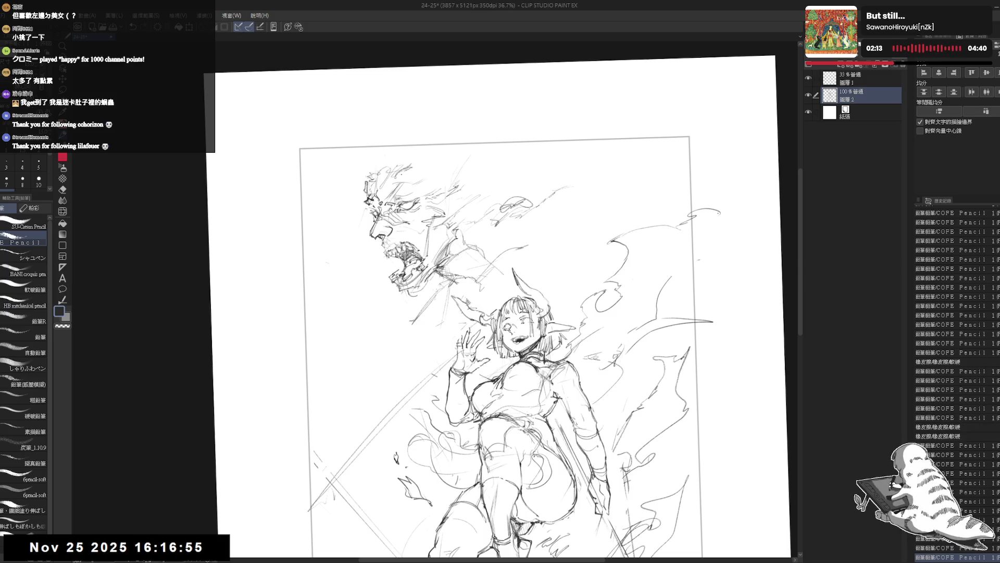
pyautogui.hotkey('ctrl', 'y')
pyautogui.scroll(1, 412, 170)
pyautogui.scroll(1, 412, 170)
pyautogui.hotkey('ctrl', 'y')
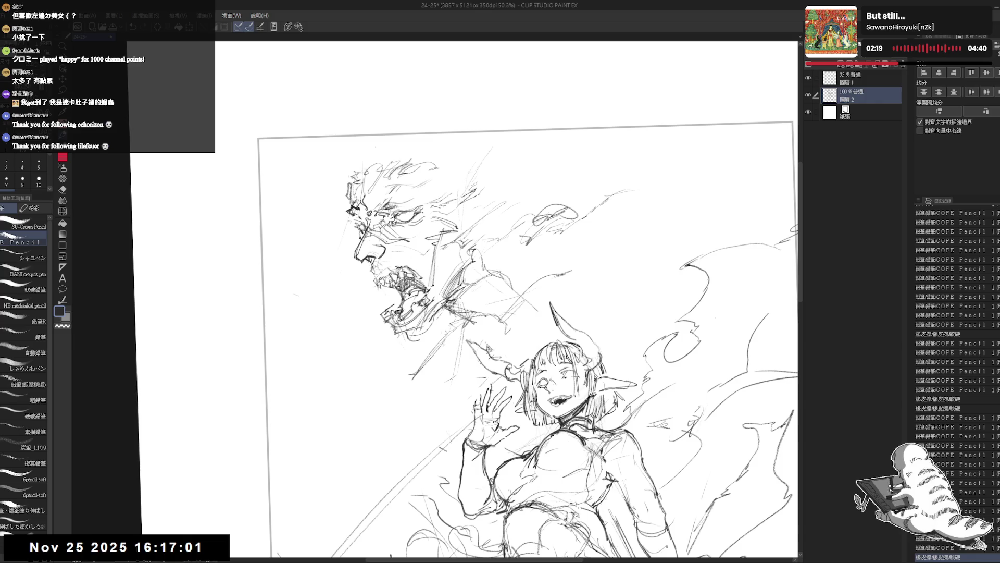
# Step: Redo the undone pencil strokes on the demon's brow and eye with Ctrl+Y
pyautogui.hotkey('ctrl', 'y')
pyautogui.hotkey('ctrl', 'y')
pyautogui.hotkey('ctrl', 'y')
pyautogui.hotkey('ctrl', 'y')
pyautogui.hotkey('ctrl', 'y')
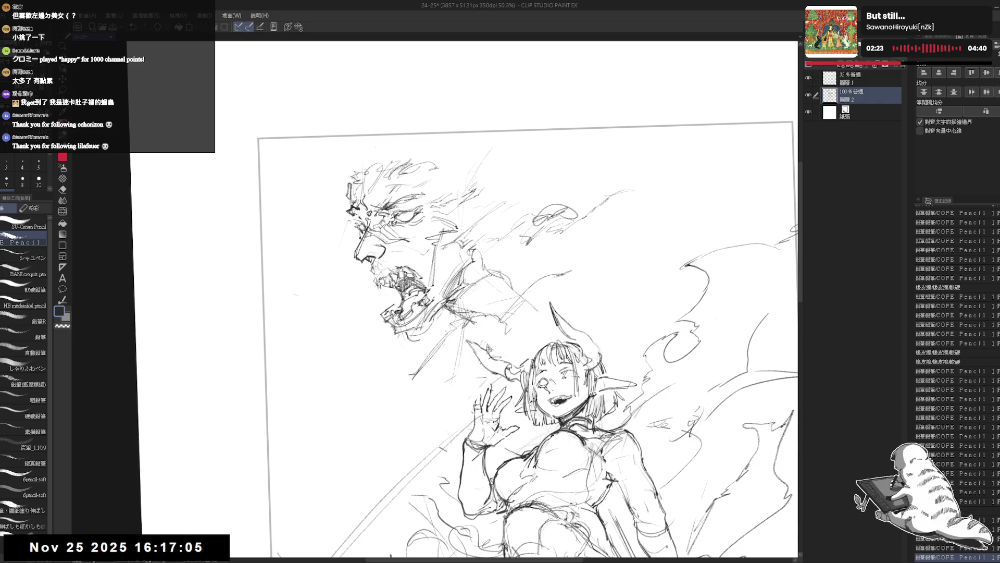
pyautogui.press('e')
pyautogui.hotkey('ctrl', 'y')
pyautogui.hotkey('ctrl', 'y')
pyautogui.press('p')
pyautogui.hotkey('ctrl', 'y')
pyautogui.scroll(2, 393, 209)
pyautogui.hotkey('ctrl', 'y')
pyautogui.hotkey('ctrl', 'y')
pyautogui.hotkey('ctrl', 'y')
pyautogui.moveTo(500, 313); pyautogui.dragTo(506, 305)
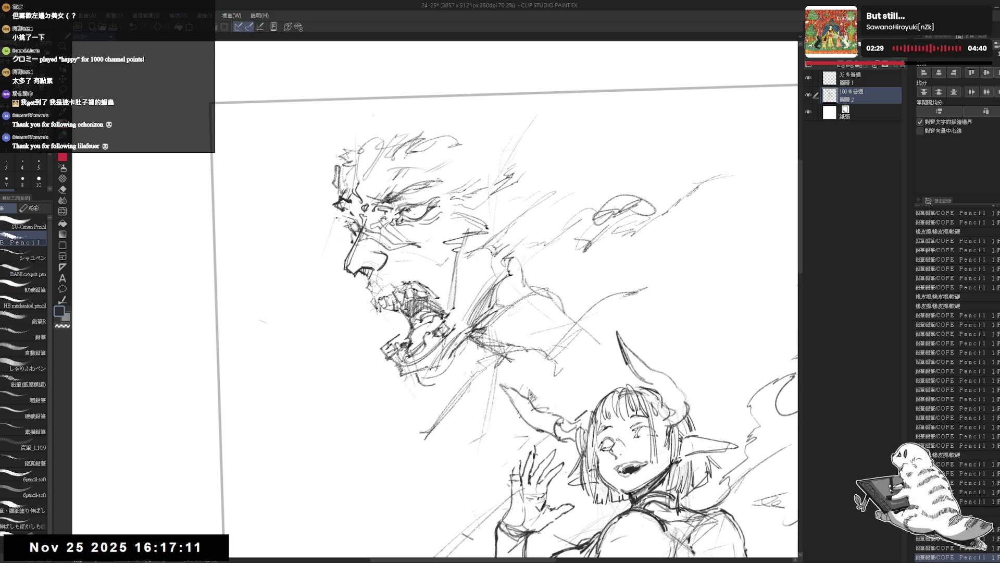
pyautogui.hotkey('ctrl', 'y')
pyautogui.hotkey('ctrl', 'y')
pyautogui.hotkey('ctrl', 'y')
pyautogui.hotkey('ctrl', 'y')
pyautogui.hotkey('ctrl', 'y')
pyautogui.hotkey('ctrl', 'y')
# Step: Zoom out to the page edge and switch to the Lasso selection sub-tool
pyautogui.hotkey('ctrl', '-')
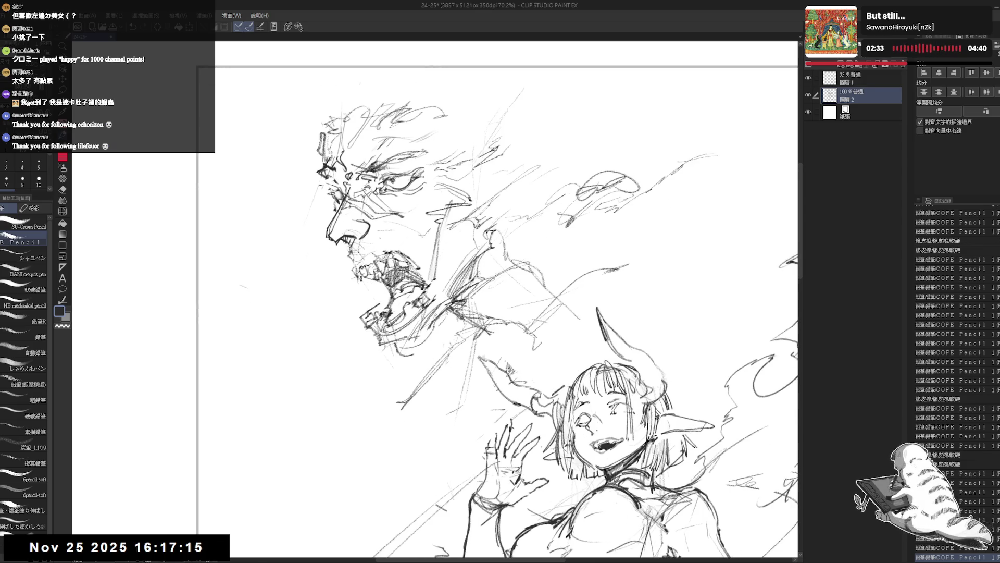
pyautogui.hotkey('ctrl', '-')
pyautogui.press('m')
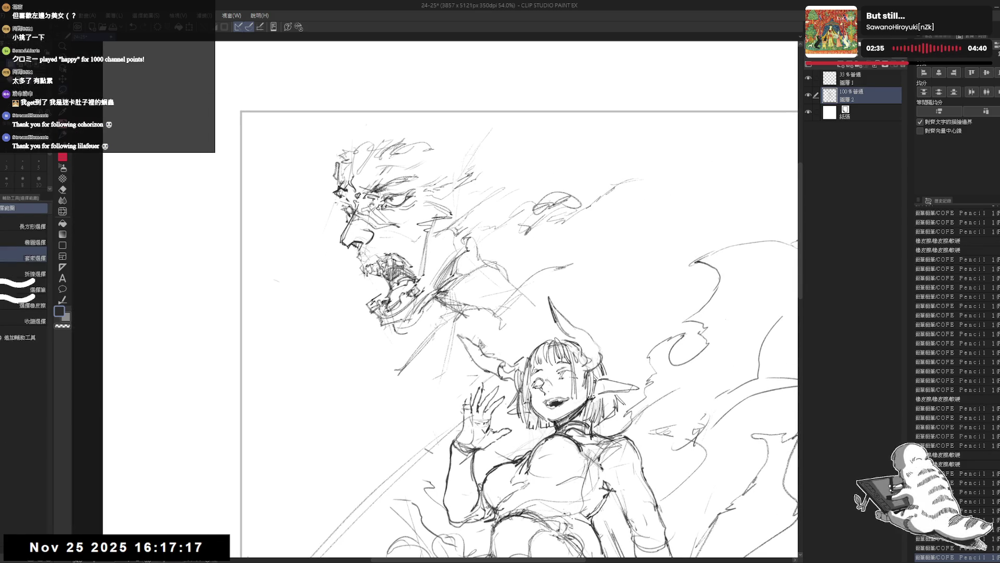
# Step: Lasso the demon's jaw, nudge it into place and deselect
pyautogui.moveTo(346, 242); pyautogui.dragTo(418, 263)
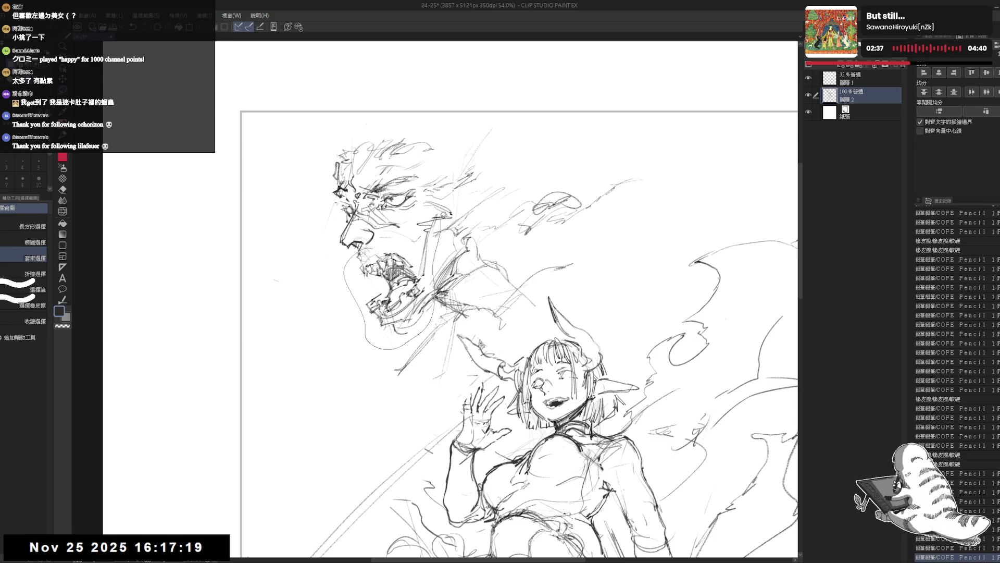
pyautogui.moveTo(417, 263); pyautogui.dragTo(414, 257)
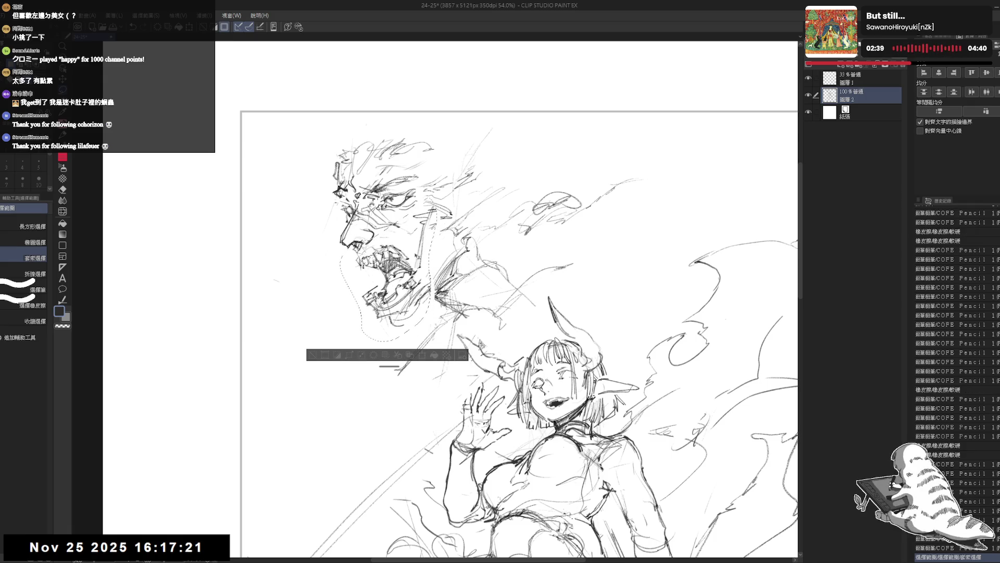
pyautogui.hotkey('ctrl', 'd')
pyautogui.scroll(-1, 426, 347)
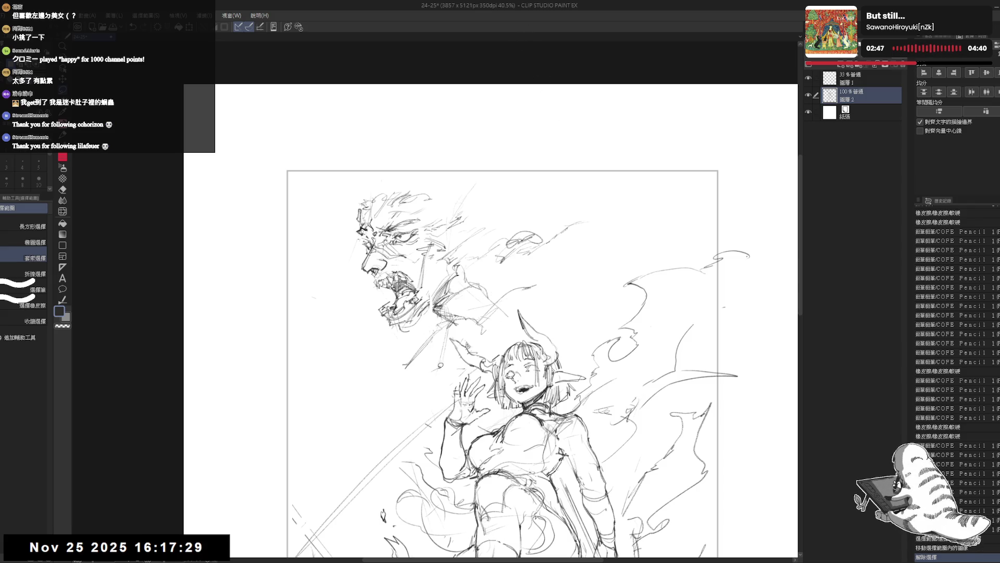
# Step: Erase the stray pencil lines beneath the demon's jaw, returning to the pencil
pyautogui.press('e')
pyautogui.moveTo(435, 331)
pyautogui.mouseDown()
pyautogui.moveTo(419, 317)
pyautogui.moveTo(440, 324)
pyautogui.mouseUp()
pyautogui.press('p')
pyautogui.press('e')
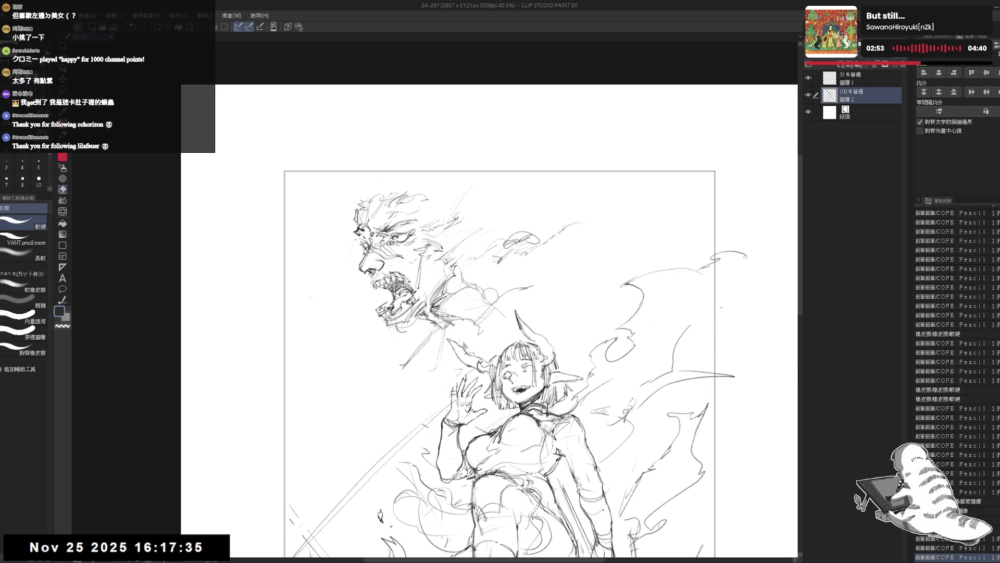
pyautogui.moveTo(496, 278)
pyautogui.mouseDown()
pyautogui.moveTo(471, 303)
pyautogui.moveTo(443, 295)
pyautogui.moveTo(469, 269)
pyautogui.mouseUp()
pyautogui.moveTo(456, 329); pyautogui.dragTo(458, 292)
pyautogui.press('p')
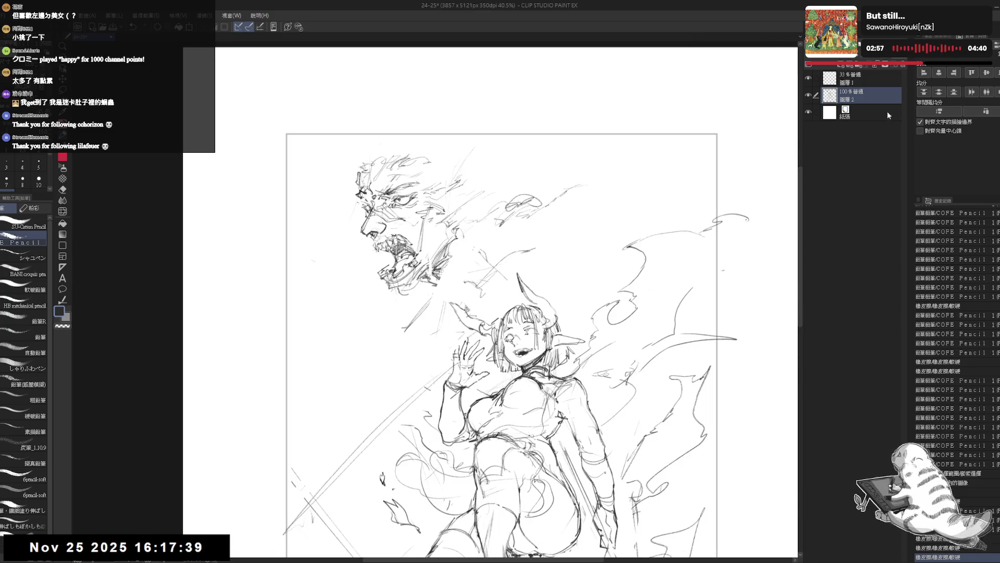
# Step: Make the faint 圖層 1 (33%) sketch layer active and recentre the figure
pyautogui.click(857, 83)
pyautogui.moveTo(596, 293); pyautogui.dragTo(563, 175)
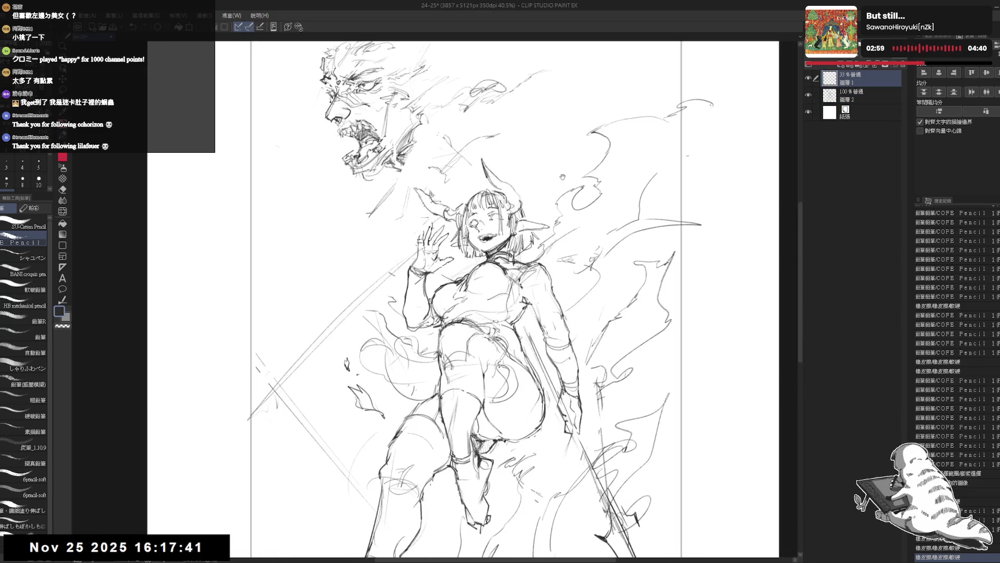
# Step: Lasso the waving girl and her flames and make the lower sketch layer active
pyautogui.hotkey('ctrl', '-')
pyautogui.press('m')
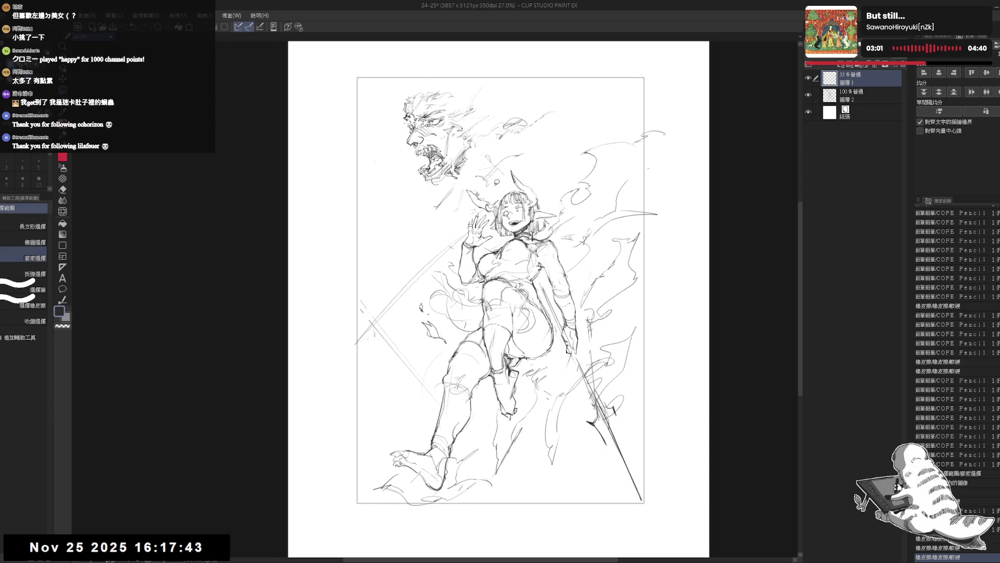
pyautogui.moveTo(533, 150); pyautogui.dragTo(679, 110)
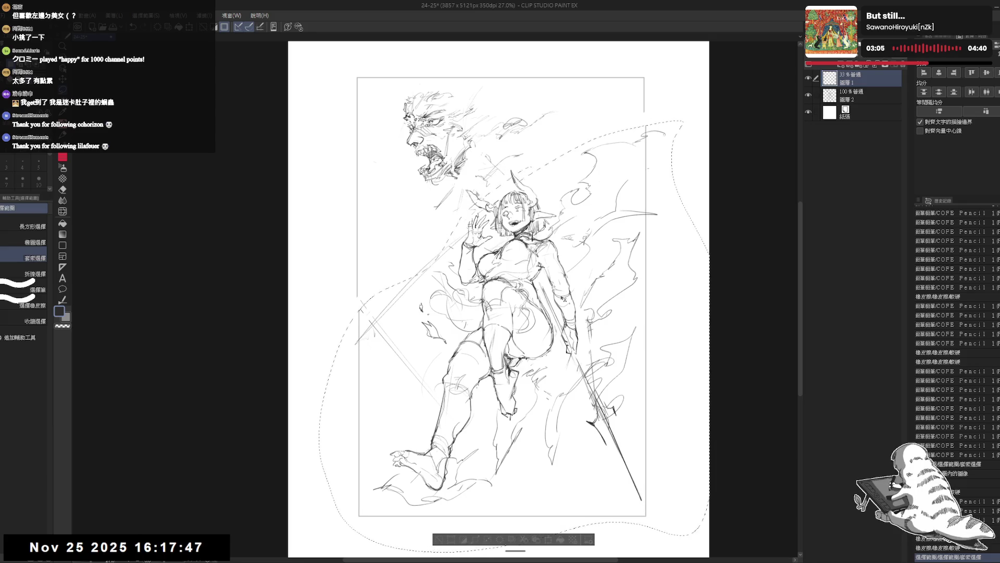
pyautogui.hotkey('alt', '[')
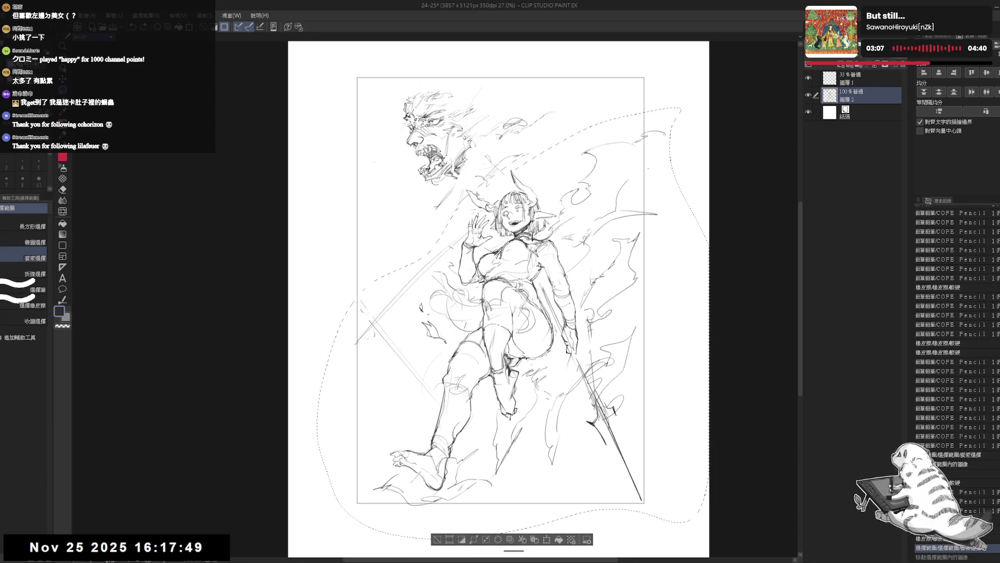
# Step: Shift the selected figure slightly down, then rescale it a touch with Ctrl+T and confirm
pyautogui.moveTo(508, 313); pyautogui.dragTo(512, 327)
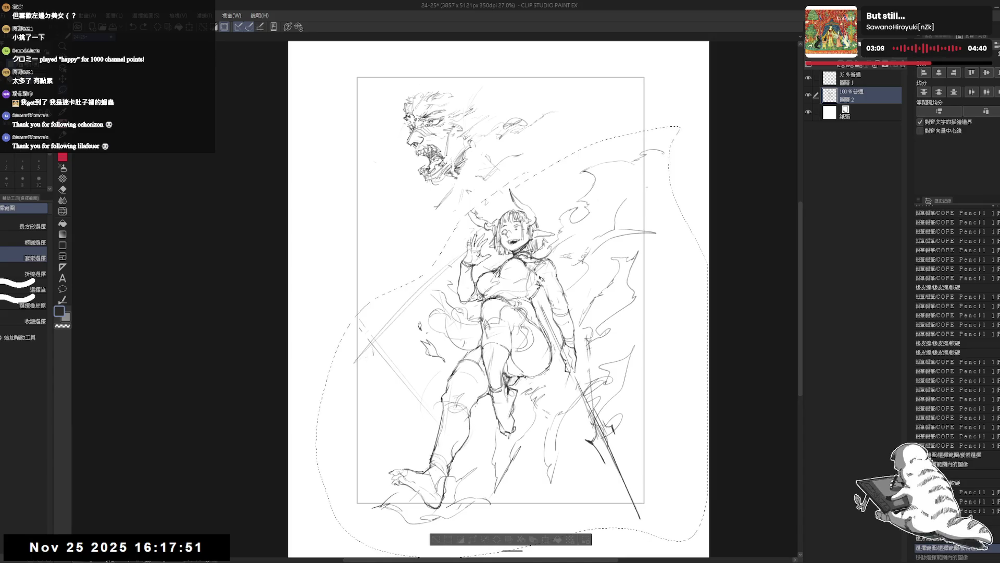
pyautogui.moveTo(512, 327); pyautogui.dragTo(514, 321)
pyautogui.hotkey('ctrl', 't')
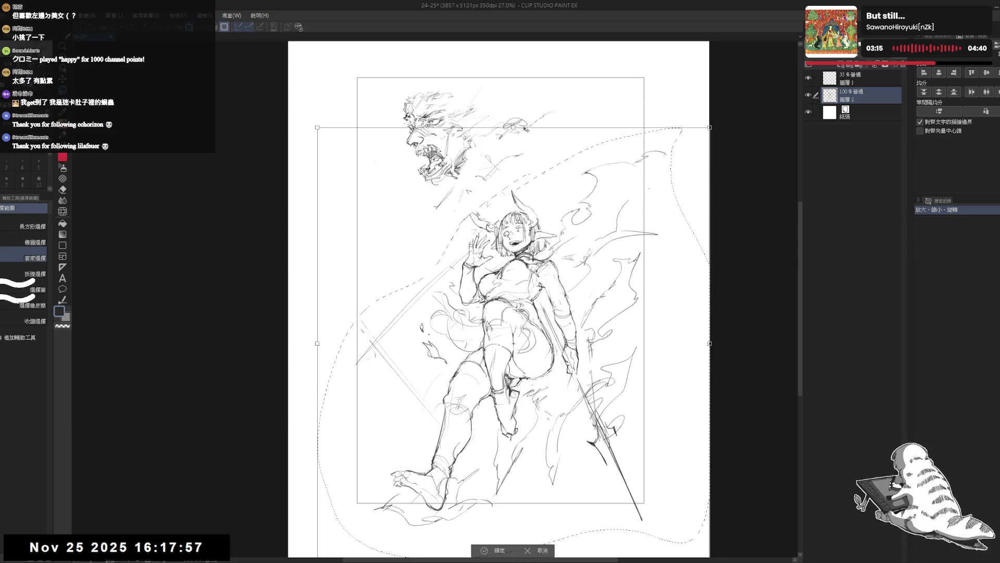
pyautogui.moveTo(514, 127); pyautogui.dragTo(516, 133)
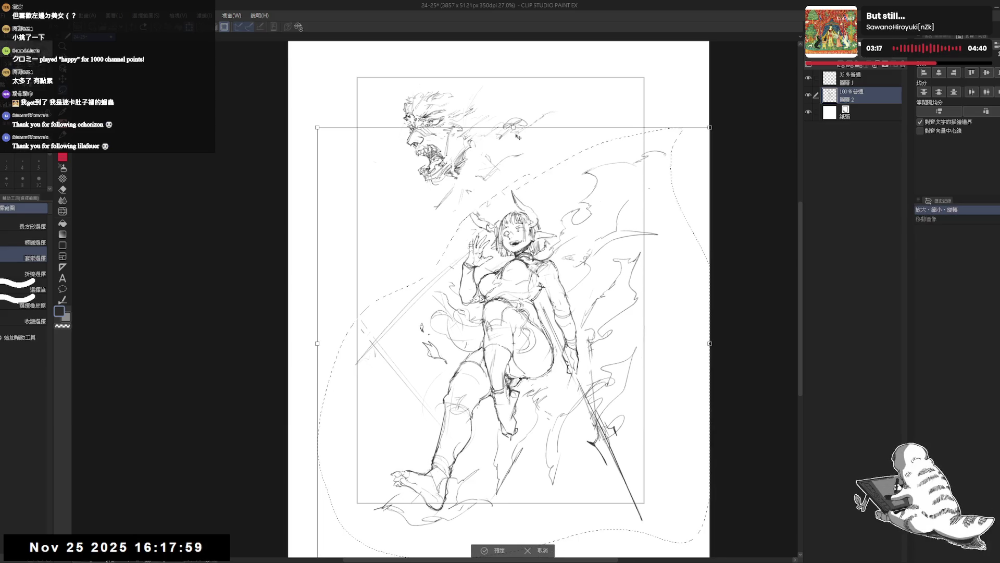
pyautogui.moveTo(707, 345); pyautogui.dragTo(706, 342)
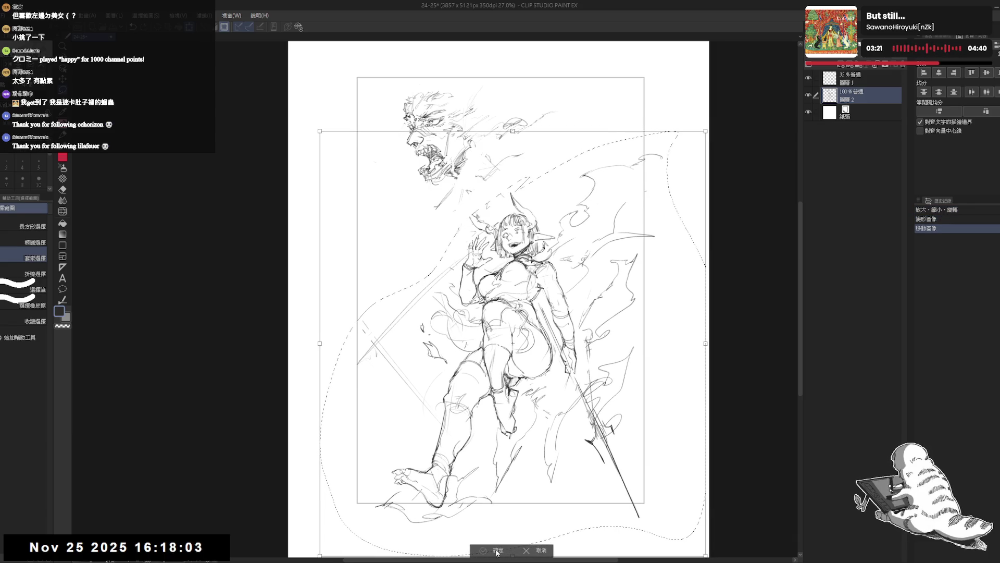
pyautogui.press('Return')
pyautogui.scroll(3, 417, 91)
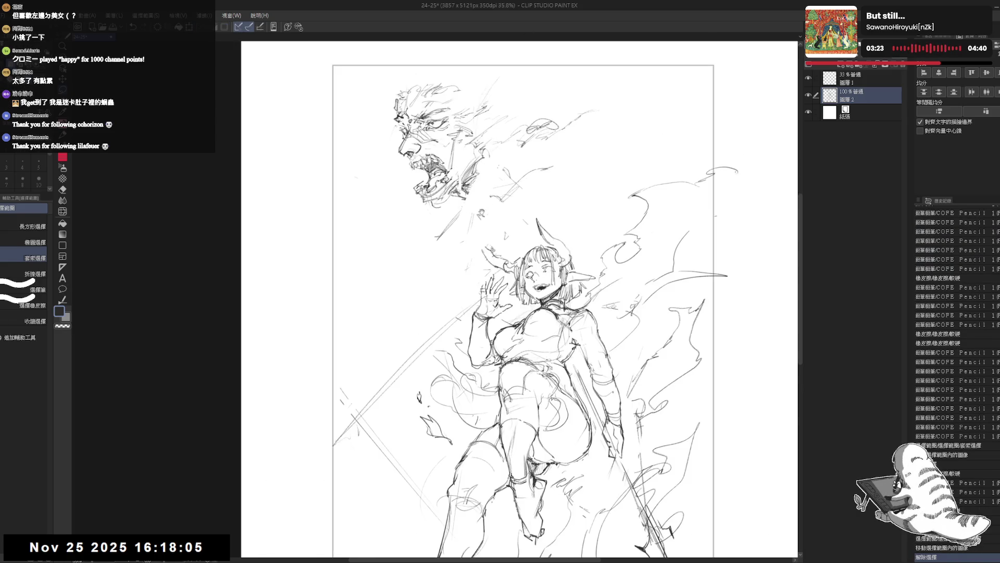
# Step: Erase the old diagonal lines under the demon's jaw and redraw new jaw and neck lines
pyautogui.press('p')
pyautogui.moveTo(500, 313); pyautogui.dragTo(505, 324)
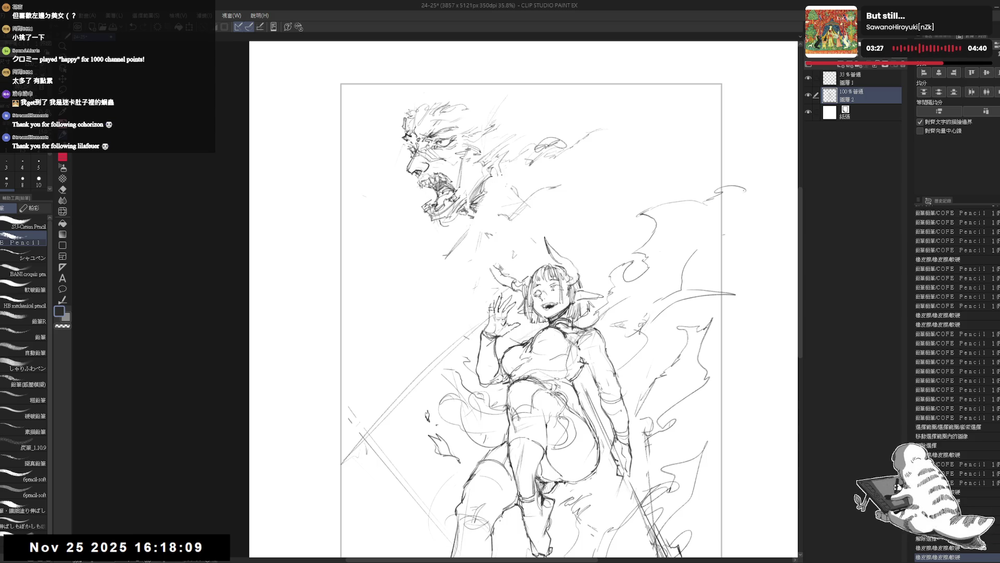
pyautogui.moveTo(515, 153)
pyautogui.mouseDown()
pyautogui.moveTo(495, 190)
pyautogui.moveTo(450, 220)
pyautogui.moveTo(460, 257)
pyautogui.mouseUp()
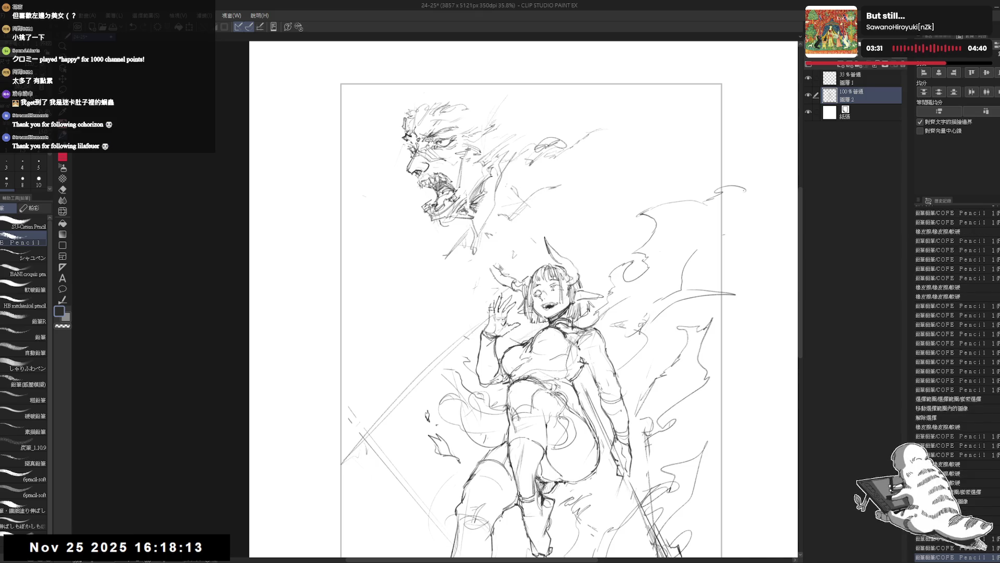
pyautogui.scroll(2, 430, 137)
pyautogui.press('e')
pyautogui.moveTo(469, 360); pyautogui.dragTo(485, 305)
pyautogui.press('p')
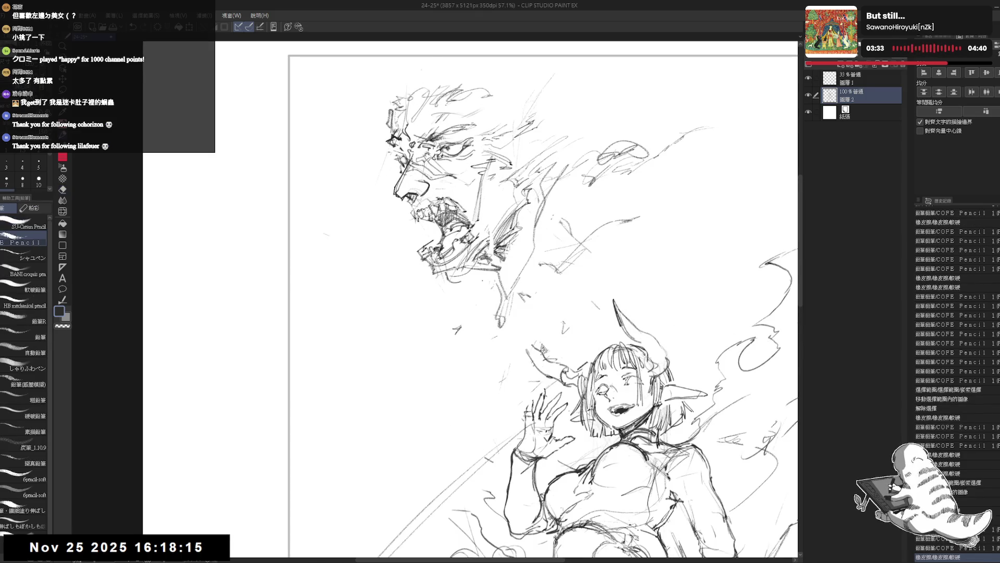
pyautogui.moveTo(479, 267)
pyautogui.mouseDown()
pyautogui.moveTo(504, 318)
pyautogui.moveTo(501, 352)
pyautogui.moveTo(484, 362)
pyautogui.mouseUp()
pyautogui.moveTo(561, 257)
pyautogui.mouseDown()
pyautogui.moveTo(504, 315)
pyautogui.moveTo(511, 325)
pyautogui.mouseUp()
# Step: Add faint pencil strokes around the demon's face, mouth and chin, then mirror the view to check
pyautogui.moveTo(464, 187); pyautogui.dragTo(407, 245)
pyautogui.moveTo(508, 312); pyautogui.dragTo(510, 320)
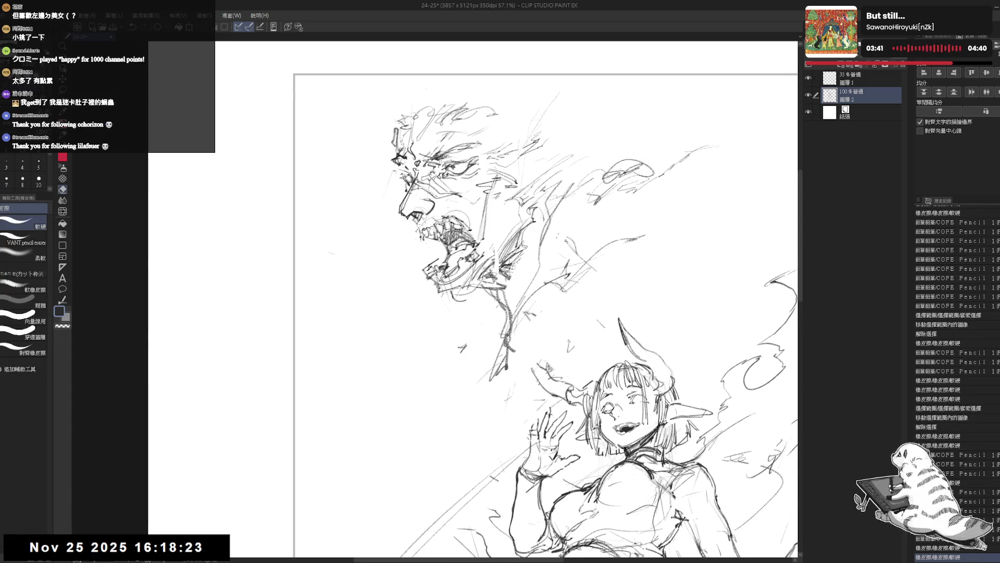
pyautogui.moveTo(434, 207); pyautogui.dragTo(469, 232)
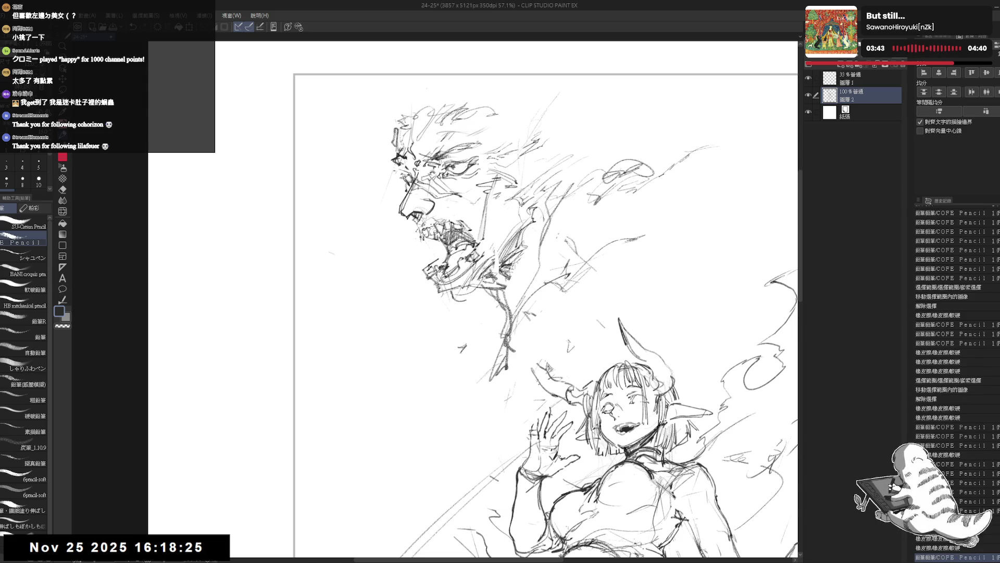
pyautogui.moveTo(494, 186); pyautogui.dragTo(498, 177)
pyautogui.moveTo(460, 211); pyautogui.dragTo(471, 220)
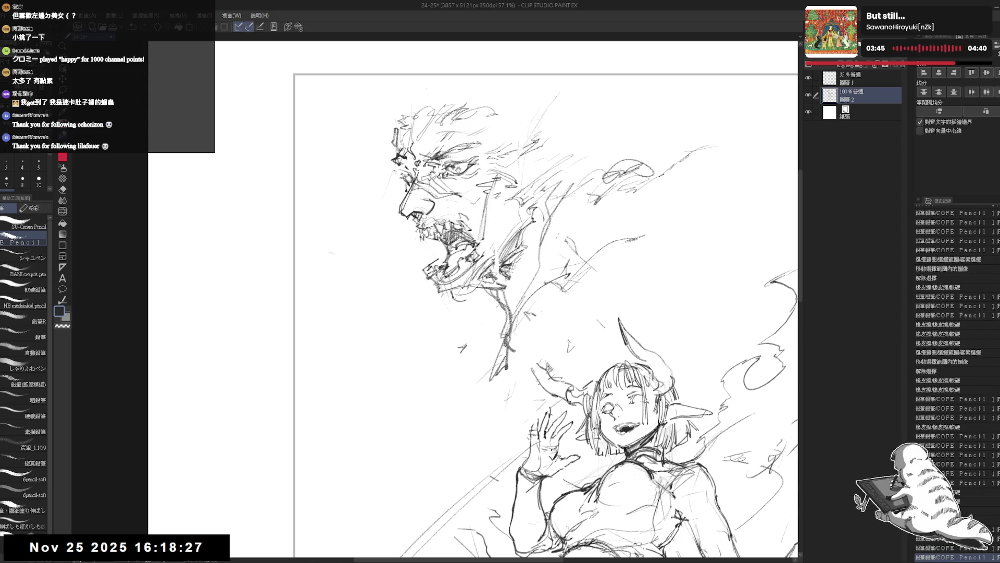
pyautogui.moveTo(512, 305); pyautogui.dragTo(503, 360)
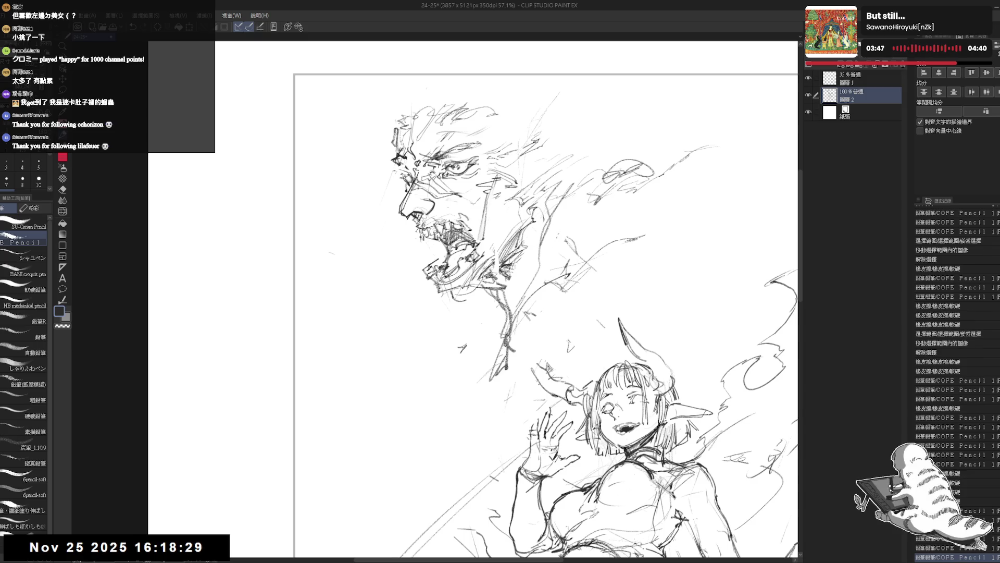
pyautogui.scroll(1, 476, 299)
pyautogui.press('e')
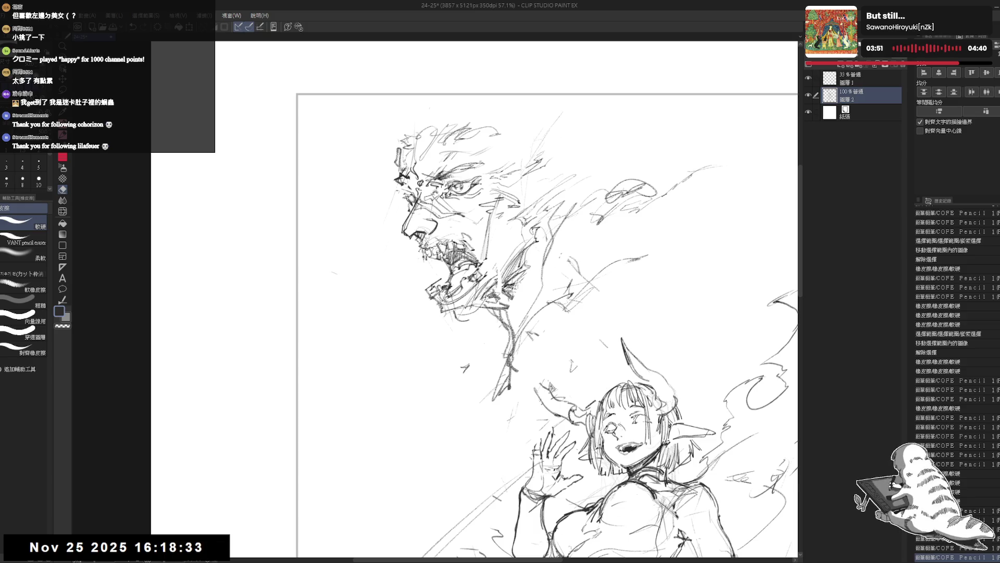
pyautogui.press('p')
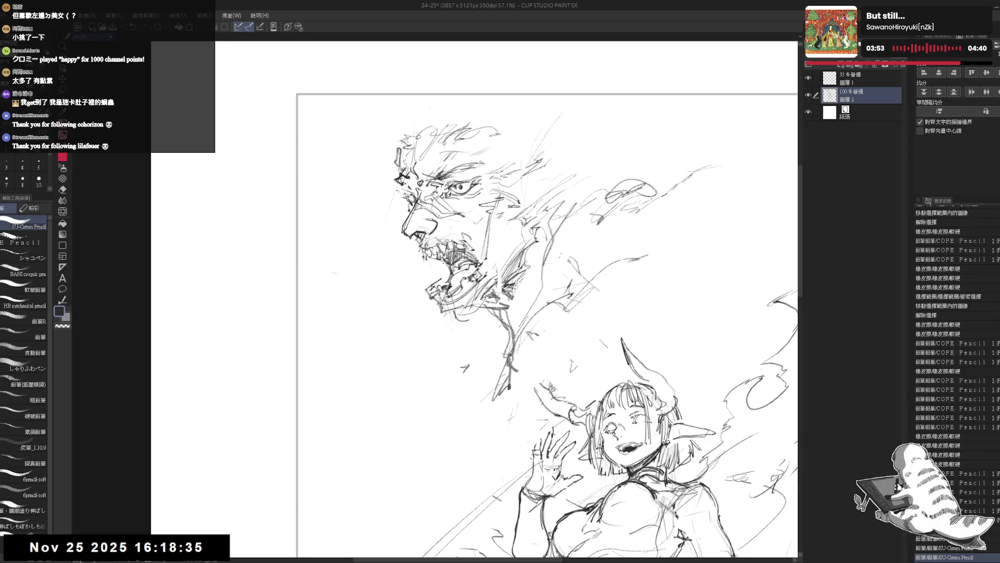
pyautogui.press('h')
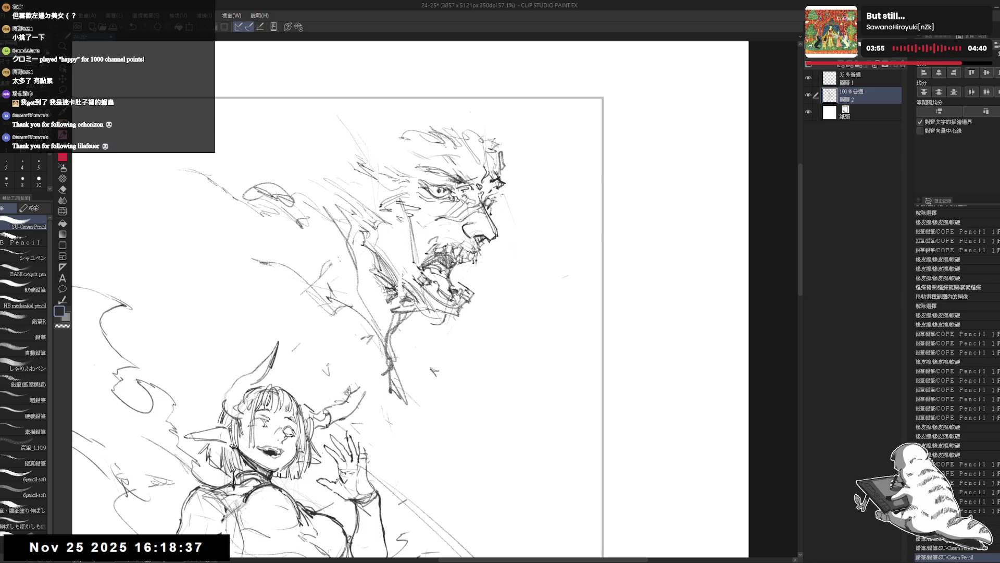
# Step: Add strokes at the demon's mouth, face edge and below the face, then unflip the view
pyautogui.press('e')
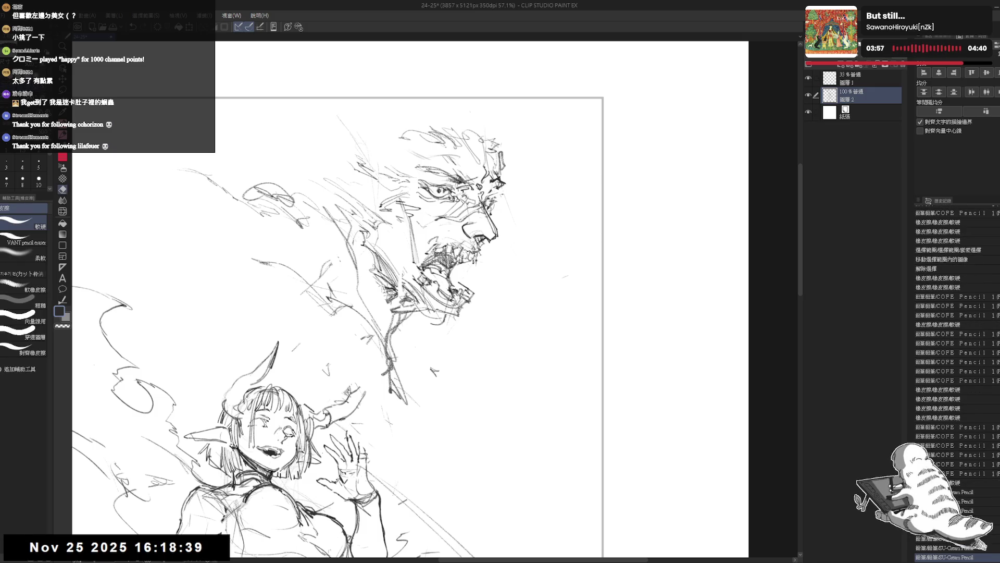
pyautogui.press('p')
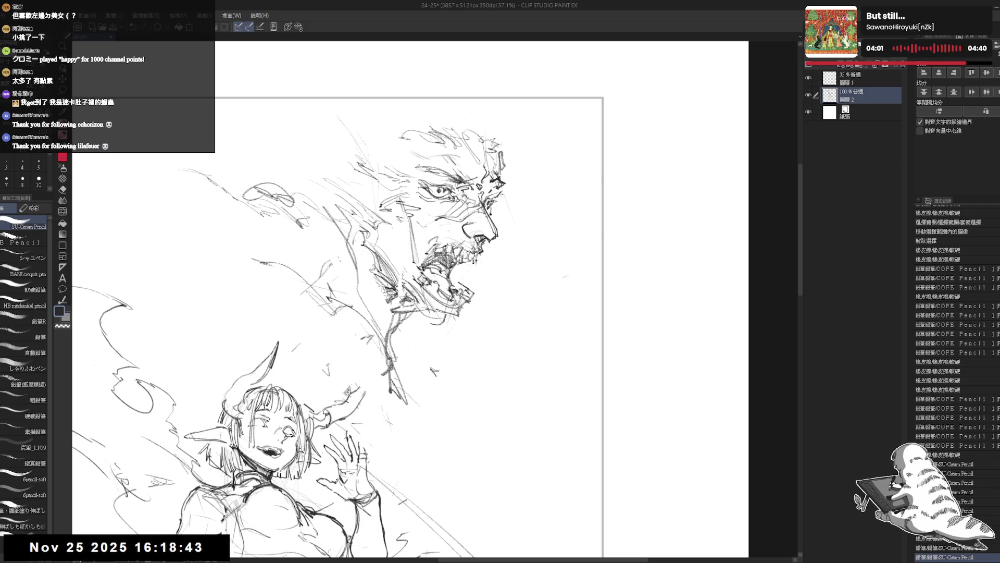
pyautogui.moveTo(426, 249); pyautogui.dragTo(416, 267)
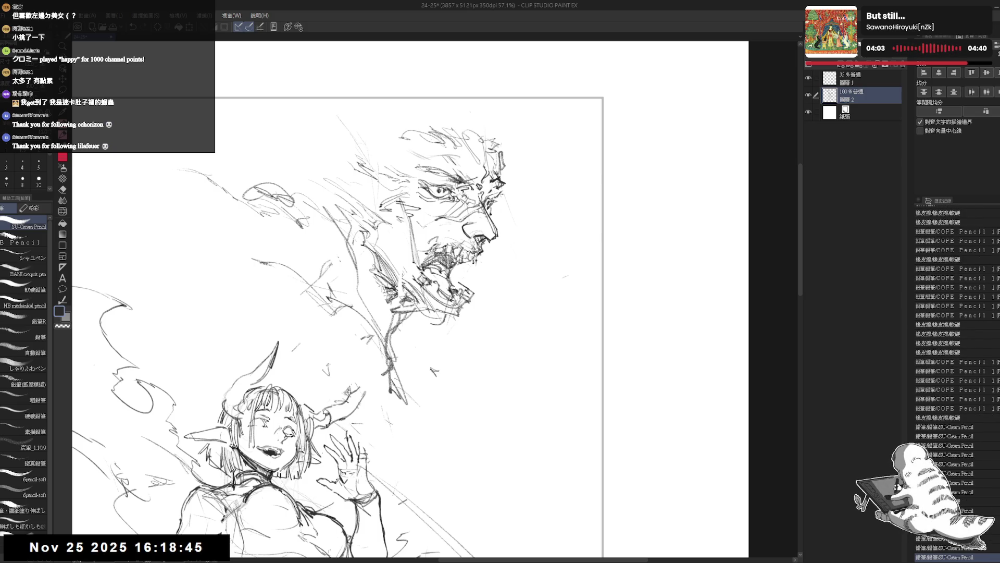
pyautogui.moveTo(495, 199); pyautogui.dragTo(503, 206)
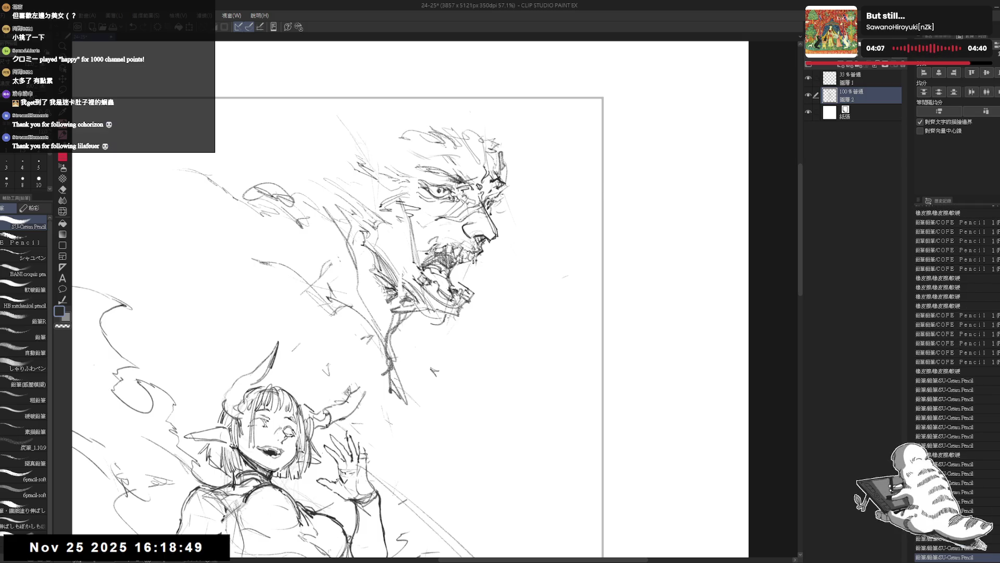
pyautogui.moveTo(469, 300); pyautogui.dragTo(524, 407)
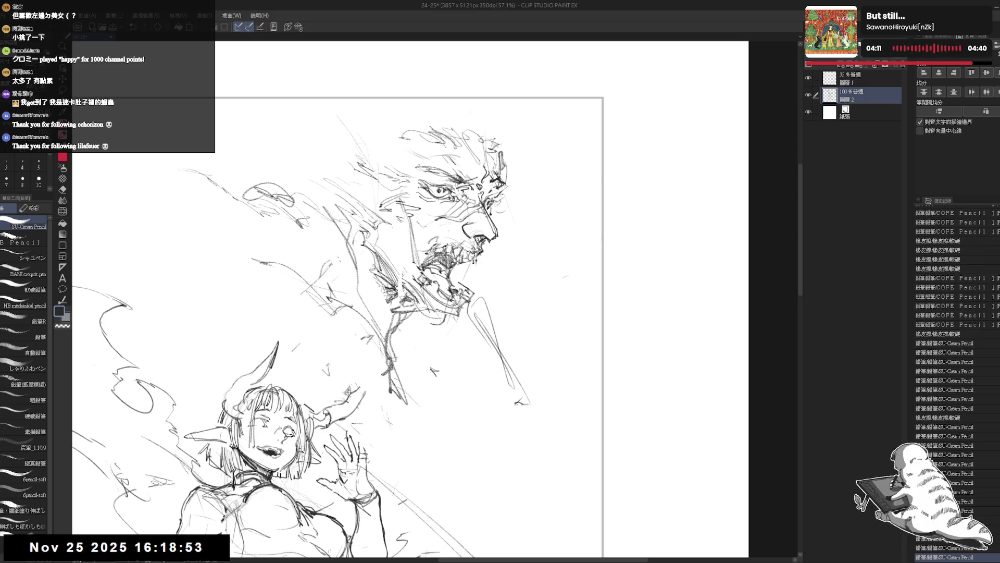
pyautogui.press('h')
pyautogui.moveTo(369, 343)
pyautogui.mouseDown()
pyautogui.moveTo(367, 370)
pyautogui.moveTo(398, 299)
pyautogui.mouseUp()
# Step: Sketch neck and forehead strokes and flame lines beside the demon's shoulder
pyautogui.moveTo(469, 312); pyautogui.dragTo(477, 330)
pyautogui.moveTo(374, 180)
pyautogui.mouseDown()
pyautogui.moveTo(379, 196)
pyautogui.moveTo(371, 180)
pyautogui.mouseUp()
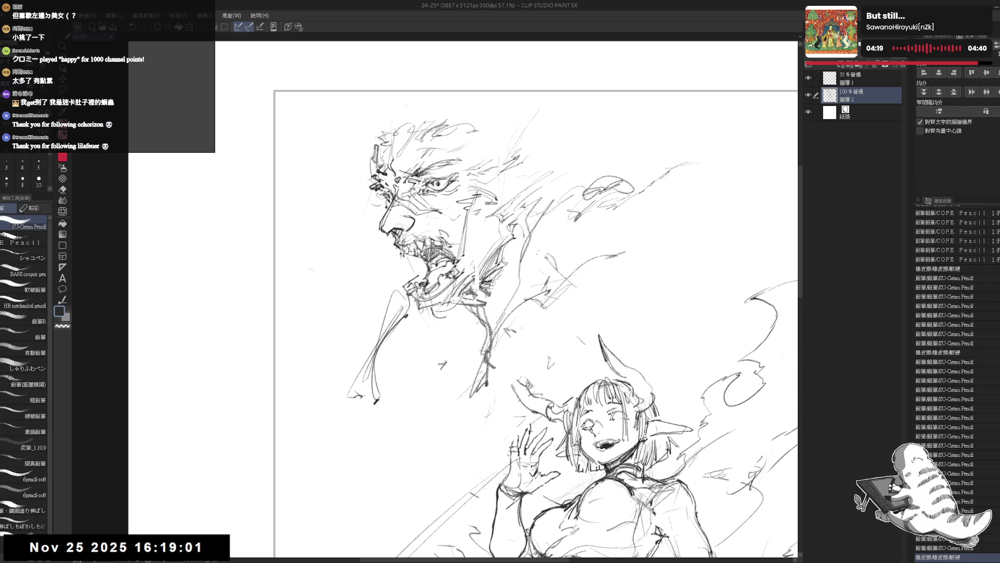
pyautogui.moveTo(454, 333)
pyautogui.mouseDown()
pyautogui.moveTo(441, 331)
pyautogui.moveTo(433, 345)
pyautogui.moveTo(468, 315)
pyautogui.moveTo(478, 323)
pyautogui.moveTo(549, 261)
pyautogui.moveTo(571, 219)
pyautogui.mouseUp()
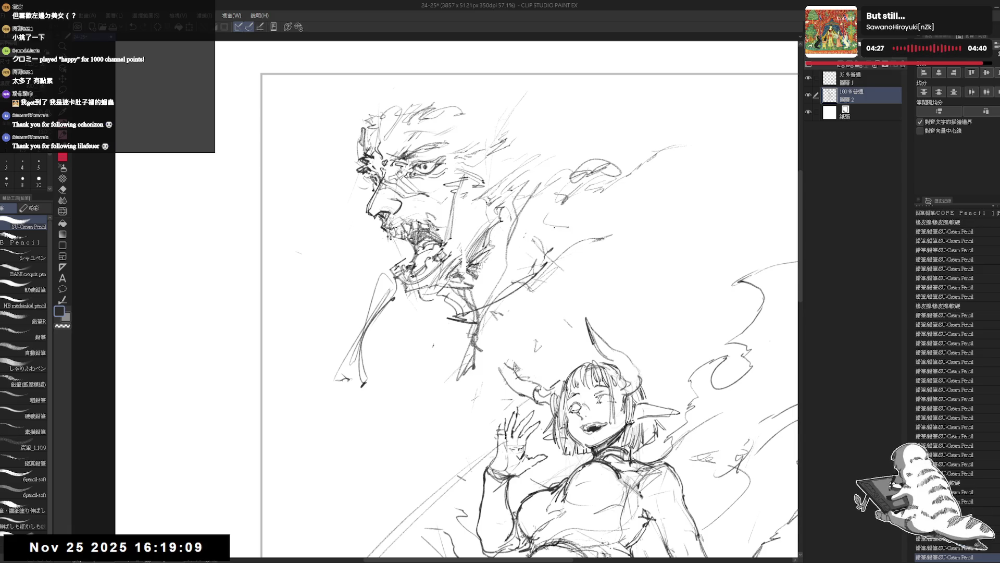
pyautogui.moveTo(500, 313); pyautogui.dragTo(508, 339)
pyautogui.moveTo(514, 243); pyautogui.dragTo(520, 234)
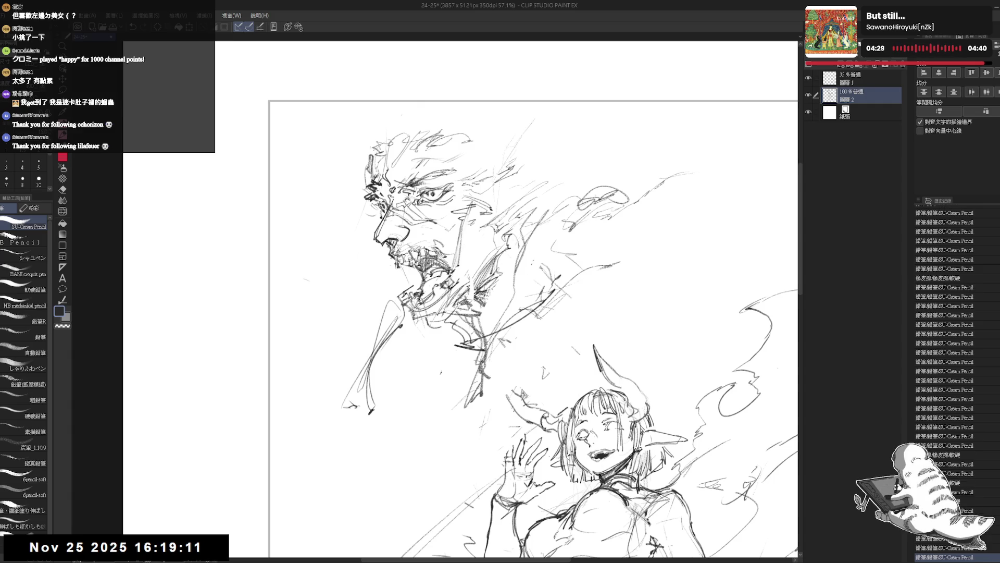
pyautogui.moveTo(463, 294); pyautogui.dragTo(470, 286)
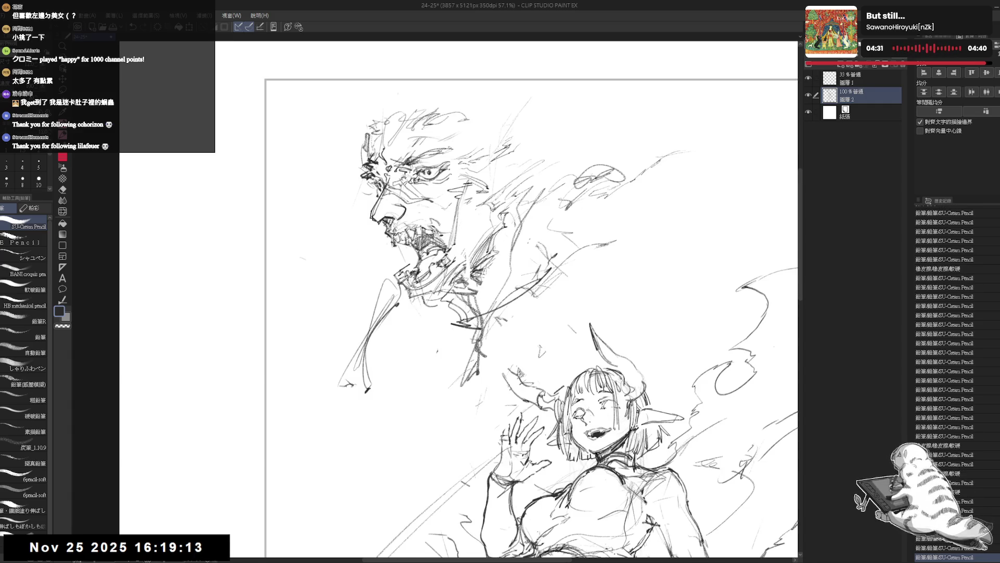
pyautogui.scroll(-3, 414, 272)
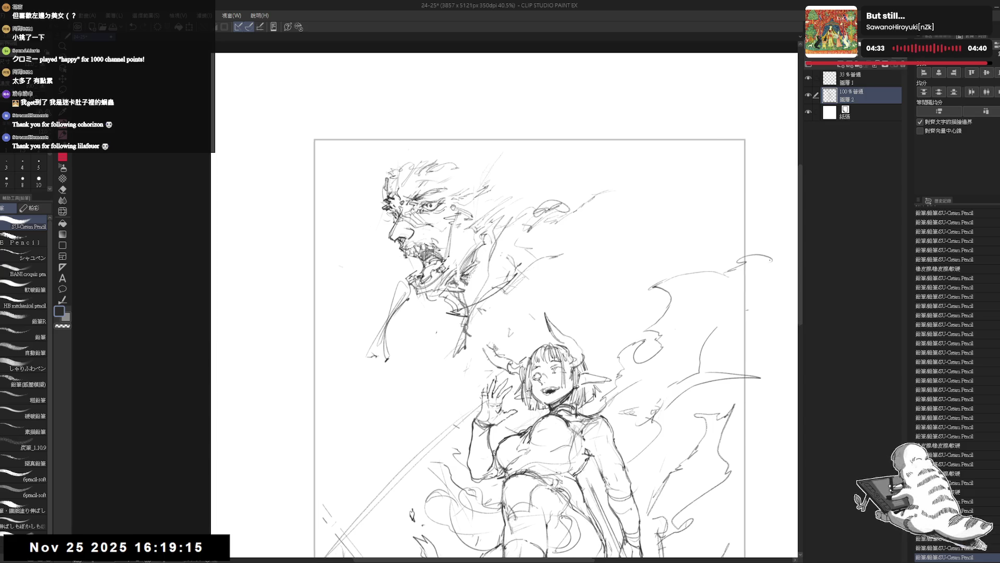
# Step: Pick the B Pencil sub-tool and sketch lines to the right of the demon's head
pyautogui.press('e')
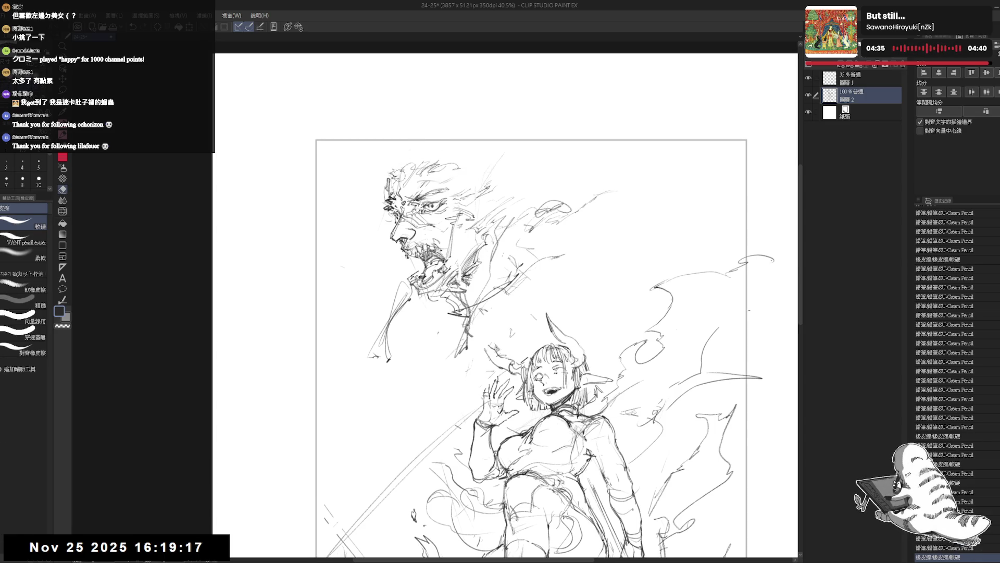
pyautogui.press('p')
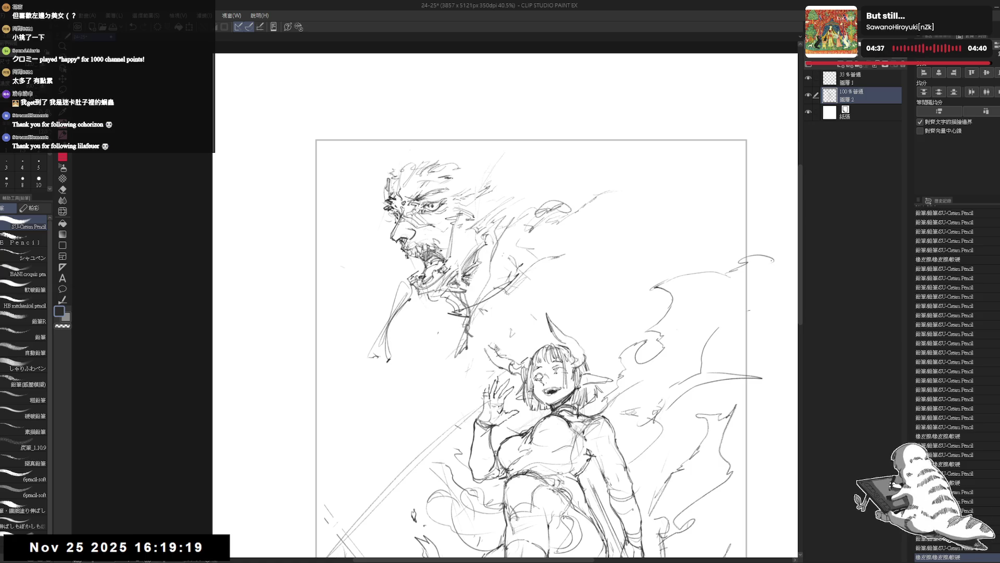
pyautogui.click(28, 242)
pyautogui.moveTo(547, 209); pyautogui.dragTo(613, 189)
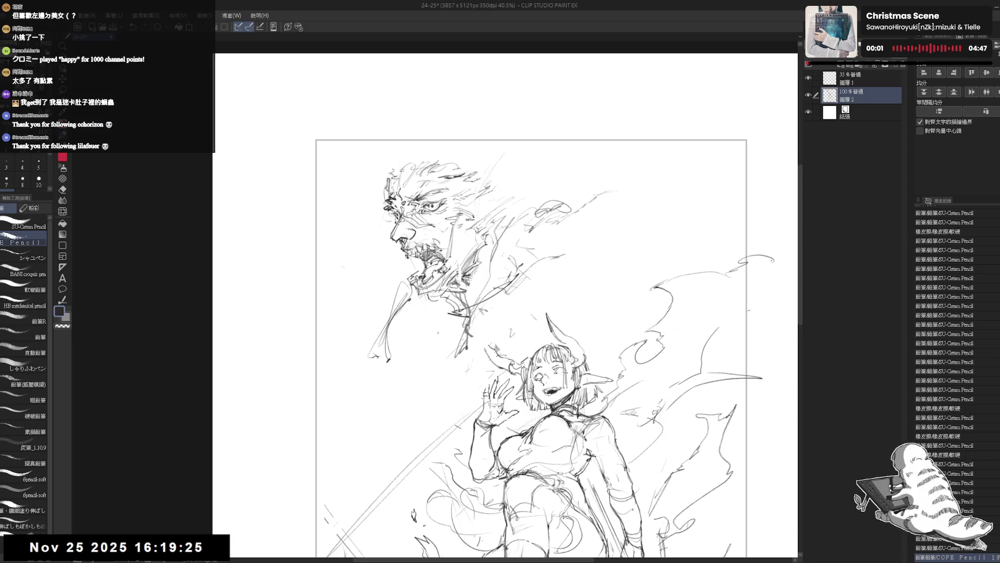
pyautogui.press('e')
pyautogui.press('p')
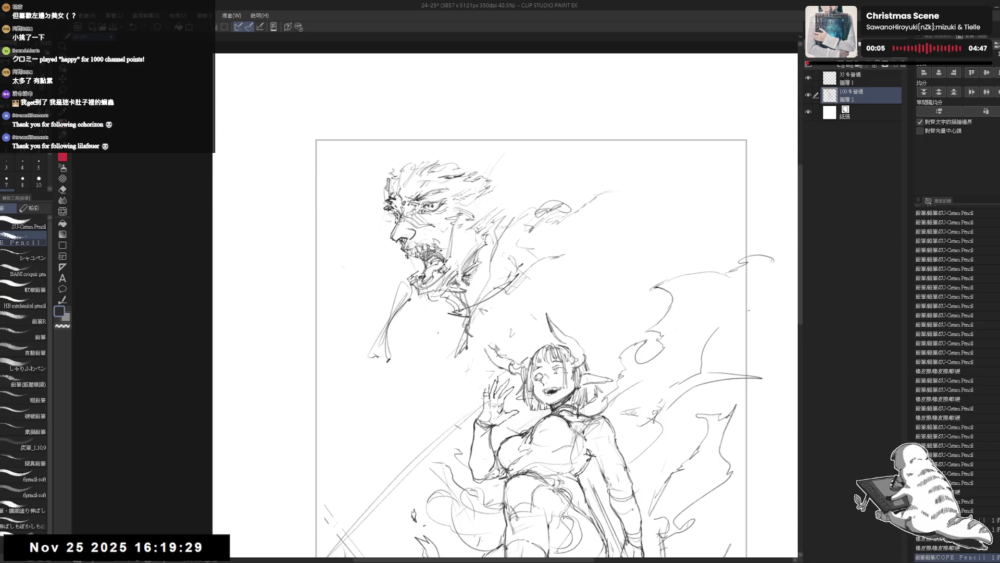
pyautogui.moveTo(540, 207); pyautogui.dragTo(613, 190)
pyautogui.moveTo(506, 188)
pyautogui.mouseDown()
pyautogui.moveTo(513, 218)
pyautogui.moveTo(496, 219)
pyautogui.moveTo(511, 200)
pyautogui.mouseUp()
# Step: Mirror-check the canvas and erase stray lines around the demon face
pyautogui.press('e')
pyautogui.press('p')
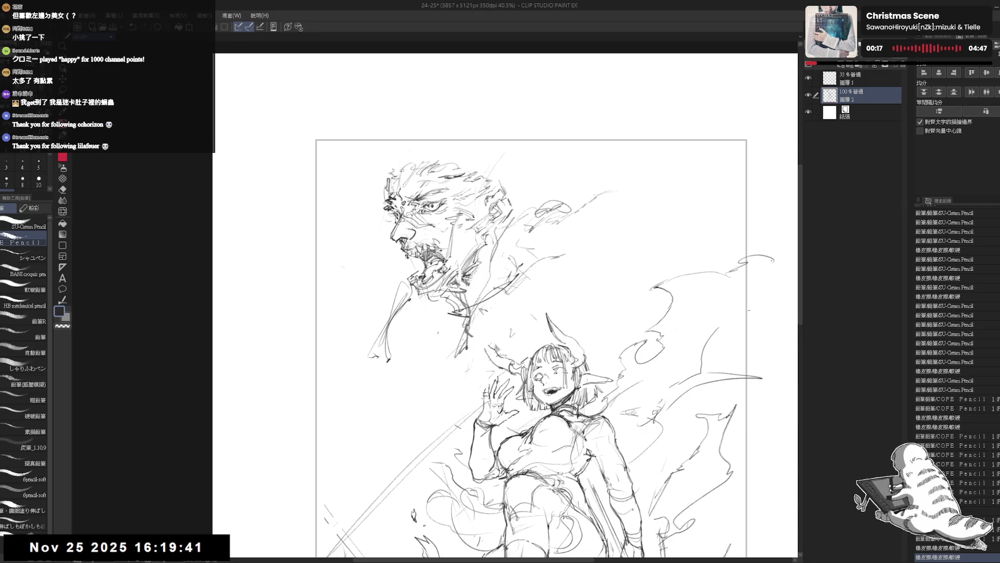
pyautogui.press('h')
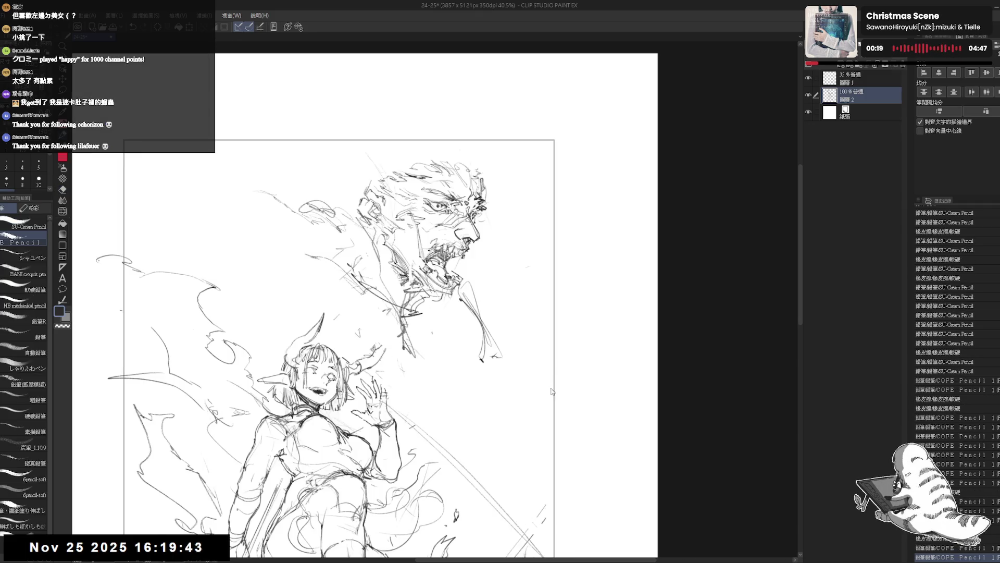
pyautogui.press('h')
pyautogui.press('e')
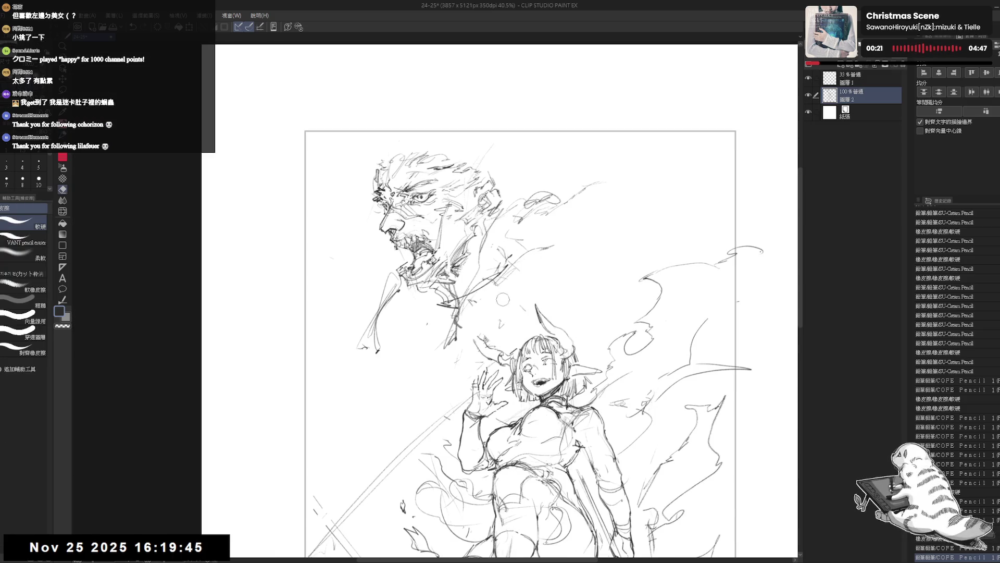
pyautogui.moveTo(567, 252); pyautogui.dragTo(559, 258)
pyautogui.moveTo(507, 319)
pyautogui.mouseDown()
pyautogui.moveTo(514, 280)
pyautogui.moveTo(473, 293)
pyautogui.moveTo(453, 316)
pyautogui.mouseUp()
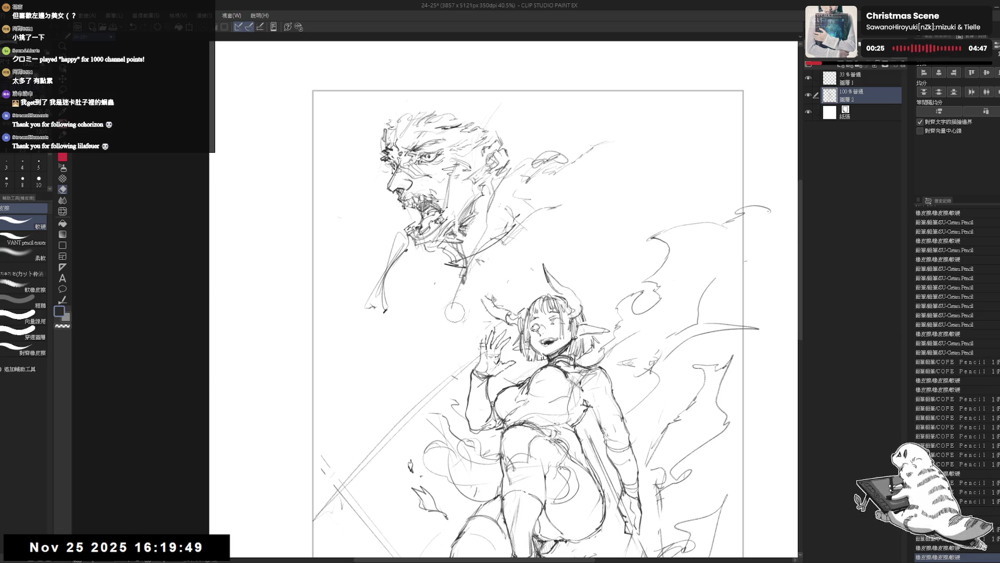
pyautogui.press('p')
pyautogui.moveTo(541, 269); pyautogui.dragTo(544, 191)
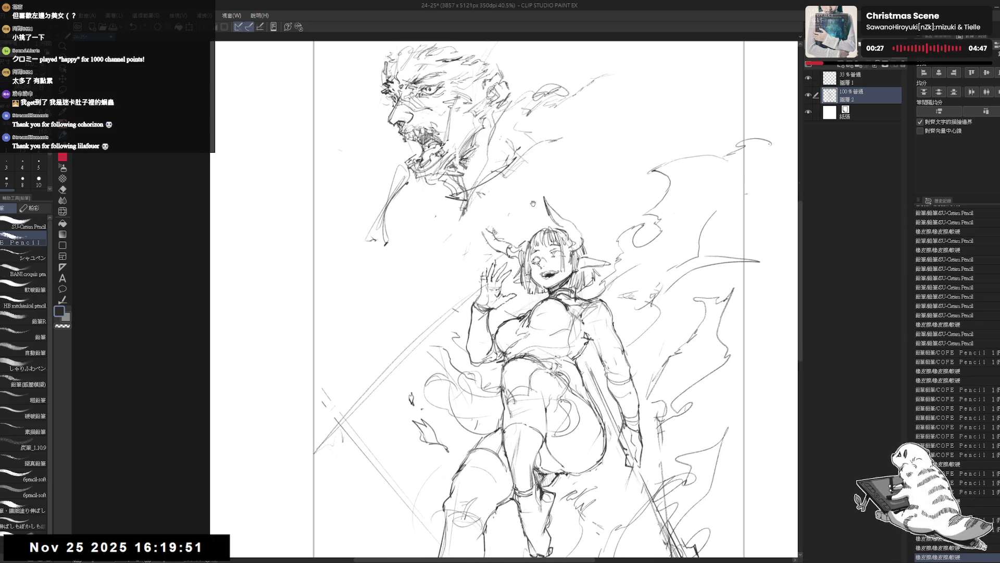
pyautogui.scroll(-1, 527, 251)
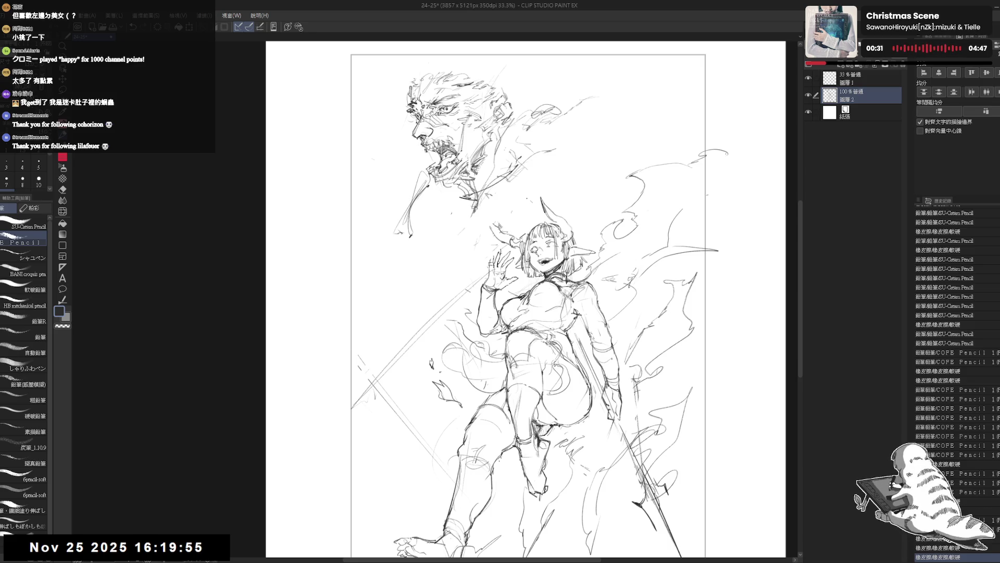
# Step: Erase lines beside the girl's shoulder and bring the top of the drawing into view
pyautogui.moveTo(422, 160); pyautogui.dragTo(413, 170)
pyautogui.press('e')
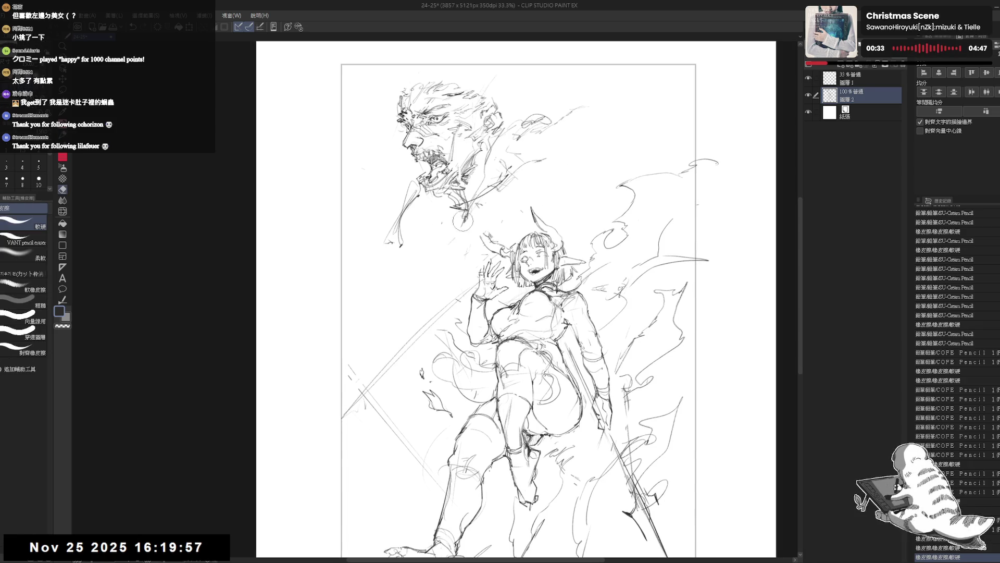
pyautogui.moveTo(451, 250)
pyautogui.mouseDown()
pyautogui.moveTo(471, 230)
pyautogui.moveTo(468, 239)
pyautogui.mouseUp()
pyautogui.press('p')
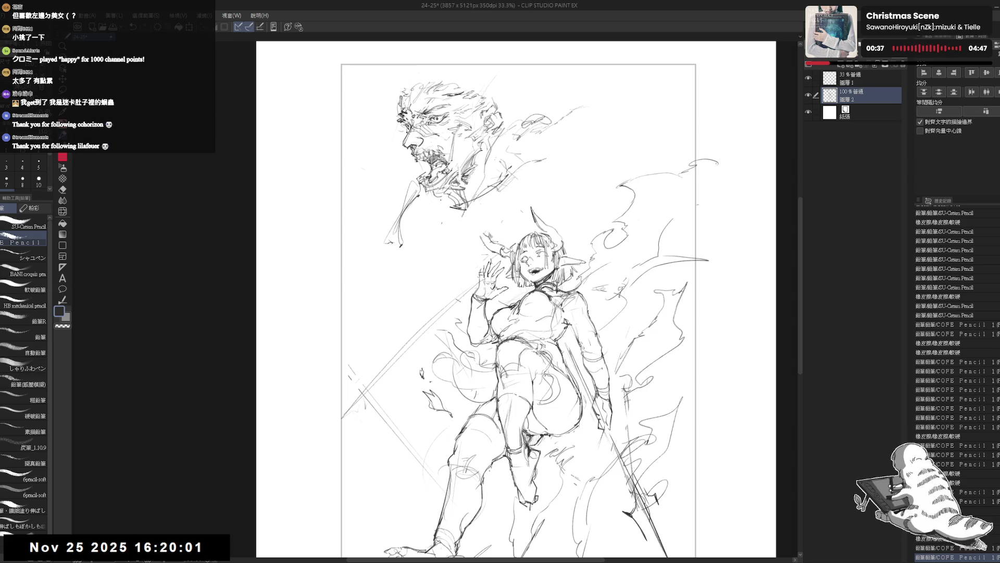
pyautogui.moveTo(457, 254)
pyautogui.mouseDown()
pyautogui.moveTo(466, 217)
pyautogui.moveTo(441, 234)
pyautogui.moveTo(452, 259)
pyautogui.moveTo(452, 246)
pyautogui.mouseUp()
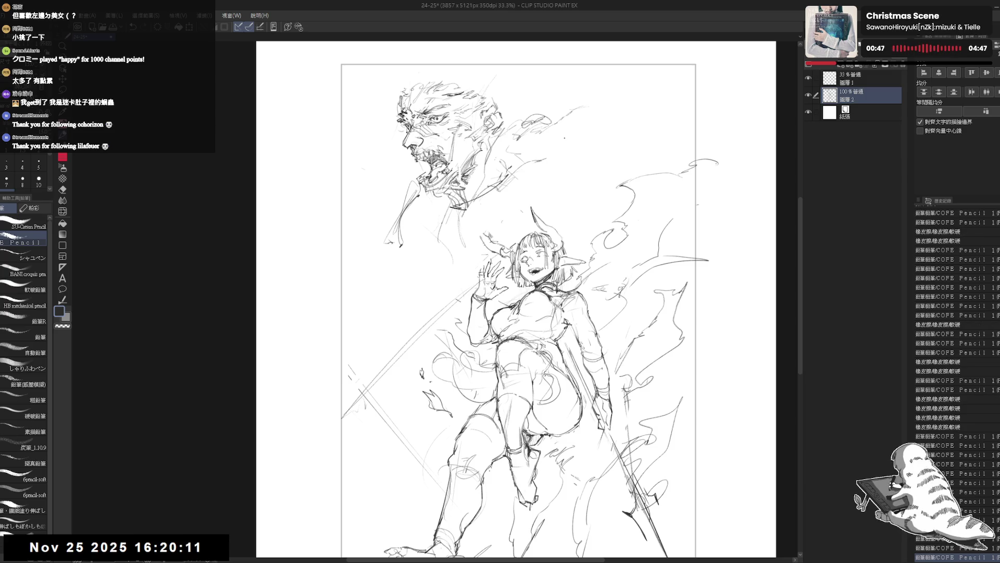
pyautogui.moveTo(517, 96); pyautogui.dragTo(513, 145)
pyautogui.press('e')
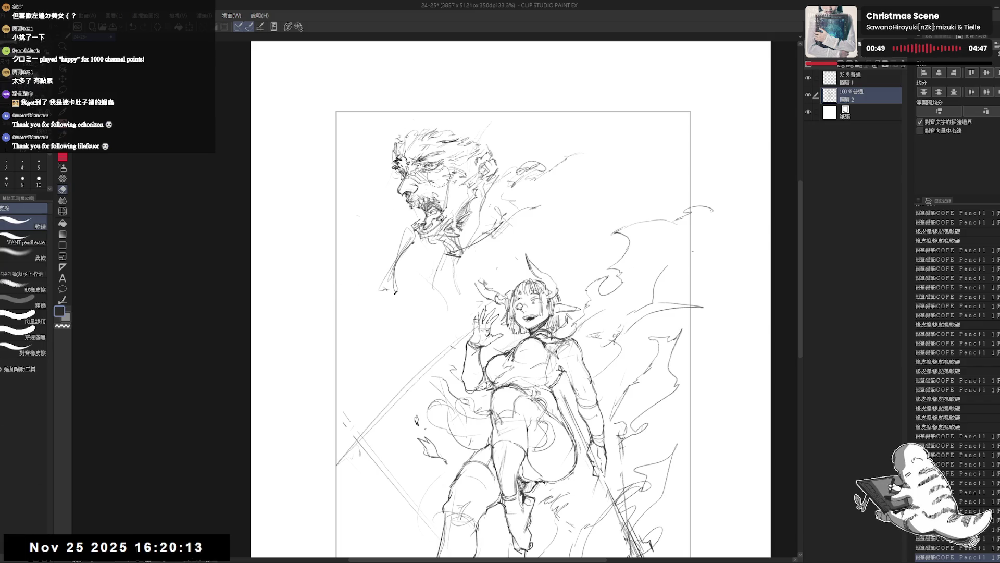
# Step: Wipe out the old demon head sketch and start a new head arc near the page top
pyautogui.moveTo(399, 218); pyautogui.dragTo(383, 286)
pyautogui.moveTo(415, 188); pyautogui.dragTo(472, 133)
pyautogui.moveTo(516, 164); pyautogui.dragTo(462, 257)
pyautogui.moveTo(472, 134)
pyautogui.mouseDown()
pyautogui.moveTo(453, 231)
pyautogui.moveTo(394, 304)
pyautogui.mouseUp()
pyautogui.press('p')
pyautogui.moveTo(462, 290); pyautogui.dragTo(421, 333)
pyautogui.moveTo(432, 151)
pyautogui.mouseDown()
pyautogui.moveTo(424, 140)
pyautogui.moveTo(449, 122)
pyautogui.moveTo(405, 152)
pyautogui.moveTo(414, 174)
pyautogui.moveTo(428, 130)
pyautogui.moveTo(467, 130)
pyautogui.moveTo(480, 161)
pyautogui.mouseUp()
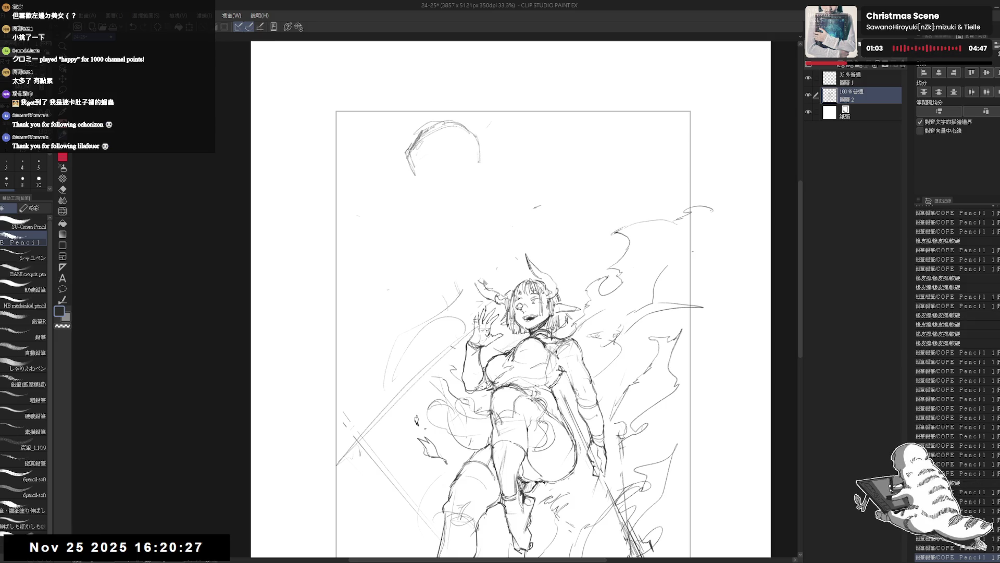
# Step: Trim and touch up the new head arc with the eraser, adding a faint stroke left of the girl
pyautogui.press('e')
pyautogui.moveTo(434, 126)
pyautogui.mouseDown()
pyautogui.moveTo(402, 167)
pyautogui.moveTo(424, 199)
pyautogui.mouseUp()
pyautogui.press('p')
pyautogui.press('e')
pyautogui.press('p')
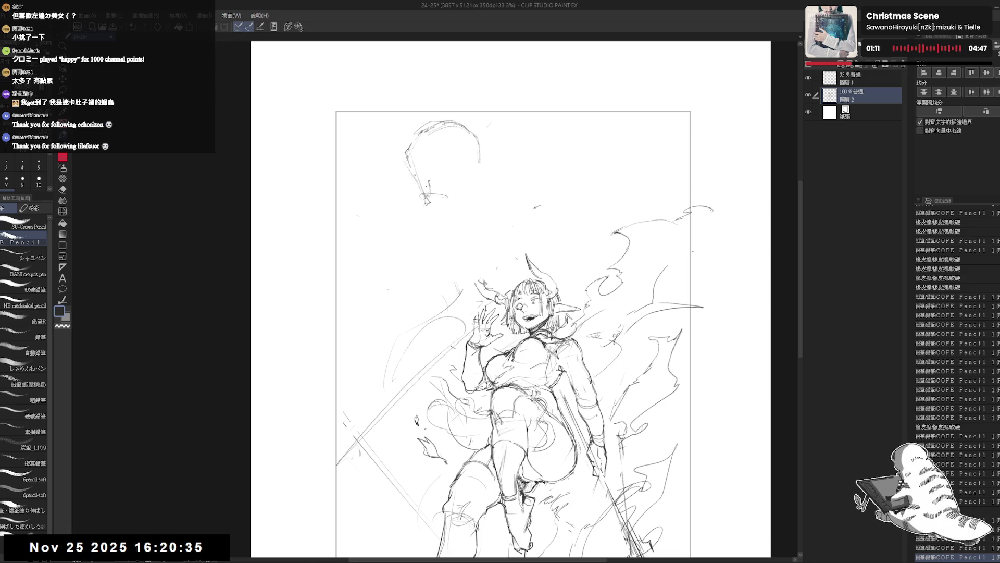
pyautogui.press('e')
pyautogui.moveTo(411, 145)
pyautogui.mouseDown()
pyautogui.moveTo(414, 156)
pyautogui.moveTo(449, 143)
pyautogui.moveTo(431, 178)
pyautogui.mouseUp()
pyautogui.press('p')
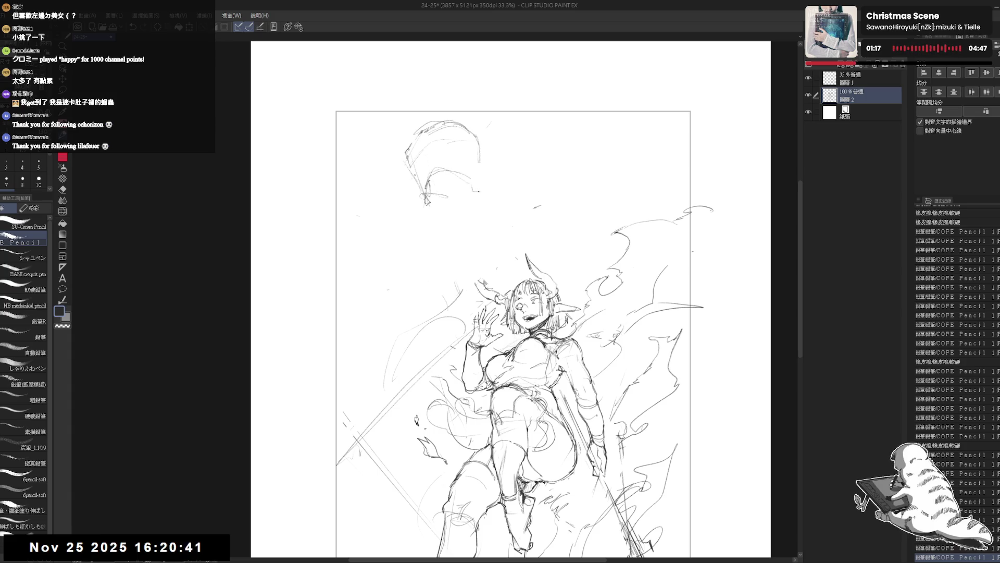
pyautogui.moveTo(437, 336); pyautogui.dragTo(398, 367)
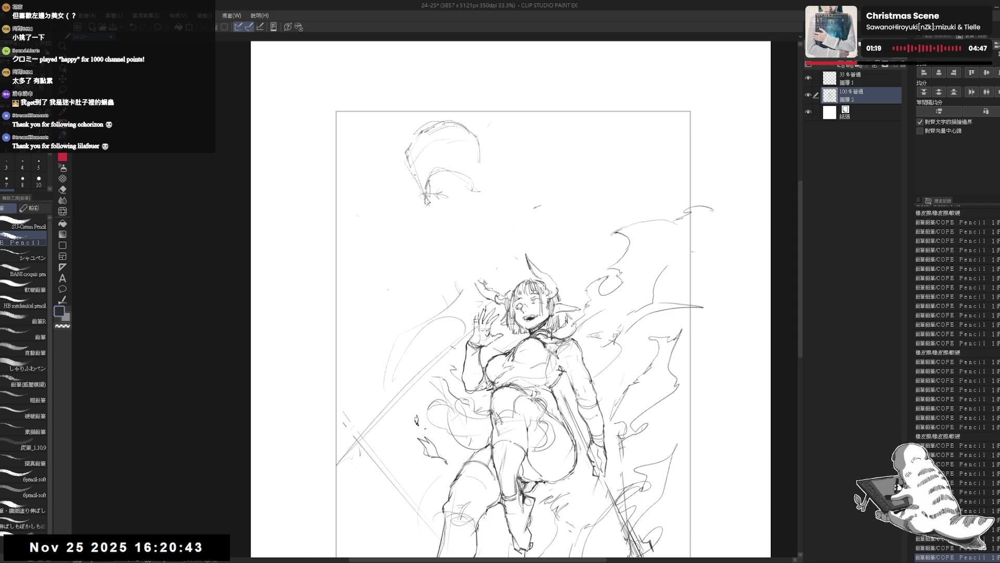
# Step: Build up the rounder head outline with jaw hatching, erasing one stray part
pyautogui.moveTo(438, 202)
pyautogui.mouseDown()
pyautogui.moveTo(452, 219)
pyautogui.moveTo(442, 200)
pyautogui.mouseUp()
pyautogui.moveTo(437, 195); pyautogui.dragTo(450, 209)
pyautogui.moveTo(445, 202)
pyautogui.mouseDown()
pyautogui.moveTo(454, 216)
pyautogui.moveTo(432, 202)
pyautogui.mouseUp()
pyautogui.moveTo(428, 196); pyautogui.dragTo(447, 208)
pyautogui.moveTo(444, 200)
pyautogui.mouseDown()
pyautogui.moveTo(452, 214)
pyautogui.moveTo(445, 204)
pyautogui.mouseUp()
pyautogui.moveTo(441, 197)
pyautogui.mouseDown()
pyautogui.moveTo(466, 231)
pyautogui.moveTo(452, 217)
pyautogui.moveTo(462, 243)
pyautogui.mouseUp()
pyautogui.press('e')
pyautogui.moveTo(415, 148); pyautogui.dragTo(453, 204)
pyautogui.press('p')
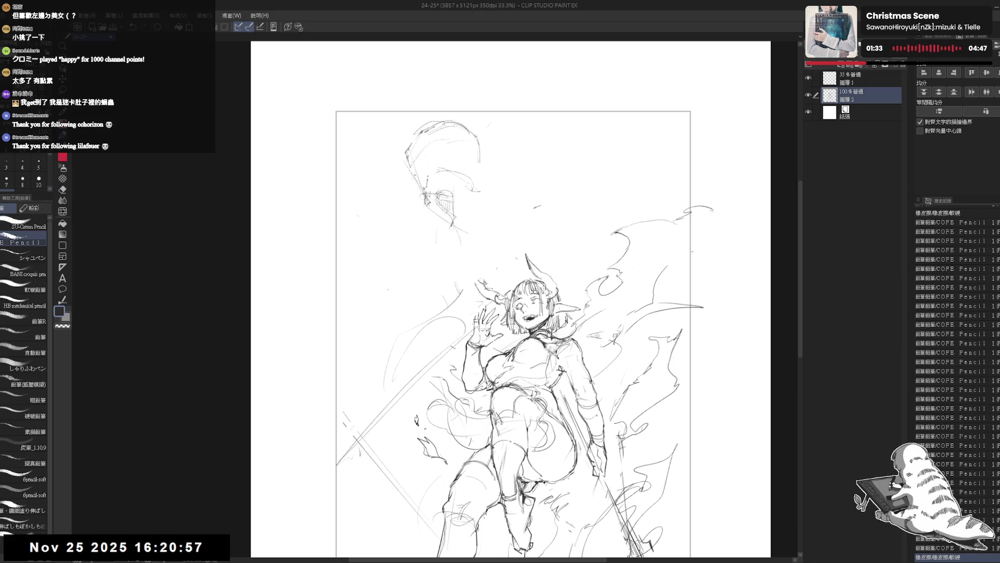
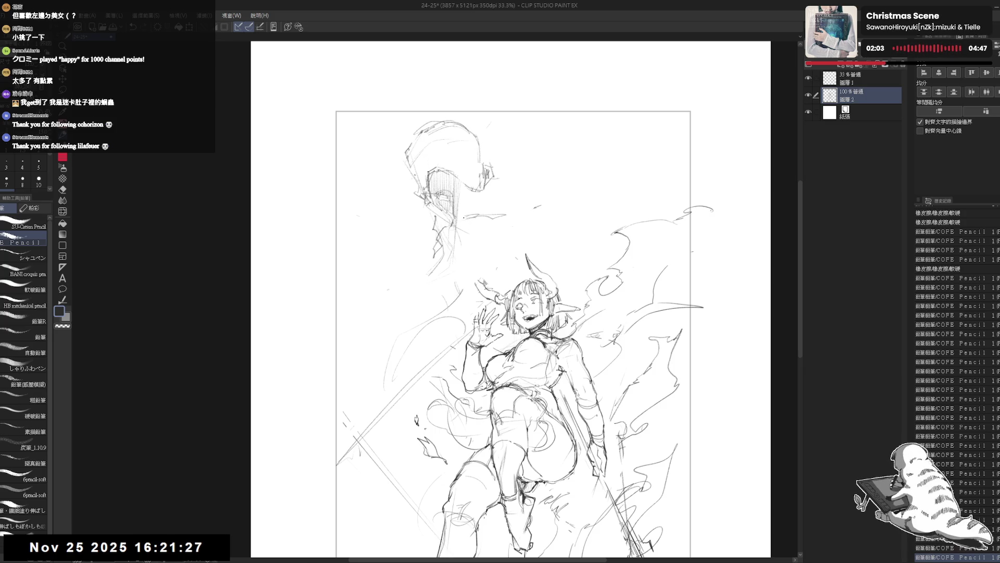
# Step: Add short pencil strokes to the top of the large figure's head
pyautogui.moveTo(468, 241)
pyautogui.mouseDown()
pyautogui.moveTo(455, 250)
pyautogui.moveTo(469, 242)
pyautogui.mouseUp()
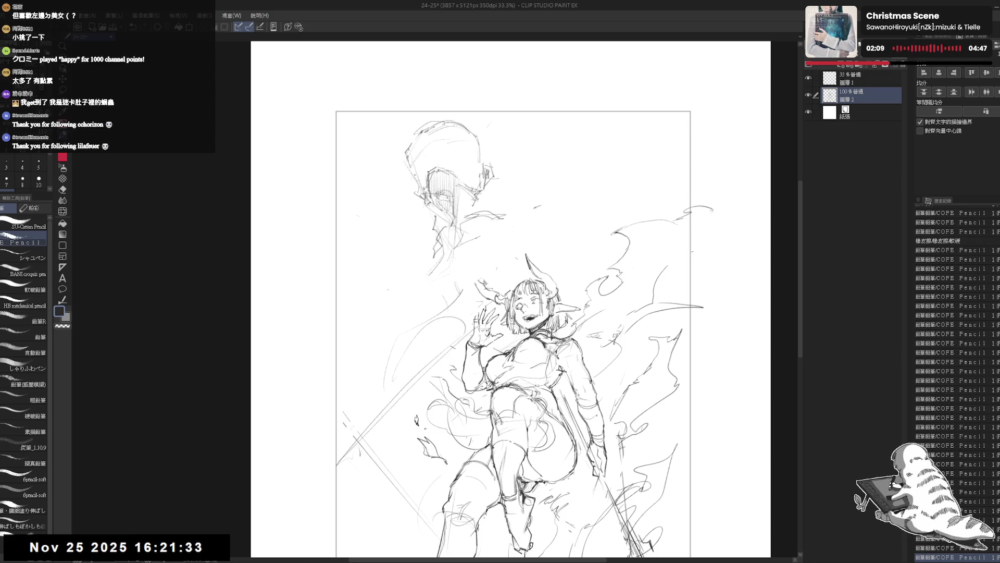
pyautogui.moveTo(474, 189); pyautogui.dragTo(467, 232)
pyautogui.moveTo(472, 193); pyautogui.dragTo(458, 235)
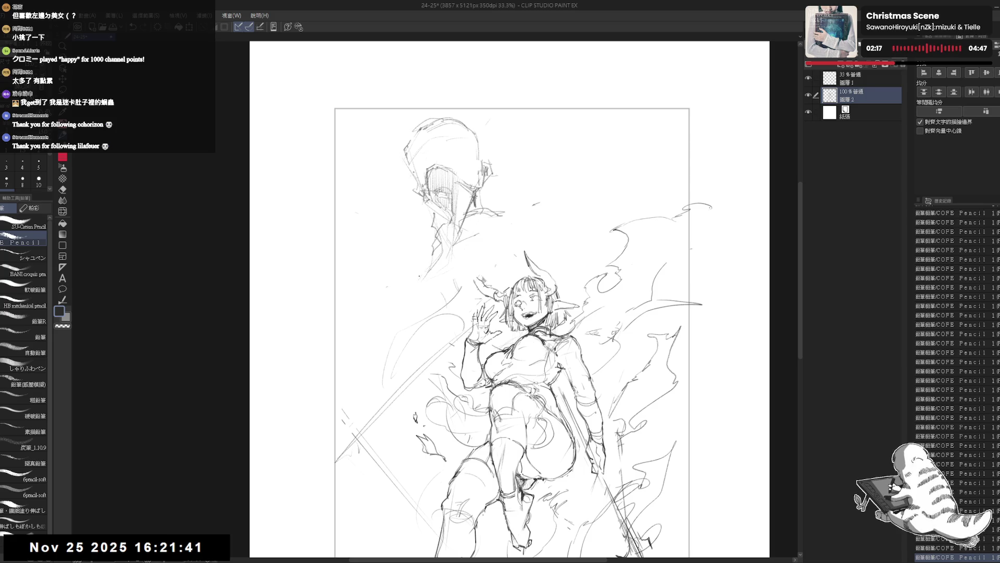
pyautogui.scroll(1, 429, 270)
pyautogui.scroll(1, 429, 269)
pyautogui.press('e')
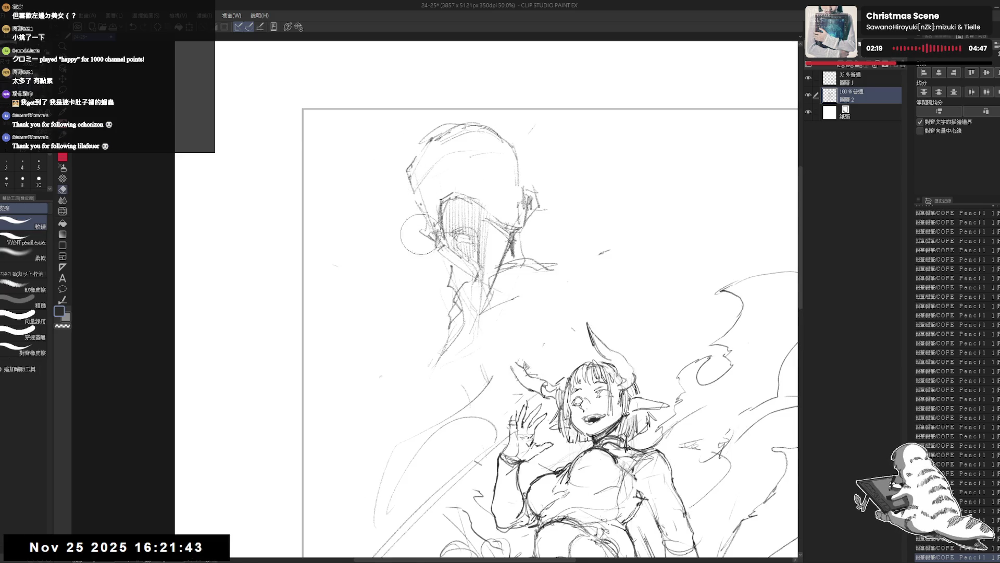
pyautogui.press('p')
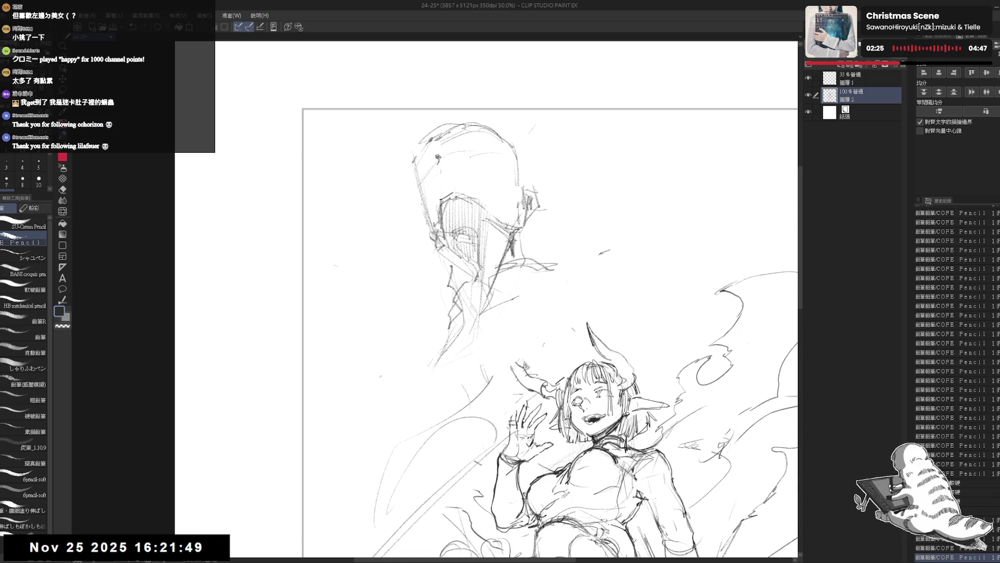
# Step: Touch up the helmet's pencil marks and mirror the view to check proportions
pyautogui.moveTo(436, 163); pyautogui.dragTo(446, 171)
pyautogui.moveTo(542, 342); pyautogui.dragTo(545, 345)
pyautogui.moveTo(438, 156); pyautogui.dragTo(454, 180)
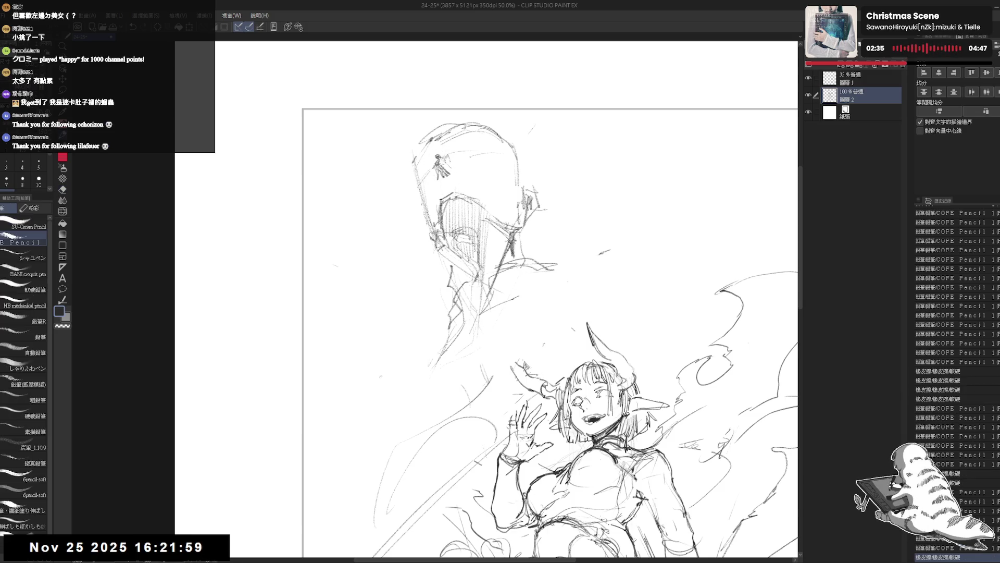
pyautogui.click(506, 323)
pyautogui.press('h')
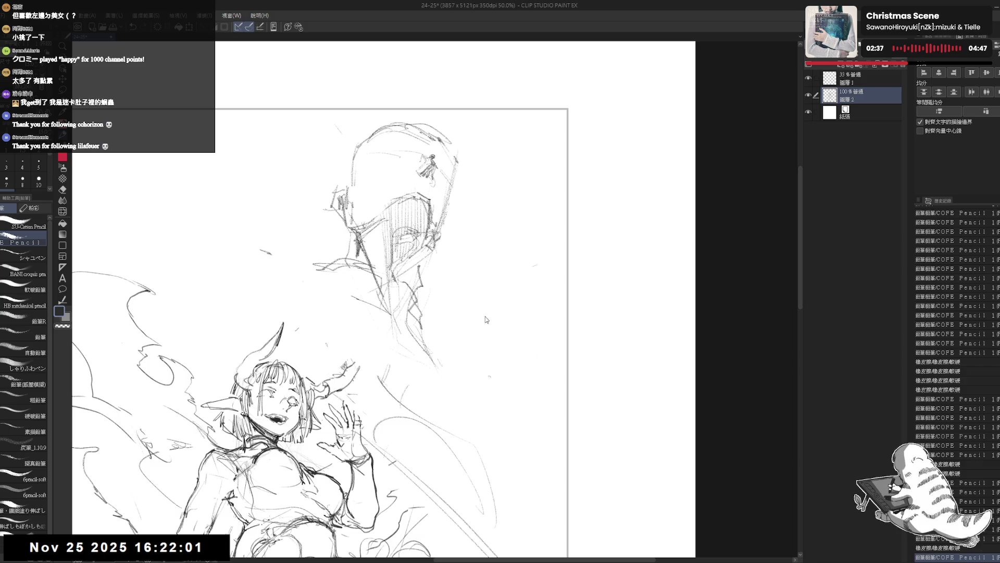
pyautogui.press('h')
pyautogui.press('e')
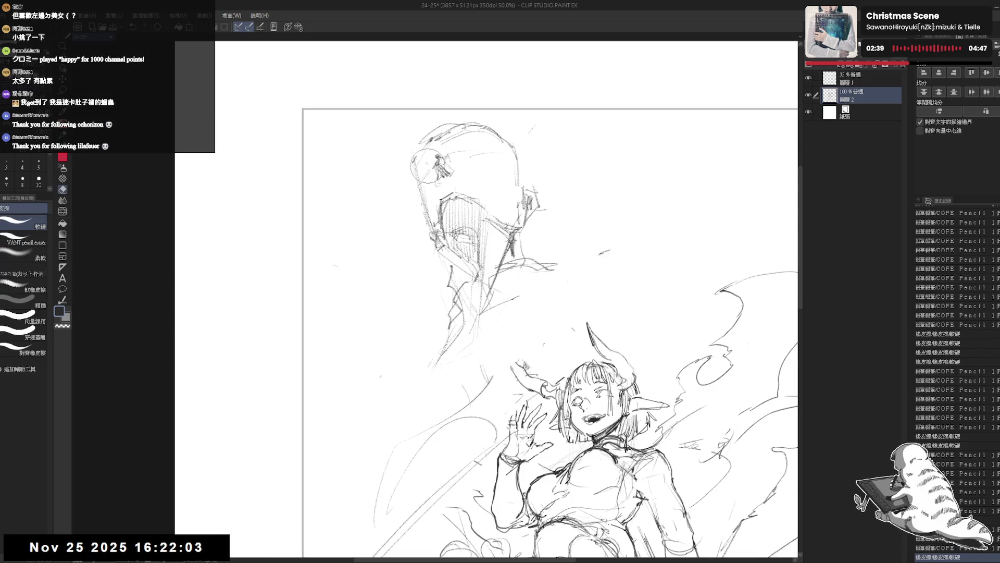
# Step: Erase stray lines around the helmet and the top of the head
pyautogui.moveTo(404, 258); pyautogui.dragTo(396, 210)
pyautogui.scroll(-1, 383, 206)
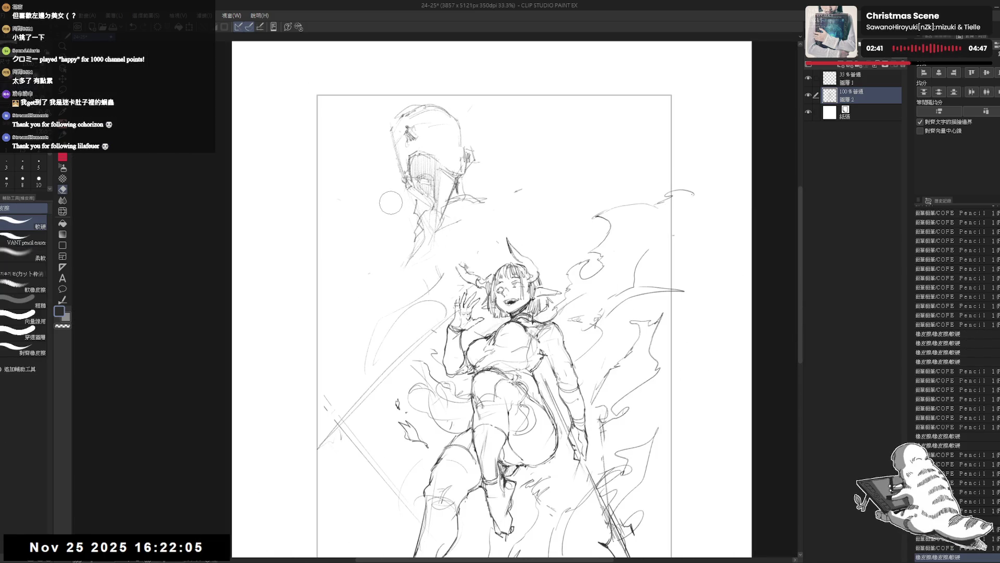
pyautogui.moveTo(460, 136); pyautogui.dragTo(473, 171)
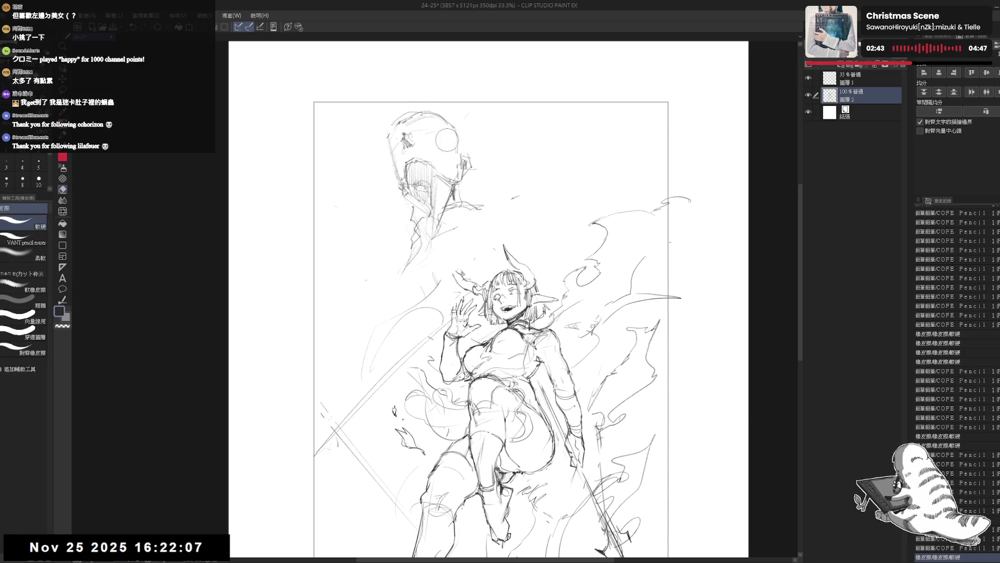
pyautogui.press('p')
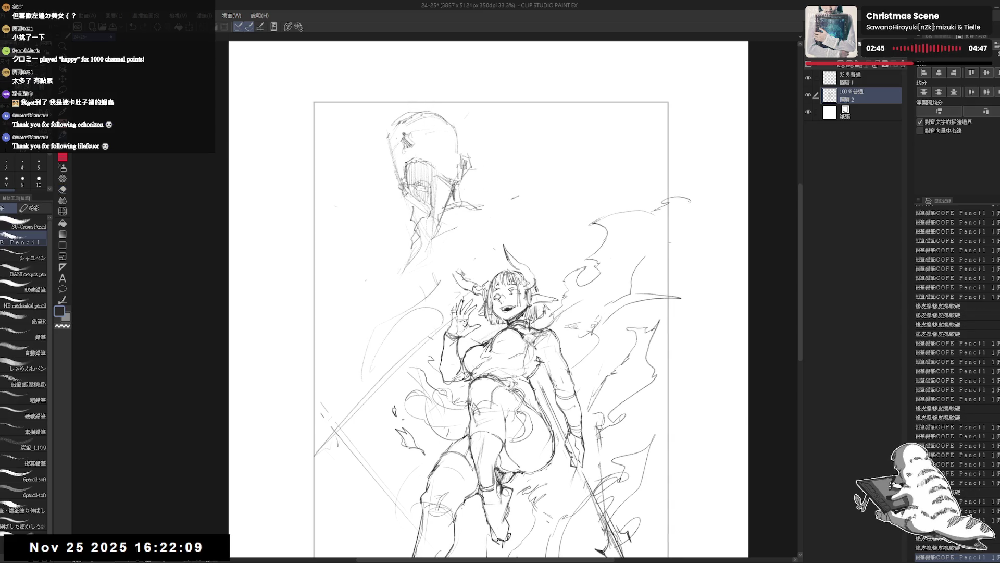
pyautogui.scroll(1, 393, 153)
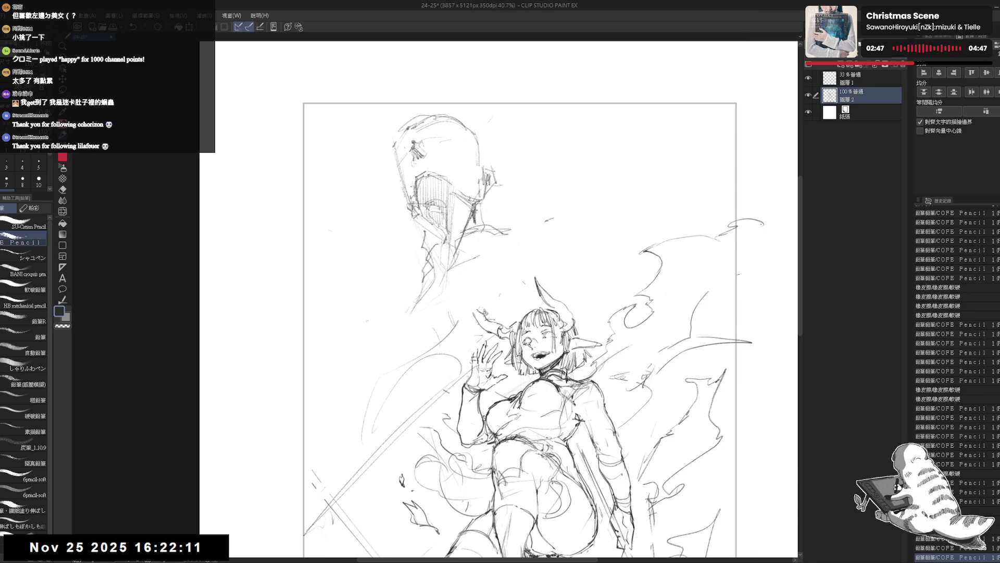
pyautogui.press('e')
pyautogui.moveTo(406, 165)
pyautogui.mouseDown()
pyautogui.moveTo(433, 187)
pyautogui.moveTo(438, 175)
pyautogui.moveTo(426, 184)
pyautogui.moveTo(462, 189)
pyautogui.mouseUp()
pyautogui.press('p')
pyautogui.press('e')
pyautogui.press('p')
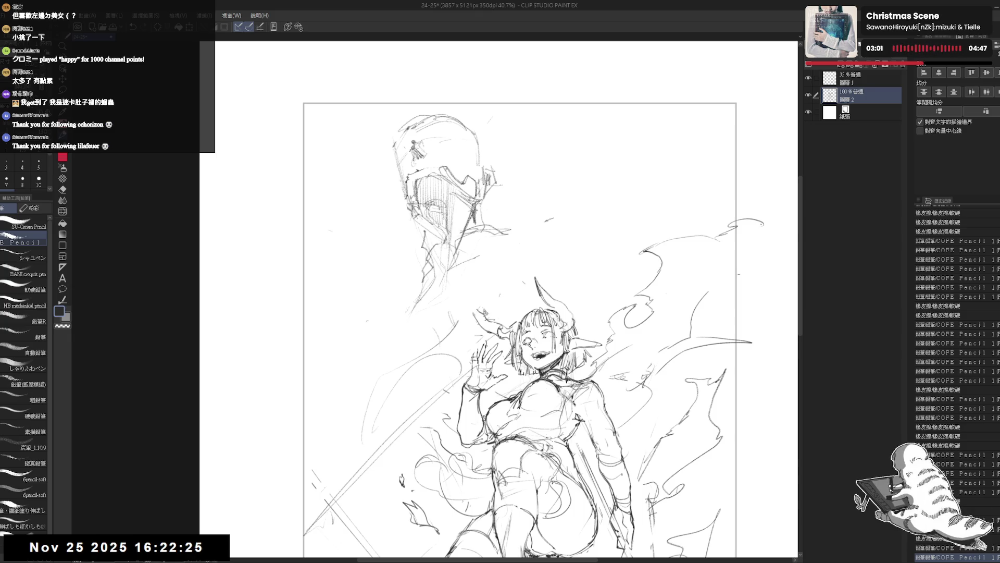
# Step: Add small pencil strokes to the head, then mirror and zoom in to check
pyautogui.moveTo(456, 190); pyautogui.dragTo(474, 201)
pyautogui.moveTo(465, 164)
pyautogui.mouseDown()
pyautogui.moveTo(488, 195)
pyautogui.moveTo(476, 201)
pyautogui.mouseUp()
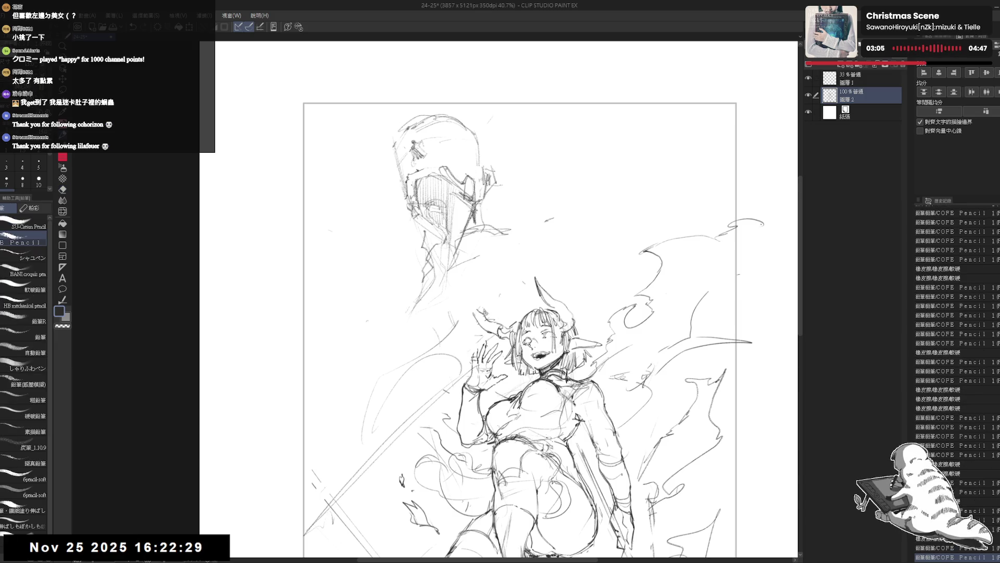
pyautogui.moveTo(408, 192); pyautogui.dragTo(439, 236)
pyautogui.press('h')
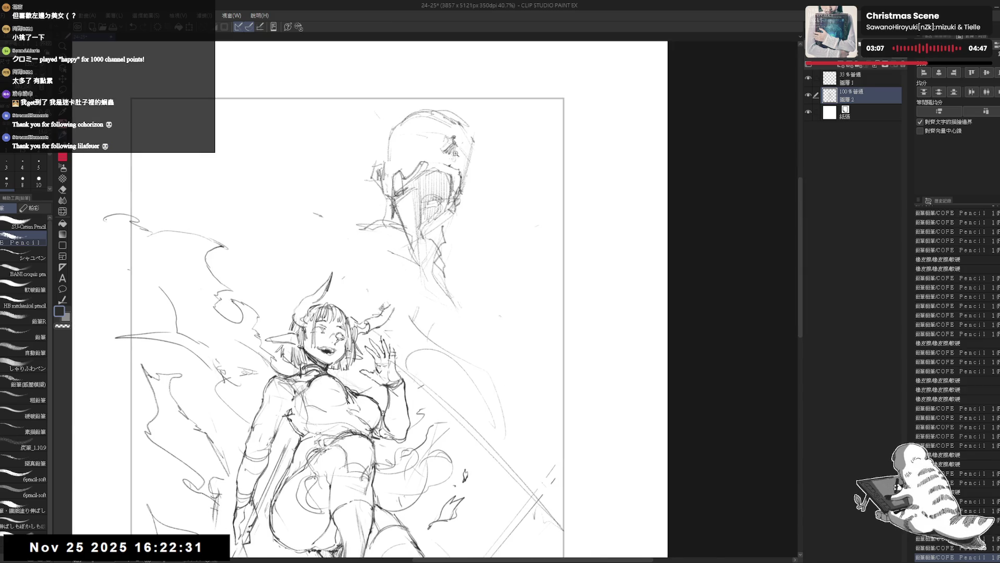
pyautogui.hotkey('ctrl', '+')
# Step: Erase and redraw strokes at the top of the helmet in the mirrored view
pyautogui.press('e')
pyautogui.moveTo(453, 173); pyautogui.dragTo(469, 223)
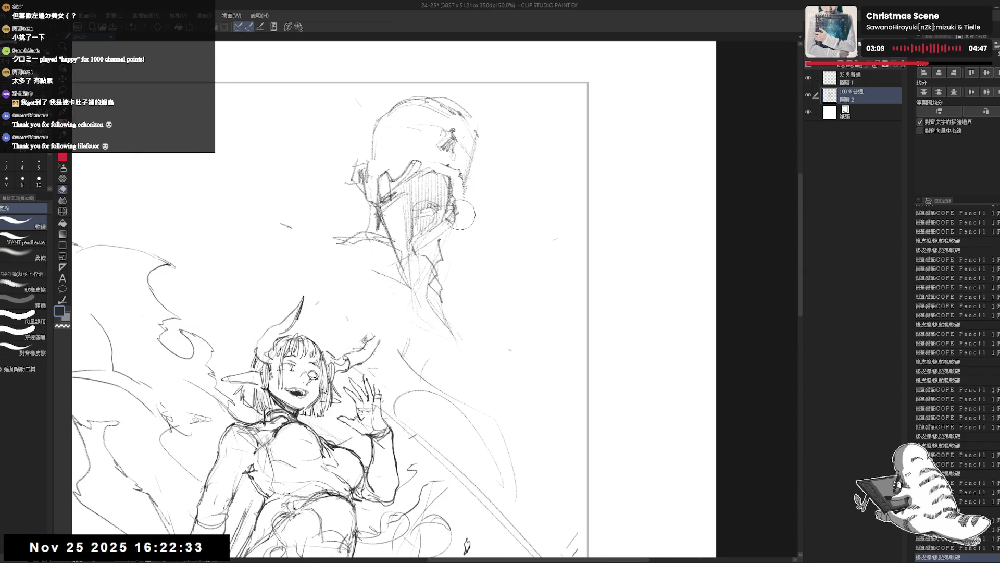
pyautogui.press('p')
pyautogui.moveTo(459, 178); pyautogui.dragTo(460, 196)
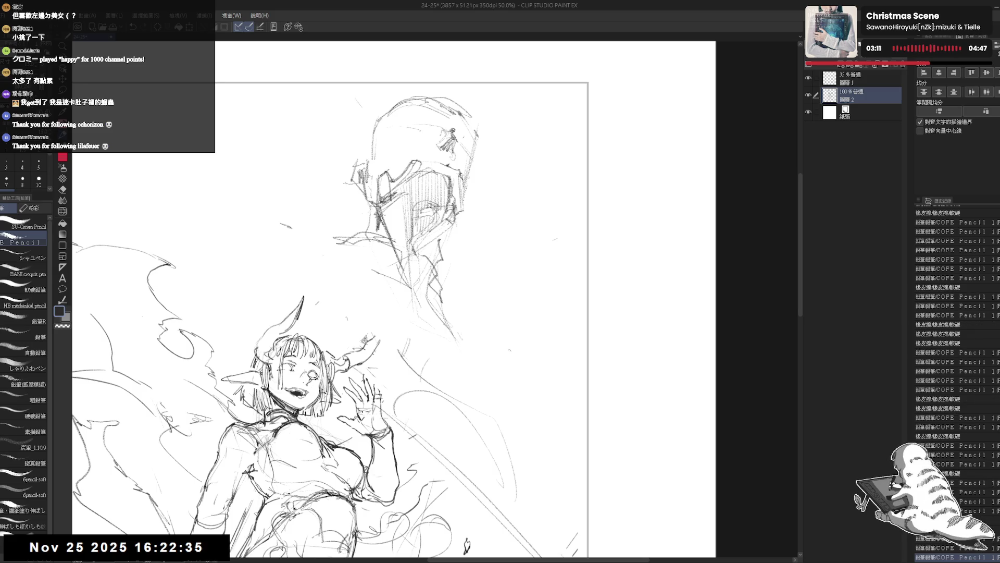
pyautogui.press('e')
pyautogui.moveTo(375, 174)
pyautogui.mouseDown()
pyautogui.moveTo(397, 188)
pyautogui.moveTo(376, 190)
pyautogui.mouseUp()
pyautogui.press('p')
pyautogui.press('e')
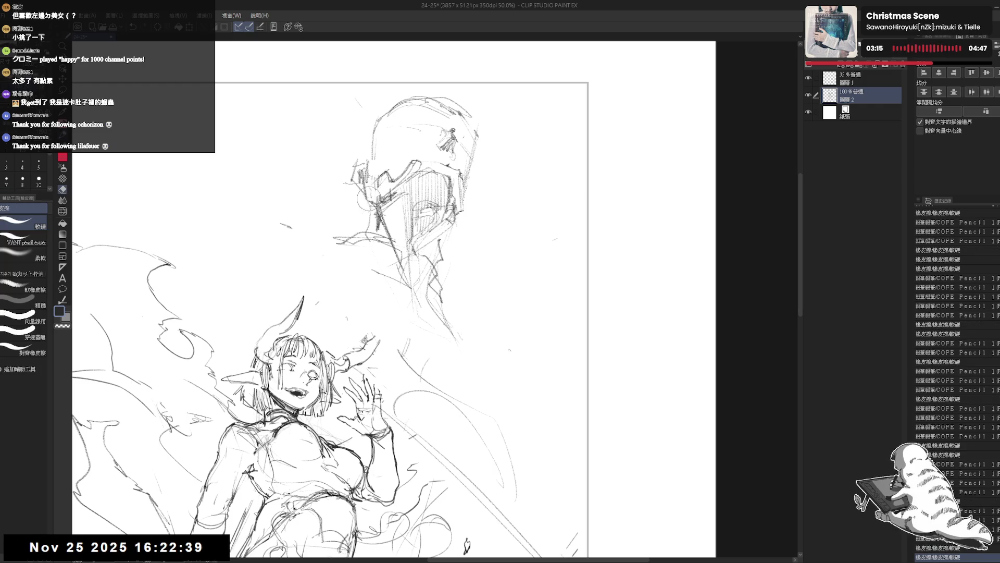
pyautogui.press('p')
pyautogui.press('h')
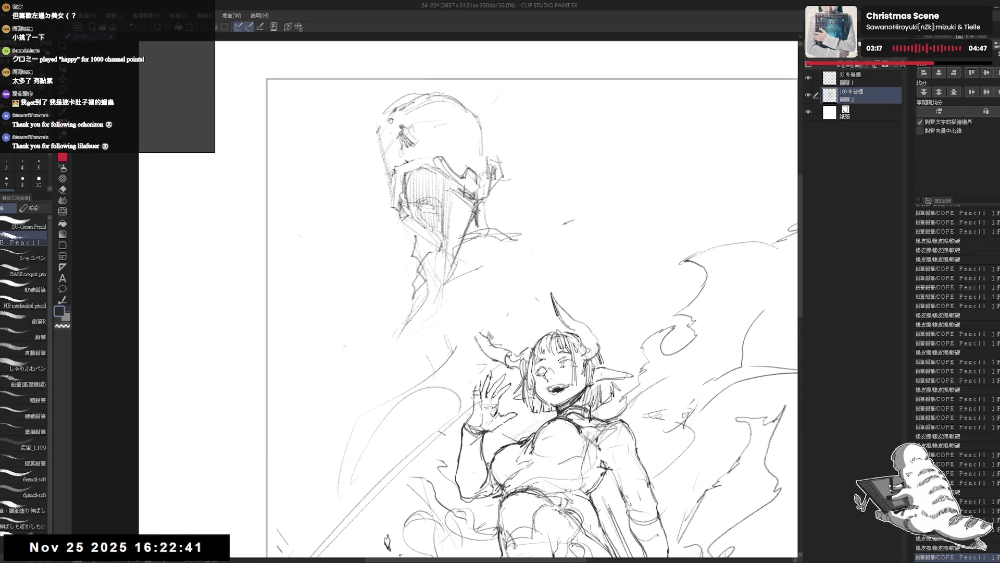
# Step: Sketch faint strokes along the helmet's left edge
pyautogui.press('e')
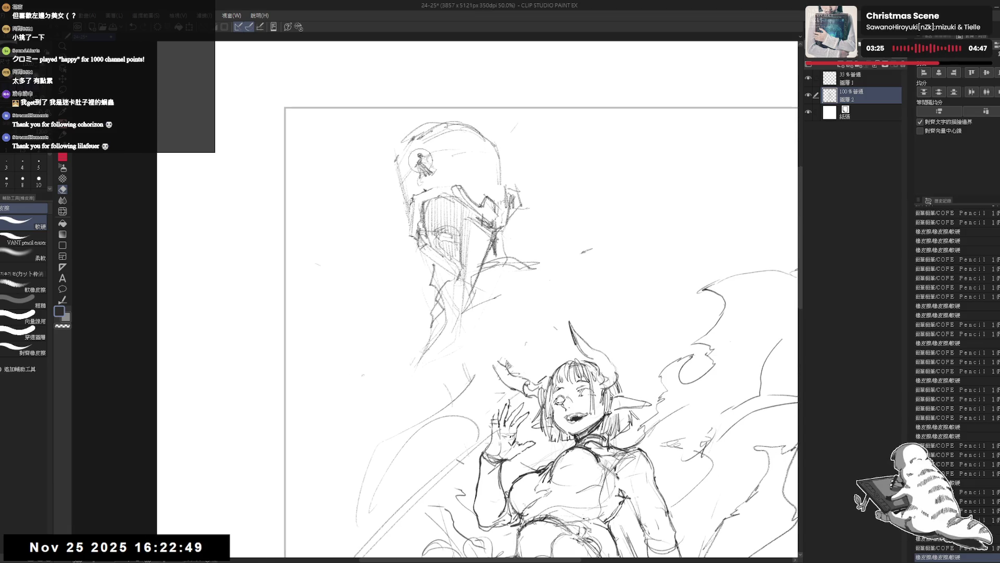
pyautogui.press('p')
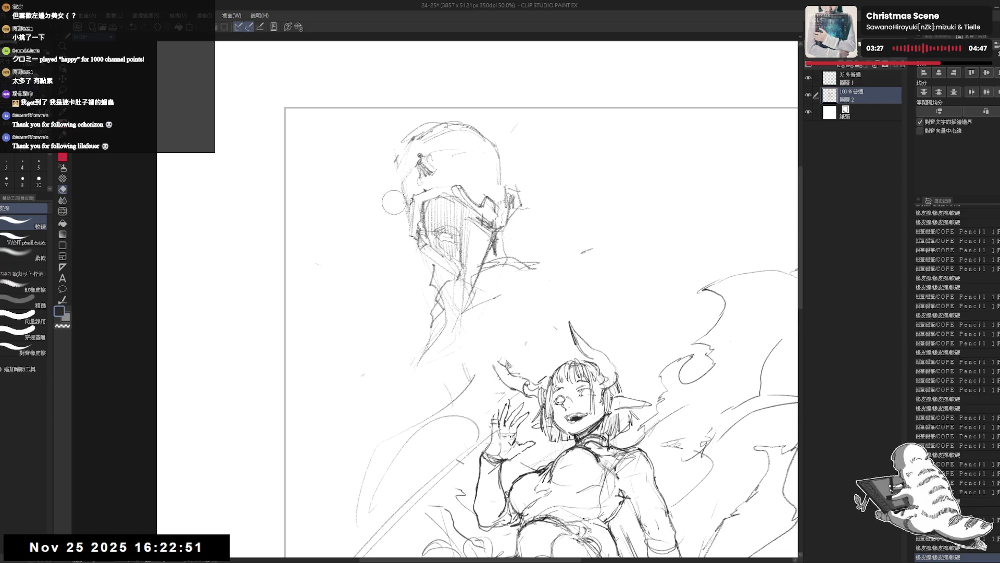
pyautogui.press('p')
pyautogui.moveTo(412, 177); pyautogui.dragTo(417, 197)
pyautogui.moveTo(414, 139); pyautogui.dragTo(419, 195)
pyautogui.moveTo(412, 157); pyautogui.dragTo(406, 214)
pyautogui.press('e')
pyautogui.press('p')
pyautogui.moveTo(407, 157); pyautogui.dragTo(410, 192)
pyautogui.moveTo(510, 189); pyautogui.dragTo(517, 209)
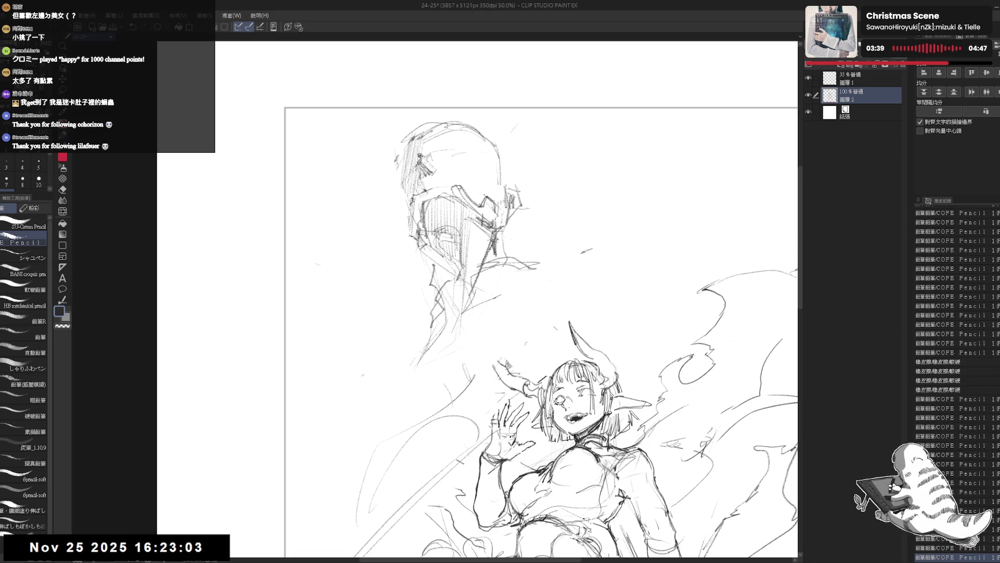
pyautogui.press('e')
pyautogui.moveTo(420, 183); pyautogui.dragTo(437, 197)
pyautogui.moveTo(412, 174)
pyautogui.mouseDown()
pyautogui.moveTo(435, 199)
pyautogui.moveTo(417, 196)
pyautogui.mouseUp()
pyautogui.press('p')
pyautogui.moveTo(414, 184); pyautogui.dragTo(416, 201)
pyautogui.moveTo(416, 192); pyautogui.dragTo(420, 205)
pyautogui.moveTo(383, 238); pyautogui.dragTo(384, 240)
pyautogui.moveTo(414, 184); pyautogui.dragTo(421, 201)
pyautogui.moveTo(438, 138); pyautogui.dragTo(444, 147)
pyautogui.moveTo(469, 312); pyautogui.dragTo(452, 324)
pyautogui.moveTo(625, 235); pyautogui.dragTo(673, 328)
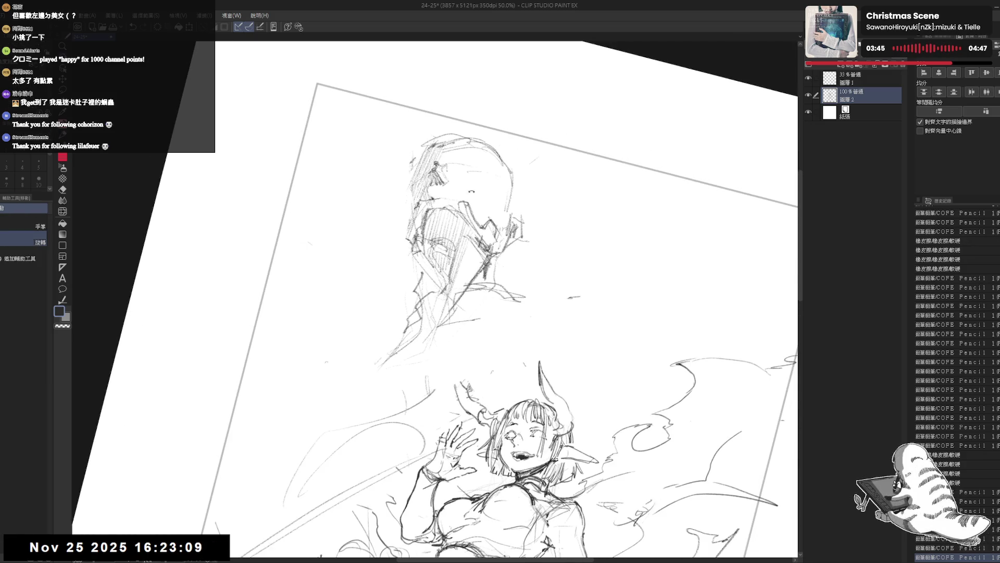
pyautogui.press('e')
pyautogui.moveTo(442, 160)
pyautogui.mouseDown()
pyautogui.moveTo(444, 187)
pyautogui.moveTo(481, 184)
pyautogui.moveTo(491, 203)
pyautogui.mouseUp()
pyautogui.press('p')
pyautogui.press('e')
pyautogui.press('p')
pyautogui.moveTo(505, 154)
pyautogui.mouseDown()
pyautogui.moveTo(496, 189)
pyautogui.moveTo(498, 174)
pyautogui.moveTo(502, 290)
pyautogui.mouseUp()
pyautogui.hotkey('ctrl', '@')
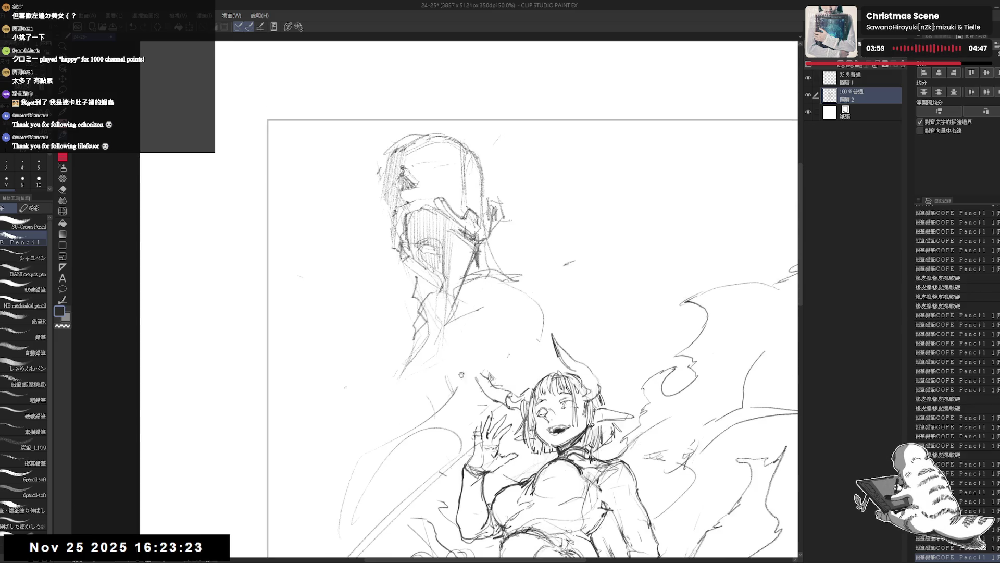
pyautogui.moveTo(409, 279)
pyautogui.mouseDown()
pyautogui.moveTo(392, 299)
pyautogui.moveTo(432, 233)
pyautogui.moveTo(366, 311)
pyautogui.mouseUp()
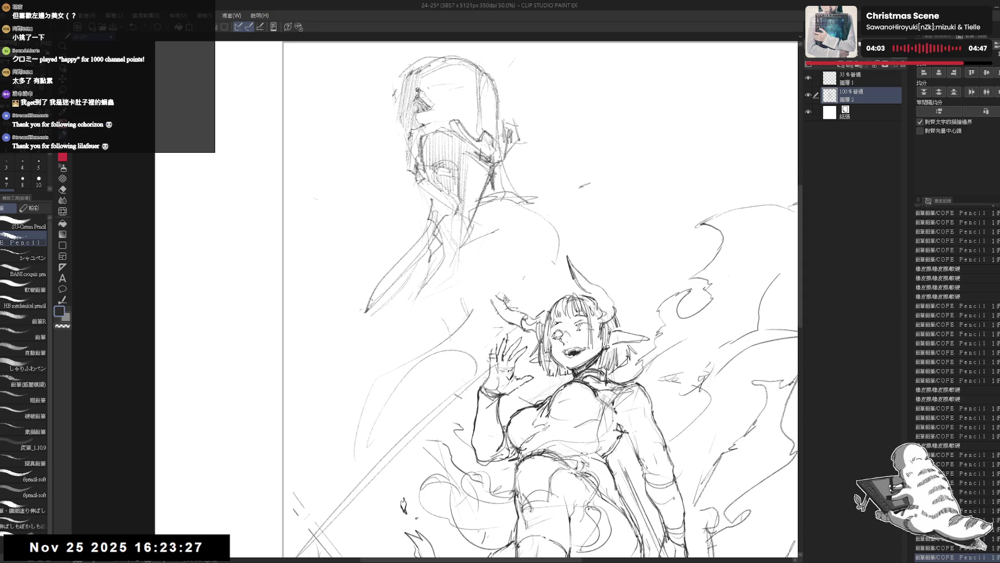
pyautogui.hotkey('ctrl', 'z')
pyautogui.hotkey('ctrl', 'z')
pyautogui.moveTo(426, 244); pyautogui.dragTo(406, 279)
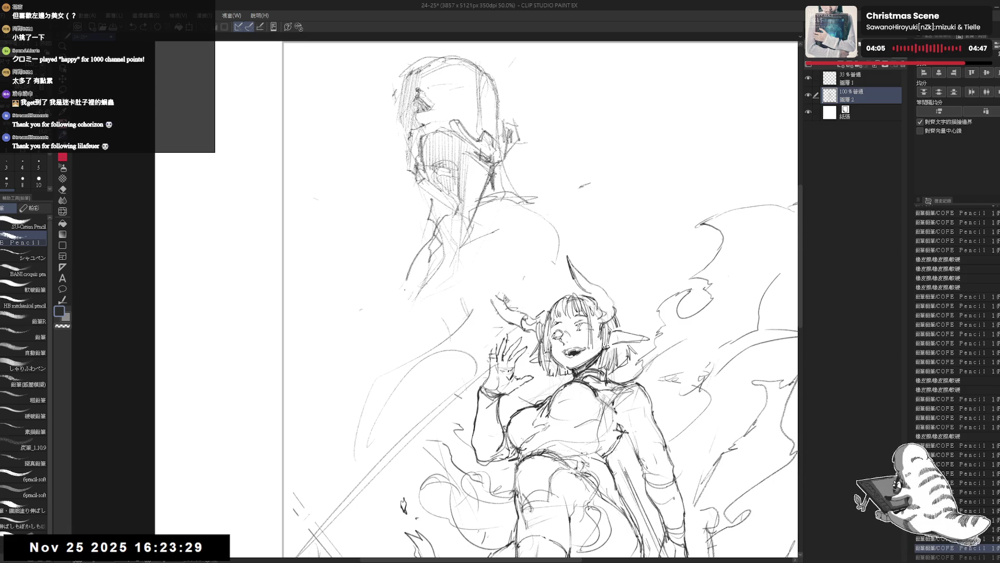
pyautogui.moveTo(547, 313); pyautogui.dragTo(556, 336)
pyautogui.moveTo(373, 346)
pyautogui.mouseDown()
pyautogui.moveTo(422, 282)
pyautogui.moveTo(399, 290)
pyautogui.mouseUp()
pyautogui.moveTo(523, 232)
pyautogui.mouseDown()
pyautogui.moveTo(539, 231)
pyautogui.moveTo(432, 293)
pyautogui.mouseUp()
pyautogui.moveTo(551, 237)
pyautogui.mouseDown()
pyautogui.moveTo(581, 228)
pyautogui.moveTo(577, 205)
pyautogui.moveTo(612, 225)
pyautogui.moveTo(631, 294)
pyautogui.mouseUp()
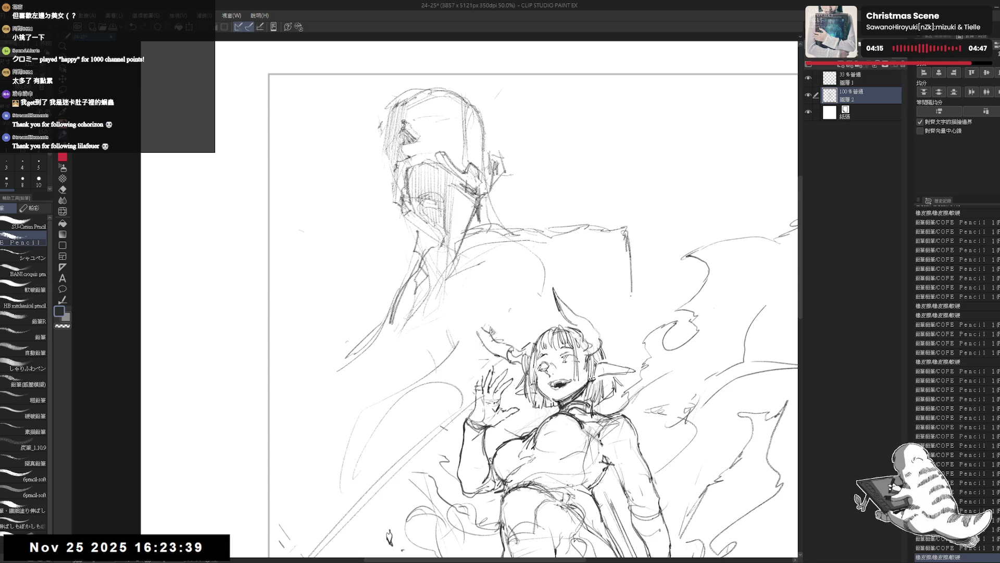
pyautogui.moveTo(635, 225); pyautogui.dragTo(652, 279)
pyautogui.moveTo(731, 236); pyautogui.dragTo(778, 232)
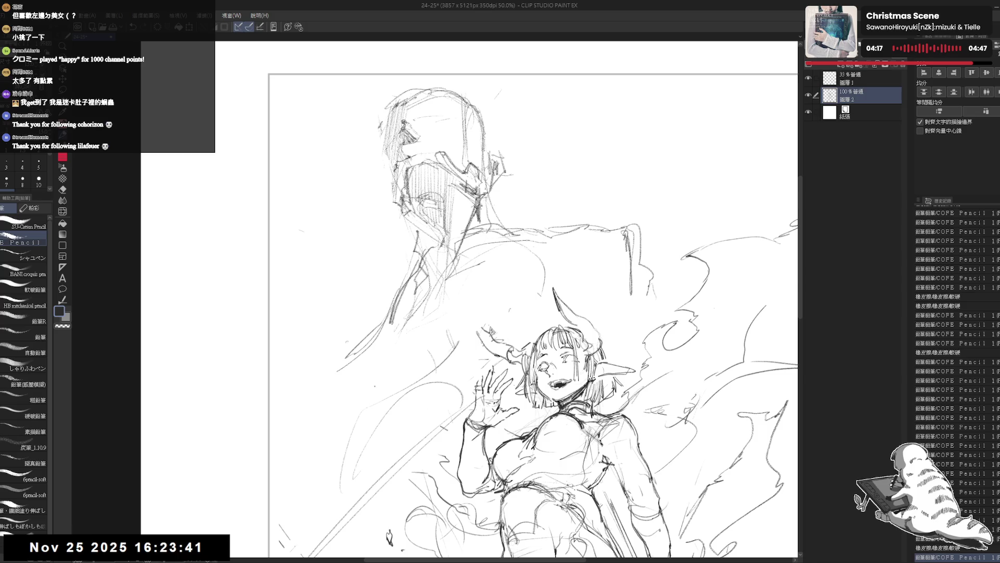
pyautogui.moveTo(348, 355); pyautogui.dragTo(319, 419)
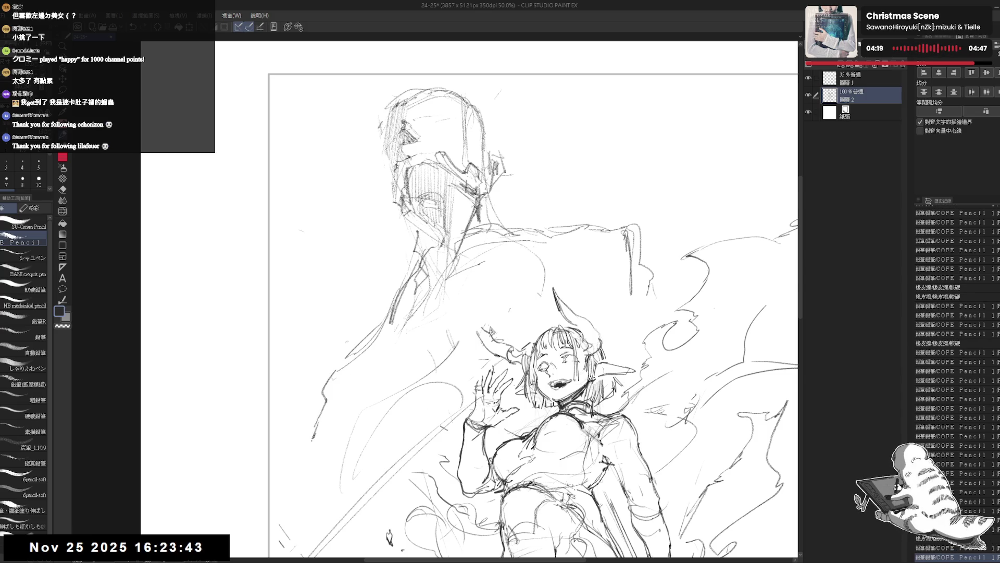
pyautogui.moveTo(492, 98); pyautogui.dragTo(500, 133)
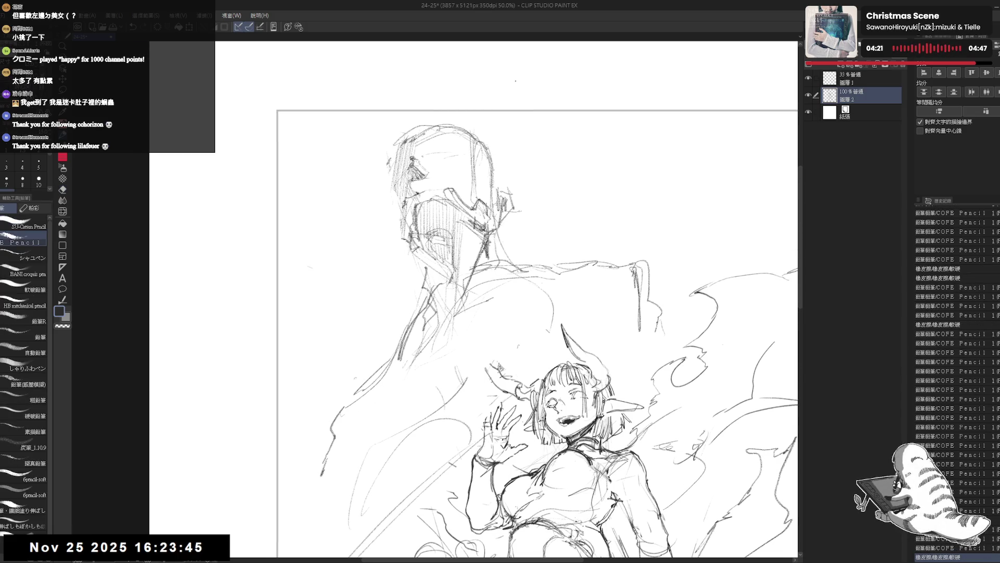
pyautogui.scroll(-1, 496, 47)
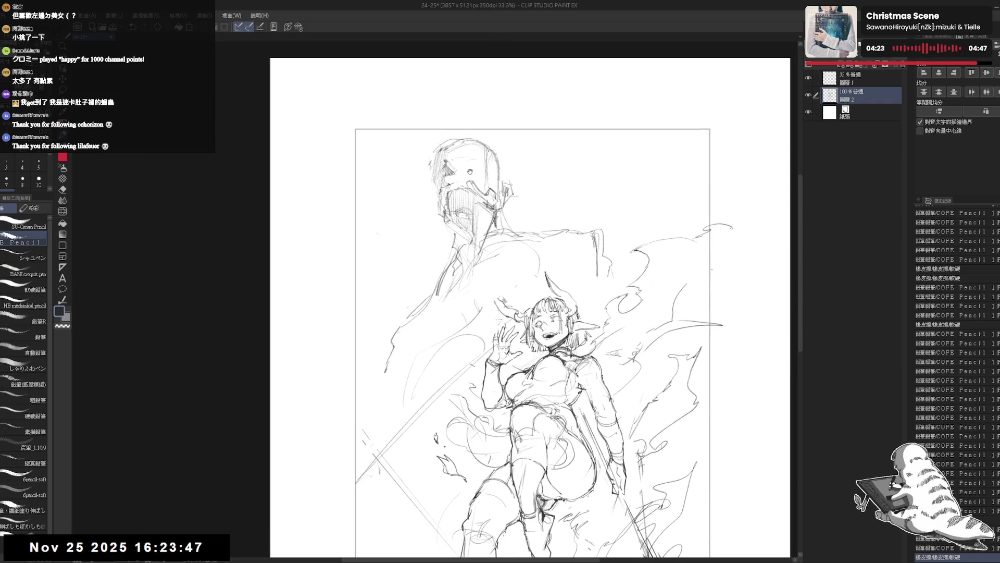
pyautogui.scroll(1, 429, 32)
# Step: Sketch lines on the large figure's face and cheek, mirroring the view to check
pyautogui.moveTo(507, 249); pyautogui.dragTo(512, 259)
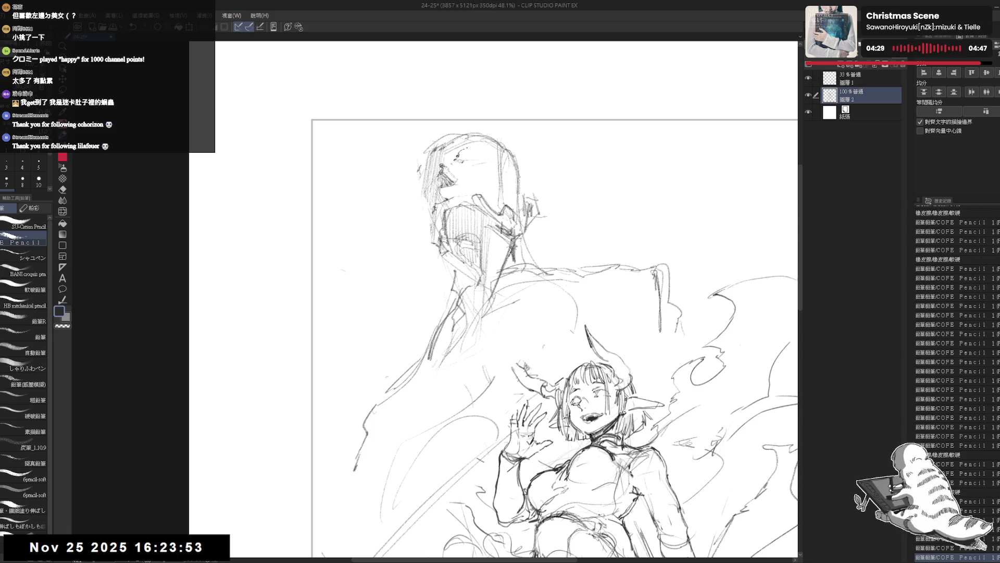
pyautogui.moveTo(508, 251); pyautogui.dragTo(512, 258)
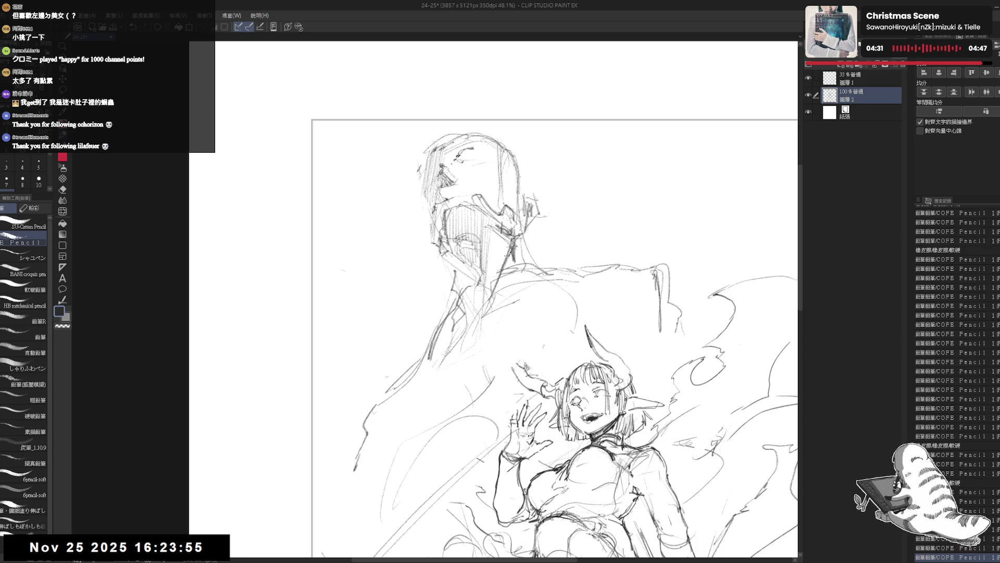
pyautogui.press('h')
pyautogui.press('h')
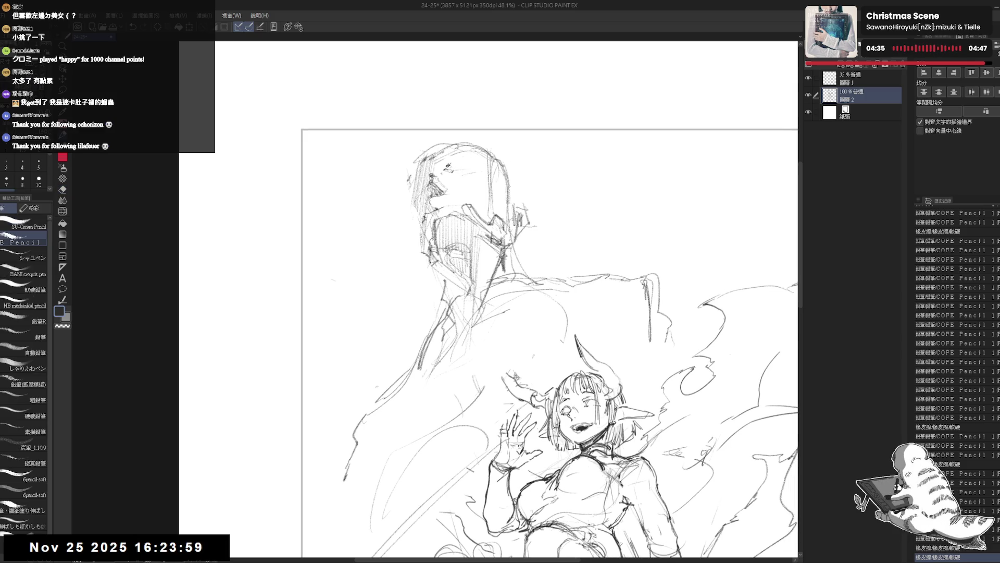
pyautogui.moveTo(457, 160); pyautogui.dragTo(465, 169)
pyautogui.moveTo(516, 210)
pyautogui.mouseDown()
pyautogui.moveTo(523, 228)
pyautogui.moveTo(539, 230)
pyautogui.mouseUp()
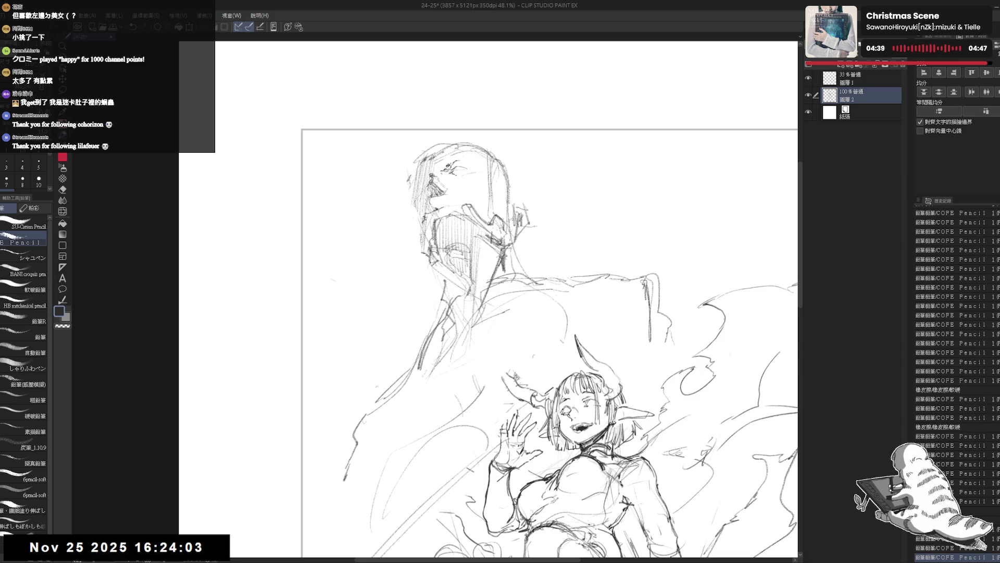
# Step: Erase stray face lines and add fresh pencil strokes around the eyes
pyautogui.press('e')
pyautogui.moveTo(433, 168); pyautogui.dragTo(453, 196)
pyautogui.press('p')
pyautogui.moveTo(455, 157); pyautogui.dragTo(470, 173)
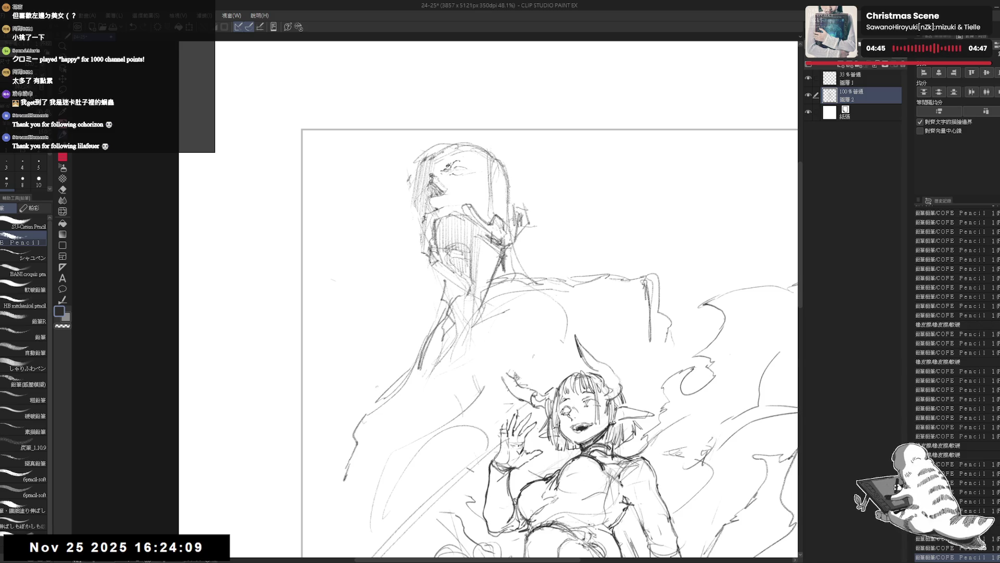
pyautogui.press('e')
pyautogui.moveTo(454, 167); pyautogui.dragTo(458, 172)
pyautogui.press('p')
pyautogui.press('e')
pyautogui.press('p')
pyautogui.press('e')
pyautogui.press('p')
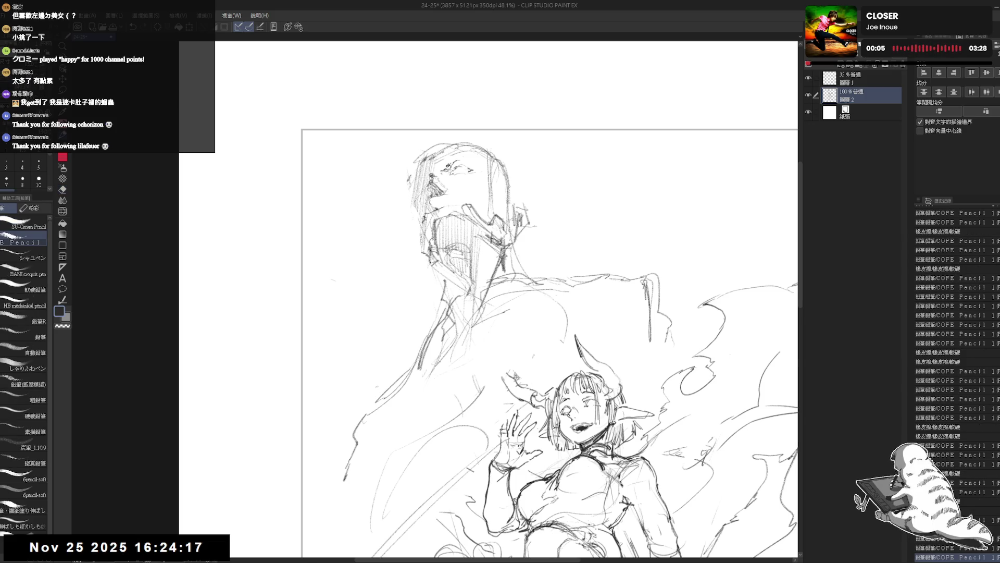
pyautogui.scroll(1, 462, 165)
pyautogui.scroll(2, 454, 176)
pyautogui.scroll(1, 453, 176)
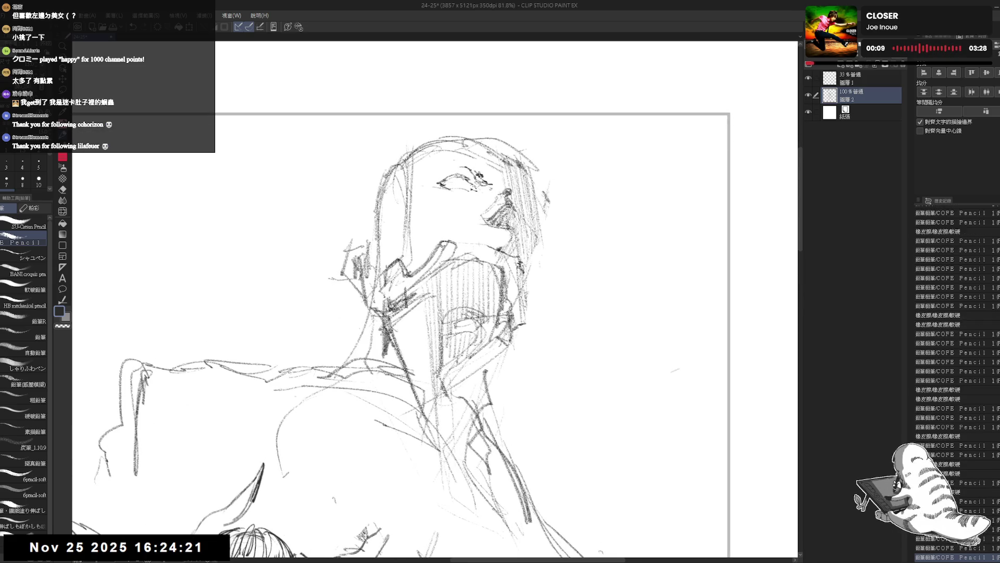
# Step: Reframe the face in the mirrored view, erase a mark and redraw small strokes beside it
pyautogui.hotkey('ctrl', 'space')
pyautogui.press('h')
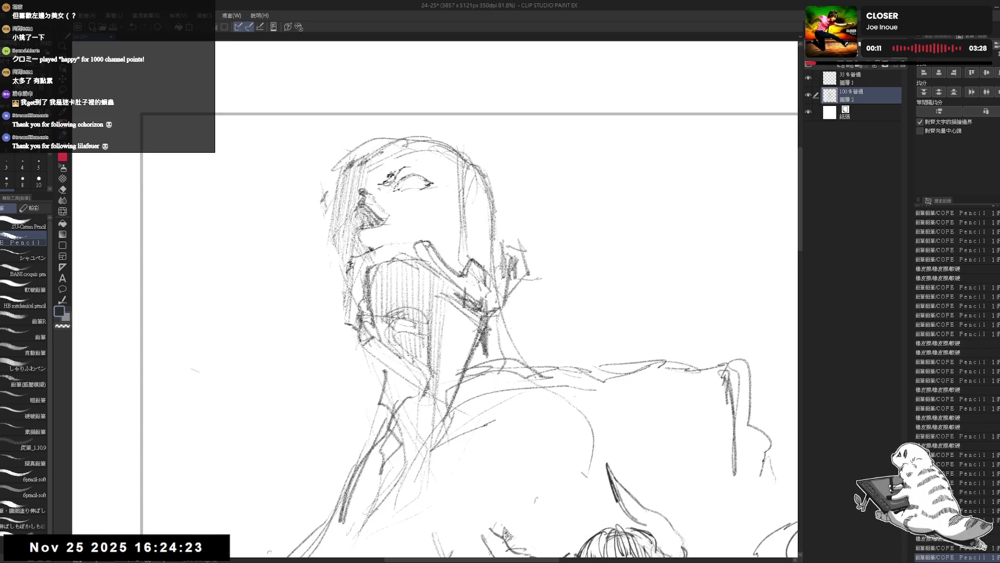
pyautogui.moveTo(462, 173); pyautogui.dragTo(454, 127)
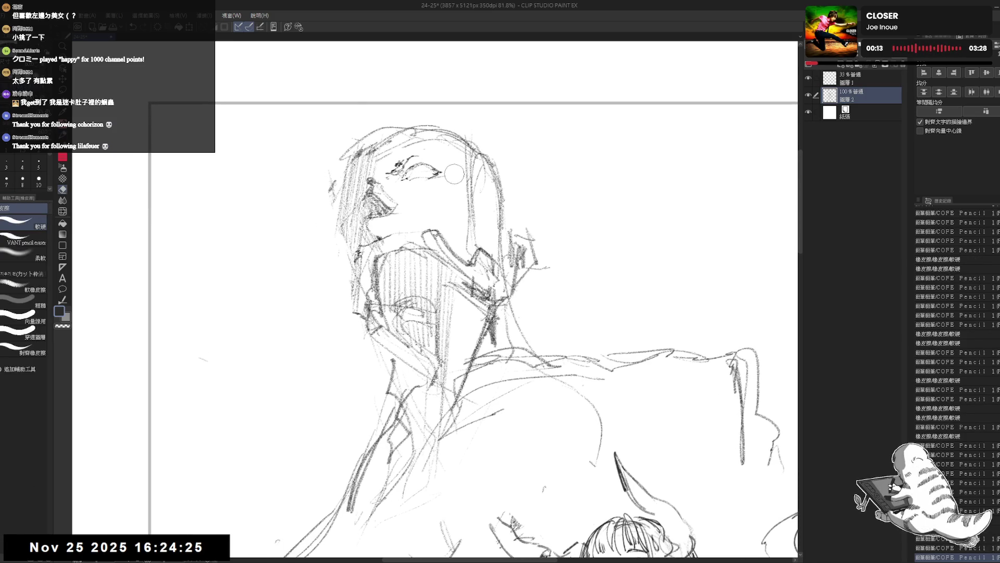
pyautogui.moveTo(450, 187); pyautogui.dragTo(442, 165)
pyautogui.scroll(-1, 456, 179)
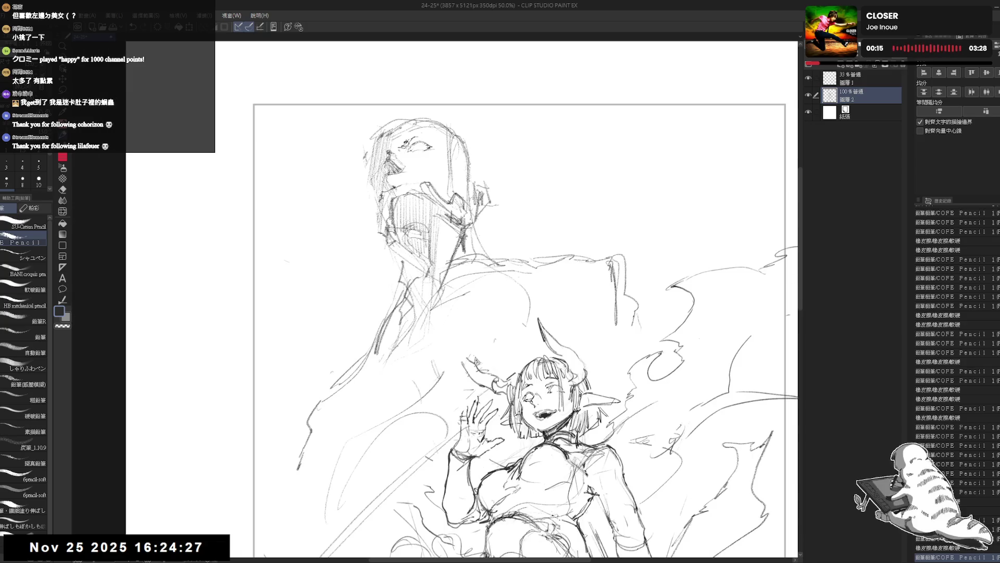
pyautogui.scroll(-1, 457, 179)
pyautogui.scroll(-1, 457, 179)
pyautogui.press('e')
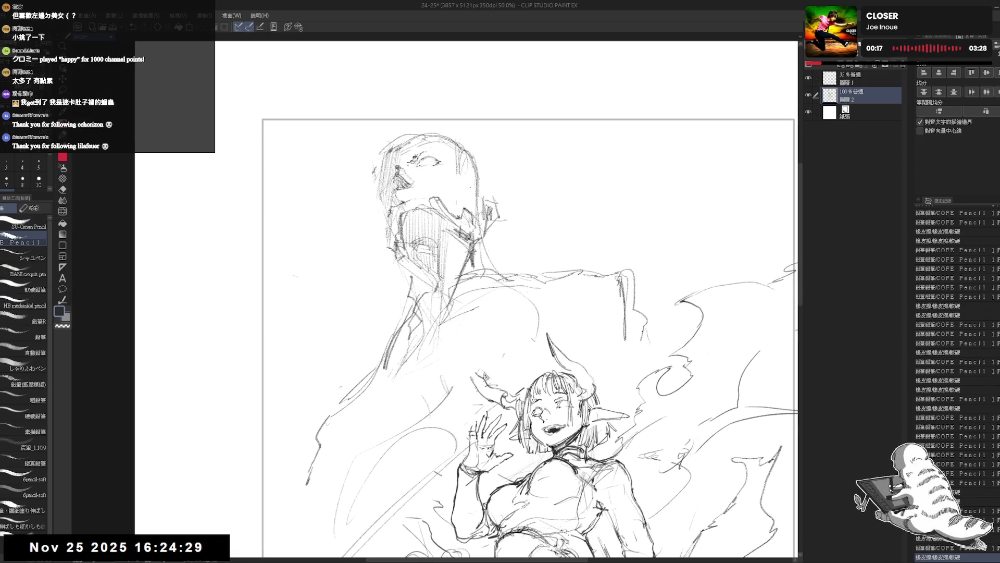
pyautogui.moveTo(459, 156); pyautogui.dragTo(469, 235)
pyautogui.press('p')
pyautogui.moveTo(466, 175)
pyautogui.mouseDown()
pyautogui.moveTo(466, 148)
pyautogui.moveTo(467, 214)
pyautogui.mouseUp()
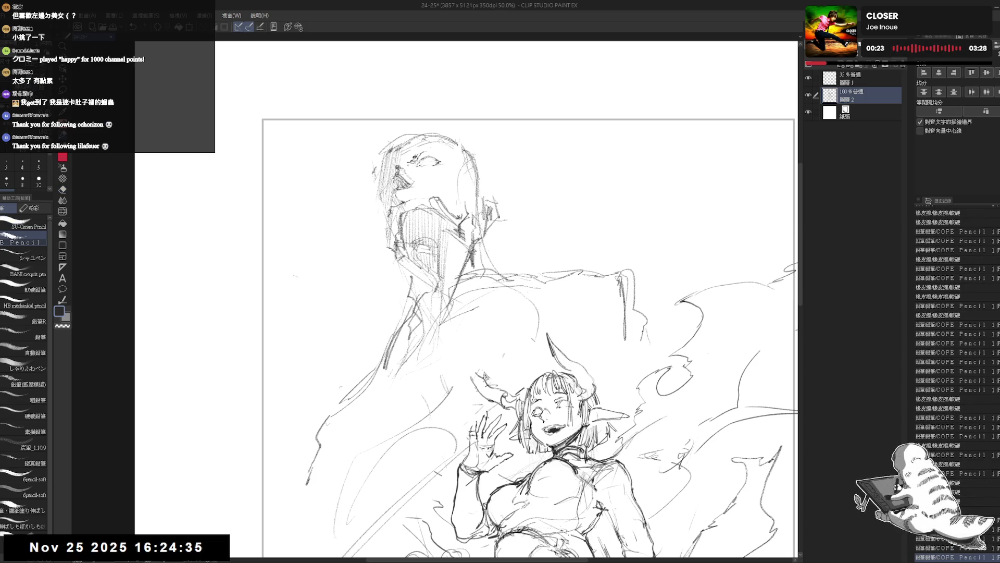
# Step: Lighten and tidy faint marks on the upper face
pyautogui.press('e')
pyautogui.moveTo(445, 194); pyautogui.dragTo(427, 210)
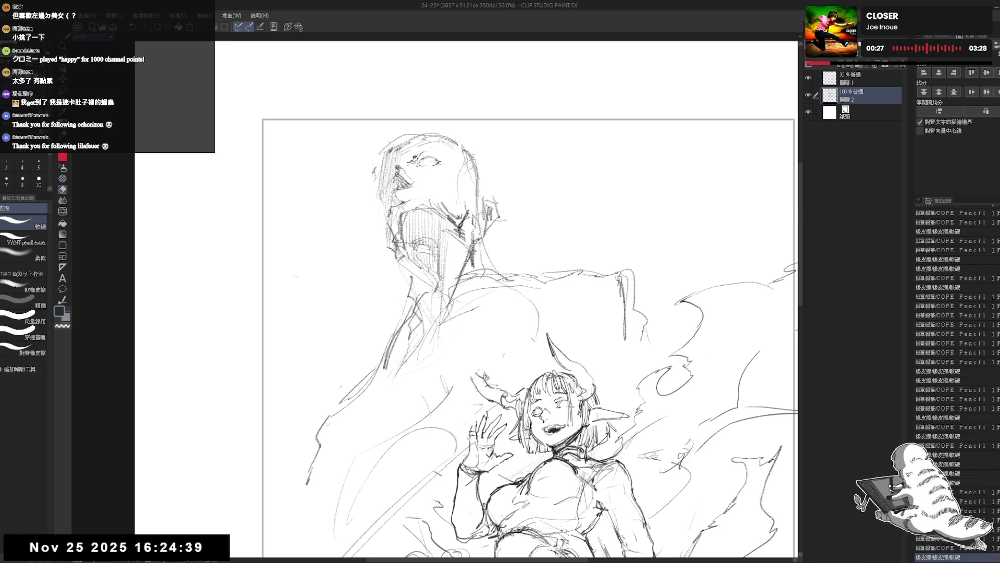
pyautogui.moveTo(458, 156); pyautogui.dragTo(460, 164)
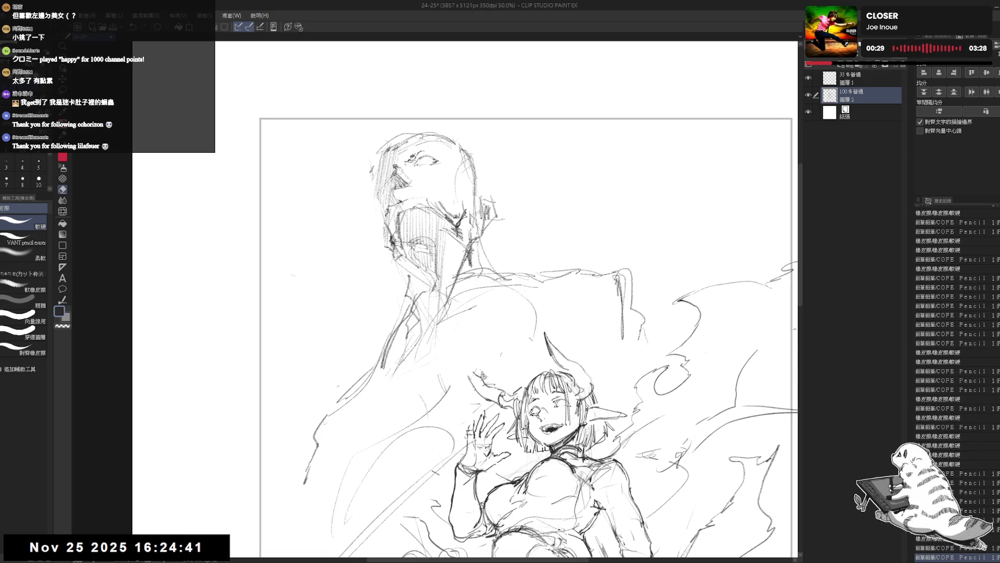
pyautogui.moveTo(469, 312); pyautogui.dragTo(484, 323)
pyautogui.press('m')
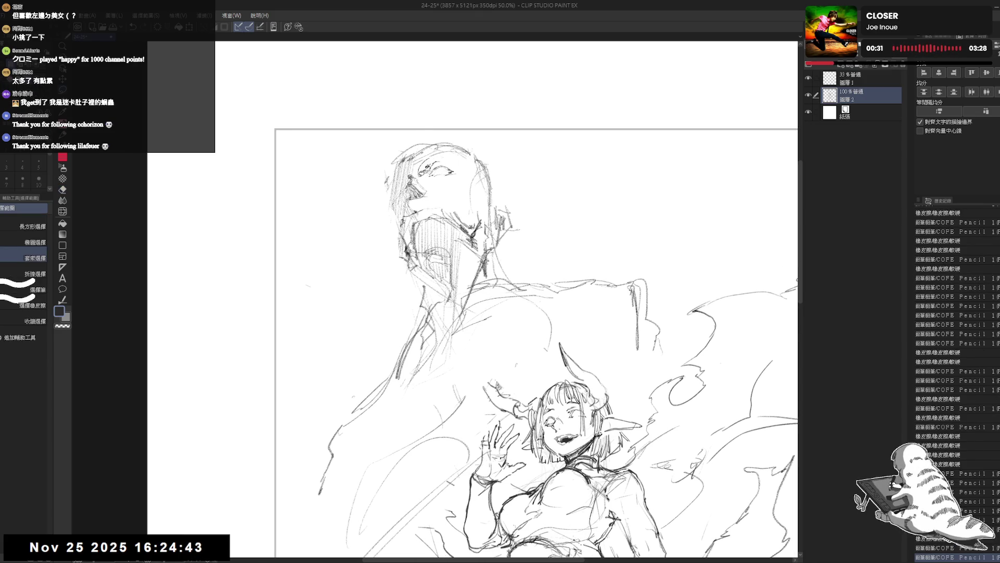
# Step: Lasso and reposition the figure's eyes, then sketch strokes on the head and check mirrored
pyautogui.moveTo(458, 159); pyautogui.dragTo(455, 161)
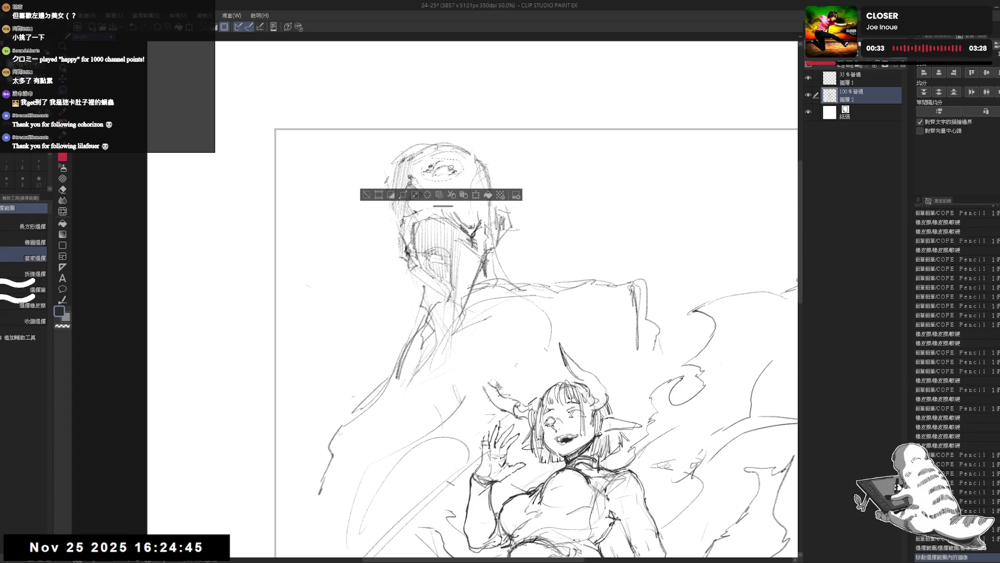
pyautogui.hotkey('ctrl', 'd')
pyautogui.press('p')
pyautogui.moveTo(431, 168)
pyautogui.mouseDown()
pyautogui.moveTo(453, 170)
pyautogui.moveTo(436, 186)
pyautogui.mouseUp()
pyautogui.press('e')
pyautogui.press('p')
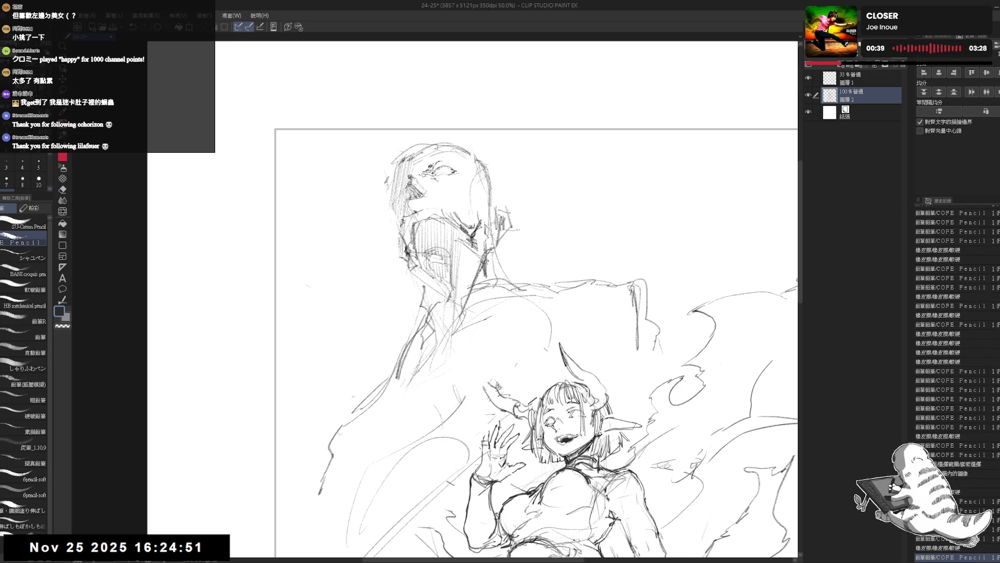
pyautogui.press('h')
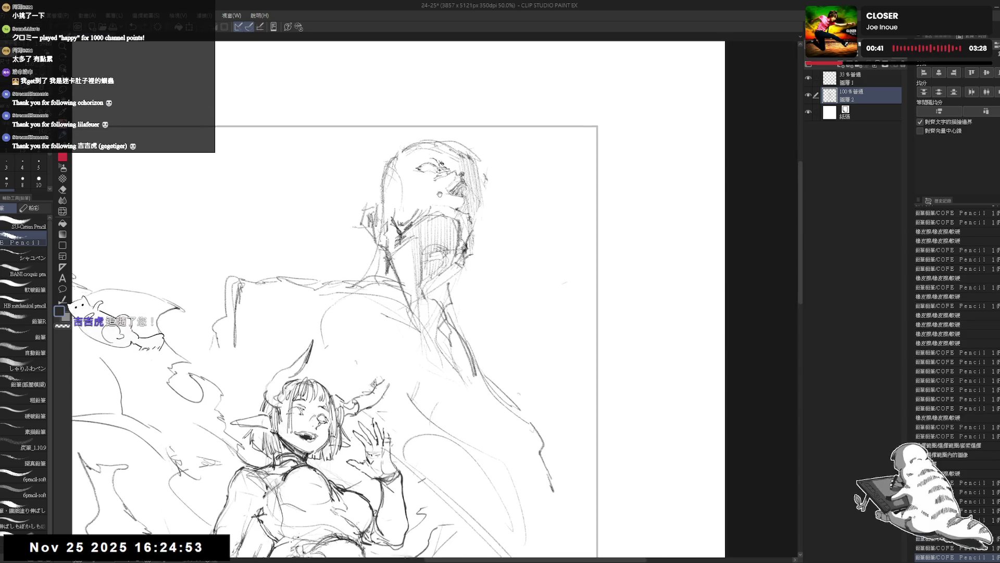
pyautogui.press('h')
# Step: Erase the head's right side and draw a pointed ear in its place
pyautogui.press('e')
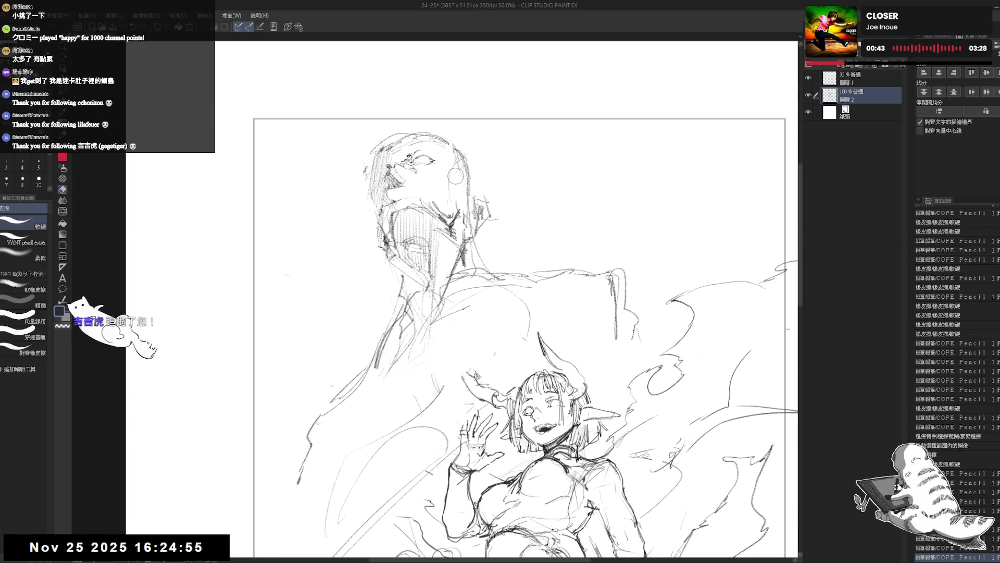
pyautogui.moveTo(461, 184); pyautogui.dragTo(473, 200)
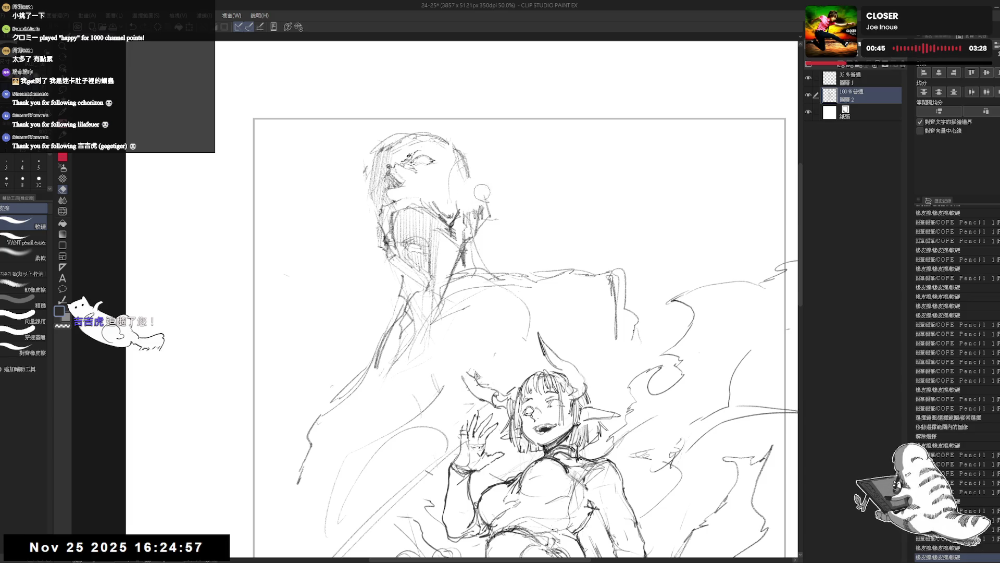
pyautogui.press('p')
pyautogui.moveTo(473, 191)
pyautogui.mouseDown()
pyautogui.moveTo(492, 188)
pyautogui.moveTo(484, 221)
pyautogui.mouseUp()
pyautogui.press('e')
pyautogui.press('p')
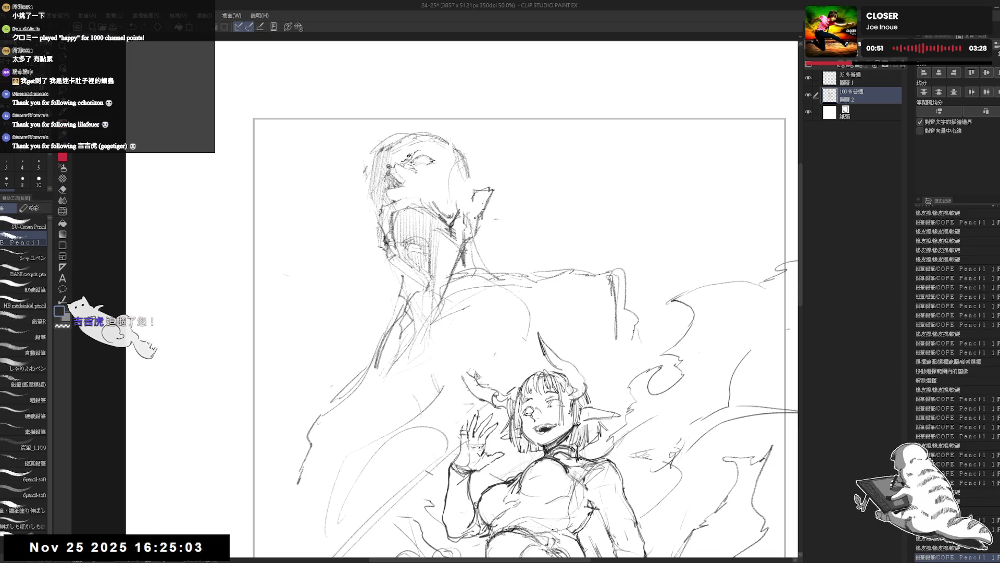
pyautogui.scroll(2, 402, 145)
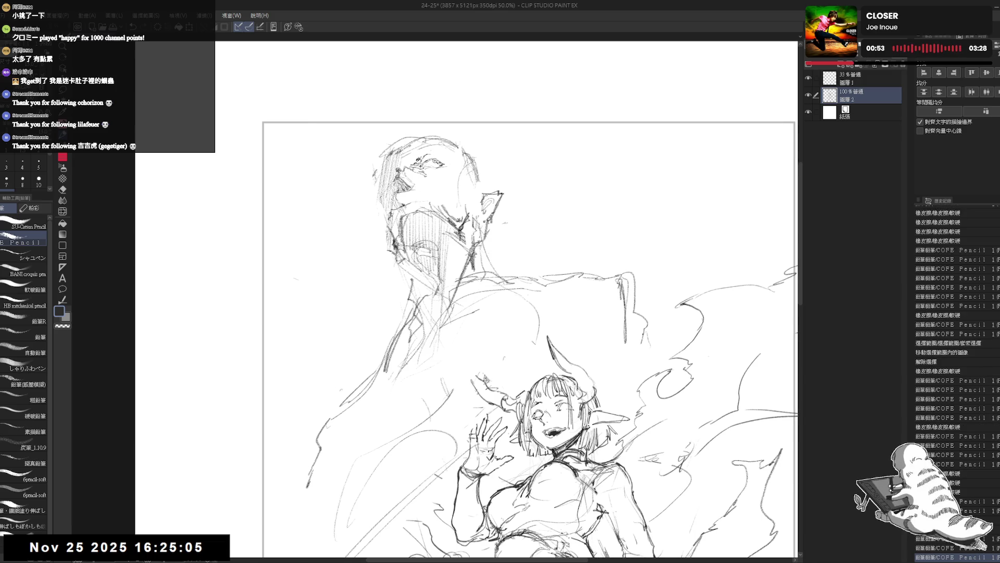
pyautogui.scroll(2, 402, 145)
pyautogui.moveTo(425, 169); pyautogui.dragTo(442, 177)
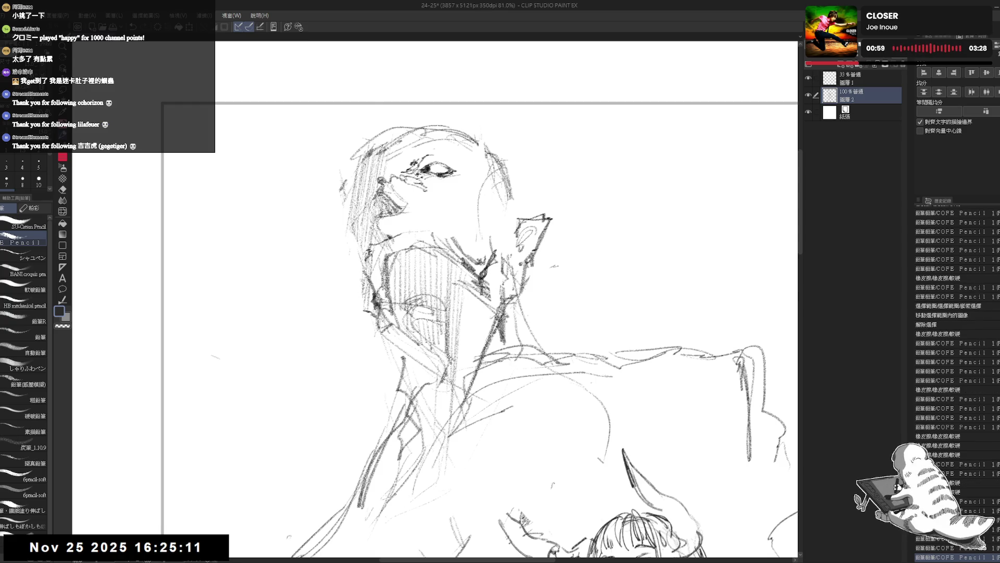
# Step: Mirror the view to check the eyes and ear, then fit the whole drawing on screen
pyautogui.press('h')
pyautogui.moveTo(443, 161)
pyautogui.mouseDown()
pyautogui.moveTo(454, 158)
pyautogui.moveTo(433, 183)
pyautogui.mouseUp()
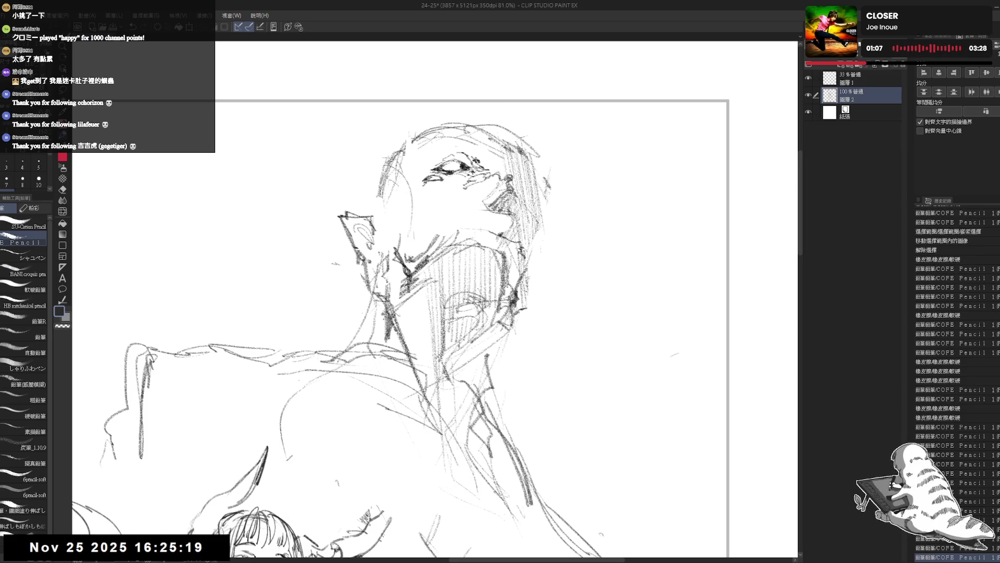
pyautogui.press('h')
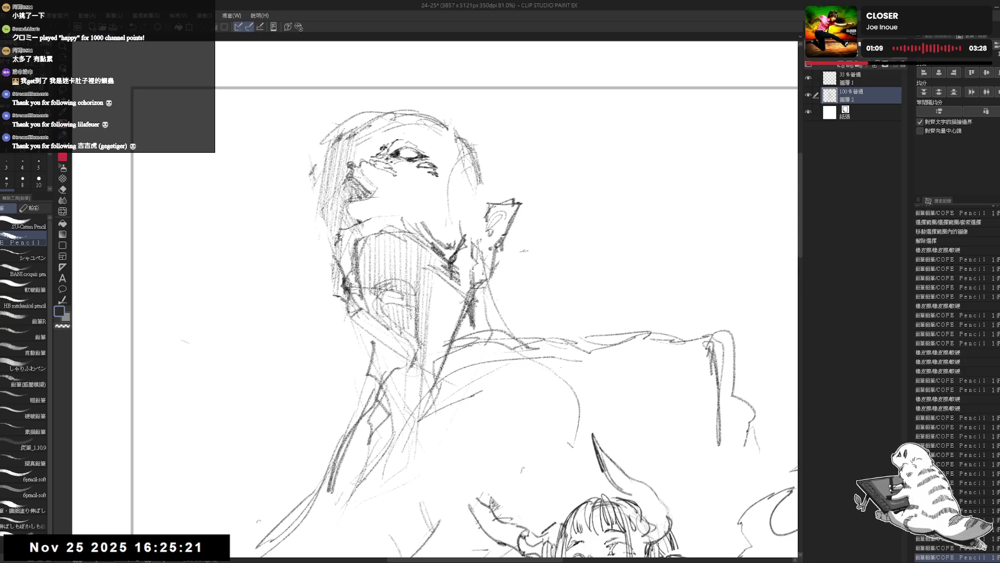
pyautogui.hotkey('ctrl', '0')
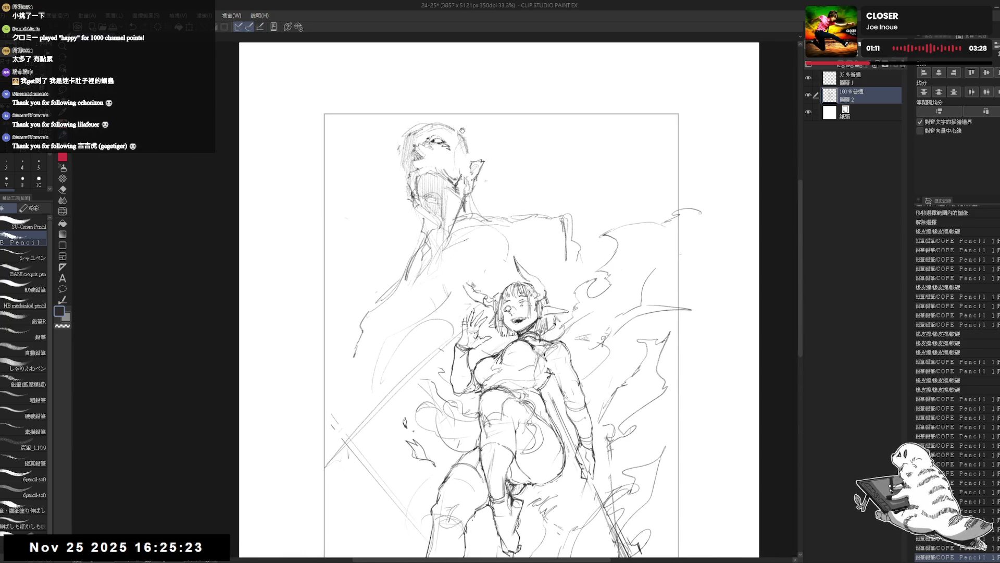
# Step: Add strokes beside the head and near the left flames, then pan to the neck
pyautogui.moveTo(490, 159)
pyautogui.mouseDown()
pyautogui.moveTo(472, 170)
pyautogui.moveTo(484, 162)
pyautogui.mouseUp()
pyautogui.moveTo(418, 381); pyautogui.dragTo(452, 392)
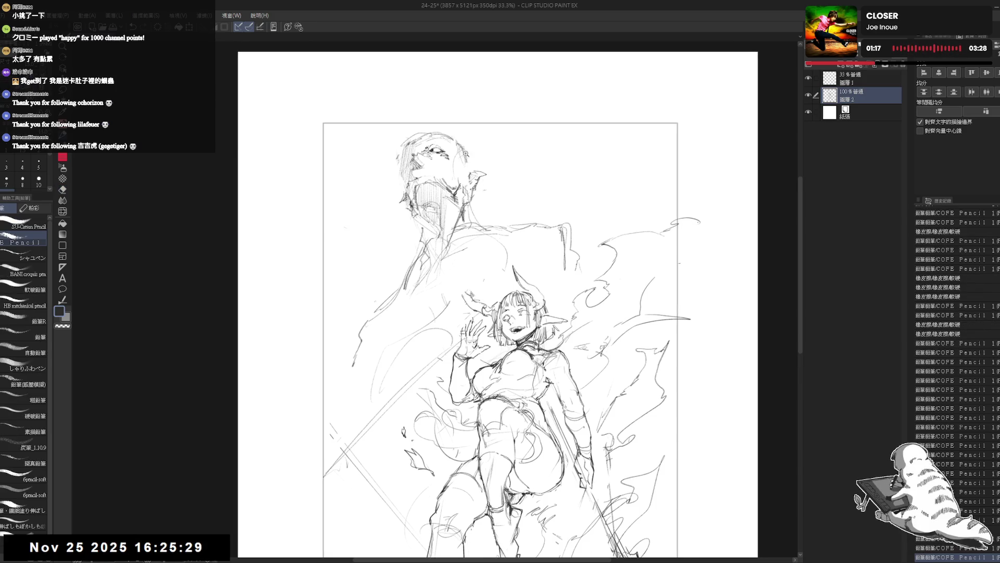
pyautogui.scroll(2, 466, 98)
pyautogui.moveTo(508, 337); pyautogui.dragTo(523, 359)
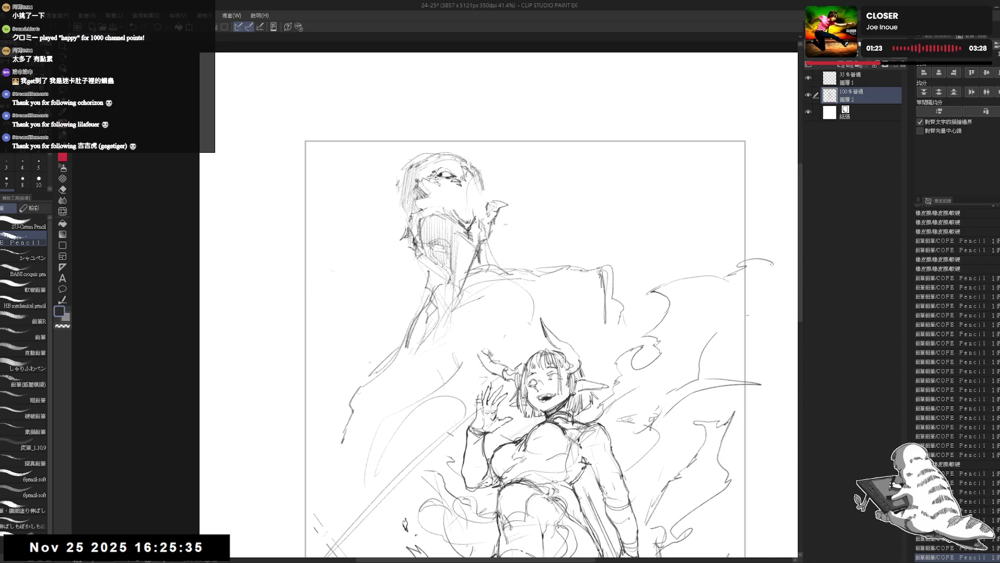
pyautogui.scroll(2, 469, 181)
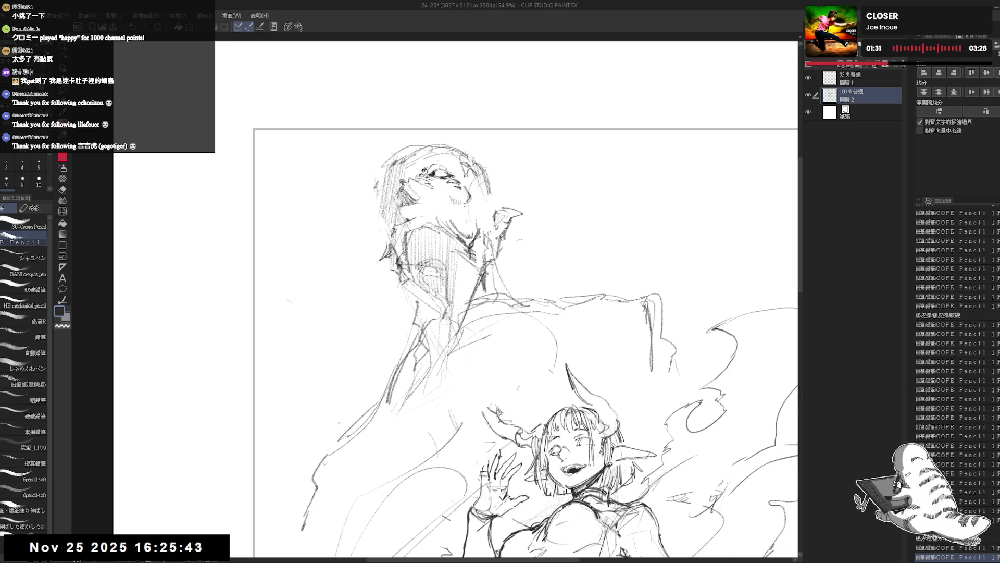
pyautogui.moveTo(482, 230); pyautogui.dragTo(472, 235)
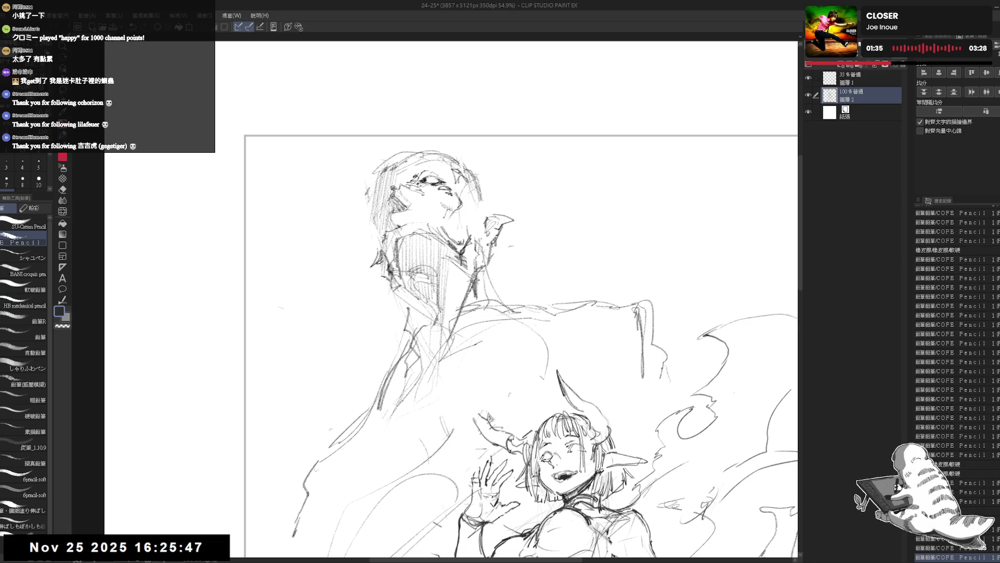
# Step: Darken the pencil hatching on the figure's neck and throat, mirroring to check
pyautogui.moveTo(455, 225); pyautogui.dragTo(454, 238)
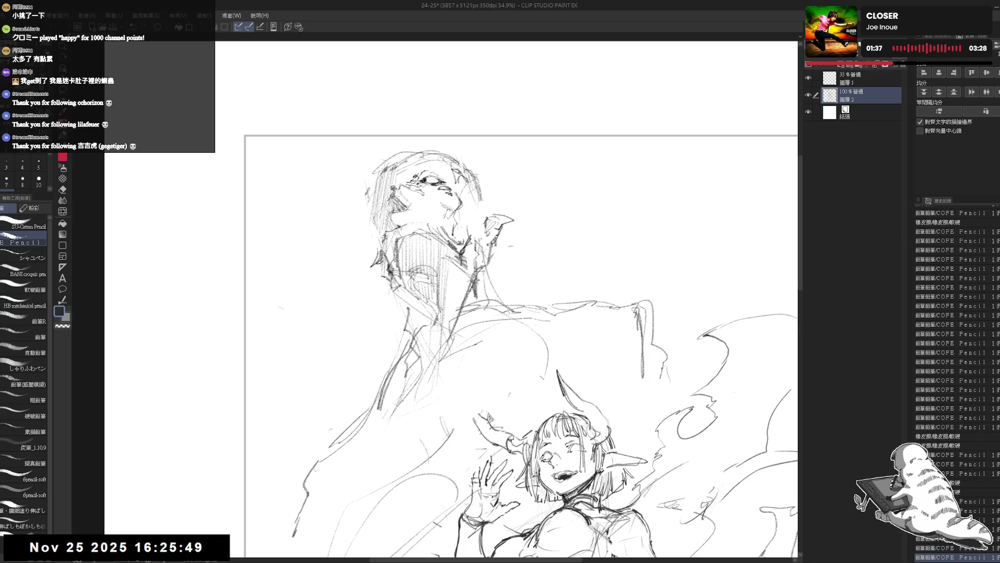
pyautogui.moveTo(452, 302); pyautogui.dragTo(470, 310)
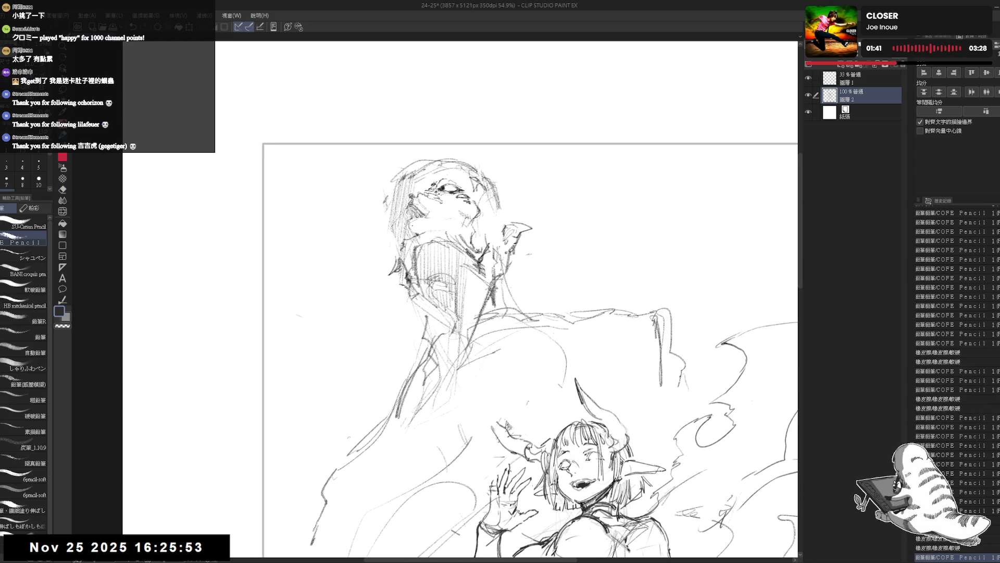
pyautogui.moveTo(403, 215); pyautogui.dragTo(422, 239)
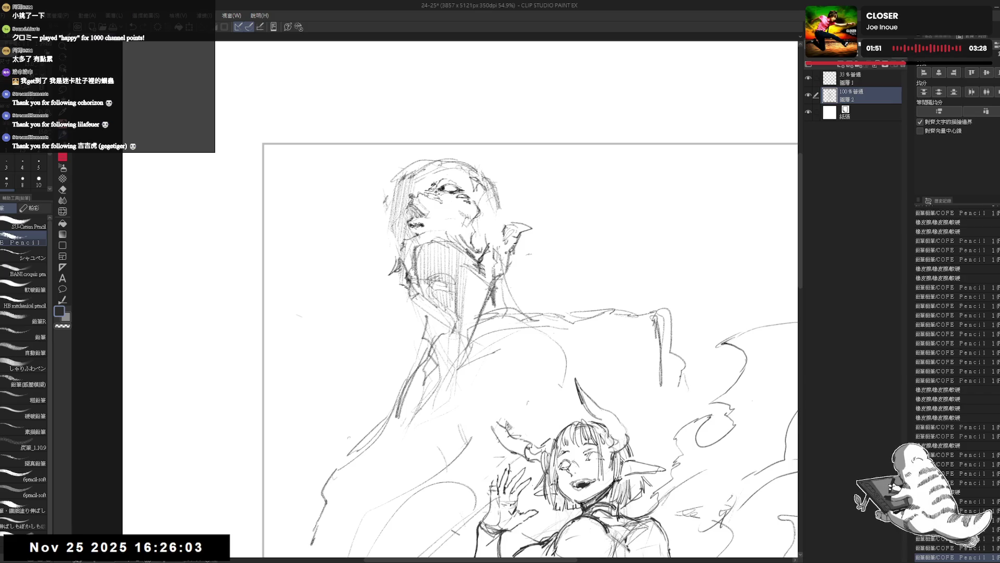
pyautogui.moveTo(422, 217); pyautogui.dragTo(416, 234)
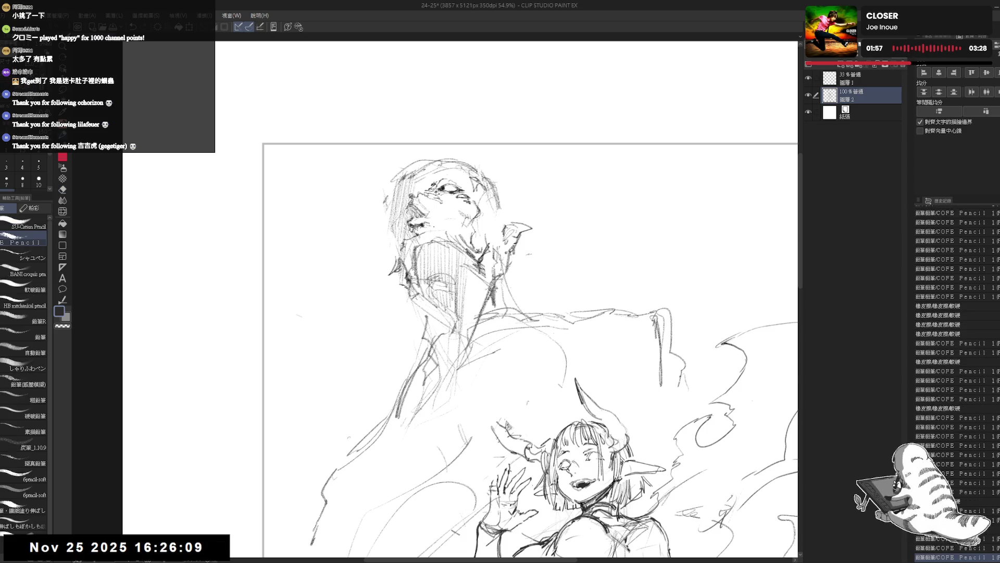
pyautogui.press('h')
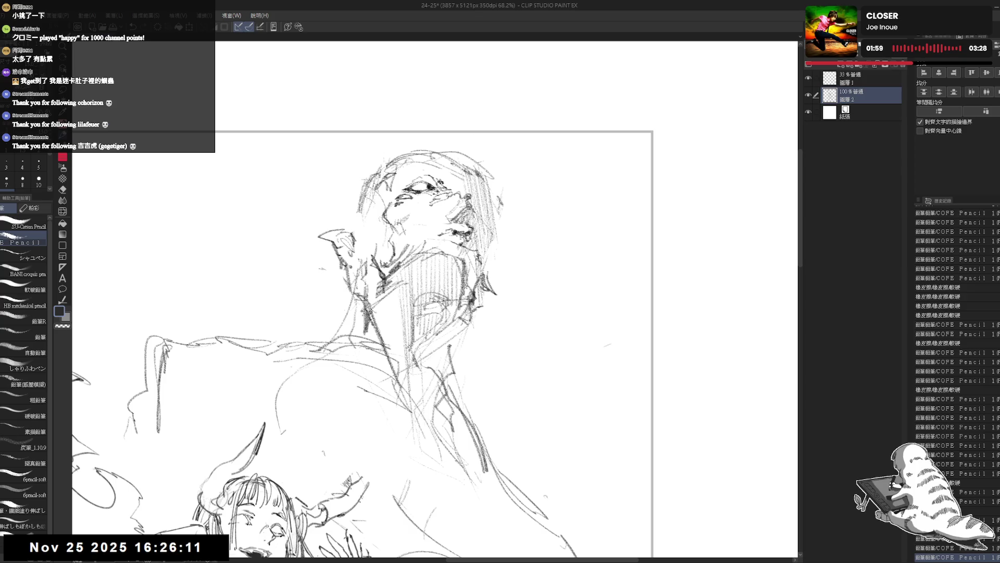
# Step: Add small pencil marks around the face and flip the view back to normal
pyautogui.moveTo(430, 237)
pyautogui.mouseDown()
pyautogui.moveTo(456, 251)
pyautogui.moveTo(469, 250)
pyautogui.moveTo(463, 236)
pyautogui.mouseUp()
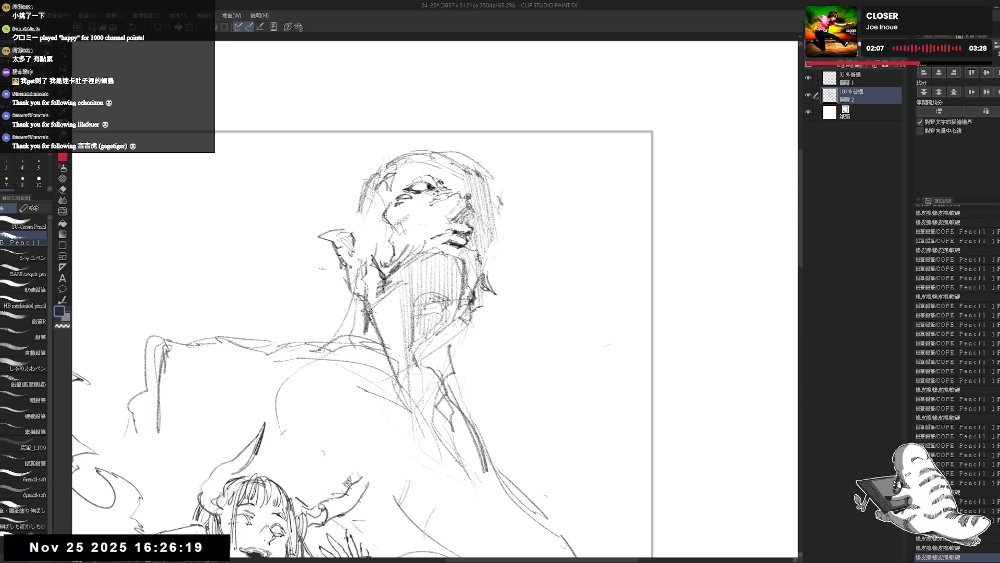
pyautogui.press('h')
pyautogui.press('e')
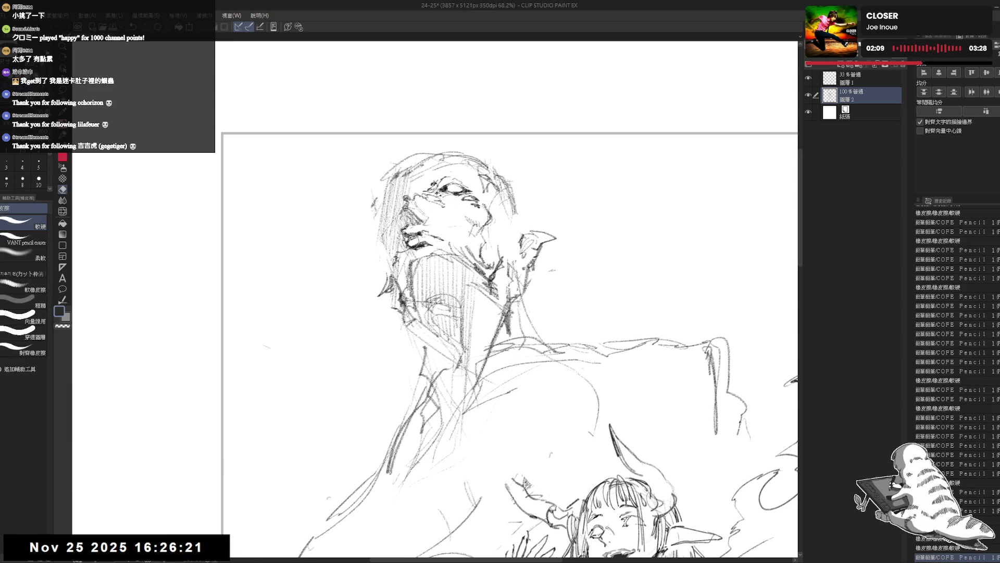
pyautogui.press('p')
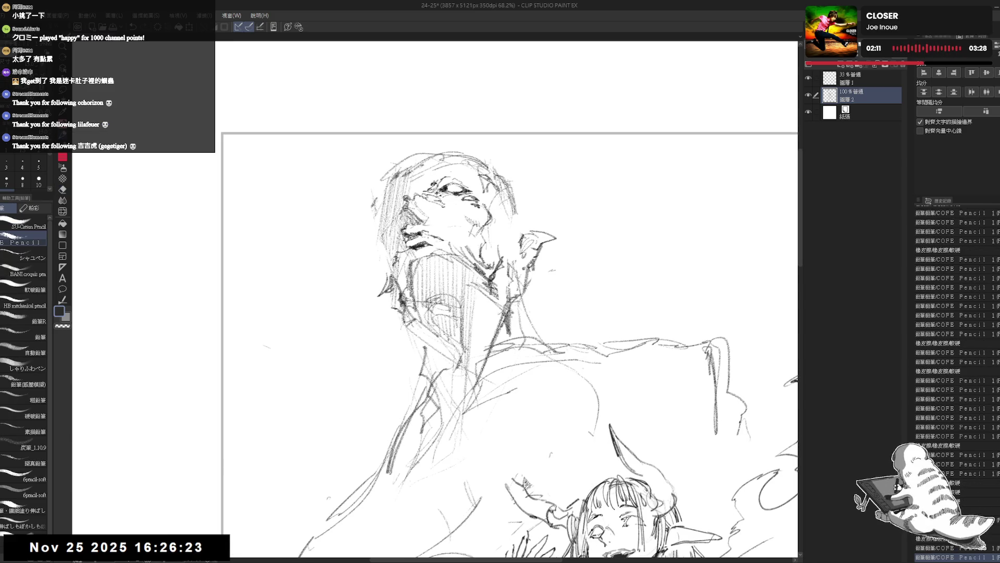
pyautogui.moveTo(527, 220); pyautogui.dragTo(479, 226)
# Step: Add short strokes beside the face and try a hair stroke on top of the head, undoing it
pyautogui.click(451, 157)
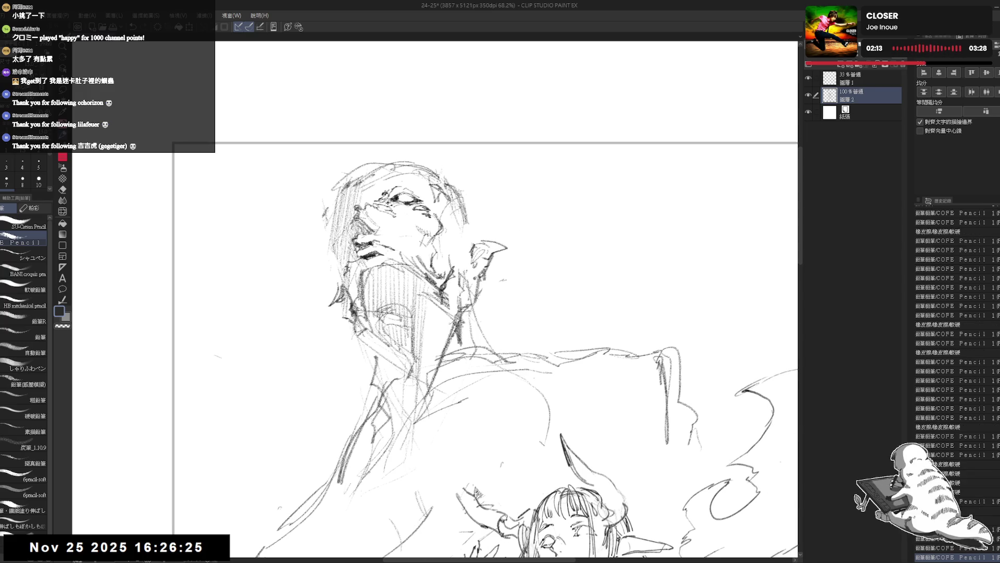
pyautogui.moveTo(435, 187)
pyautogui.mouseDown()
pyautogui.moveTo(447, 195)
pyautogui.moveTo(446, 242)
pyautogui.mouseUp()
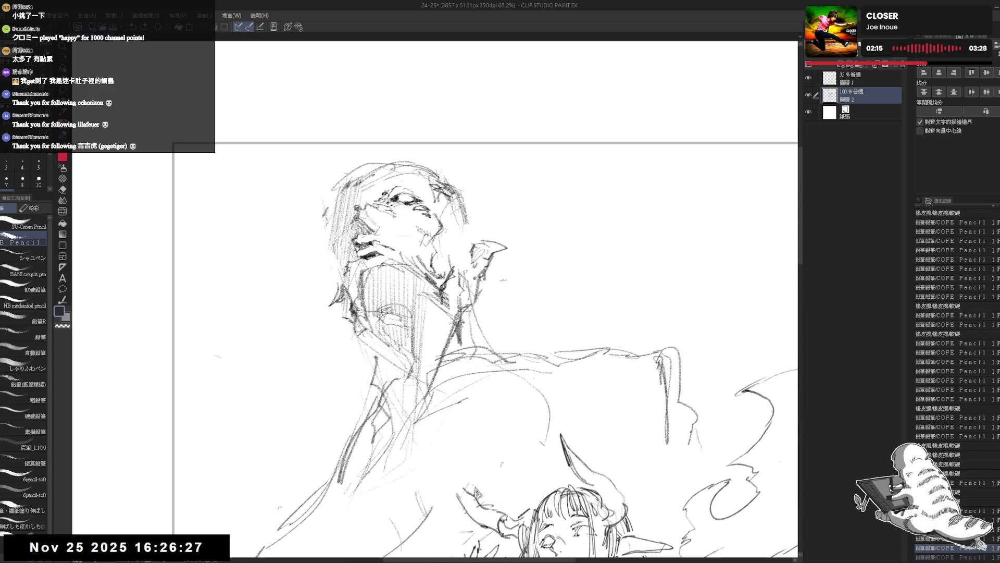
pyautogui.moveTo(442, 191); pyautogui.dragTo(446, 235)
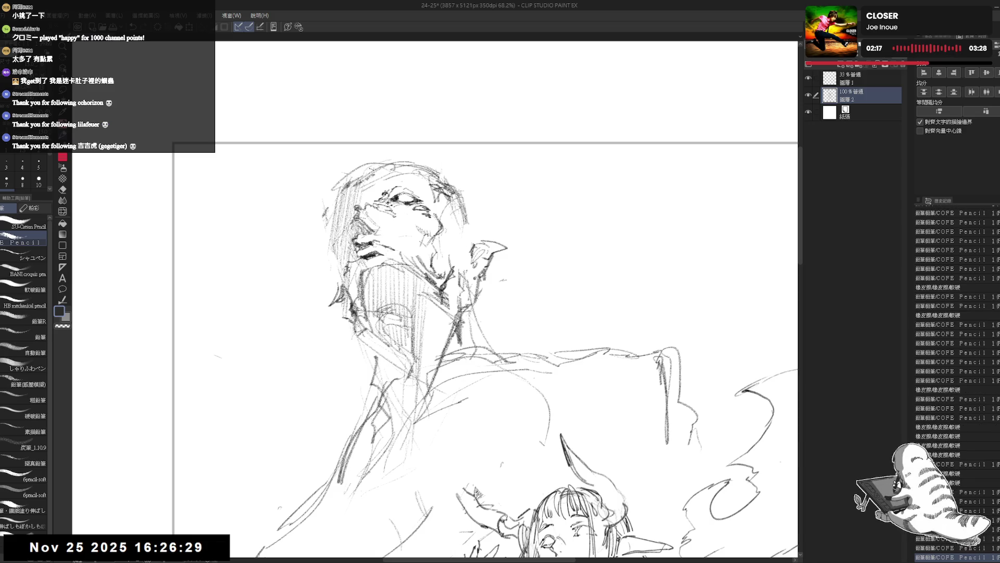
pyautogui.moveTo(379, 158)
pyautogui.mouseDown()
pyautogui.moveTo(367, 176)
pyautogui.moveTo(428, 153)
pyautogui.moveTo(450, 118)
pyautogui.mouseUp()
pyautogui.hotkey('ctrl', 'z')
# Step: Add spiky hair strands around the large figure's head plus strokes at the cheek and left eyebrow
pyautogui.moveTo(386, 150); pyautogui.dragTo(465, 178)
pyautogui.hotkey('ctrl', 'z')
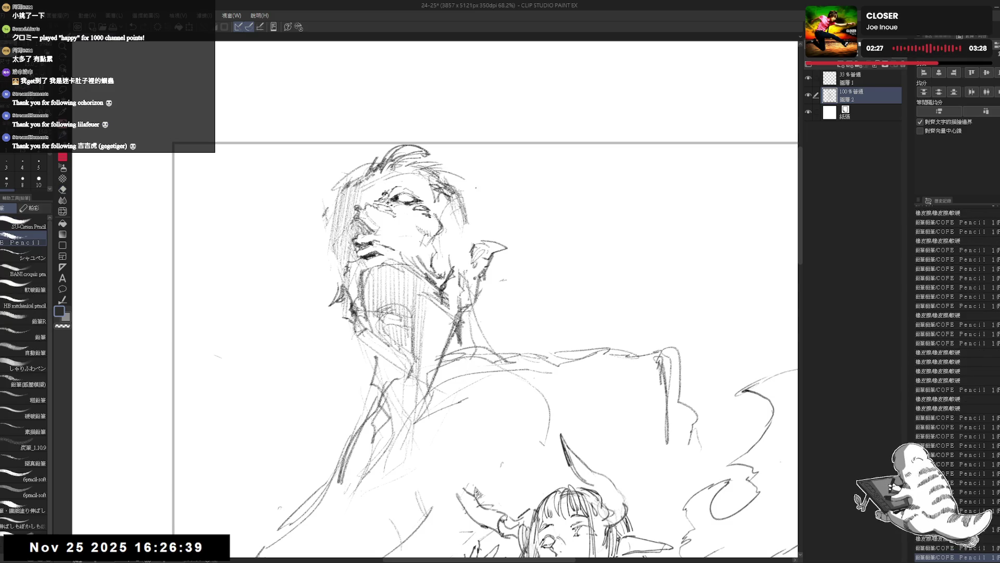
pyautogui.press('e')
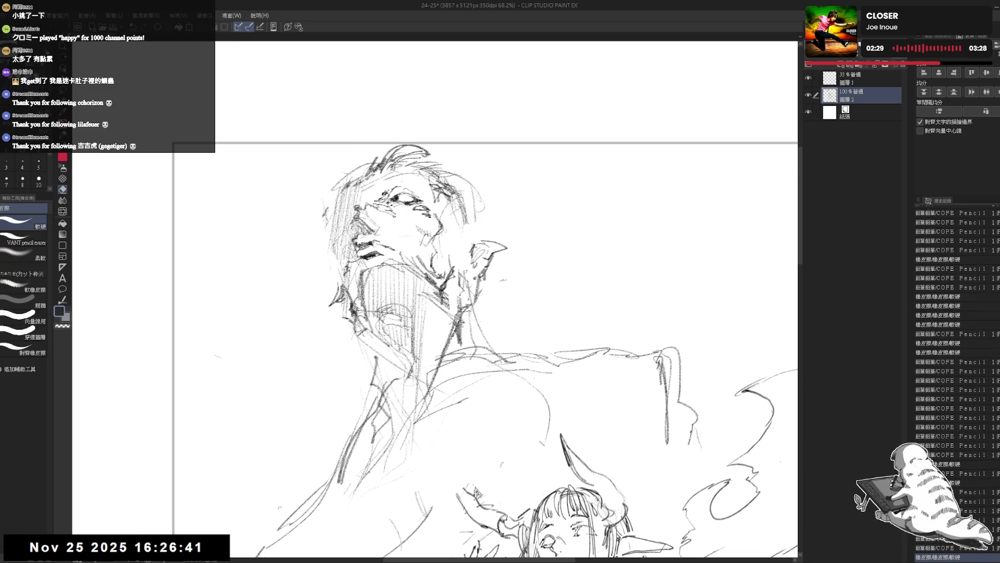
pyautogui.press('p')
pyautogui.moveTo(344, 177)
pyautogui.mouseDown()
pyautogui.moveTo(363, 137)
pyautogui.moveTo(425, 127)
pyautogui.moveTo(334, 189)
pyautogui.moveTo(336, 181)
pyautogui.mouseUp()
pyautogui.moveTo(446, 141)
pyautogui.mouseDown()
pyautogui.moveTo(455, 153)
pyautogui.moveTo(435, 165)
pyautogui.mouseUp()
pyautogui.moveTo(471, 202); pyautogui.dragTo(468, 217)
pyautogui.moveTo(482, 170); pyautogui.dragTo(512, 191)
pyautogui.hotkey('ctrl', 'z')
pyautogui.moveTo(428, 169); pyautogui.dragTo(439, 172)
pyautogui.moveTo(382, 190); pyautogui.dragTo(404, 185)
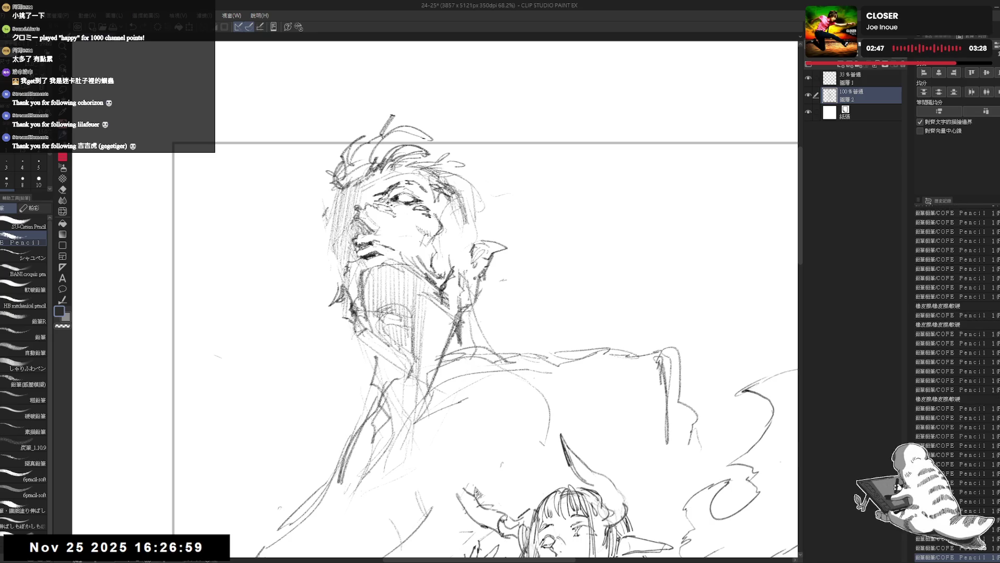
# Step: With the view mirrored, hatch beside the head and sketch lines below the jaw down the body
pyautogui.press('h')
pyautogui.scroll(-1, 383, 326)
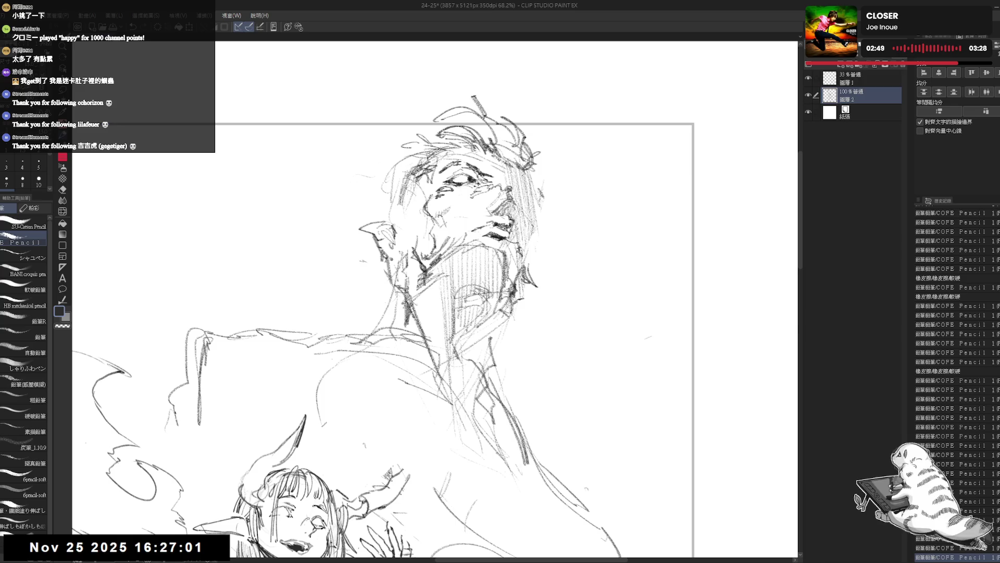
pyautogui.moveTo(536, 169); pyautogui.dragTo(534, 257)
pyautogui.moveTo(545, 214); pyautogui.dragTo(539, 228)
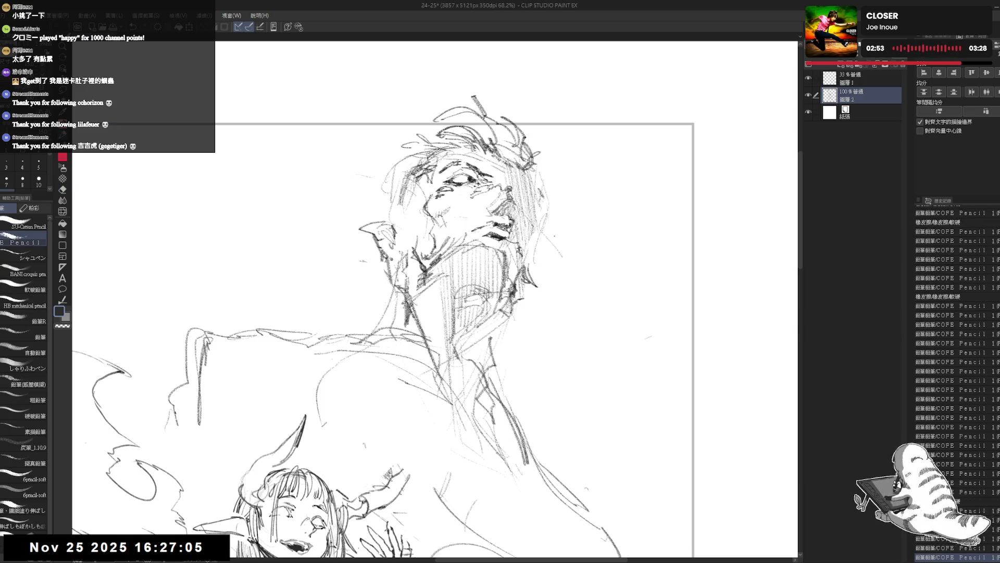
pyautogui.moveTo(526, 309)
pyautogui.mouseDown()
pyautogui.moveTo(514, 362)
pyautogui.moveTo(550, 461)
pyautogui.mouseUp()
pyautogui.moveTo(406, 133); pyautogui.dragTo(348, 156)
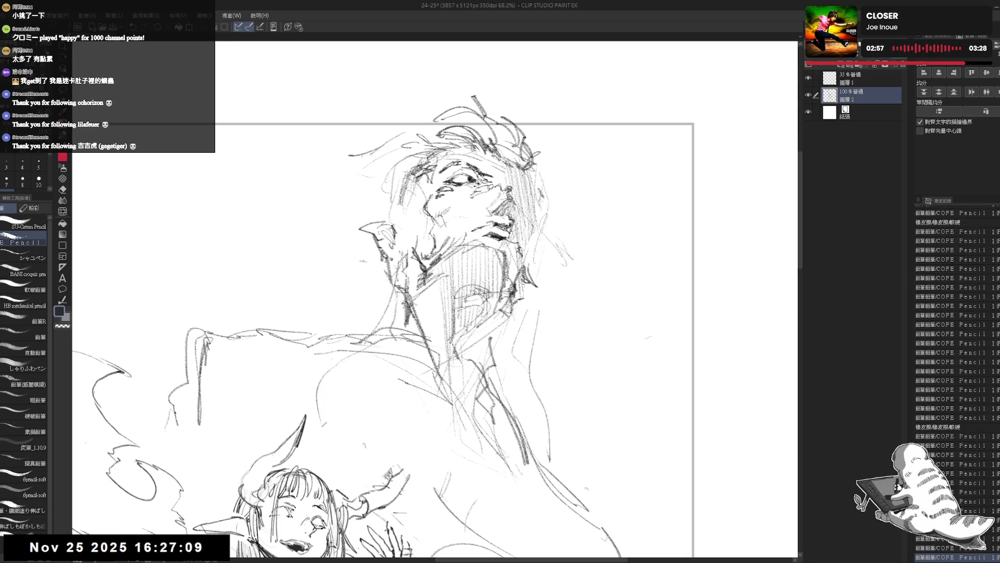
pyautogui.press('h')
pyautogui.scroll(-1, 435, 313)
pyautogui.scroll(-1, 434, 313)
pyautogui.scroll(-1, 435, 313)
pyautogui.scroll(1, 425, 145)
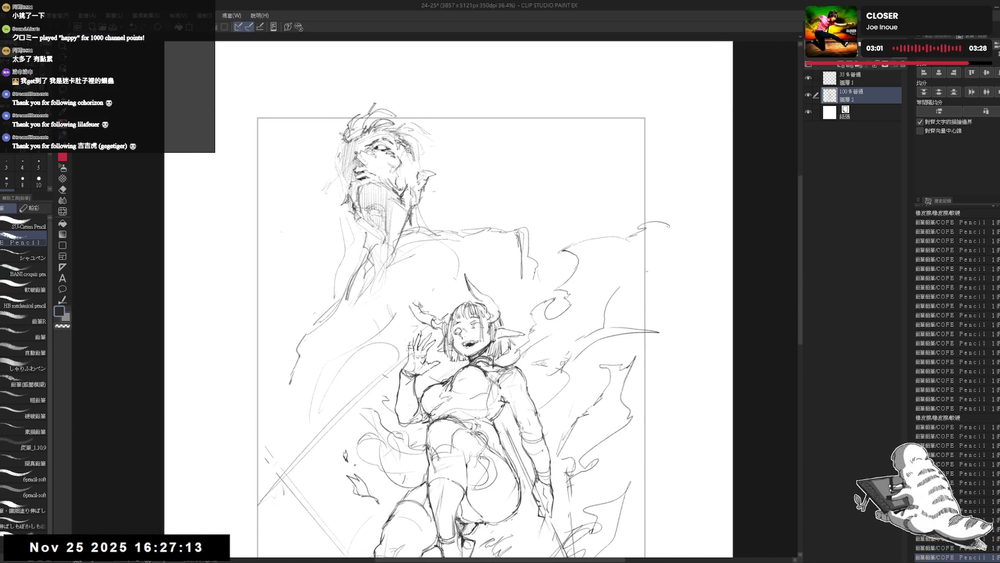
# Step: Add short hair strokes and an ear mark, then redraw the strokes around the man's jaw
pyautogui.press('e')
pyautogui.press('p')
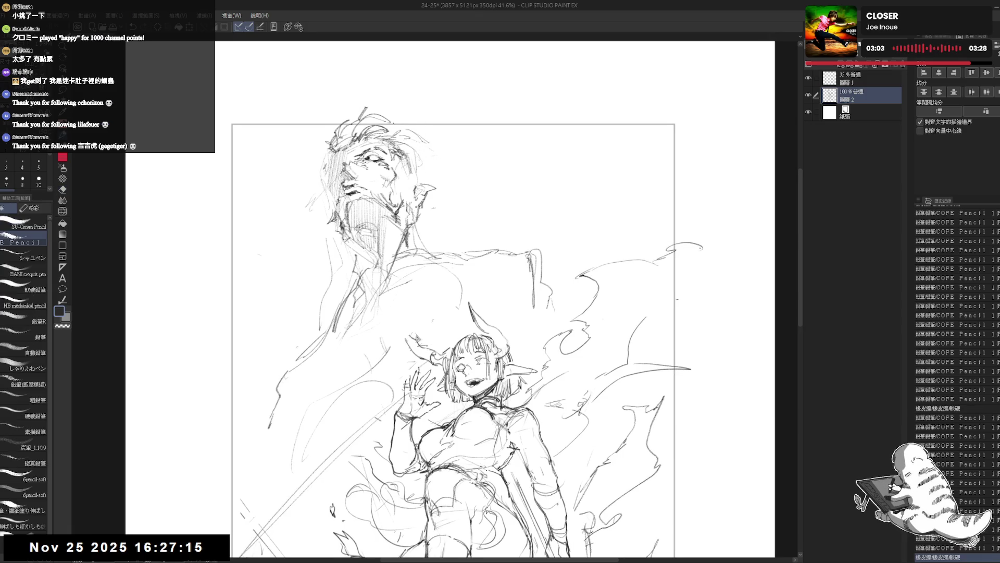
pyautogui.moveTo(391, 136); pyautogui.dragTo(424, 167)
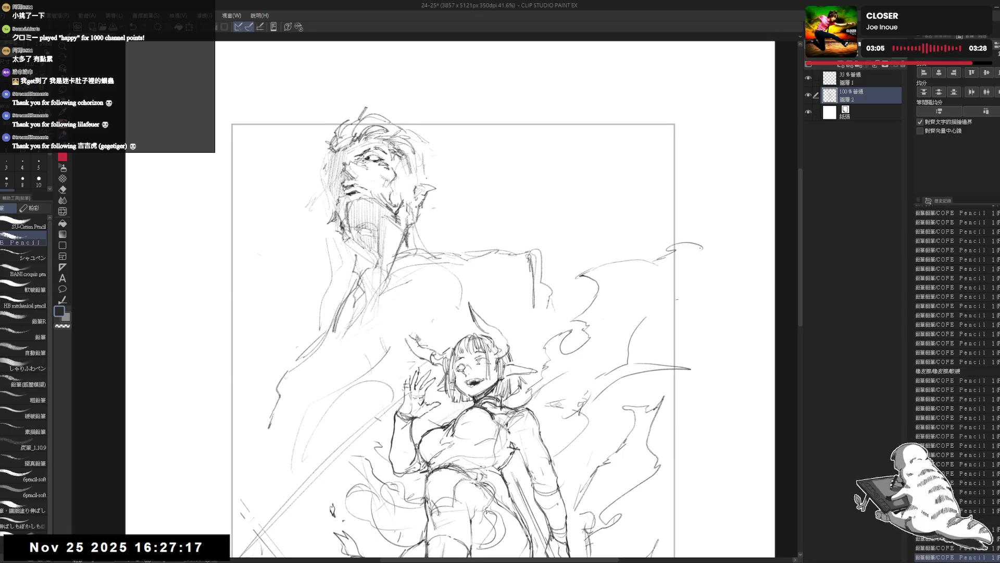
pyautogui.click(432, 168)
pyautogui.moveTo(448, 208); pyautogui.dragTo(455, 221)
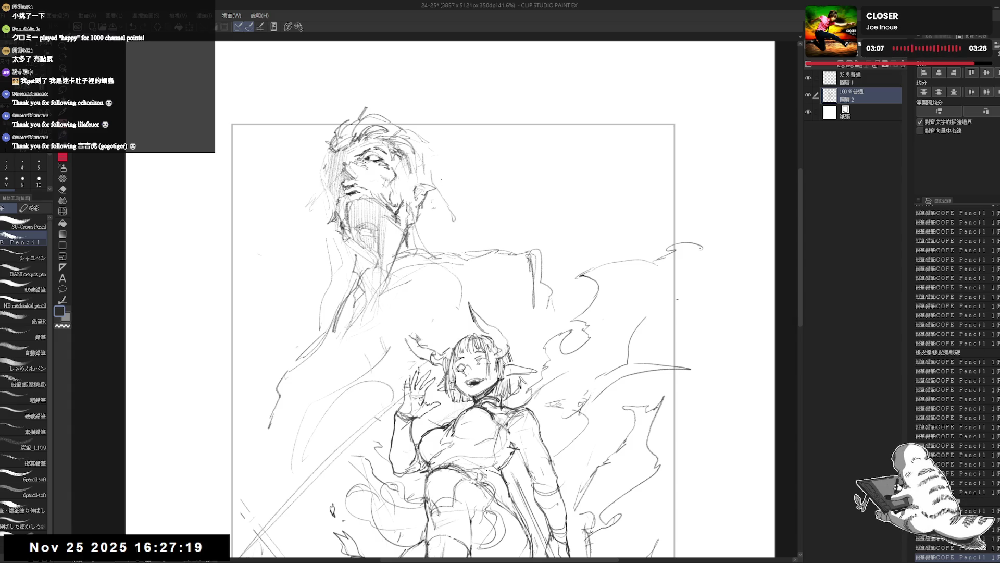
pyautogui.moveTo(546, 407); pyautogui.dragTo(564, 402)
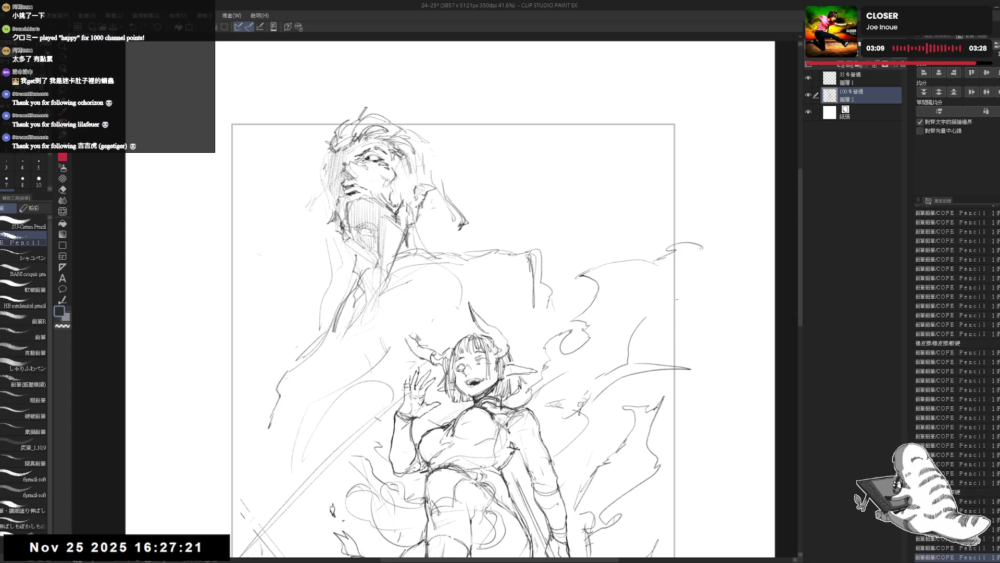
pyautogui.moveTo(454, 313); pyautogui.dragTo(477, 316)
pyautogui.moveTo(467, 221)
pyautogui.mouseDown()
pyautogui.moveTo(478, 229)
pyautogui.moveTo(446, 214)
pyautogui.moveTo(429, 255)
pyautogui.moveTo(462, 235)
pyautogui.moveTo(427, 269)
pyautogui.moveTo(435, 313)
pyautogui.moveTo(445, 260)
pyautogui.mouseUp()
pyautogui.press('e')
pyautogui.press('p')
pyautogui.press('e')
pyautogui.press('p')
pyautogui.moveTo(413, 302)
pyautogui.mouseDown()
pyautogui.moveTo(426, 282)
pyautogui.moveTo(413, 310)
pyautogui.moveTo(416, 339)
pyautogui.mouseUp()
# Step: Rework the lines left of the man's face and add short strokes near his chest
pyautogui.press('e')
pyautogui.moveTo(358, 243)
pyautogui.mouseDown()
pyautogui.moveTo(331, 347)
pyautogui.moveTo(367, 278)
pyautogui.moveTo(339, 374)
pyautogui.mouseUp()
pyautogui.press('p')
pyautogui.press('e')
pyautogui.press('p')
pyautogui.moveTo(532, 224); pyautogui.dragTo(509, 228)
pyautogui.scroll(1, 511, 227)
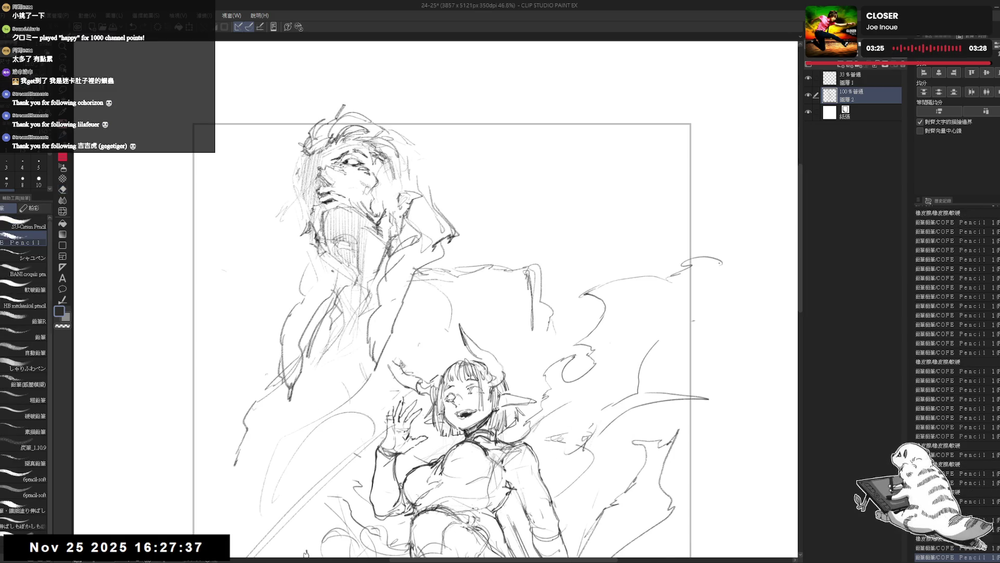
# Step: Darken the man's shoulder with jagged strokes and rework the marks around his chin
pyautogui.press('e')
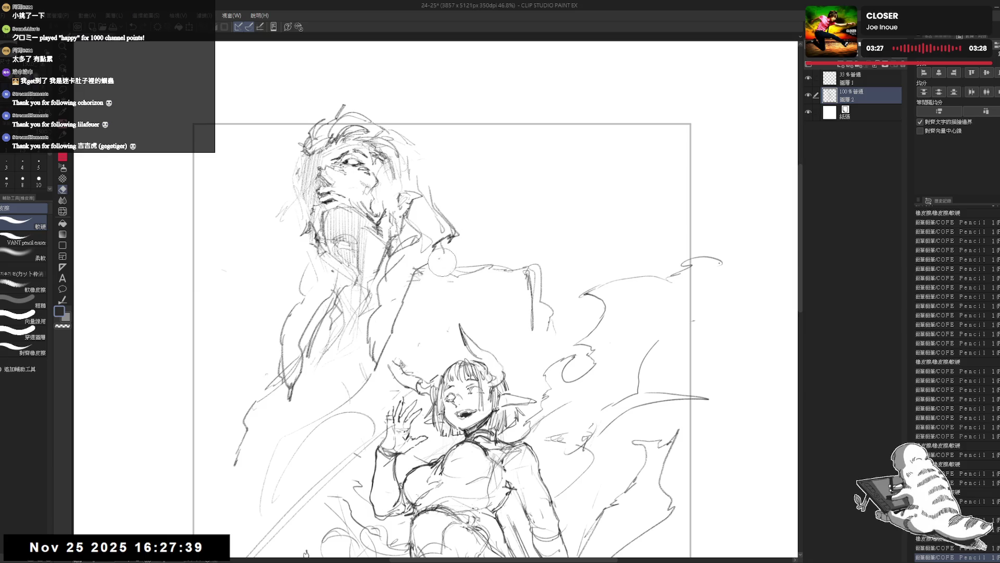
pyautogui.press('p')
pyautogui.moveTo(450, 259); pyautogui.dragTo(478, 255)
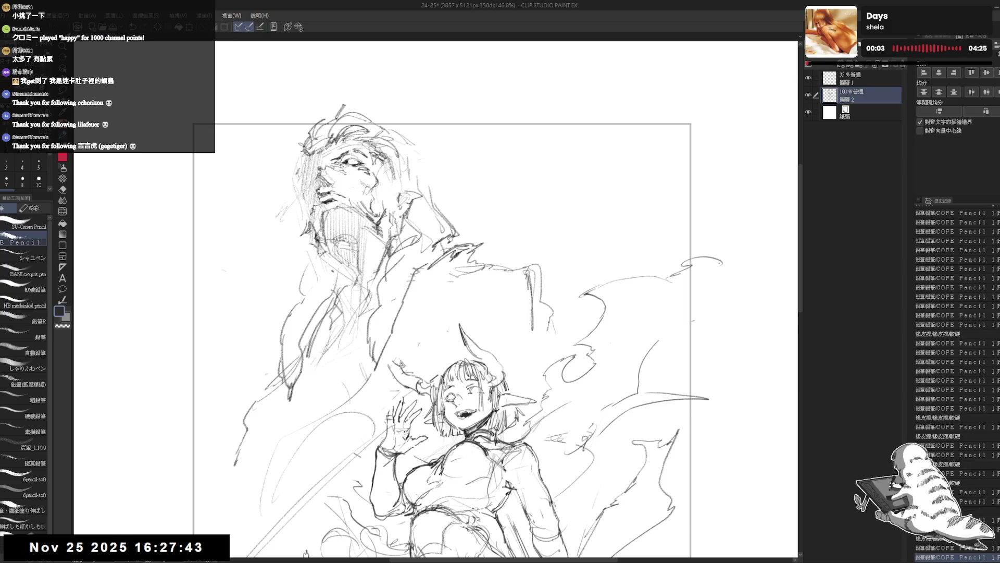
pyautogui.moveTo(356, 203); pyautogui.dragTo(365, 218)
pyautogui.press('e')
pyautogui.press('p')
pyautogui.moveTo(334, 225)
pyautogui.mouseDown()
pyautogui.moveTo(347, 231)
pyautogui.moveTo(339, 255)
pyautogui.mouseUp()
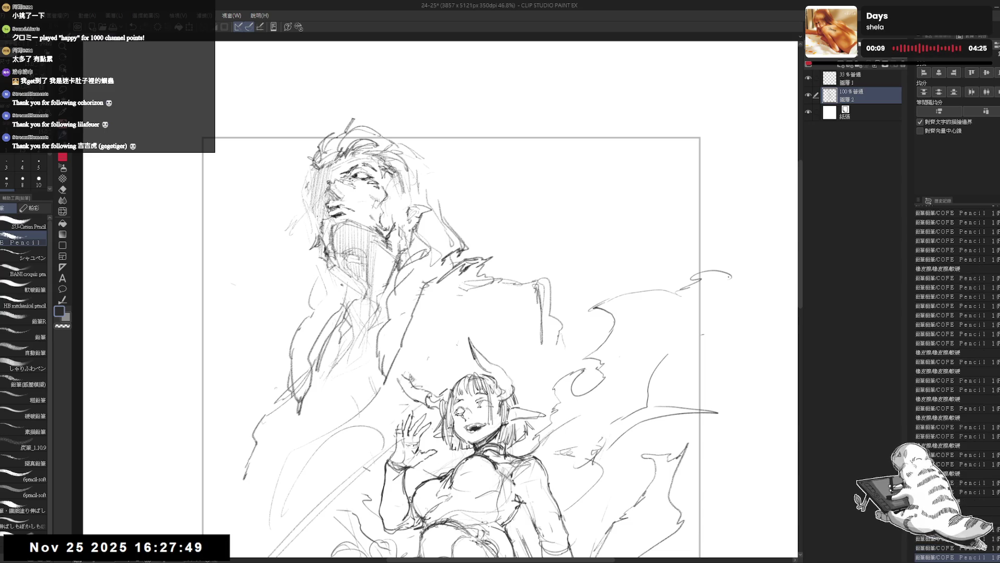
# Step: Adjust the chin mark and darken the large figure's raised shoulder line
pyautogui.moveTo(316, 214); pyautogui.dragTo(324, 237)
pyautogui.moveTo(486, 274)
pyautogui.mouseDown()
pyautogui.moveTo(462, 277)
pyautogui.moveTo(462, 266)
pyautogui.moveTo(453, 272)
pyautogui.moveTo(481, 272)
pyautogui.moveTo(488, 284)
pyautogui.moveTo(438, 309)
pyautogui.moveTo(437, 301)
pyautogui.mouseUp()
pyautogui.press('e')
pyautogui.press('p')
pyautogui.hotkey('ctrl', 'z')
pyautogui.moveTo(440, 299)
pyautogui.mouseDown()
pyautogui.moveTo(418, 301)
pyautogui.moveTo(435, 290)
pyautogui.moveTo(472, 302)
pyautogui.moveTo(449, 310)
pyautogui.mouseUp()
pyautogui.moveTo(488, 281); pyautogui.dragTo(436, 327)
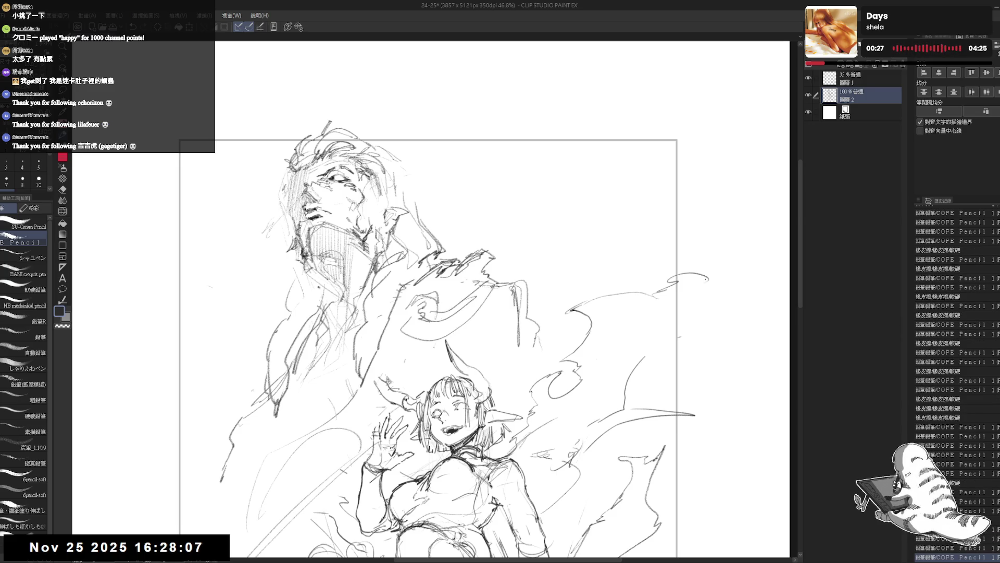
pyautogui.moveTo(466, 277); pyautogui.dragTo(492, 264)
pyautogui.moveTo(387, 329)
pyautogui.mouseDown()
pyautogui.moveTo(428, 361)
pyautogui.moveTo(493, 291)
pyautogui.moveTo(478, 296)
pyautogui.mouseUp()
# Step: Rough in the beast's eared head outline beside the man's raised hand
pyautogui.press('e')
pyautogui.press('p')
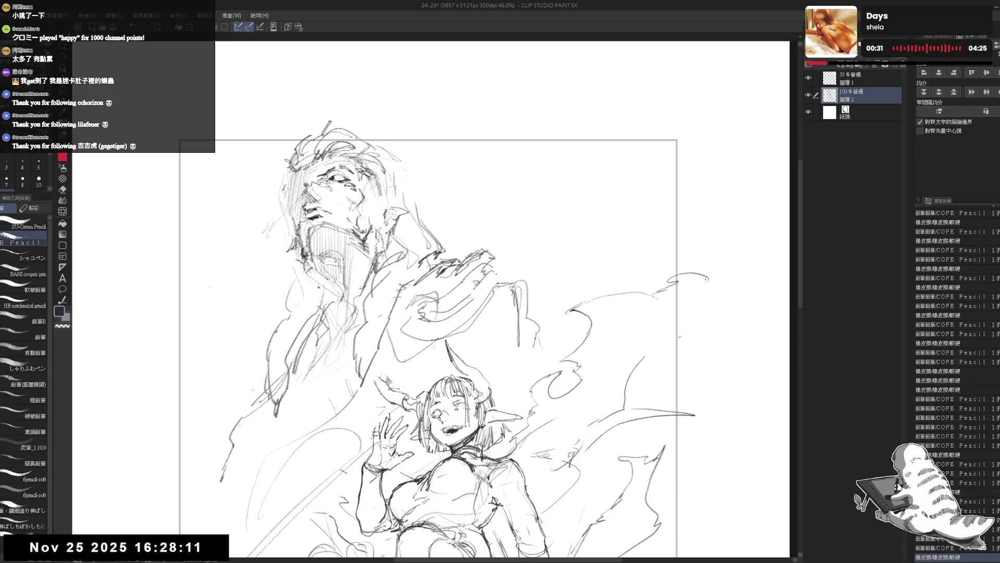
pyautogui.moveTo(384, 352)
pyautogui.mouseDown()
pyautogui.moveTo(363, 339)
pyautogui.moveTo(475, 319)
pyautogui.mouseUp()
pyautogui.moveTo(659, 242)
pyautogui.mouseDown()
pyautogui.moveTo(592, 286)
pyautogui.moveTo(488, 266)
pyautogui.moveTo(463, 283)
pyautogui.mouseUp()
pyautogui.press('e')
pyautogui.press('p')
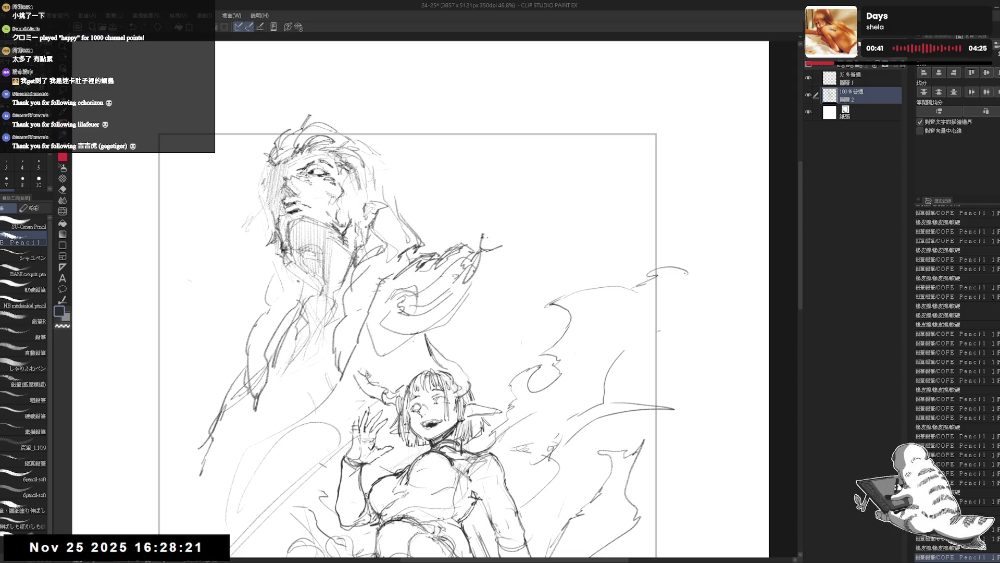
pyautogui.moveTo(492, 236)
pyautogui.mouseDown()
pyautogui.moveTo(499, 227)
pyautogui.moveTo(522, 254)
pyautogui.moveTo(486, 313)
pyautogui.moveTo(437, 323)
pyautogui.mouseUp()
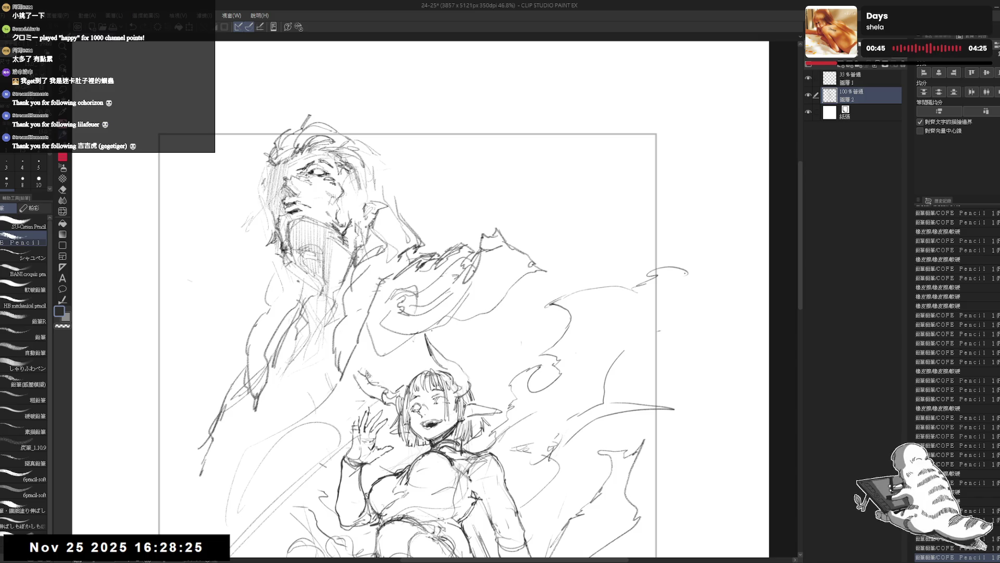
pyautogui.press('e')
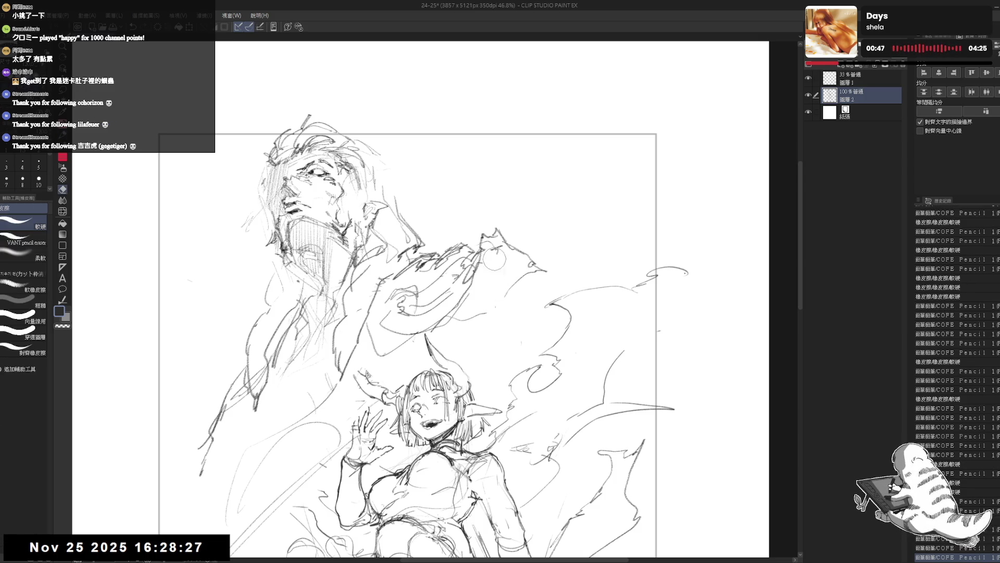
pyautogui.press('p')
pyautogui.scroll(2, 505, 270)
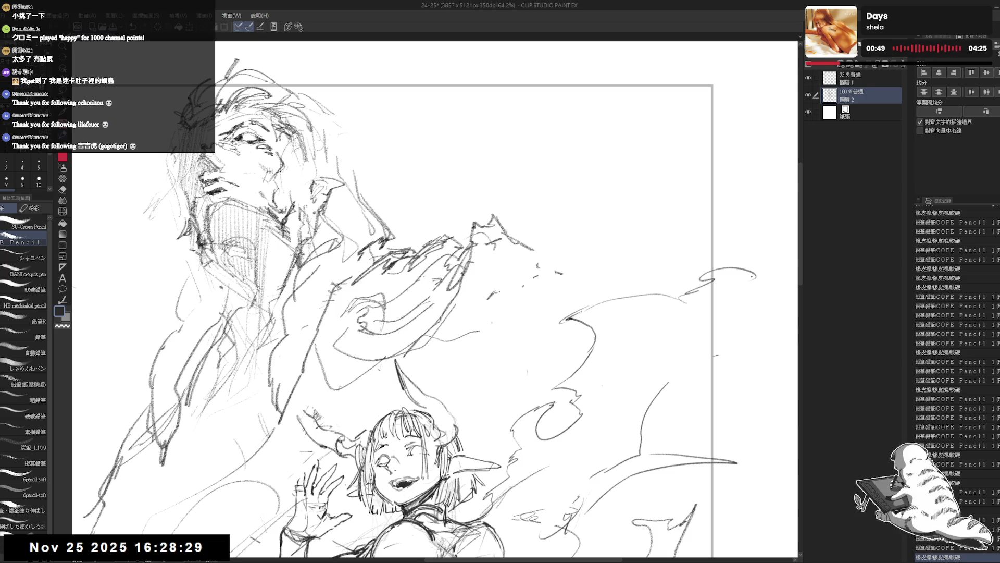
# Step: Extend the beast's head outline, fill its dark eye socket and shade below the eye
pyautogui.moveTo(497, 295); pyautogui.dragTo(680, 296)
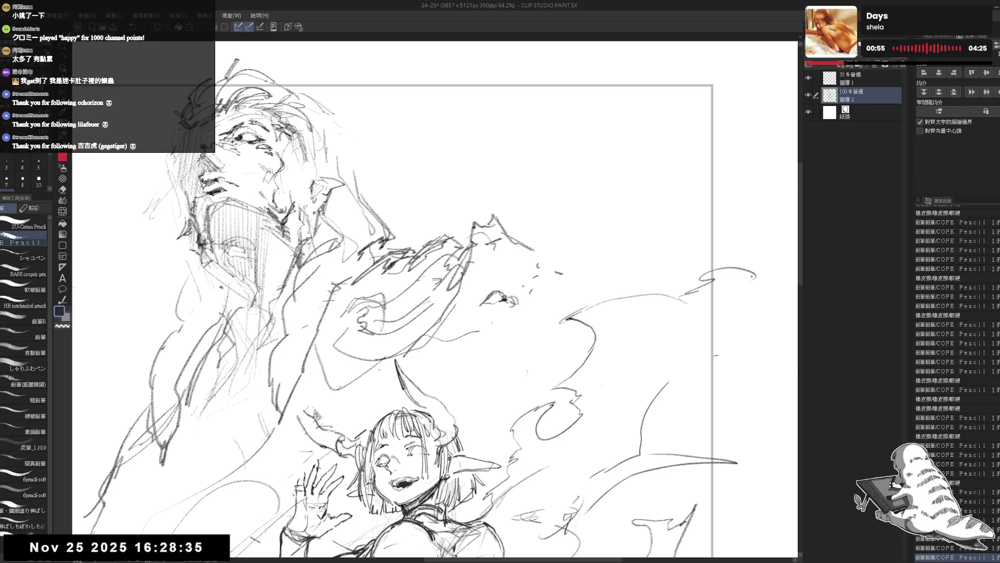
pyautogui.moveTo(537, 264)
pyautogui.mouseDown()
pyautogui.moveTo(528, 310)
pyautogui.moveTo(540, 305)
pyautogui.moveTo(486, 328)
pyautogui.moveTo(501, 328)
pyautogui.mouseUp()
pyautogui.click(532, 315)
pyautogui.moveTo(488, 321)
pyautogui.mouseDown()
pyautogui.moveTo(509, 340)
pyautogui.moveTo(504, 332)
pyautogui.mouseUp()
pyautogui.press('e')
pyautogui.press('p')
# Step: Draw teeth along the beast's mouth and small marks around its face
pyautogui.moveTo(235, 316)
pyautogui.mouseDown()
pyautogui.moveTo(249, 341)
pyautogui.moveTo(238, 340)
pyautogui.mouseUp()
pyautogui.moveTo(231, 317); pyautogui.dragTo(240, 342)
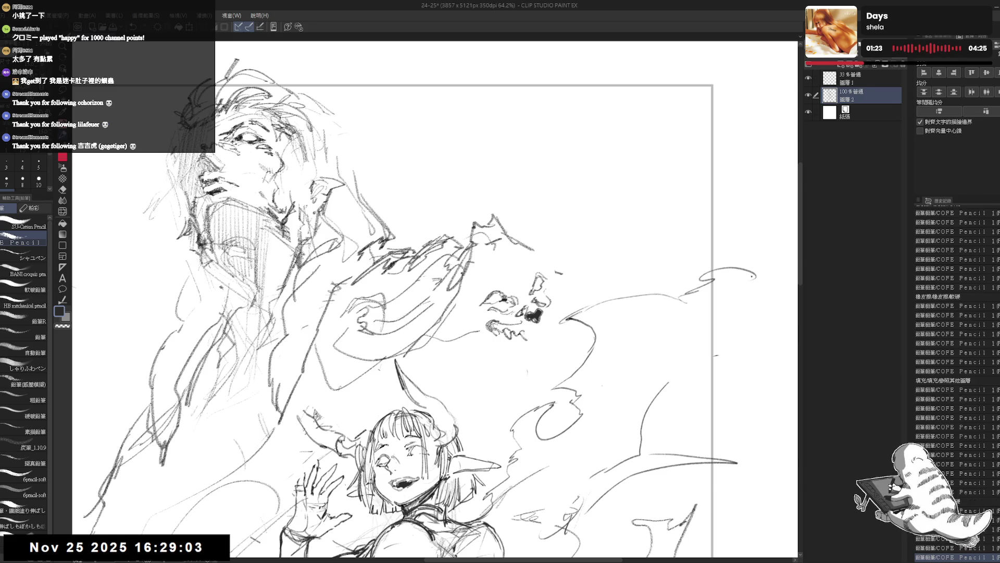
pyautogui.moveTo(528, 332)
pyautogui.mouseDown()
pyautogui.moveTo(539, 344)
pyautogui.moveTo(559, 336)
pyautogui.mouseUp()
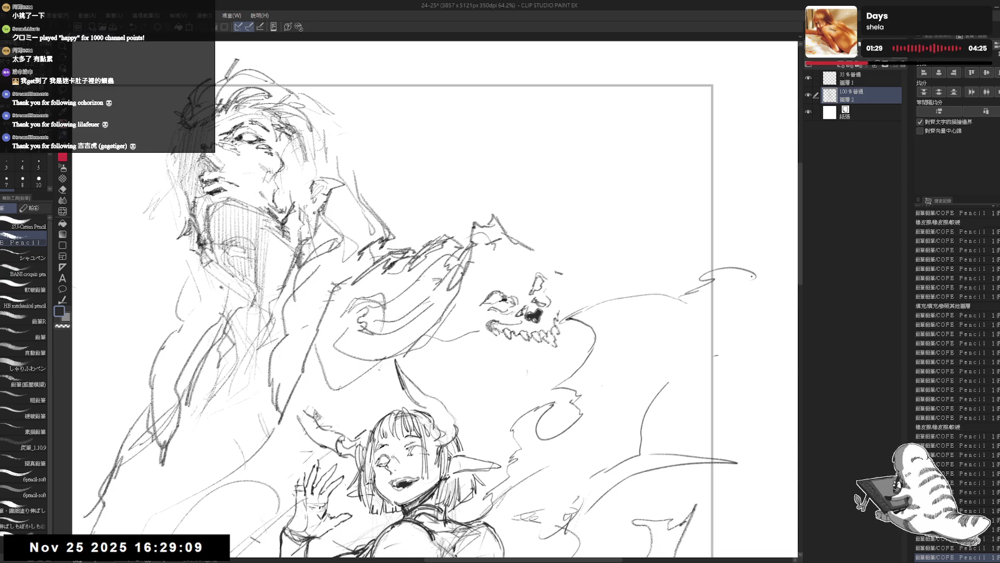
pyautogui.moveTo(560, 293)
pyautogui.mouseDown()
pyautogui.moveTo(562, 305)
pyautogui.moveTo(491, 278)
pyautogui.moveTo(508, 288)
pyautogui.moveTo(480, 288)
pyautogui.moveTo(467, 325)
pyautogui.mouseUp()
pyautogui.press('e')
pyautogui.press('p')
# Step: Sketch the left side and surrounding edges of the skull face
pyautogui.moveTo(469, 260); pyautogui.dragTo(438, 311)
pyautogui.moveTo(478, 314)
pyautogui.mouseDown()
pyautogui.moveTo(438, 322)
pyautogui.moveTo(477, 327)
pyautogui.moveTo(454, 329)
pyautogui.mouseUp()
pyautogui.moveTo(573, 261); pyautogui.dragTo(560, 297)
pyautogui.moveTo(469, 329)
pyautogui.mouseDown()
pyautogui.moveTo(455, 310)
pyautogui.moveTo(448, 320)
pyautogui.mouseUp()
pyautogui.moveTo(493, 321)
pyautogui.mouseDown()
pyautogui.moveTo(463, 337)
pyautogui.moveTo(528, 355)
pyautogui.moveTo(524, 331)
pyautogui.mouseUp()
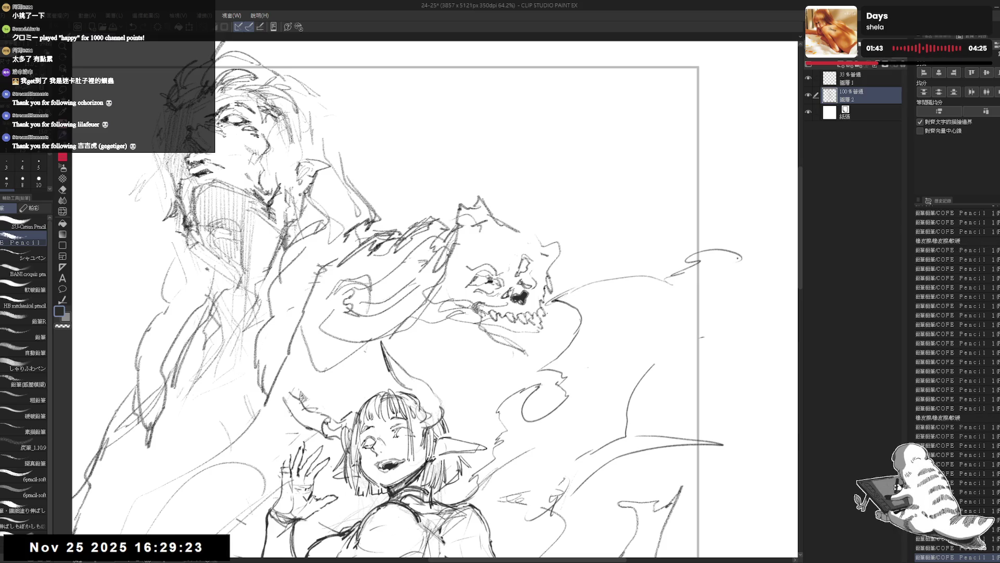
# Step: Sketch the beast's body lines trailing below the skull's jaw
pyautogui.moveTo(559, 262); pyautogui.dragTo(553, 282)
pyautogui.moveTo(550, 317); pyautogui.dragTo(489, 371)
pyautogui.moveTo(506, 328); pyautogui.dragTo(462, 413)
pyautogui.moveTo(493, 329); pyautogui.dragTo(457, 383)
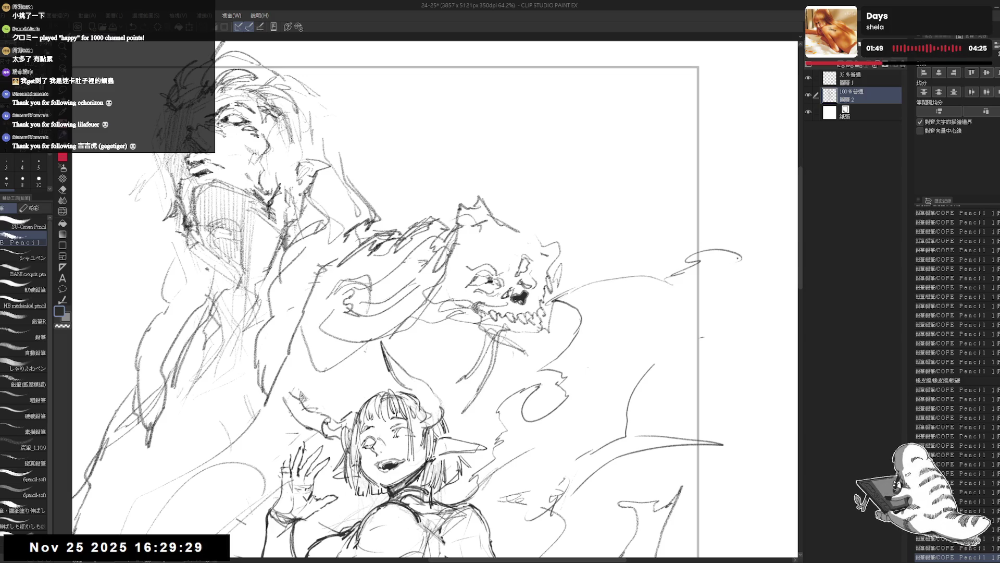
pyautogui.moveTo(513, 337); pyautogui.dragTo(504, 389)
pyautogui.moveTo(467, 388)
pyautogui.mouseDown()
pyautogui.moveTo(407, 359)
pyautogui.moveTo(421, 336)
pyautogui.moveTo(473, 357)
pyautogui.mouseUp()
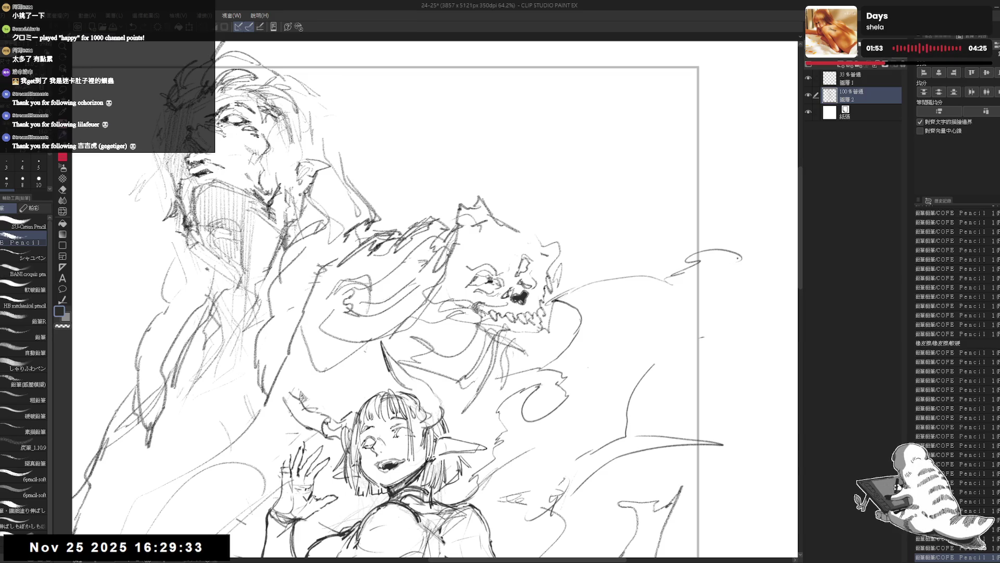
pyautogui.scroll(-1, 562, 140)
pyautogui.scroll(-1, 563, 141)
pyautogui.scroll(-1, 563, 141)
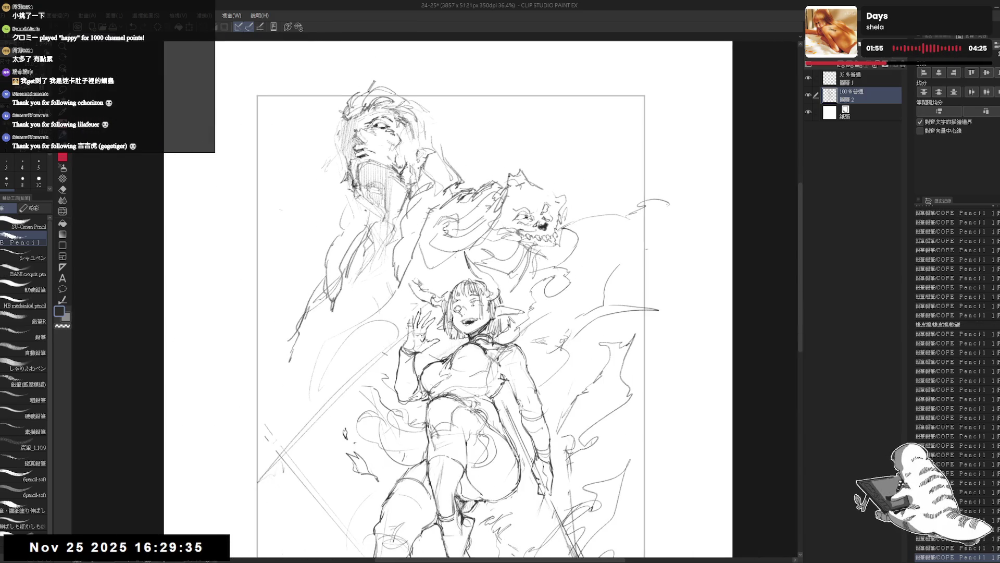
# Step: Reposition the page view and touch up a mark near the beast's head
pyautogui.moveTo(485, 234); pyautogui.dragTo(513, 246)
pyautogui.press('e')
pyautogui.moveTo(333, 167); pyautogui.dragTo(353, 148)
pyautogui.press('p')
pyautogui.moveTo(484, 313); pyautogui.dragTo(482, 316)
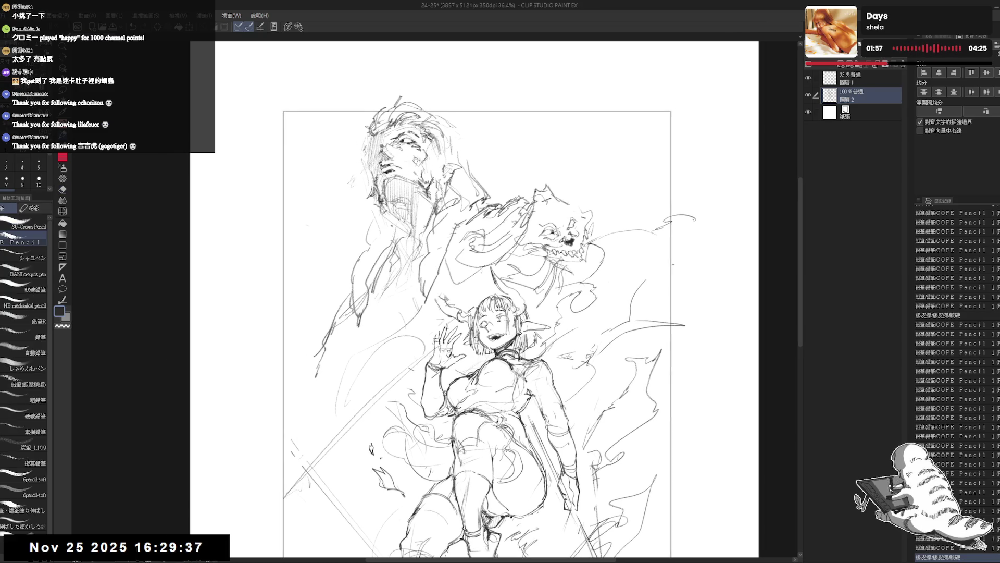
pyautogui.moveTo(540, 187)
pyautogui.mouseDown()
pyautogui.moveTo(488, 212)
pyautogui.moveTo(527, 218)
pyautogui.mouseUp()
pyautogui.press('e')
pyautogui.press('p')
pyautogui.moveTo(469, 313); pyautogui.dragTo(477, 285)
# Step: Hatch the big figure's hair, erase and redo part of it, and mirror-check the composition
pyautogui.moveTo(434, 177); pyautogui.dragTo(467, 202)
pyautogui.moveTo(276, 256); pyautogui.dragTo(341, 263)
pyautogui.press('e')
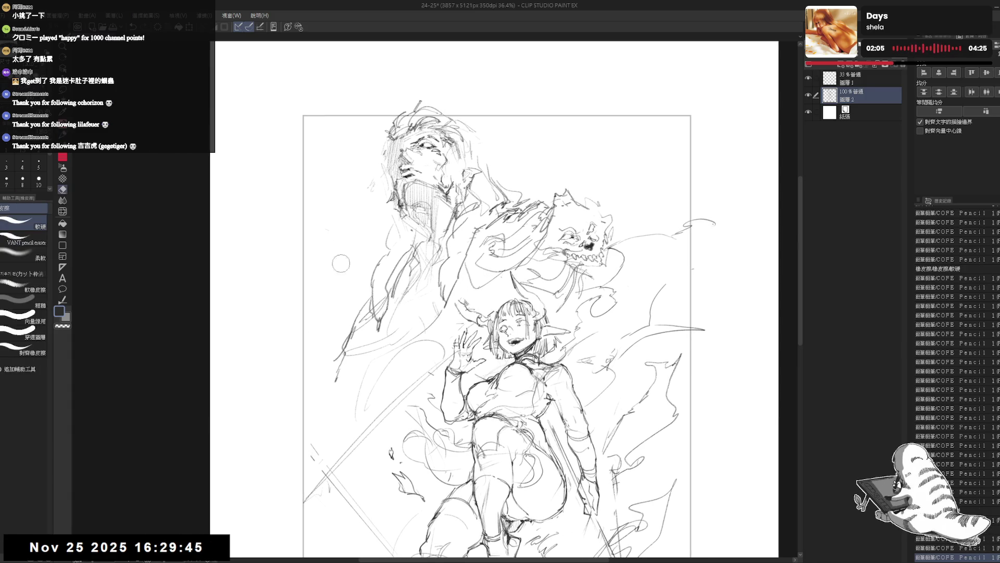
pyautogui.moveTo(383, 163); pyautogui.dragTo(358, 195)
pyautogui.press('p')
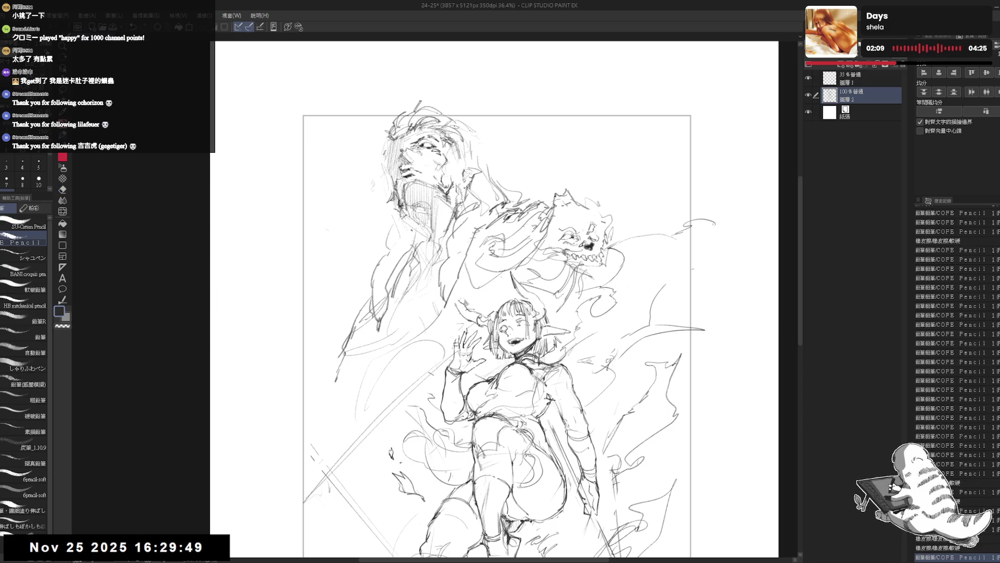
pyautogui.moveTo(462, 149); pyautogui.dragTo(449, 161)
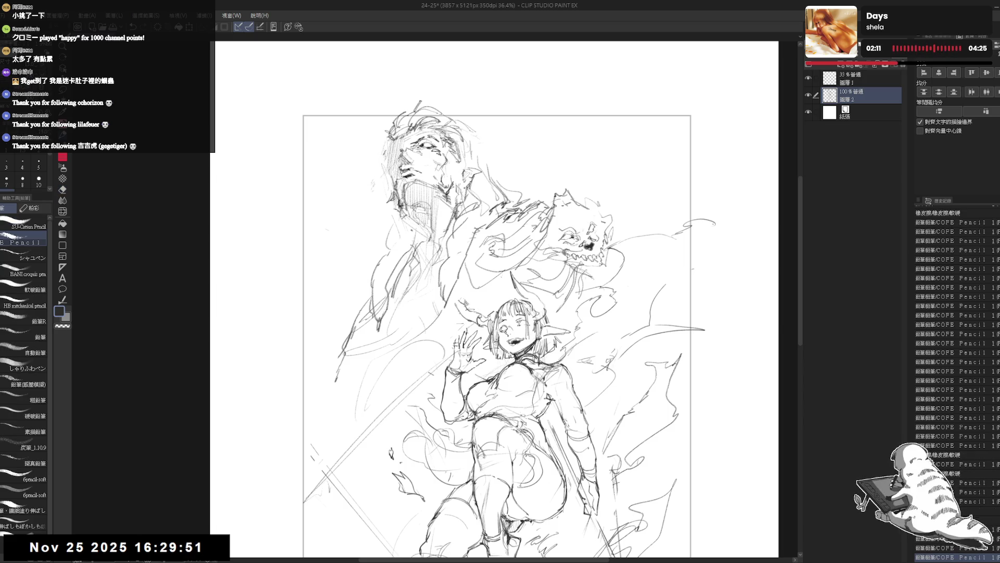
pyautogui.press('h')
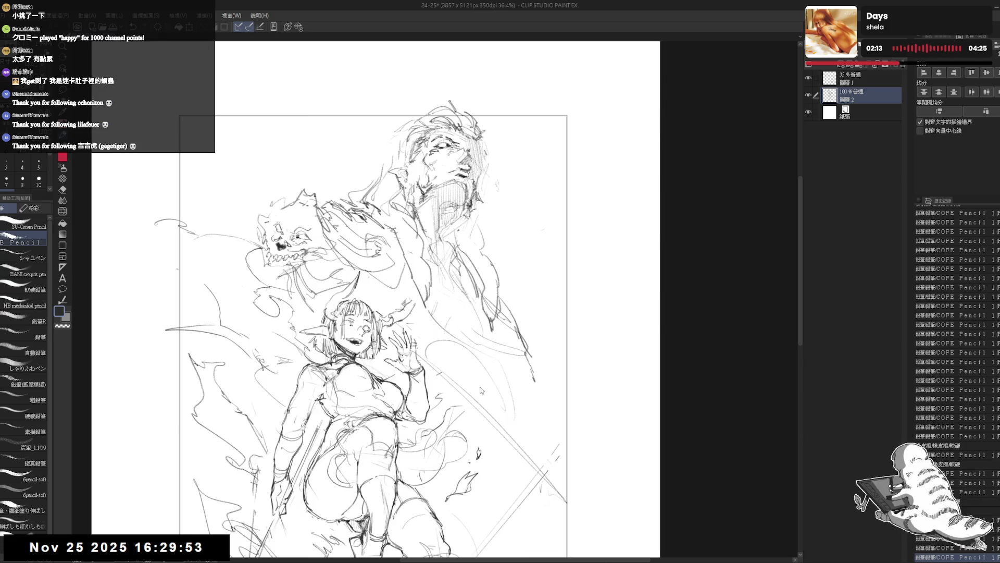
pyautogui.press('h')
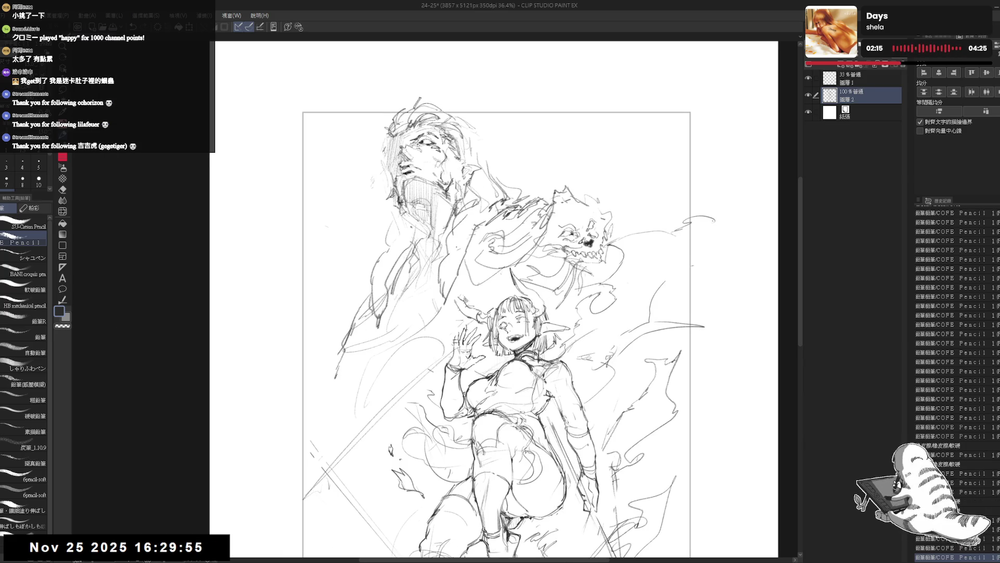
pyautogui.scroll(2, 299, 235)
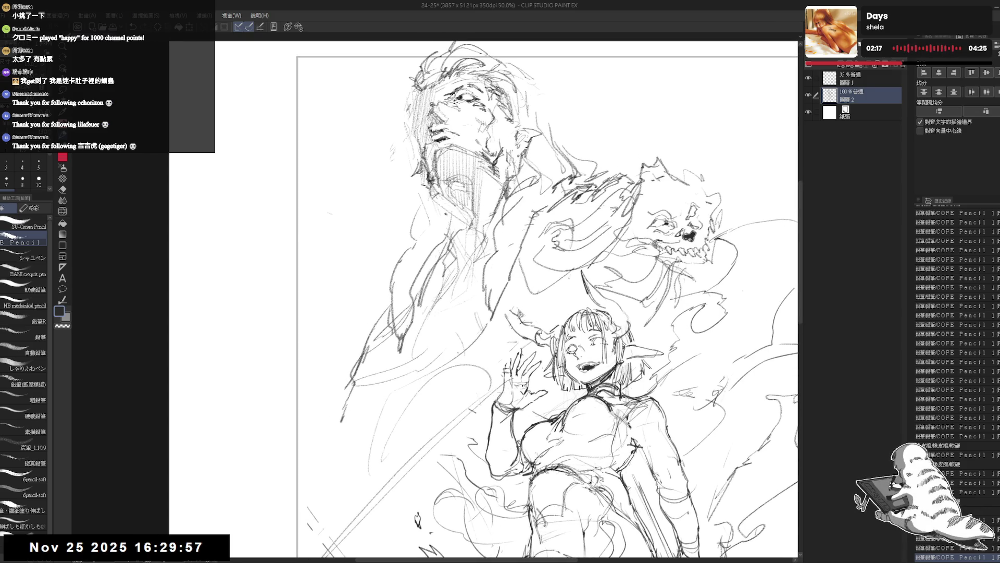
# Step: Draw curling flame wisps down the large figure's left side, then zoom out to the whole drawing
pyautogui.press('e')
pyautogui.press('p')
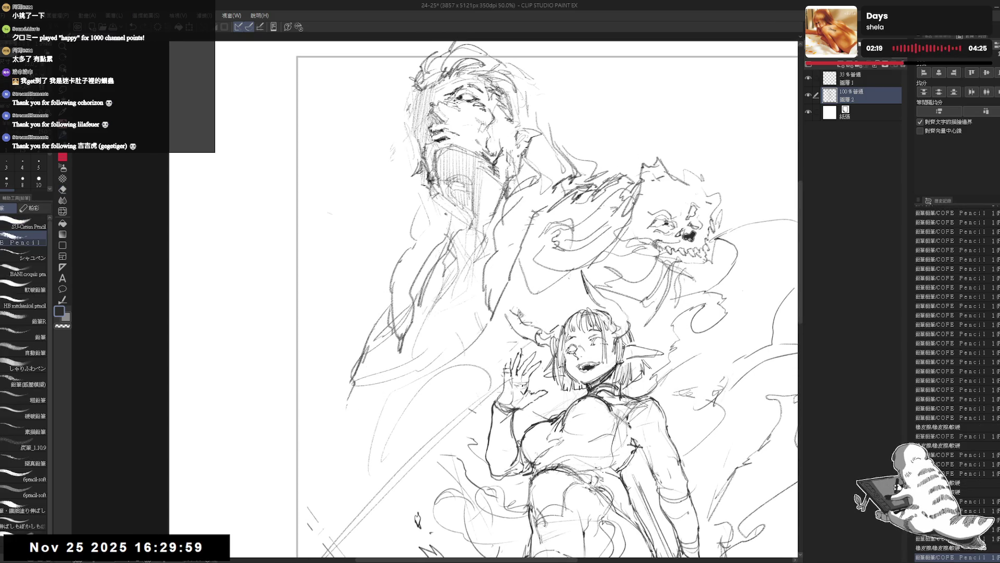
pyautogui.moveTo(388, 259); pyautogui.dragTo(338, 264)
pyautogui.moveTo(336, 246); pyautogui.dragTo(349, 275)
pyautogui.moveTo(349, 266)
pyautogui.mouseDown()
pyautogui.moveTo(328, 278)
pyautogui.moveTo(357, 282)
pyautogui.moveTo(335, 292)
pyautogui.moveTo(332, 354)
pyautogui.moveTo(342, 355)
pyautogui.mouseUp()
pyautogui.moveTo(403, 254); pyautogui.dragTo(375, 266)
pyautogui.moveTo(386, 358)
pyautogui.mouseDown()
pyautogui.moveTo(361, 382)
pyautogui.moveTo(360, 454)
pyautogui.mouseUp()
pyautogui.moveTo(391, 433); pyautogui.dragTo(382, 456)
pyautogui.hotkey('ctrl', '-')
pyautogui.hotkey('ctrl', '-')
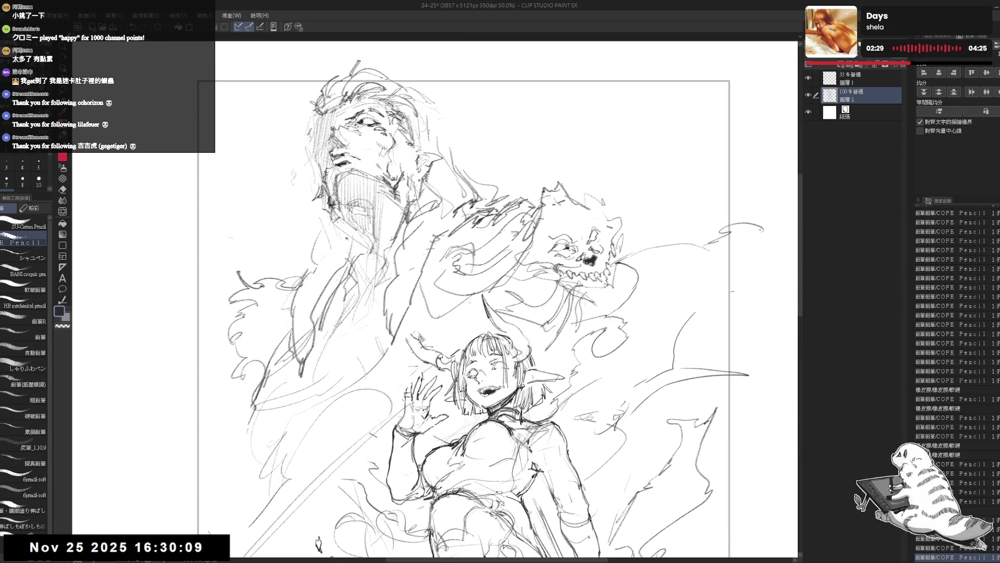
pyautogui.hotkey('ctrl', '-')
pyautogui.moveTo(474, 341); pyautogui.dragTo(516, 249)
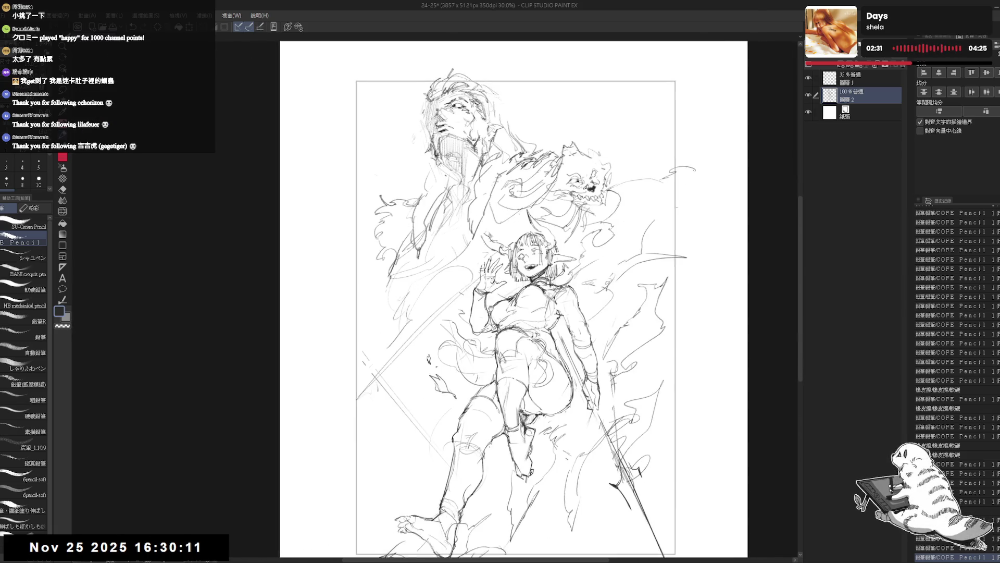
pyautogui.press('e')
pyautogui.hotkey('shift', 'space')
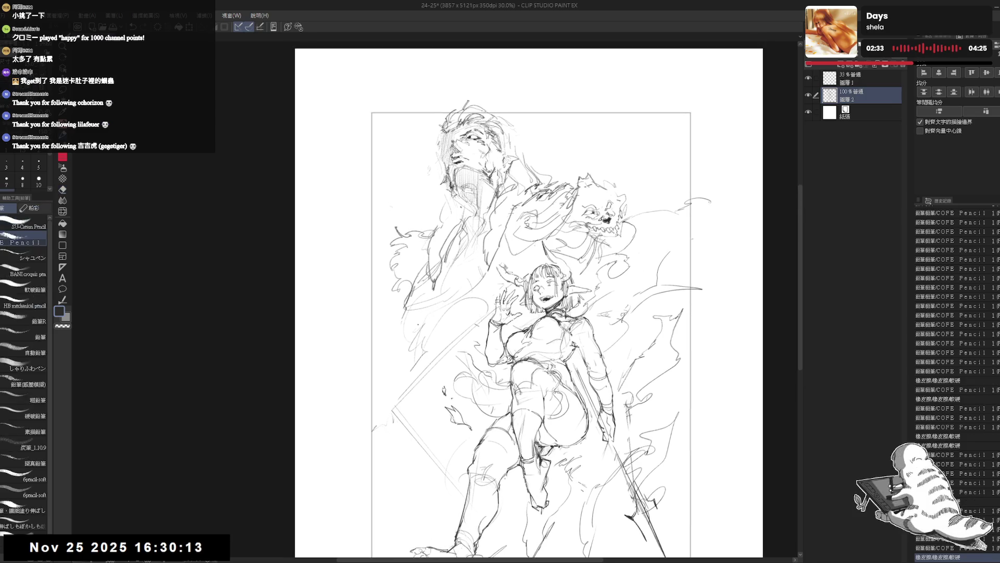
pyautogui.moveTo(399, 307); pyautogui.dragTo(392, 209)
pyautogui.moveTo(761, 116); pyautogui.dragTo(757, 111)
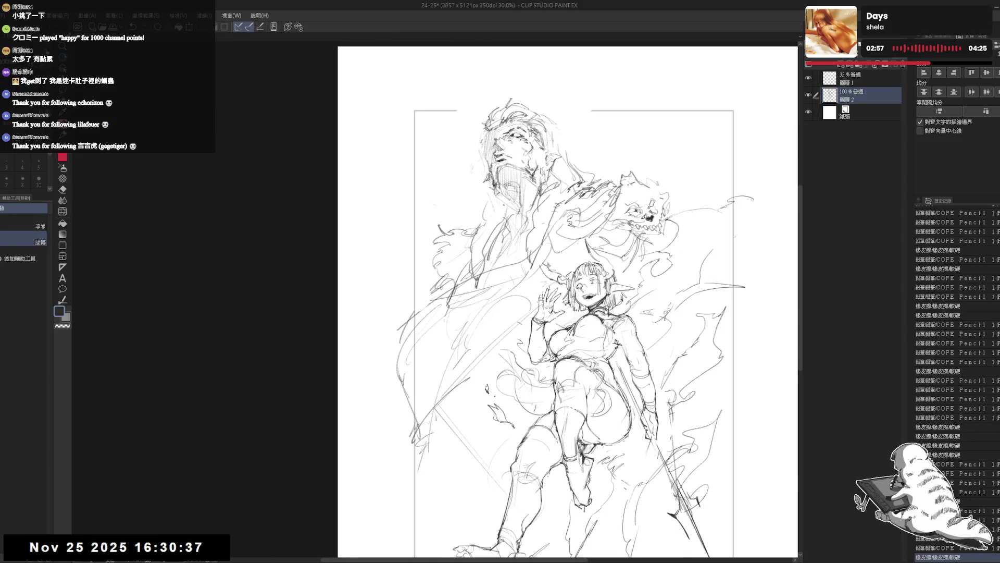
pyautogui.click(870, 81)
pyautogui.press('e')
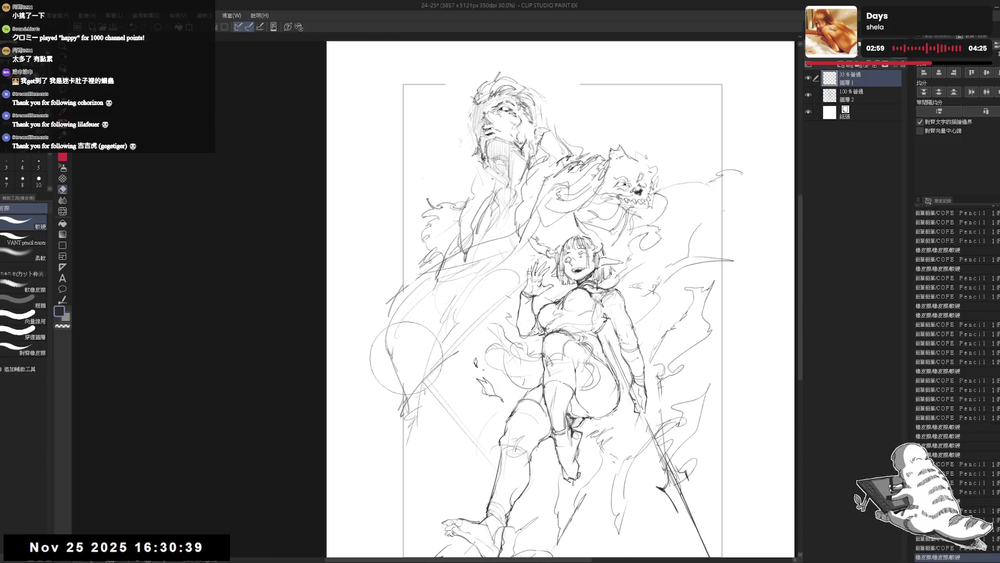
pyautogui.scroll(-1, 454, 216)
pyautogui.scroll(-1, 453, 216)
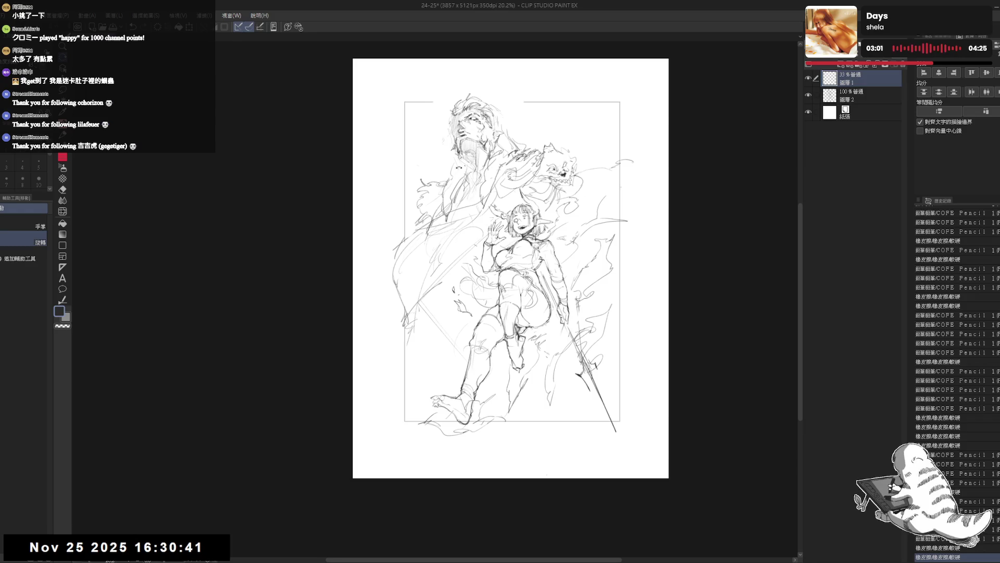
pyautogui.scroll(1, 488, 63)
pyautogui.scroll(1, 488, 62)
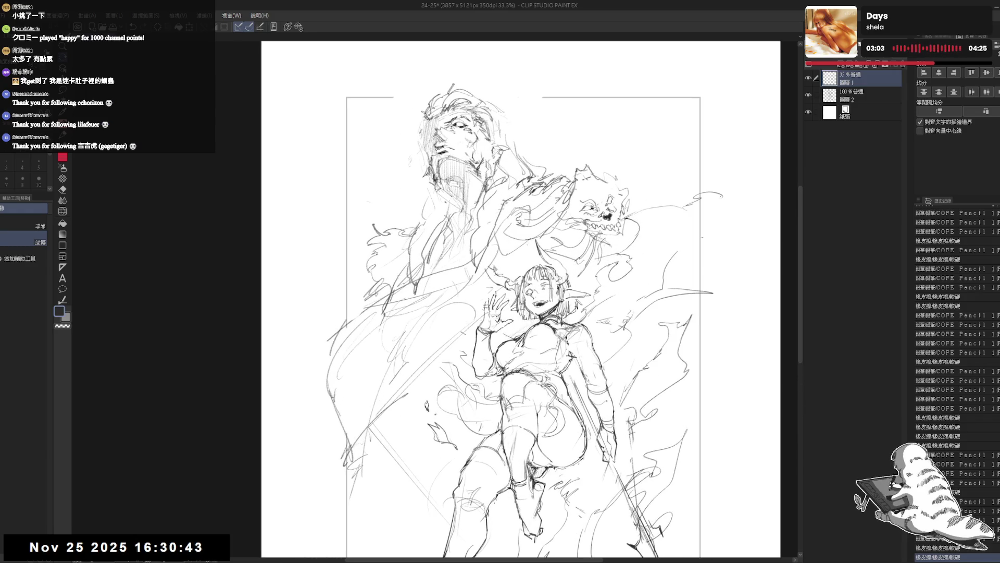
pyautogui.scroll(1, 496, 158)
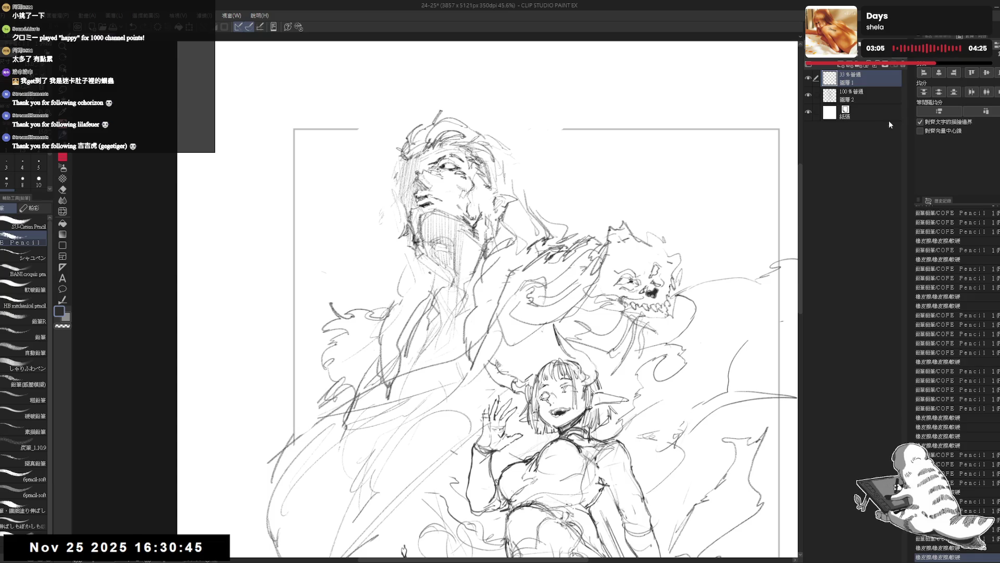
pyautogui.click(873, 92)
pyautogui.press('e')
pyautogui.press('^')
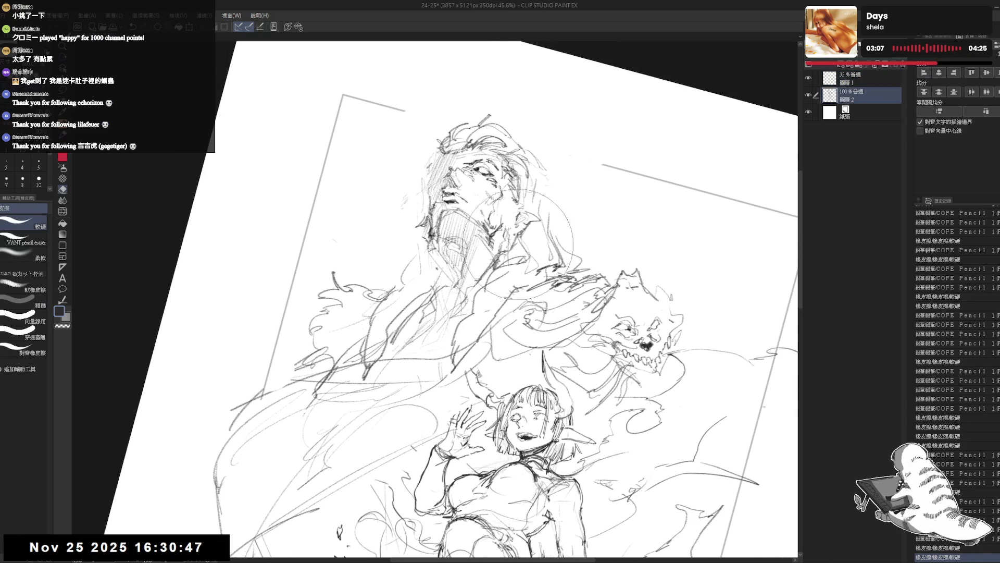
# Step: Add a faint hair stroke, erase a stray mark and touch up beside the hair while mirror-checking the canvas
pyautogui.press('p')
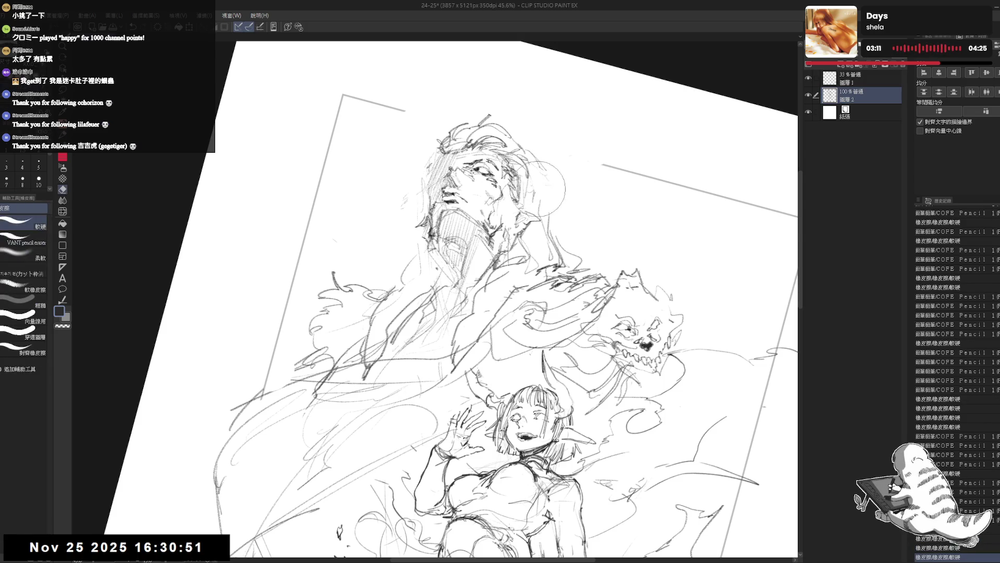
pyautogui.moveTo(533, 180); pyautogui.dragTo(547, 176)
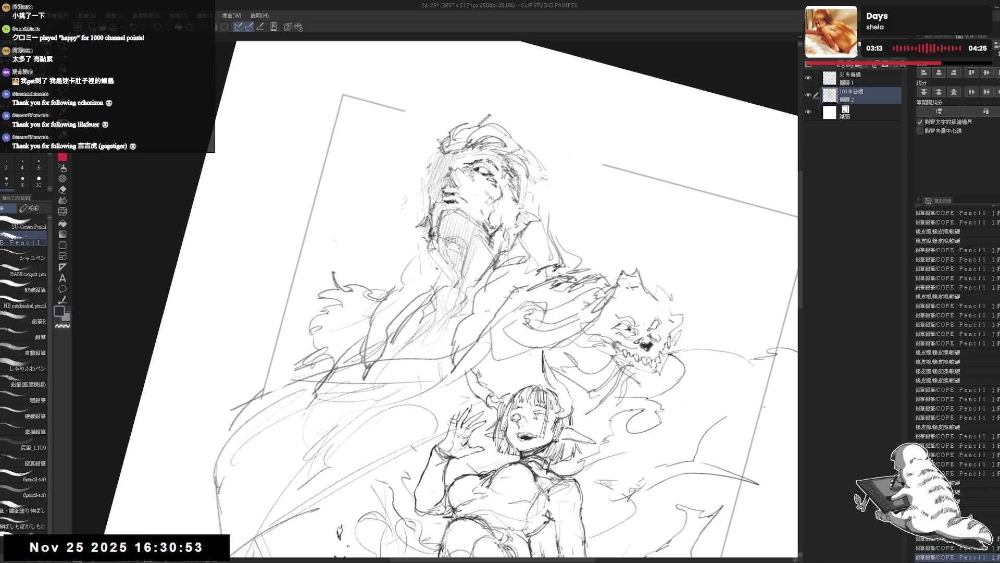
pyautogui.hotkey('ctrl', '@')
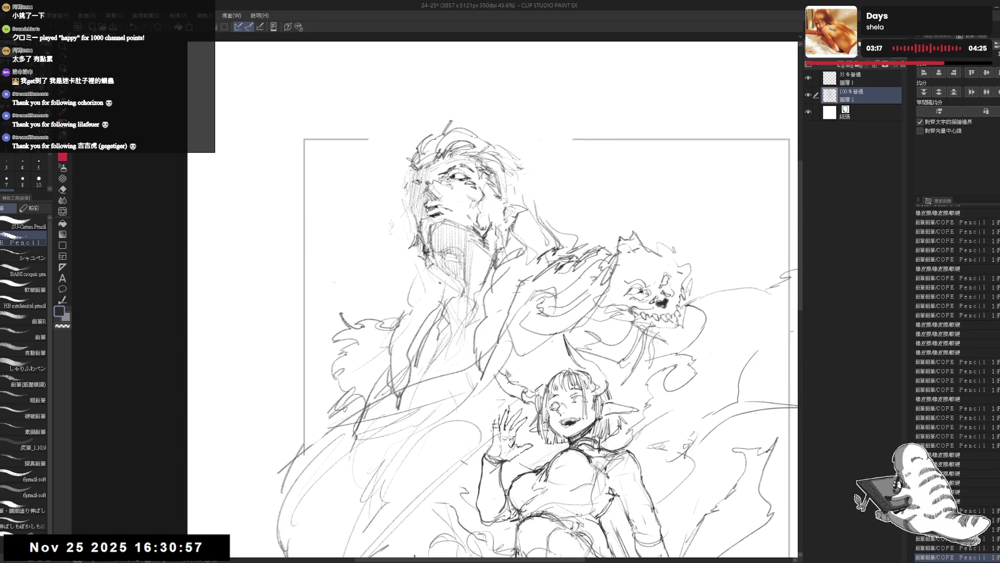
pyautogui.press('e')
pyautogui.moveTo(411, 184); pyautogui.dragTo(422, 196)
pyautogui.press('p')
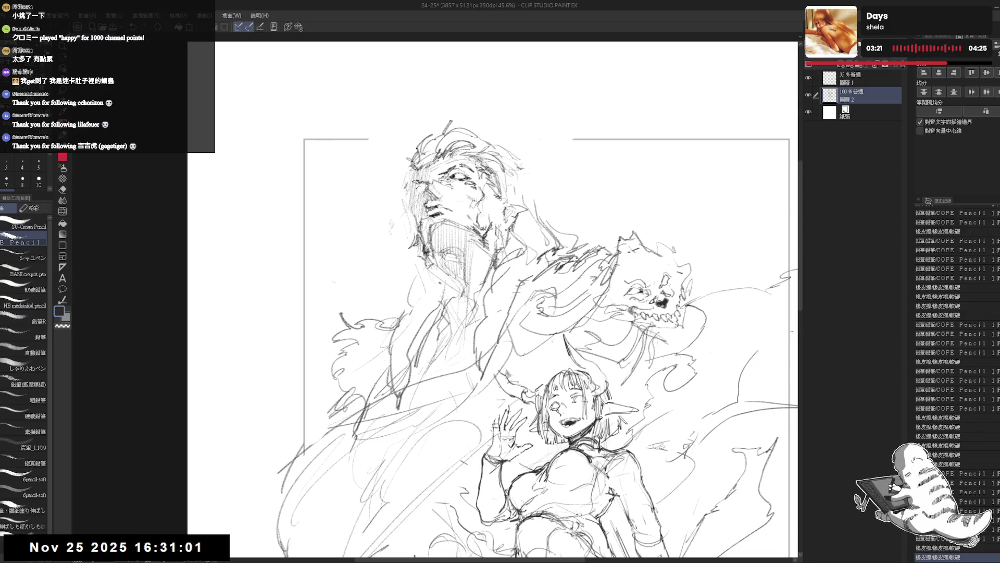
pyautogui.press('h')
pyautogui.scroll(1, 434, 302)
pyautogui.scroll(1, 435, 302)
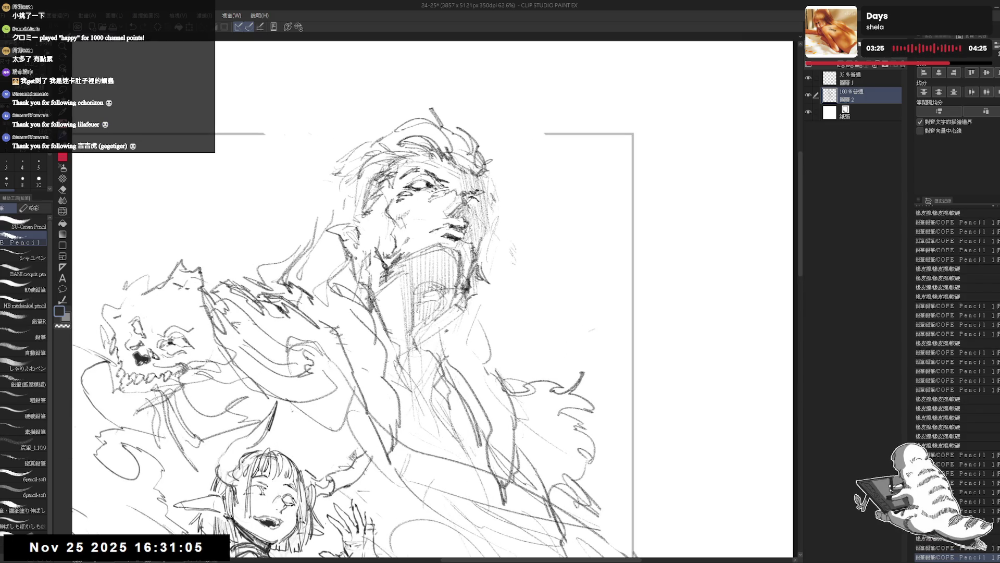
pyautogui.press('e')
pyautogui.press('p')
pyautogui.moveTo(469, 205)
pyautogui.mouseDown()
pyautogui.moveTo(493, 178)
pyautogui.moveTo(489, 202)
pyautogui.mouseUp()
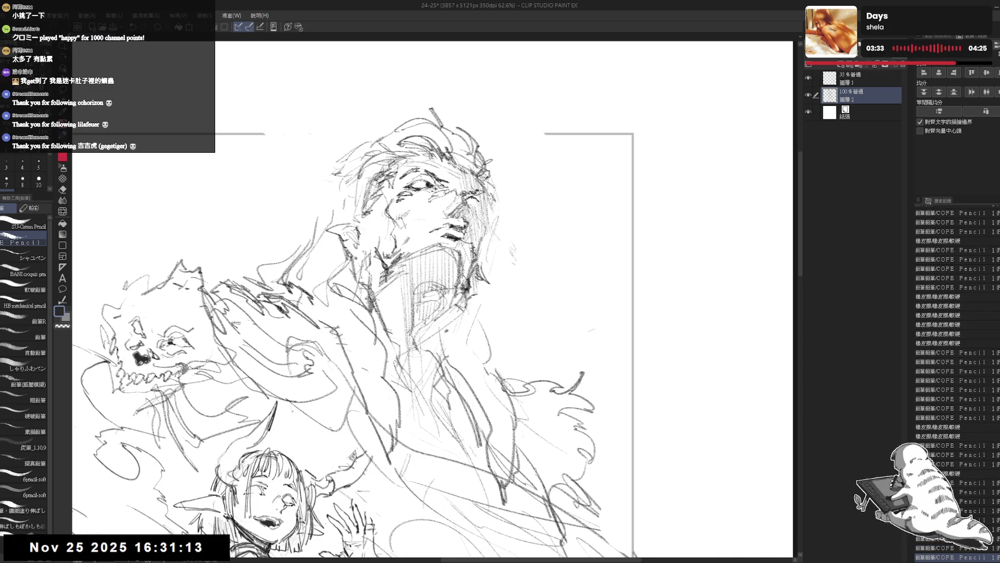
pyautogui.press('h')
pyautogui.scroll(-2, 500, 312)
pyautogui.scroll(-2, 500, 313)
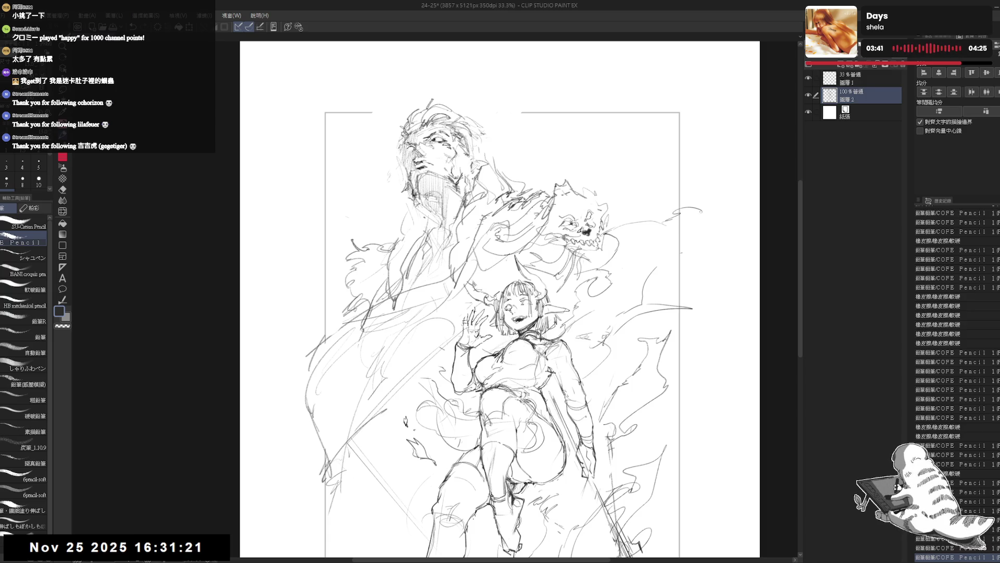
pyautogui.scroll(1, 500, 299)
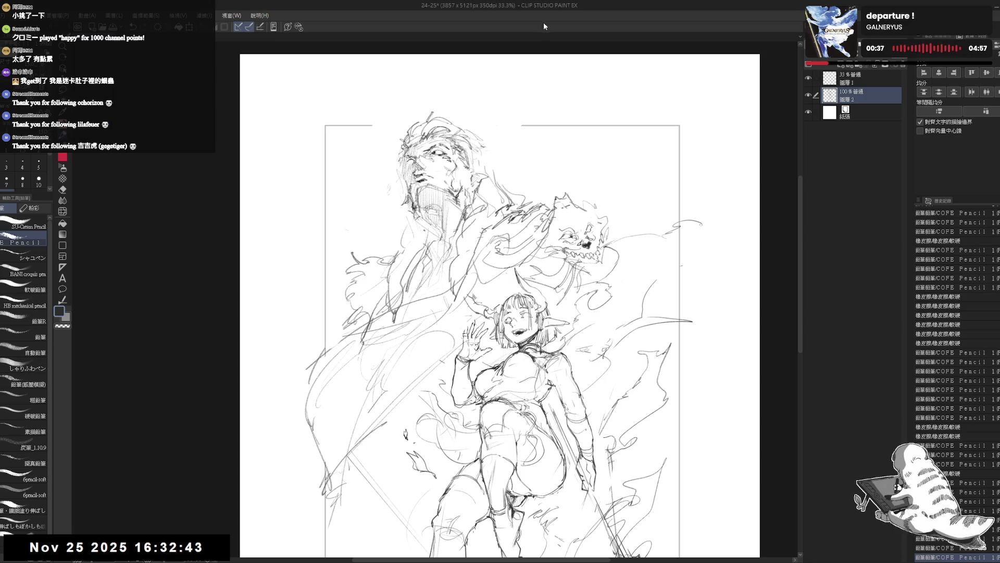
# Step: Erase the old lines along the left frame edge and redraw a stroke at the sketch's left edge
pyautogui.moveTo(472, 298); pyautogui.dragTo(503, 237)
pyautogui.press('e')
pyautogui.moveTo(362, 280)
pyautogui.mouseDown()
pyautogui.moveTo(350, 307)
pyautogui.moveTo(355, 415)
pyautogui.mouseUp()
pyautogui.moveTo(342, 334); pyautogui.dragTo(336, 426)
pyautogui.press('p')
pyautogui.moveTo(384, 267)
pyautogui.mouseDown()
pyautogui.moveTo(296, 296)
pyautogui.moveTo(361, 279)
pyautogui.mouseUp()
# Step: Clear faint lines in the coat area and sketch new coat strokes down the left side
pyautogui.press('e')
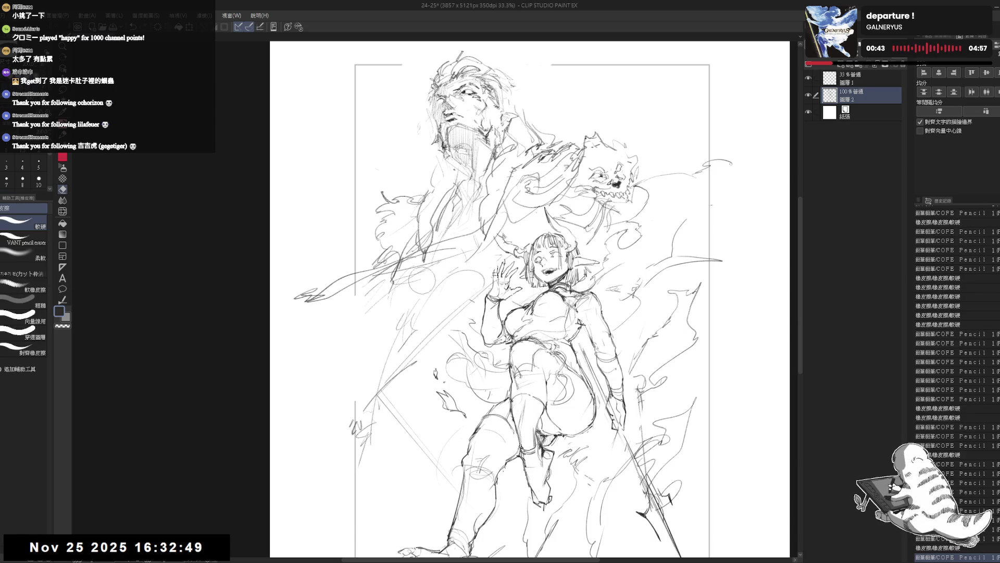
pyautogui.press('p')
pyautogui.press('e')
pyautogui.moveTo(470, 271); pyautogui.dragTo(368, 356)
pyautogui.press('p')
pyautogui.moveTo(517, 201)
pyautogui.mouseDown()
pyautogui.moveTo(466, 279)
pyautogui.moveTo(386, 289)
pyautogui.mouseUp()
pyautogui.moveTo(339, 252); pyautogui.dragTo(386, 280)
pyautogui.moveTo(307, 250)
pyautogui.mouseDown()
pyautogui.moveTo(403, 271)
pyautogui.moveTo(330, 353)
pyautogui.moveTo(391, 373)
pyautogui.moveTo(363, 431)
pyautogui.mouseUp()
# Step: Zoom in on the man's head and sharpen the left hair edge and the face outline
pyautogui.hotkey('ctrl', '+')
pyautogui.hotkey('ctrl', '+')
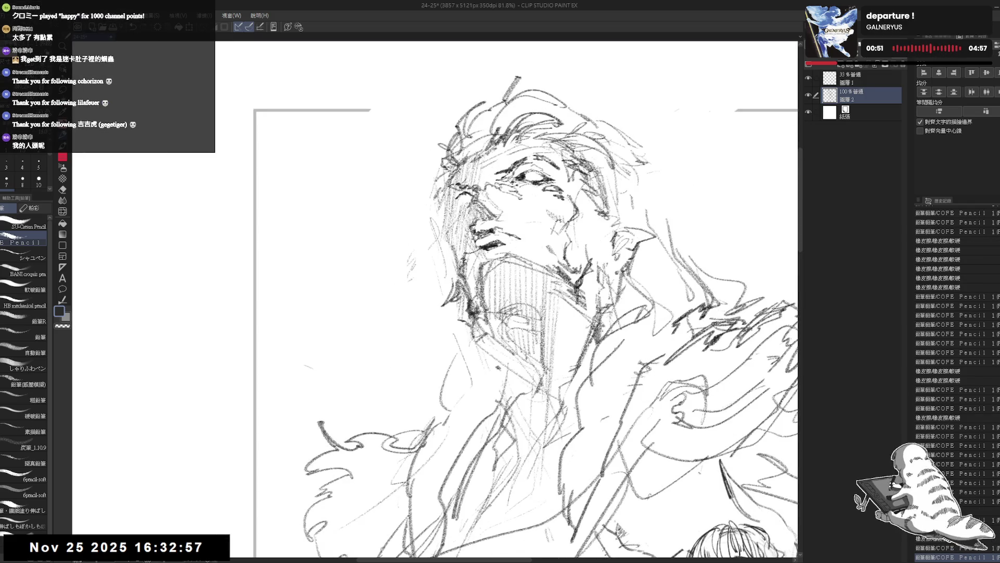
pyautogui.moveTo(451, 178)
pyautogui.mouseDown()
pyautogui.moveTo(450, 197)
pyautogui.moveTo(430, 197)
pyautogui.moveTo(438, 174)
pyautogui.mouseUp()
pyautogui.moveTo(437, 174)
pyautogui.mouseDown()
pyautogui.moveTo(420, 200)
pyautogui.moveTo(428, 221)
pyautogui.mouseUp()
pyautogui.press('e')
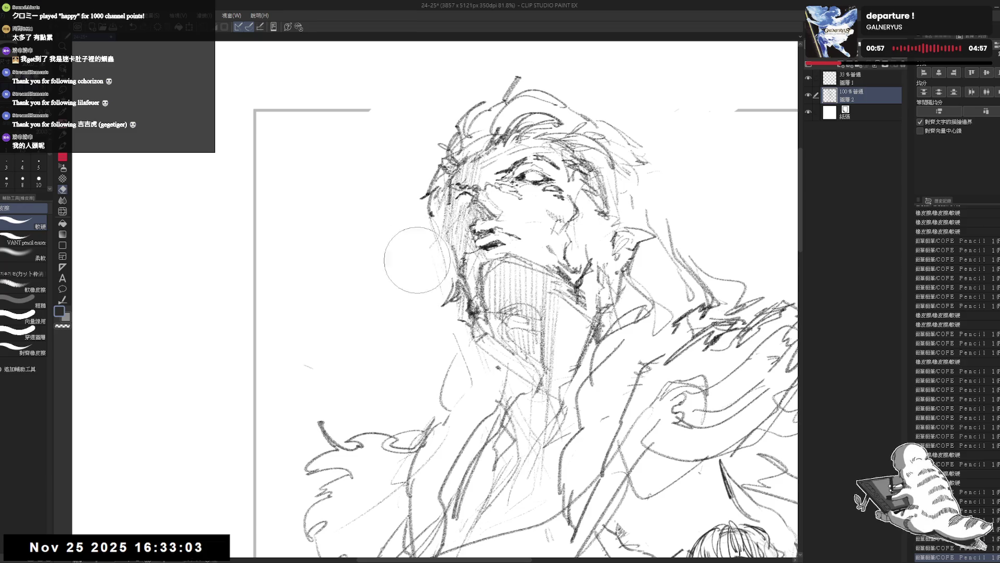
pyautogui.press('p')
pyautogui.moveTo(437, 258)
pyautogui.mouseDown()
pyautogui.moveTo(424, 278)
pyautogui.moveTo(450, 282)
pyautogui.mouseUp()
pyautogui.moveTo(450, 208); pyautogui.dragTo(451, 242)
# Step: Add small pencil touches near the face and on the right, then zoom back out
pyautogui.press('e')
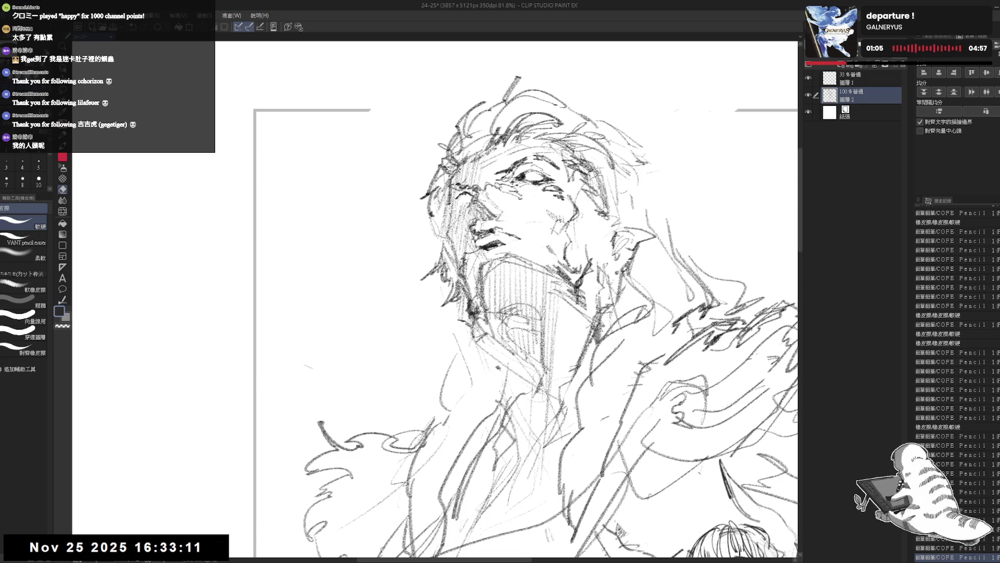
pyautogui.press('p')
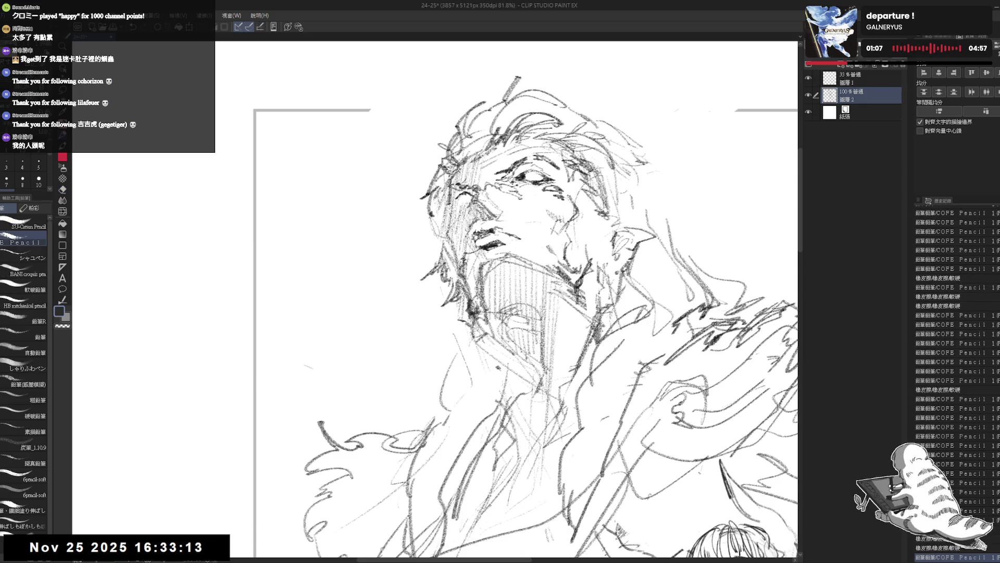
pyautogui.moveTo(625, 384); pyautogui.dragTo(634, 382)
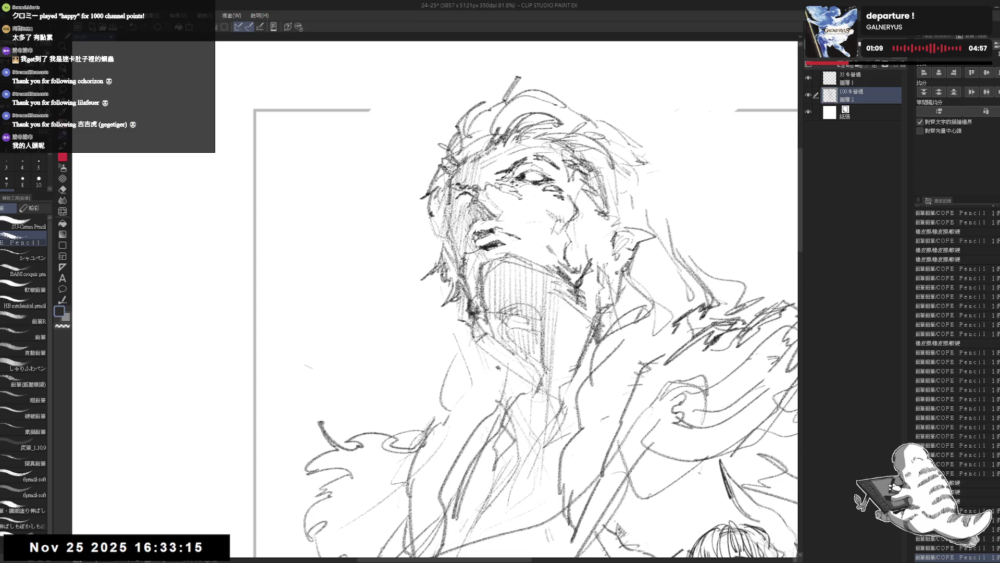
pyautogui.moveTo(451, 215); pyautogui.dragTo(466, 261)
pyautogui.hotkey('ctrl', '-')
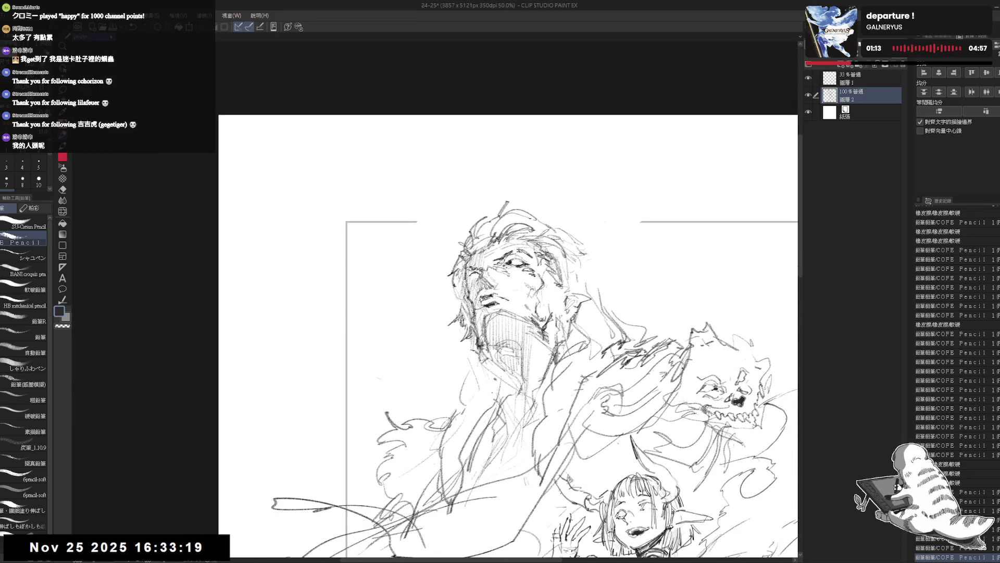
# Step: Add a short pencil stroke near the man's face and undo the stray strokes there
pyautogui.press('e')
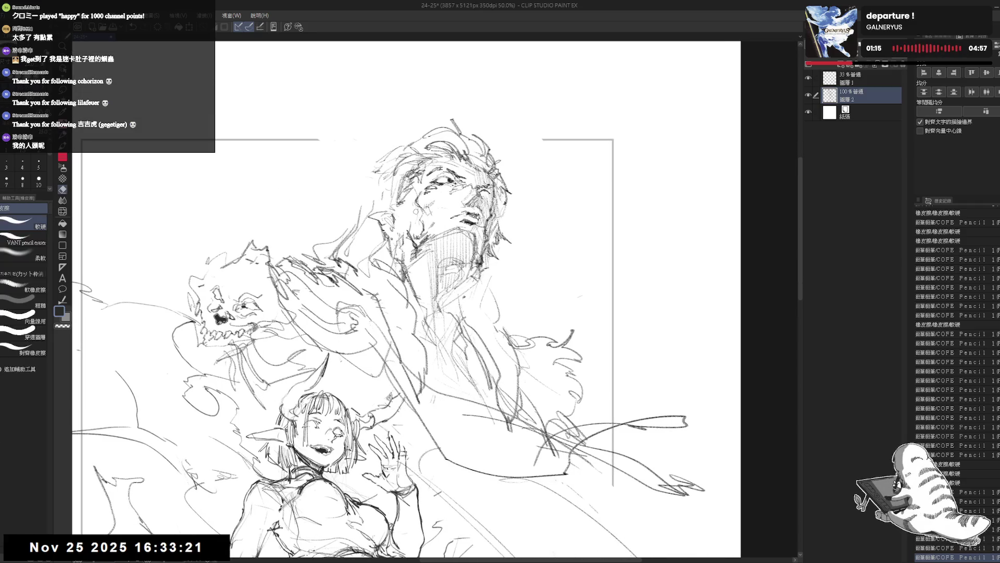
pyautogui.press('p')
pyautogui.moveTo(417, 192); pyautogui.dragTo(408, 210)
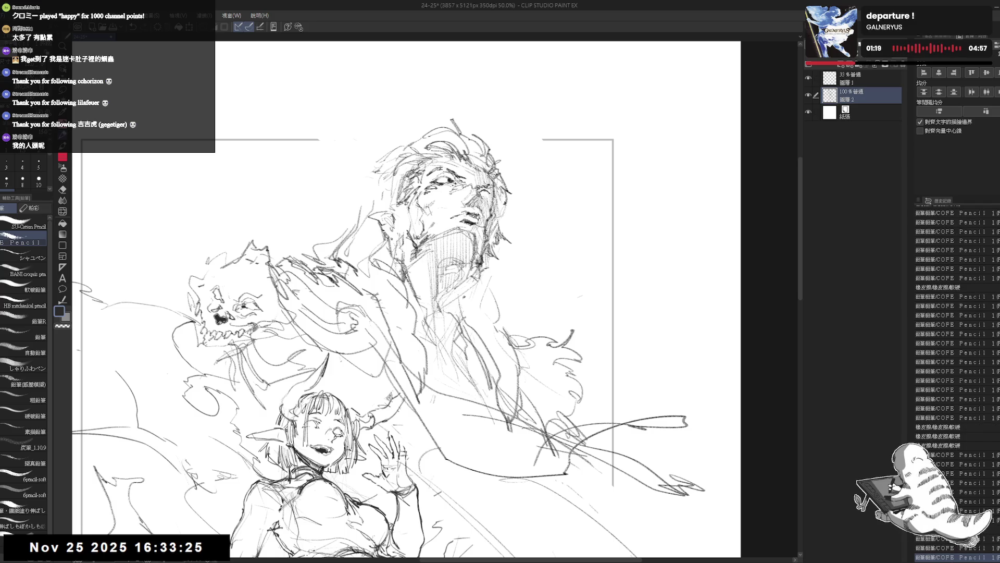
pyautogui.press('e')
pyautogui.press('p')
pyautogui.moveTo(457, 227); pyautogui.dragTo(465, 243)
pyautogui.press('e')
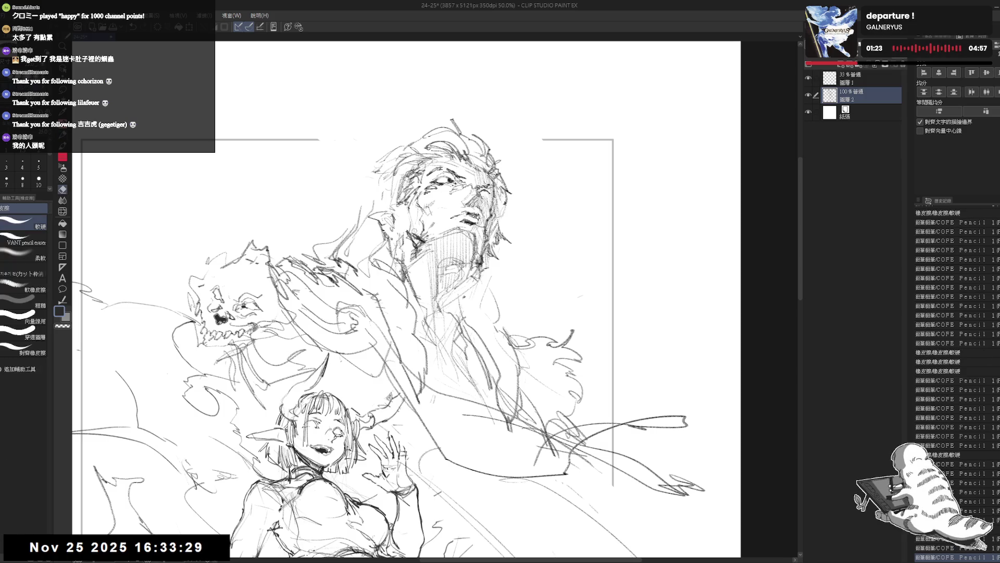
pyautogui.press('p')
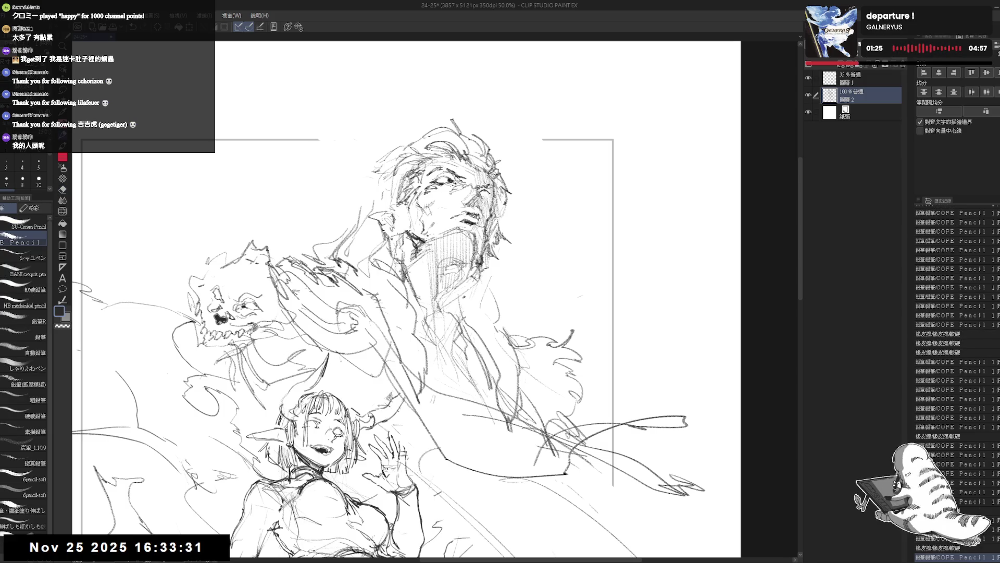
pyautogui.hotkey('ctrl', 'z')
pyautogui.hotkey('ctrl', 'z')
pyautogui.hotkey('ctrl', 'z')
pyautogui.press('e')
pyautogui.press('p')
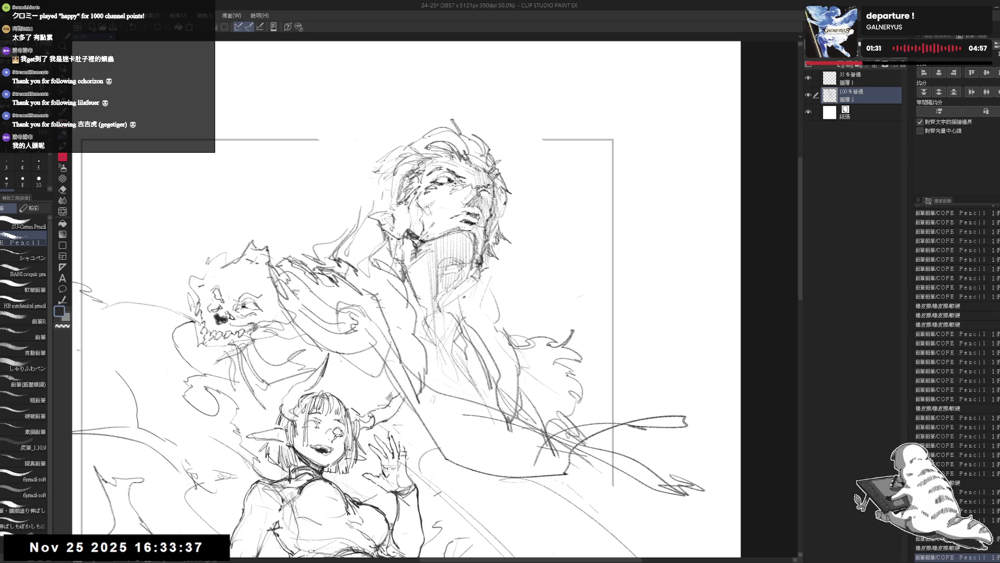
pyautogui.moveTo(491, 216); pyautogui.dragTo(487, 229)
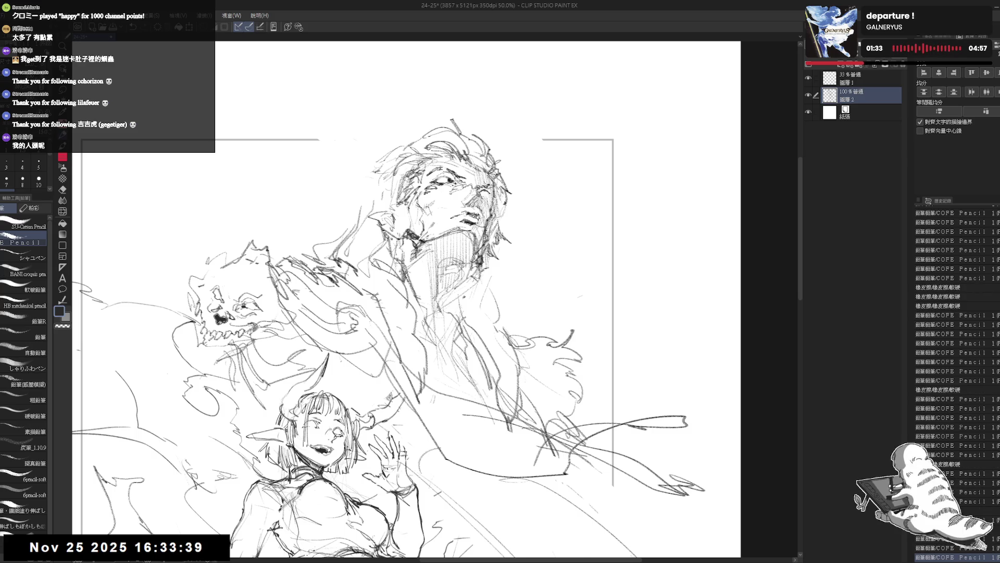
# Step: Mirror and rotate the canvas to check proportions, then reset the view upright
pyautogui.press('h')
pyautogui.hotkey('shift', 'space')
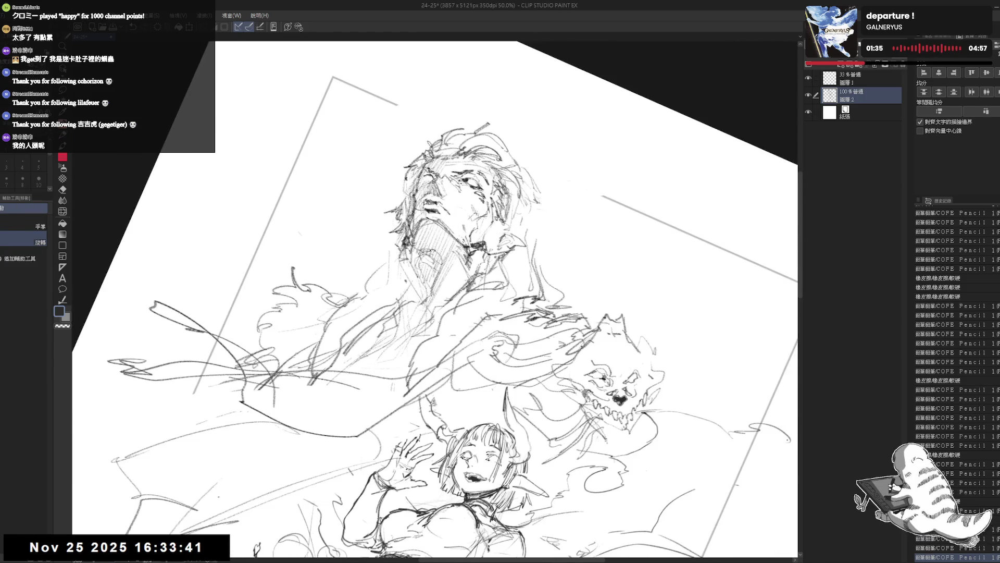
pyautogui.press('p')
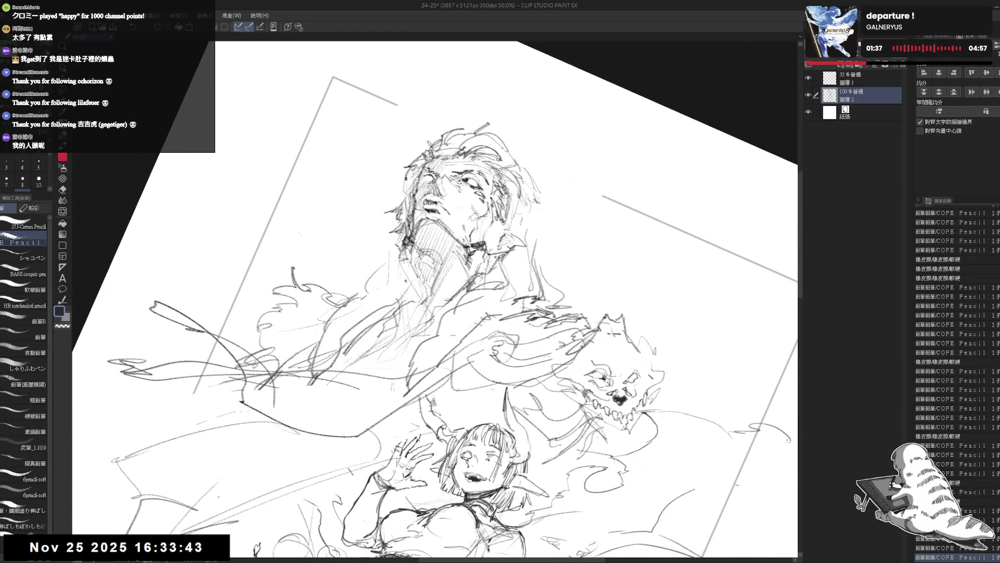
pyautogui.hotkey('ctrl', '0')
pyautogui.scroll(-1, 463, 299)
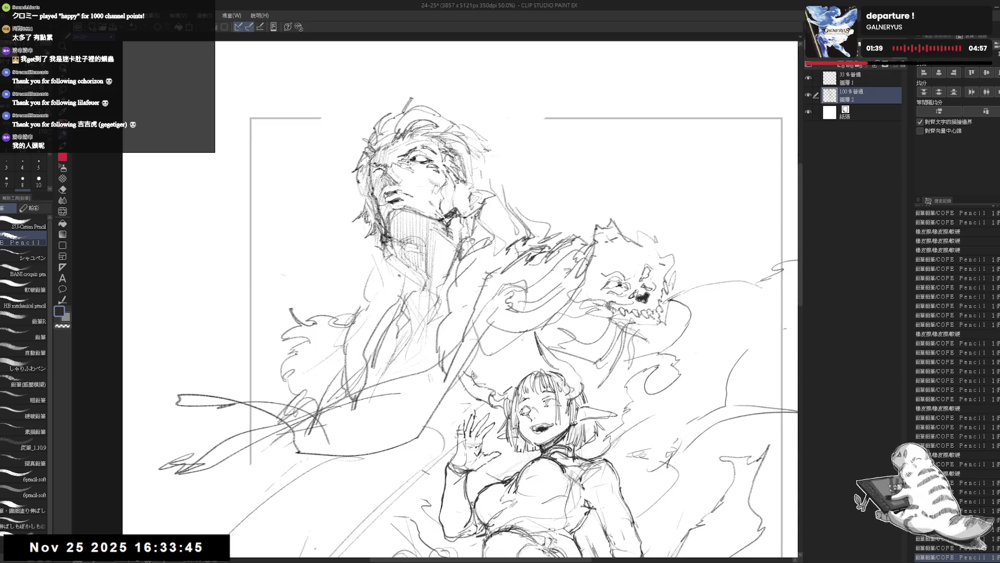
pyautogui.scroll(-3, 459, 213)
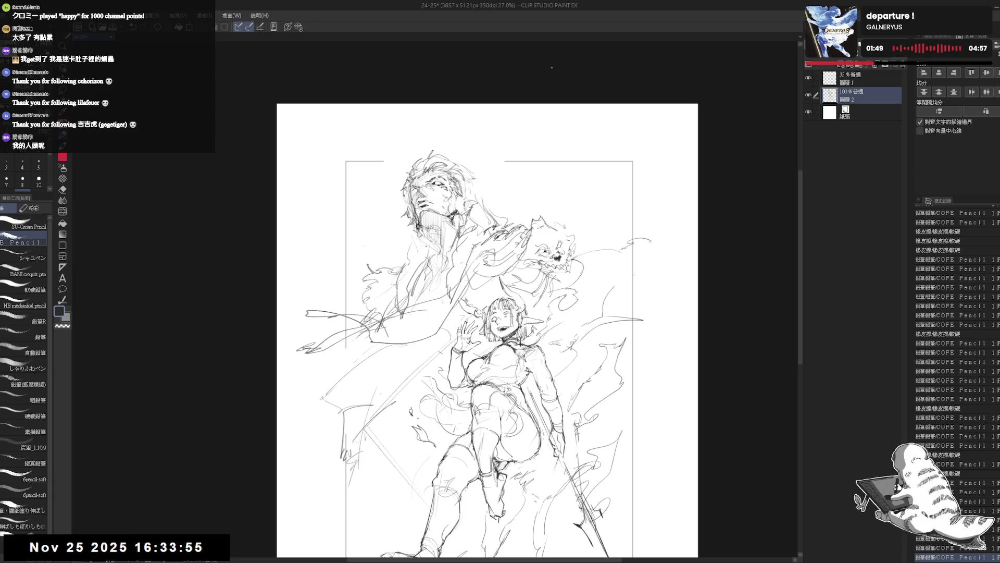
pyautogui.scroll(2, 487, 328)
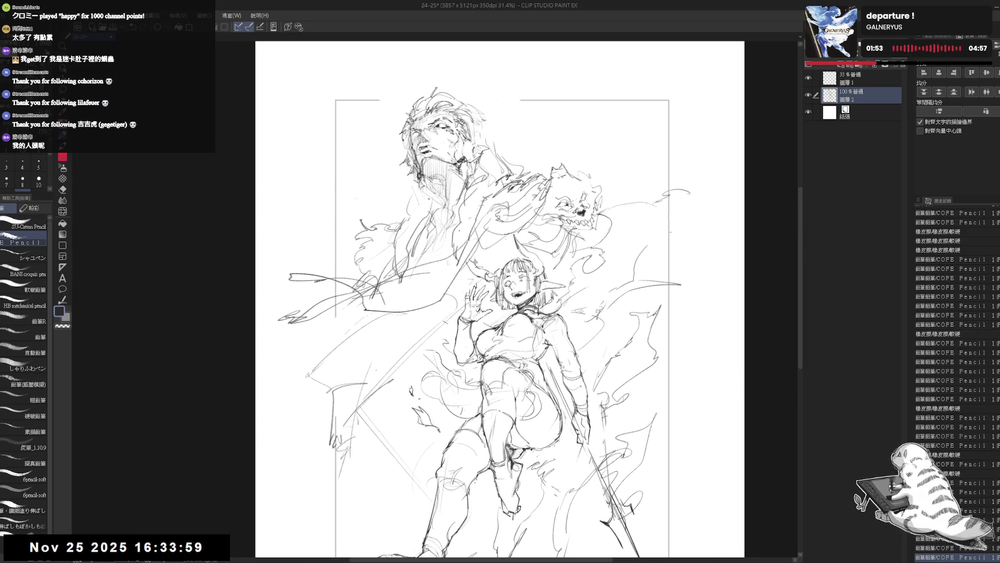
pyautogui.press('e')
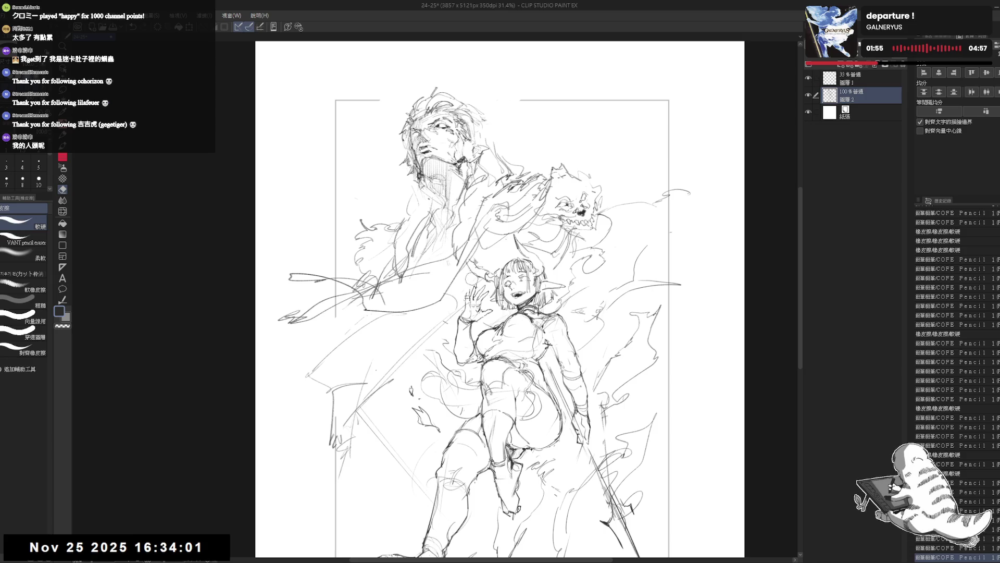
# Step: Rotate the view, erase stray strokes by the tall figure's hand and undo a bad pencil stroke
pyautogui.press('p')
pyautogui.moveTo(547, 391); pyautogui.dragTo(500, 438)
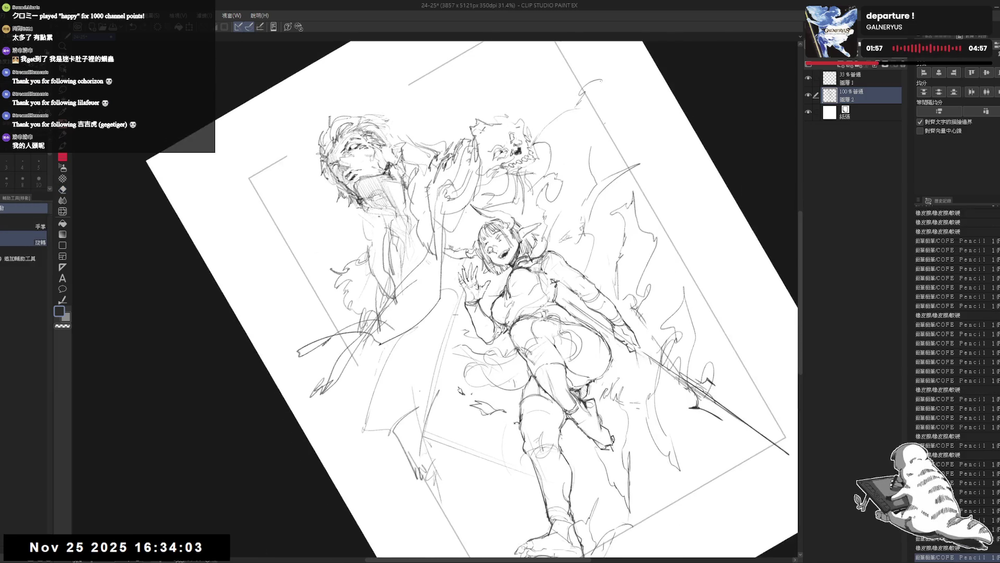
pyautogui.scroll(1, 454, 156)
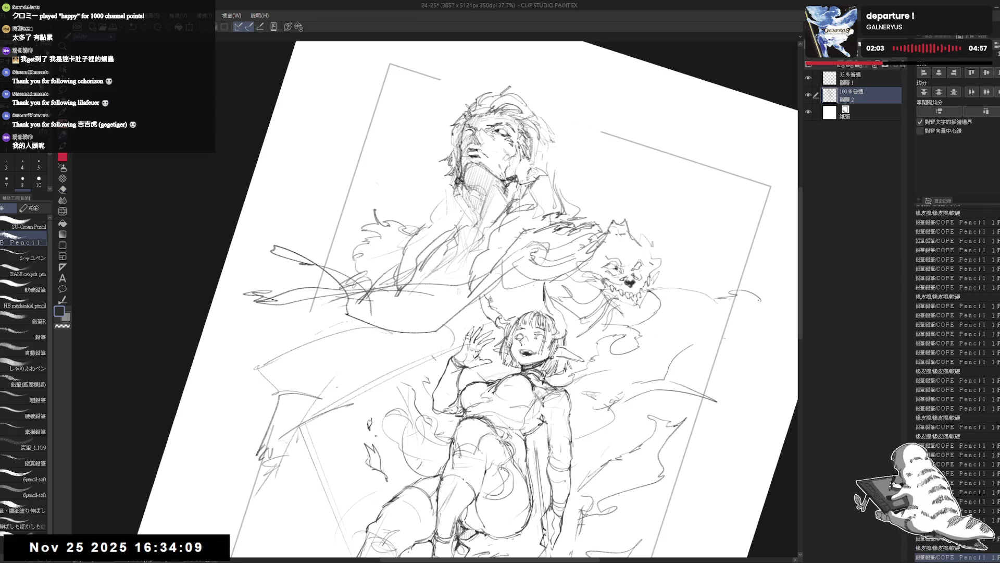
pyautogui.press('e')
pyautogui.press('-')
pyautogui.moveTo(428, 178)
pyautogui.mouseDown()
pyautogui.moveTo(440, 196)
pyautogui.moveTo(428, 197)
pyautogui.mouseUp()
pyautogui.press('p')
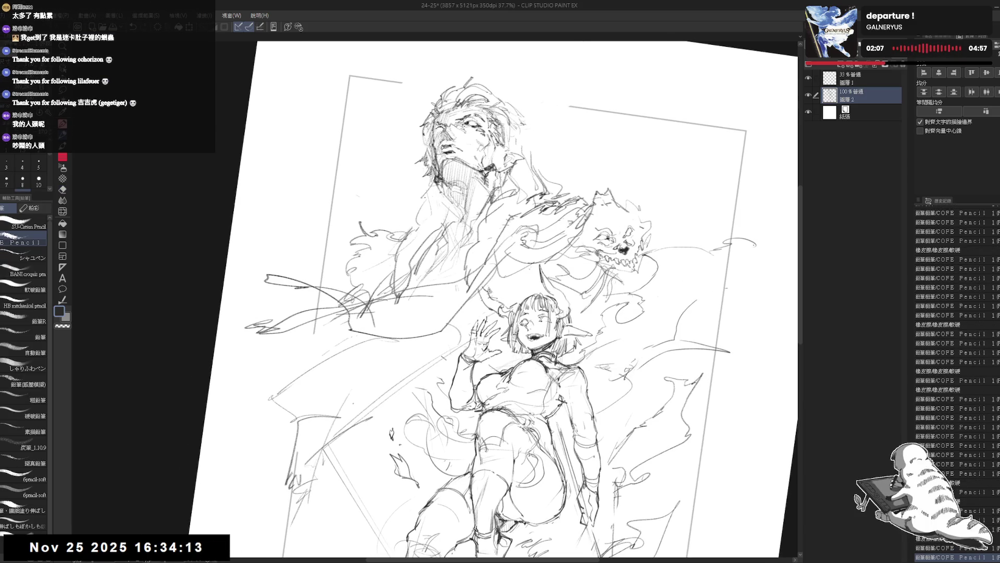
pyautogui.hotkey('ctrl', 'z')
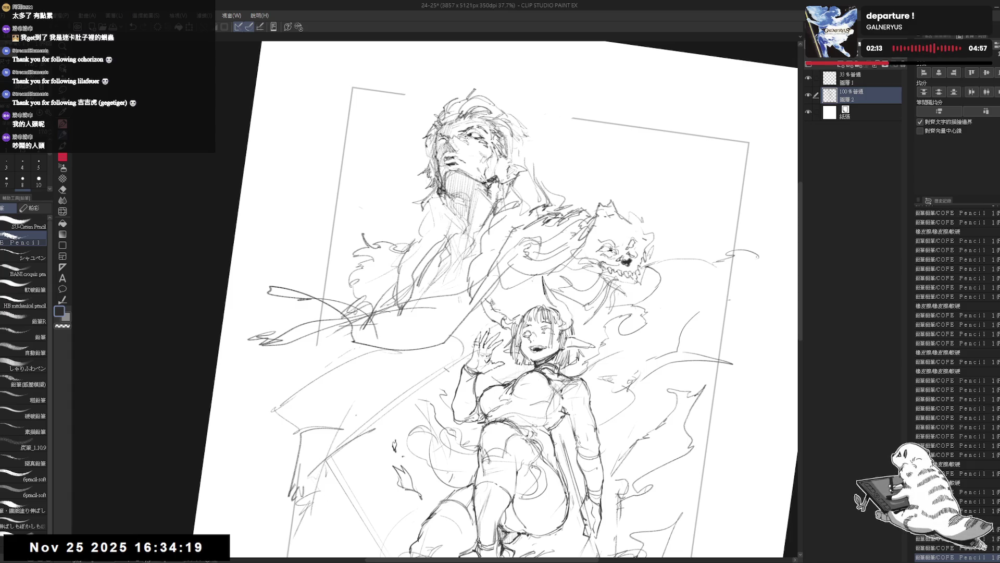
# Step: Reset and mirror the view, add a small mark on the coat and zoom in on the figures
pyautogui.hotkey('ctrl', '0')
pyautogui.press('h')
pyautogui.press('h')
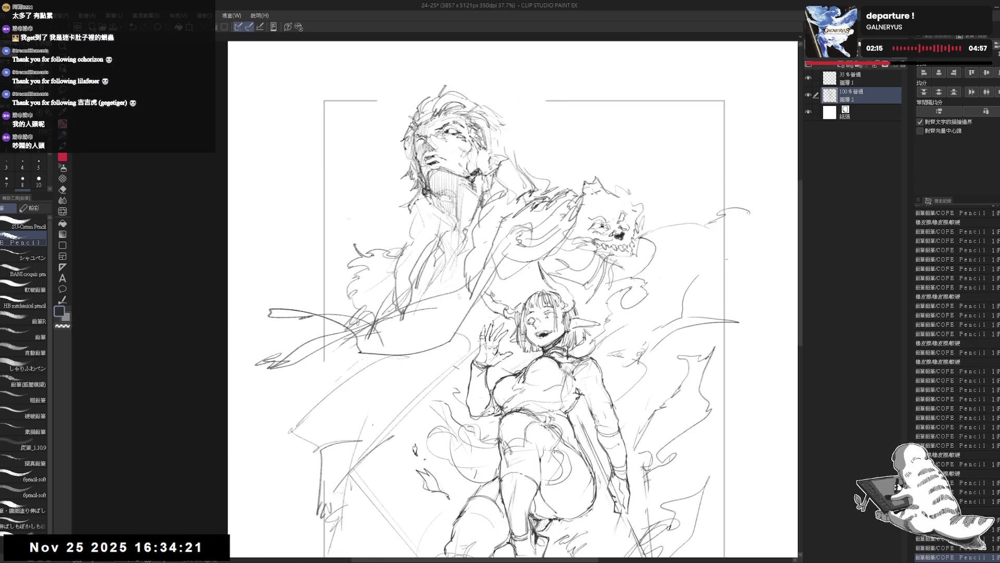
pyautogui.click(402, 225)
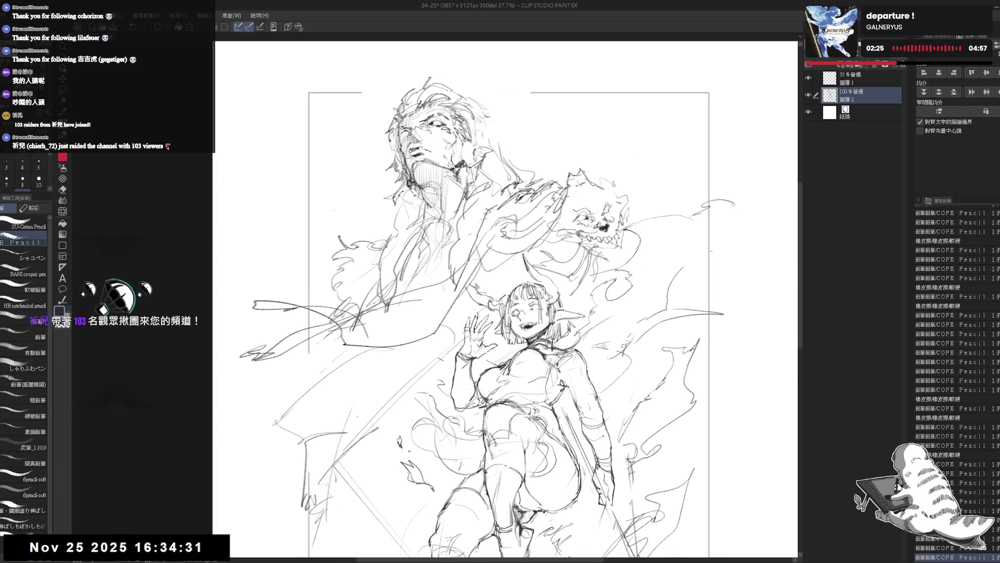
pyautogui.hotkey('ctrl', '+')
pyautogui.hotkey('ctrl', '+')
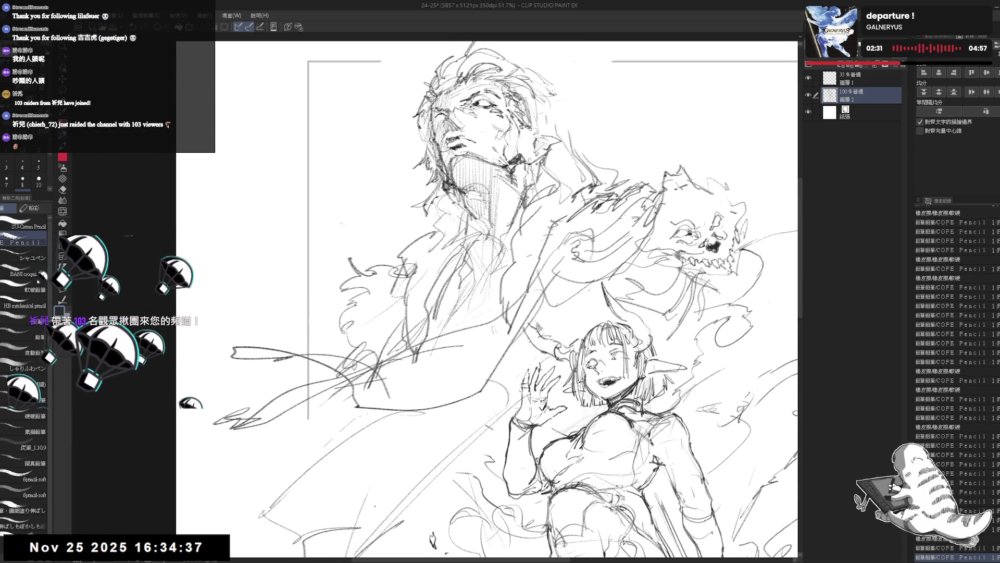
pyautogui.press('e')
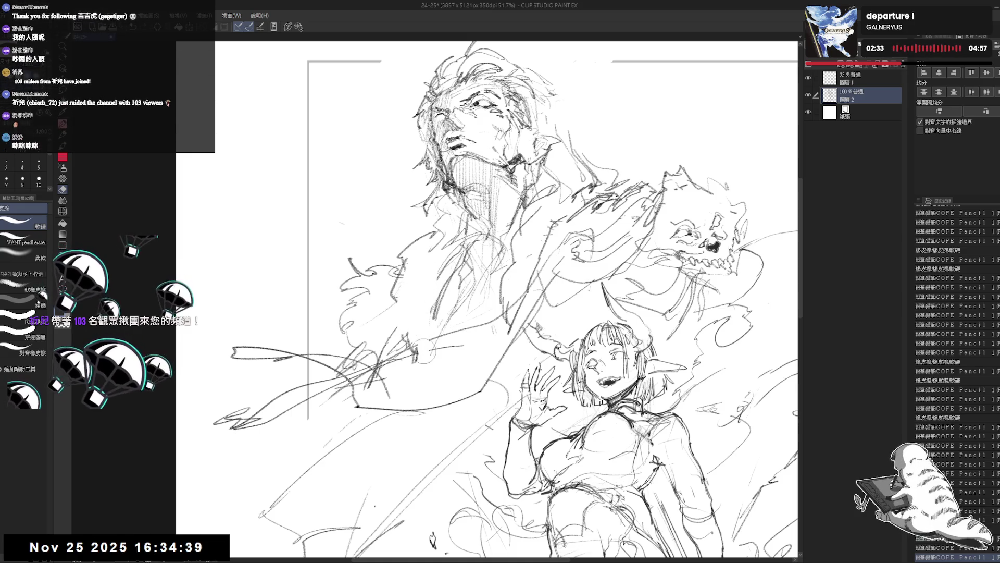
pyautogui.press('p')
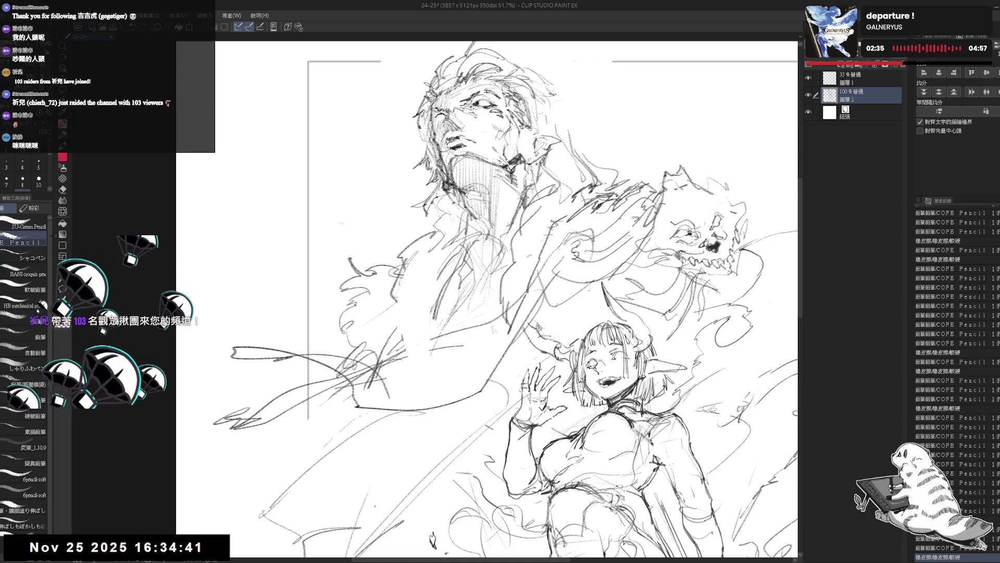
# Step: Hatch lines along the tall figure's arm and erase and rework the coat sleeve lines
pyautogui.moveTo(400, 302); pyautogui.dragTo(426, 333)
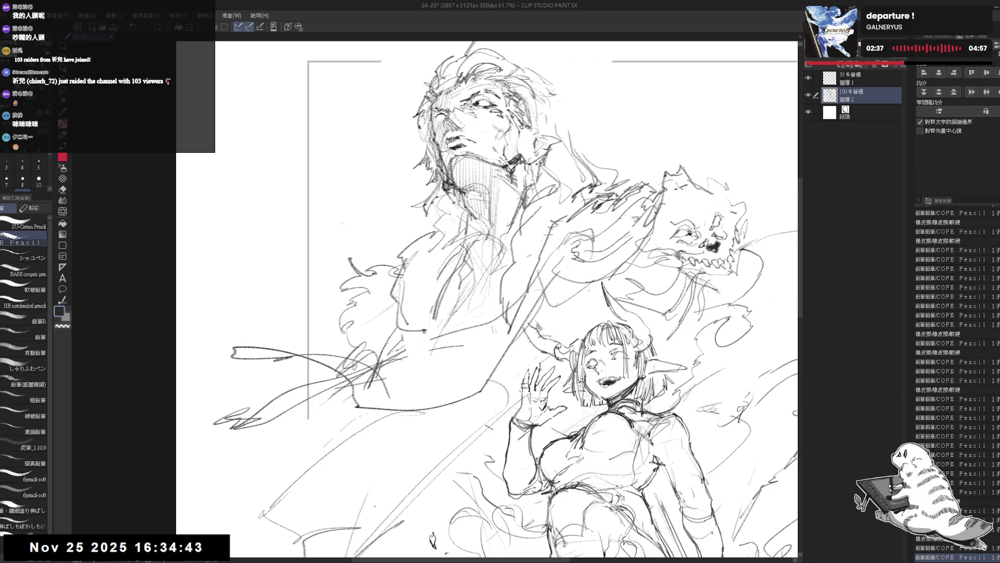
pyautogui.press('e')
pyautogui.moveTo(453, 251)
pyautogui.mouseDown()
pyautogui.moveTo(420, 327)
pyautogui.moveTo(422, 370)
pyautogui.mouseUp()
pyautogui.press('p')
pyautogui.scroll(2, 485, 302)
pyautogui.scroll(2, 485, 302)
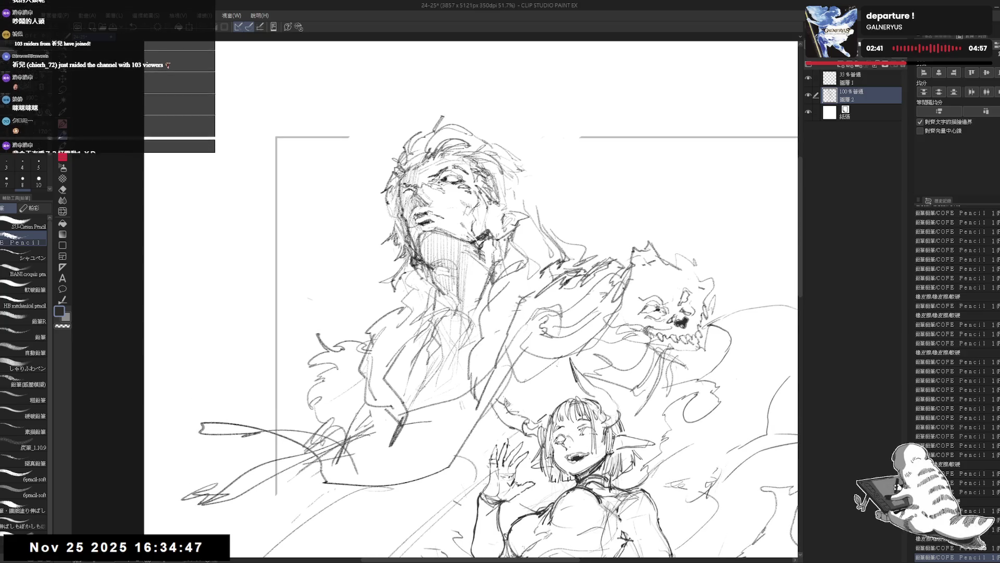
pyautogui.scroll(1, 485, 301)
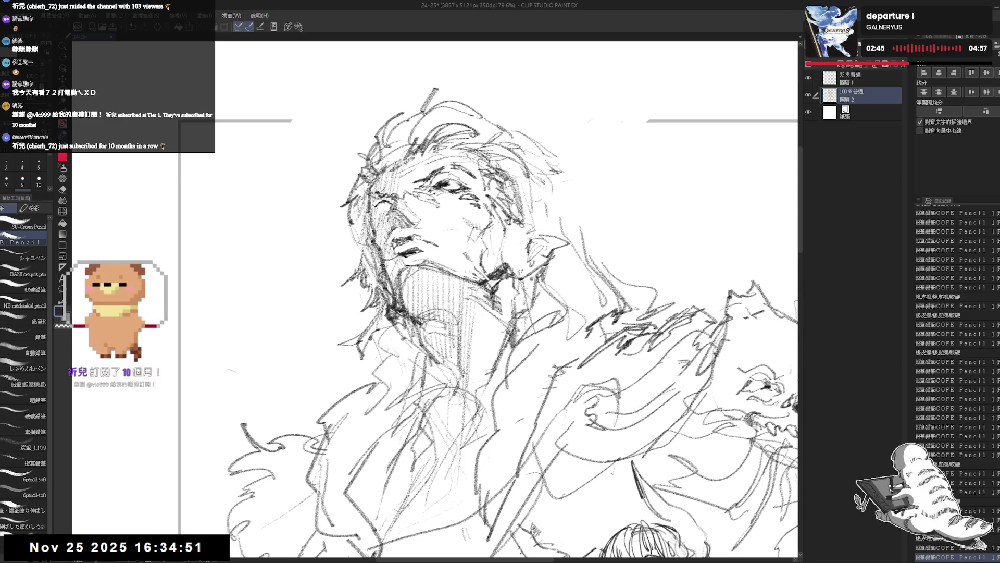
# Step: Flip the view to check, undo the heavy eye shading and zoom out to the whole composition
pyautogui.press('h')
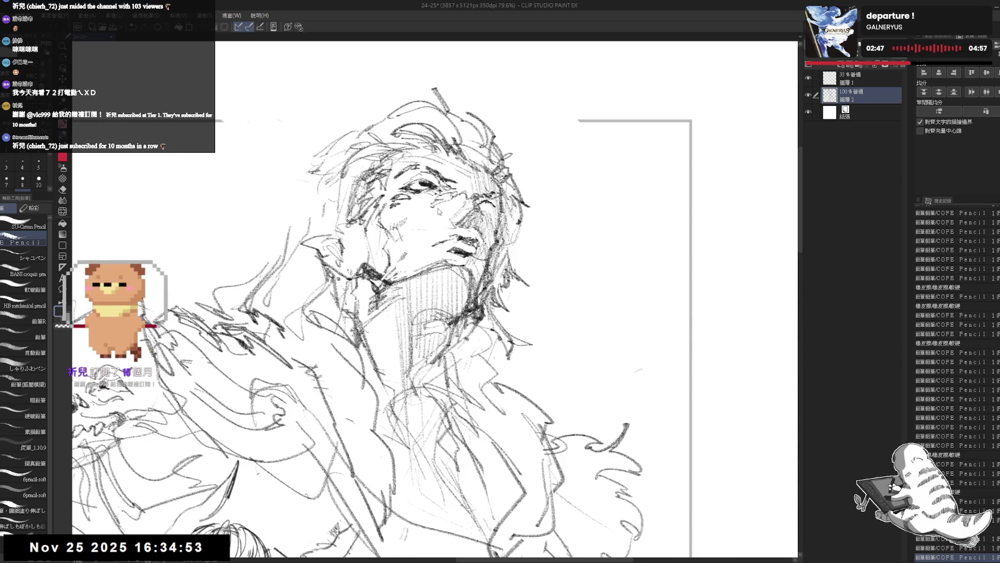
pyautogui.press('h')
pyautogui.hotkey('ctrl', 'z')
pyautogui.hotkey('ctrl', 'z')
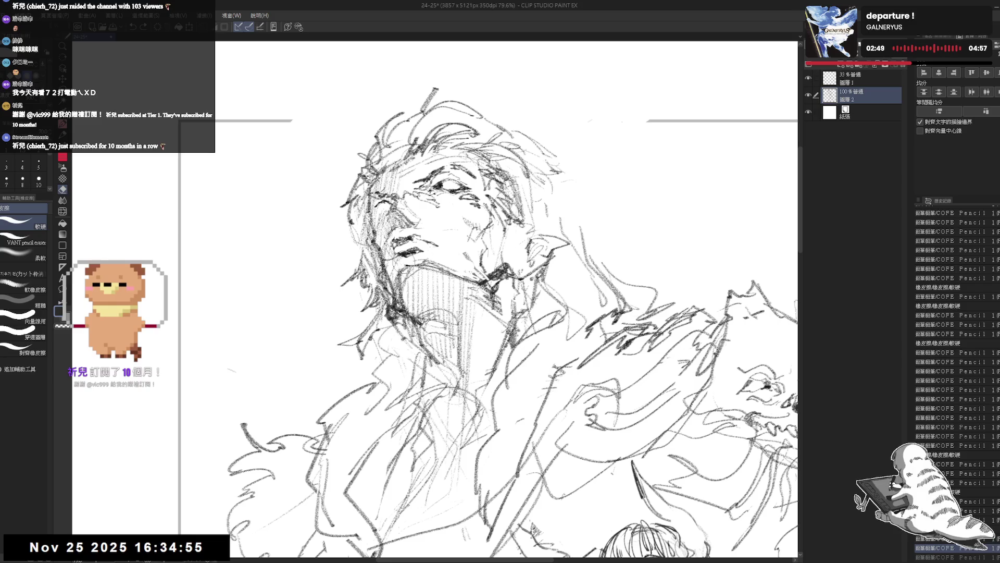
pyautogui.hotkey('ctrl', '-')
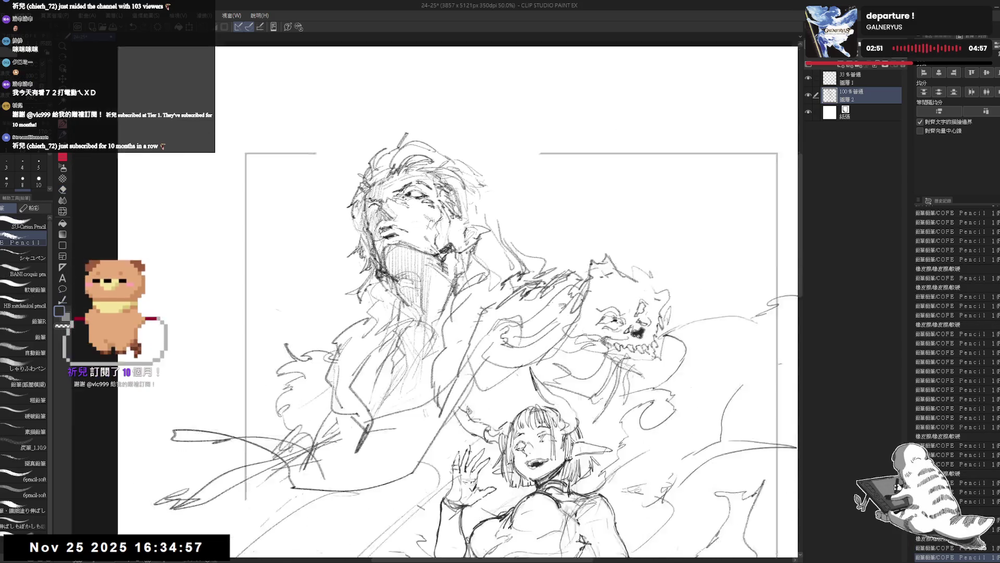
pyautogui.scroll(-5, 469, 325)
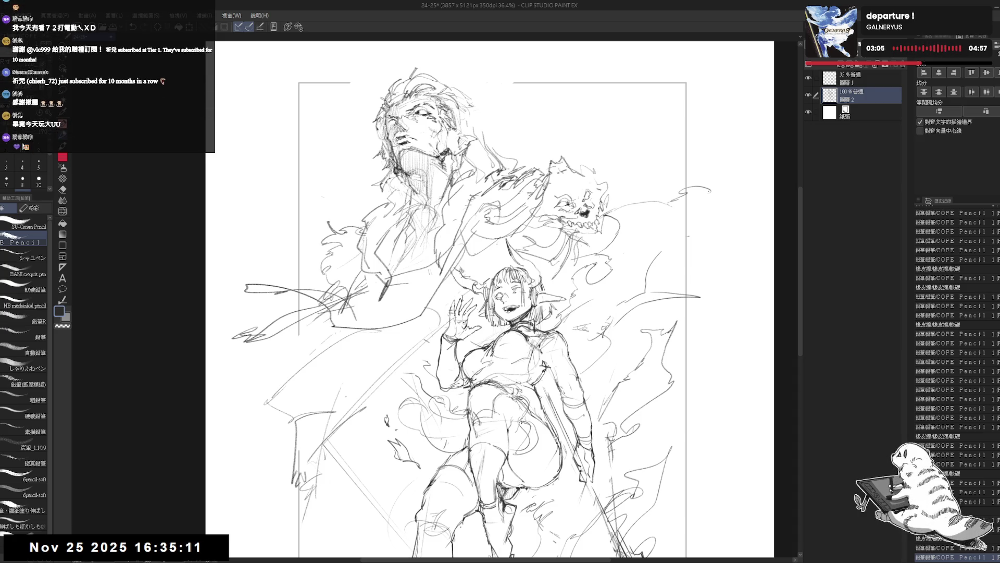
# Step: Pan down to the girl's legs and back up, rotating briefly to check the composition
pyautogui.moveTo(428, 295); pyautogui.dragTo(431, 259)
pyautogui.moveTo(483, 329); pyautogui.dragTo(475, 298)
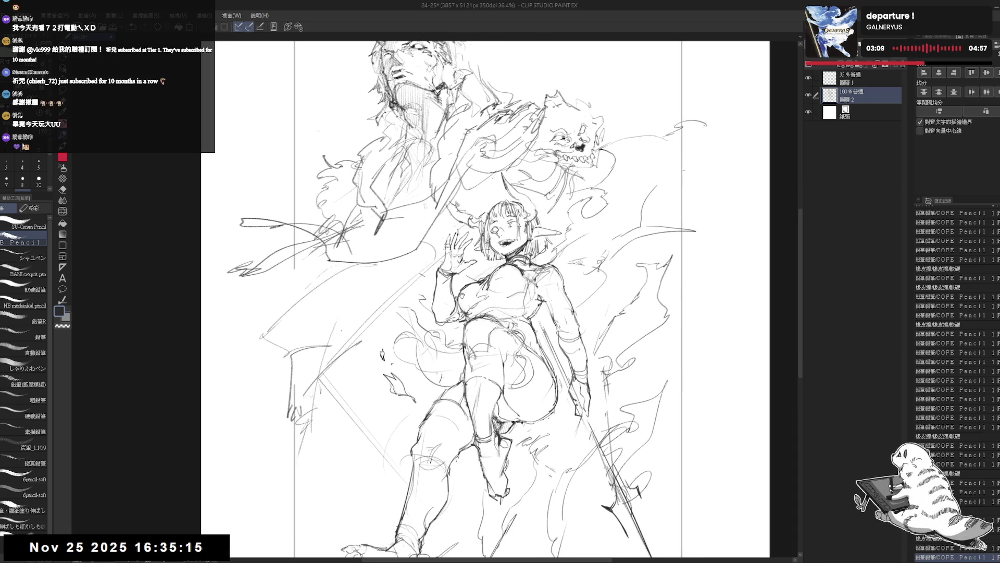
pyautogui.moveTo(452, 262)
pyautogui.mouseDown()
pyautogui.moveTo(469, 344)
pyautogui.moveTo(469, 312)
pyautogui.moveTo(446, 297)
pyautogui.moveTo(469, 323)
pyautogui.mouseUp()
pyautogui.scroll(-2, 470, 297)
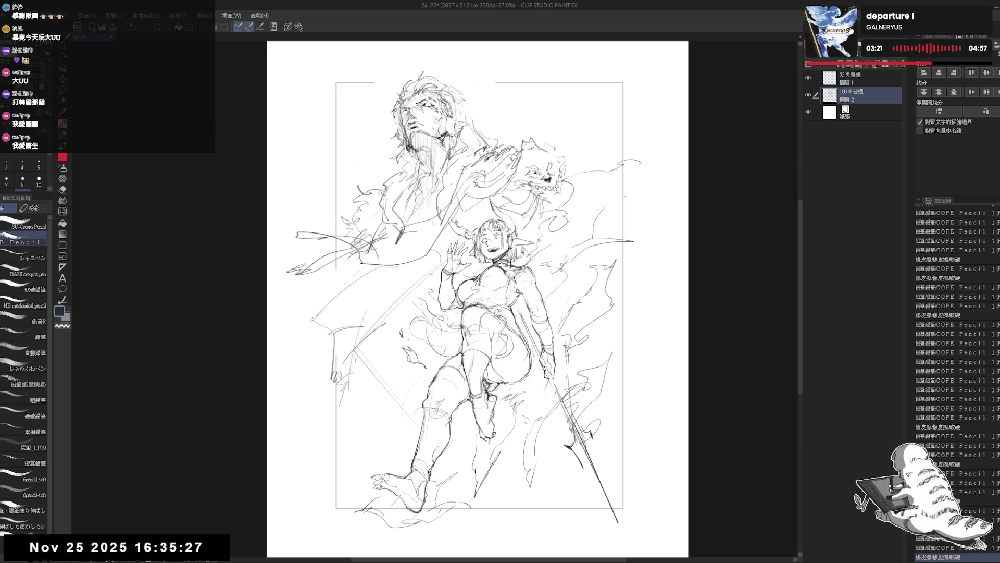
pyautogui.moveTo(547, 235); pyautogui.dragTo(581, 189)
# Step: Sketch an orb near the central hand, then remove it again
pyautogui.moveTo(551, 118)
pyautogui.mouseDown()
pyautogui.moveTo(562, 102)
pyautogui.moveTo(494, 192)
pyautogui.moveTo(501, 160)
pyautogui.moveTo(477, 267)
pyautogui.moveTo(466, 229)
pyautogui.moveTo(457, 267)
pyautogui.mouseUp()
pyautogui.press('p')
pyautogui.hotkey('ctrl', 'z')
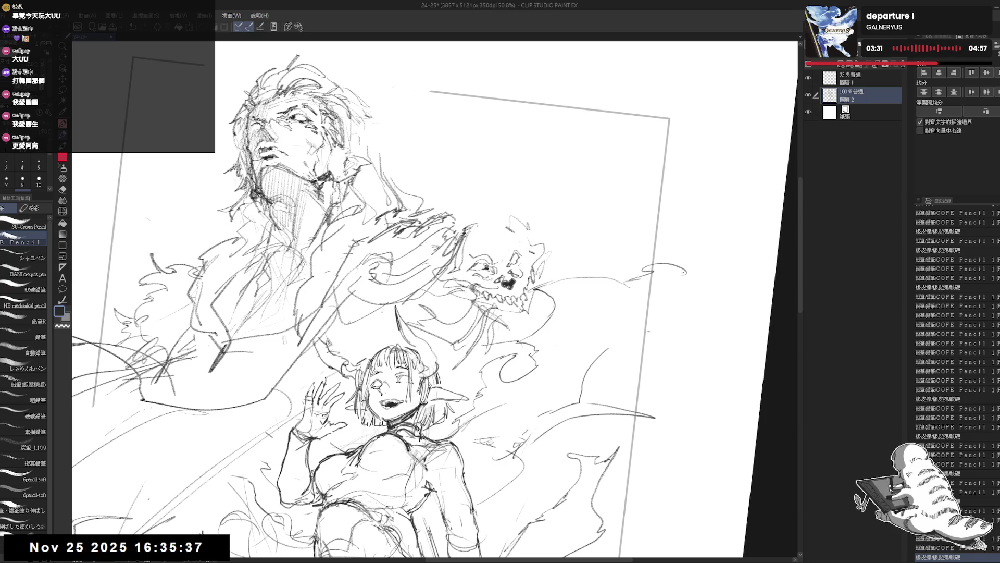
# Step: Add arcs over the top of the skull and diagonal coat strokes, clearing unwanted lines by the hand
pyautogui.moveTo(472, 225)
pyautogui.mouseDown()
pyautogui.moveTo(481, 215)
pyautogui.moveTo(528, 239)
pyautogui.mouseUp()
pyautogui.moveTo(153, 379); pyautogui.dragTo(172, 356)
pyautogui.moveTo(485, 232); pyautogui.dragTo(497, 220)
pyautogui.moveTo(453, 191)
pyautogui.mouseDown()
pyautogui.moveTo(413, 269)
pyautogui.moveTo(466, 188)
pyautogui.moveTo(497, 201)
pyautogui.mouseUp()
pyautogui.press('e')
pyautogui.press('p')
# Step: Draw the arm reaching toward the skull, then reset and fit the page in the window
pyautogui.moveTo(417, 267); pyautogui.dragTo(455, 208)
pyautogui.moveTo(428, 250)
pyautogui.mouseDown()
pyautogui.moveTo(477, 185)
pyautogui.moveTo(502, 228)
pyautogui.moveTo(536, 242)
pyautogui.mouseUp()
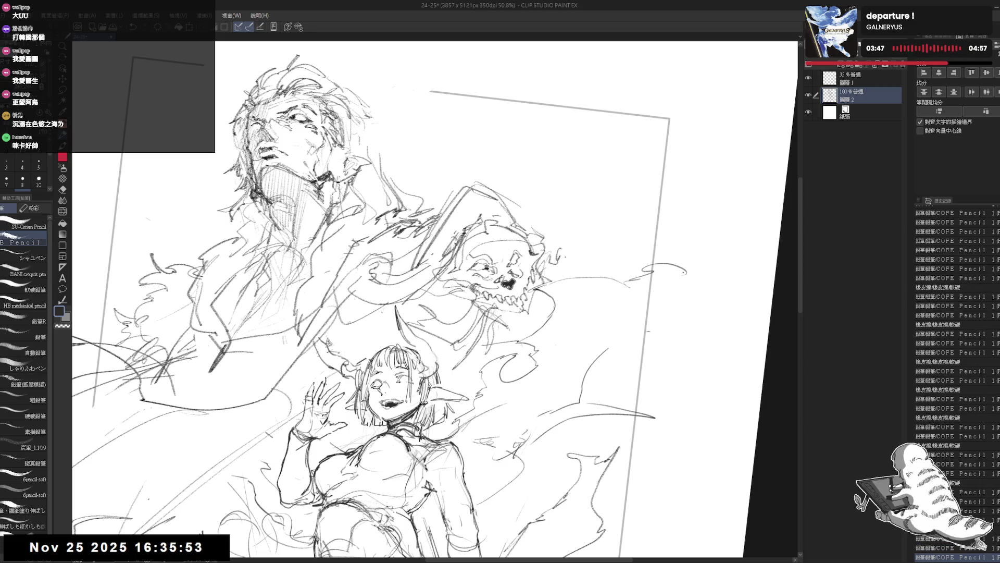
pyautogui.hotkey('ctrl', '0')
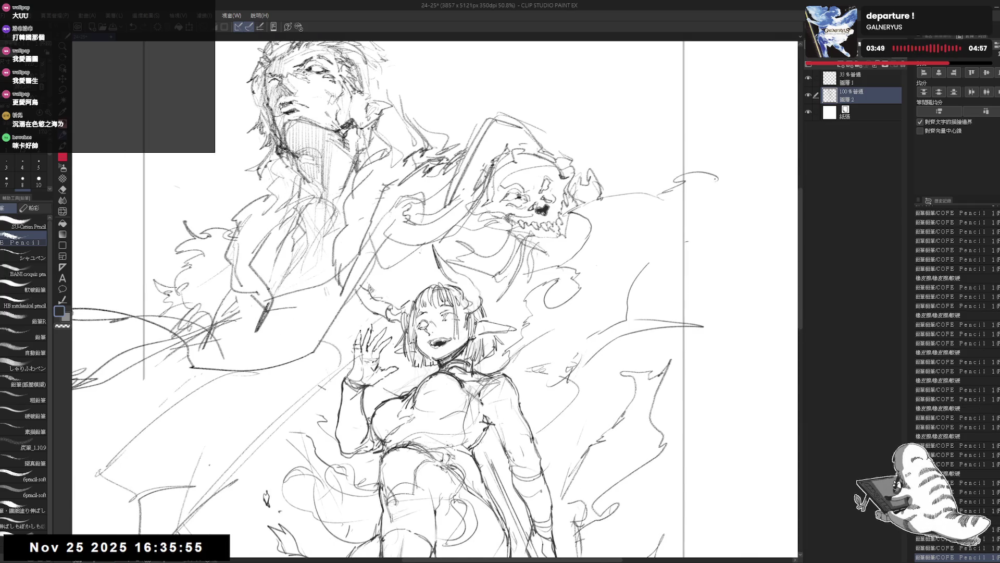
pyautogui.hotkey('ctrl', '0')
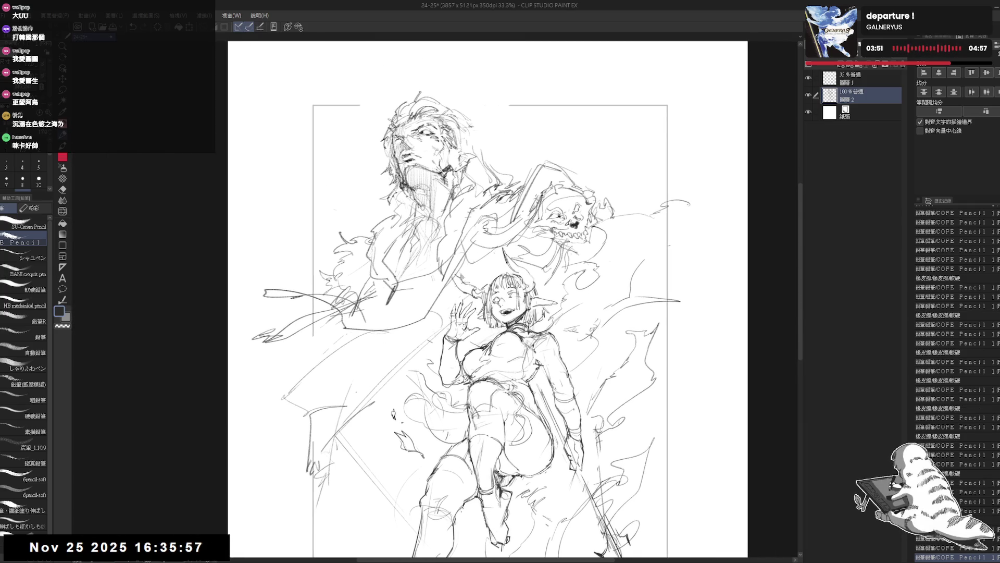
pyautogui.scroll(3, 477, 172)
# Step: Add strokes to the coat chest and the left side of the hair, mirroring the view to check
pyautogui.moveTo(500, 344); pyautogui.dragTo(457, 438)
pyautogui.moveTo(384, 174)
pyautogui.mouseDown()
pyautogui.moveTo(371, 182)
pyautogui.moveTo(380, 171)
pyautogui.moveTo(390, 204)
pyautogui.mouseUp()
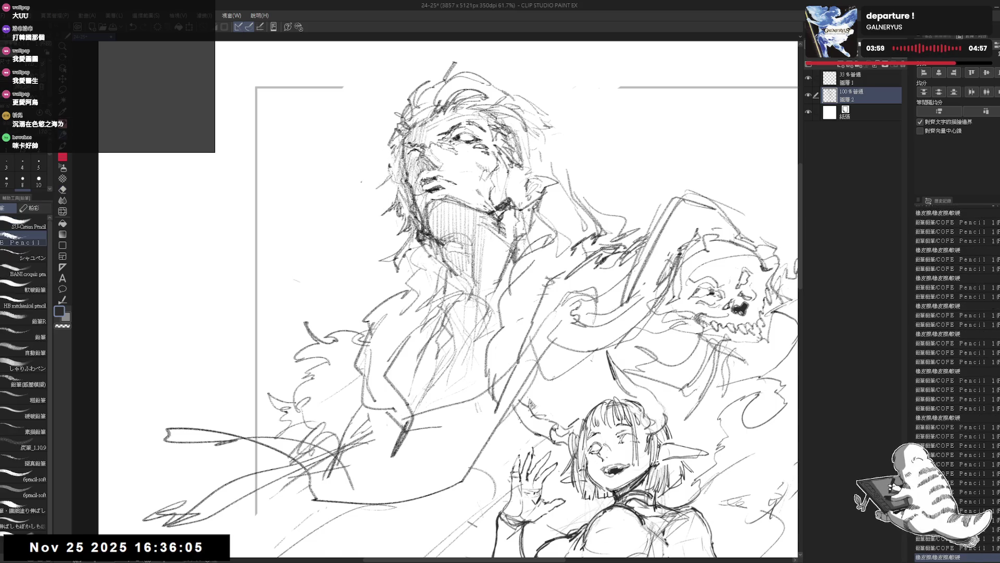
pyautogui.press('h')
pyautogui.press('h')
pyautogui.moveTo(461, 306)
pyautogui.mouseDown()
pyautogui.moveTo(431, 290)
pyautogui.moveTo(375, 220)
pyautogui.mouseUp()
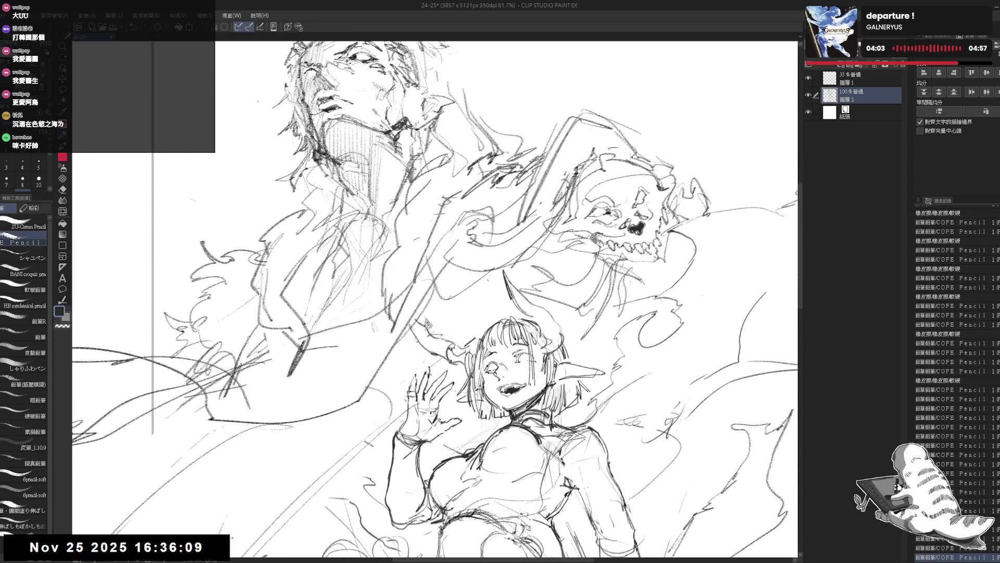
pyautogui.scroll(-1, 375, 220)
pyautogui.scroll(-1, 375, 220)
pyautogui.scroll(-1, 374, 221)
pyautogui.scroll(-1, 375, 220)
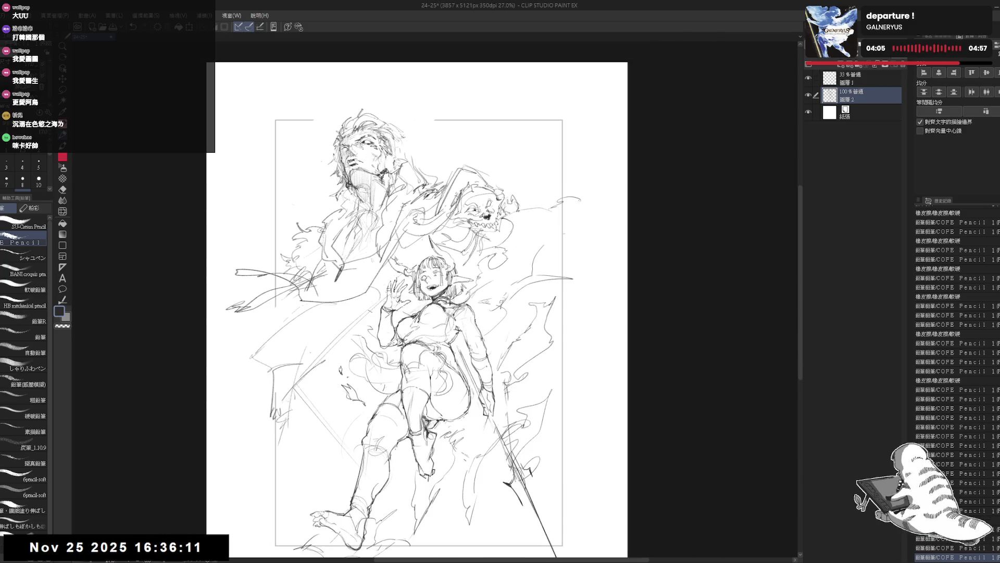
# Step: Rotate to a drawing angle, undo a stray stroke and redraw the line along the girl's staff
pyautogui.moveTo(374, 221); pyautogui.dragTo(423, 198)
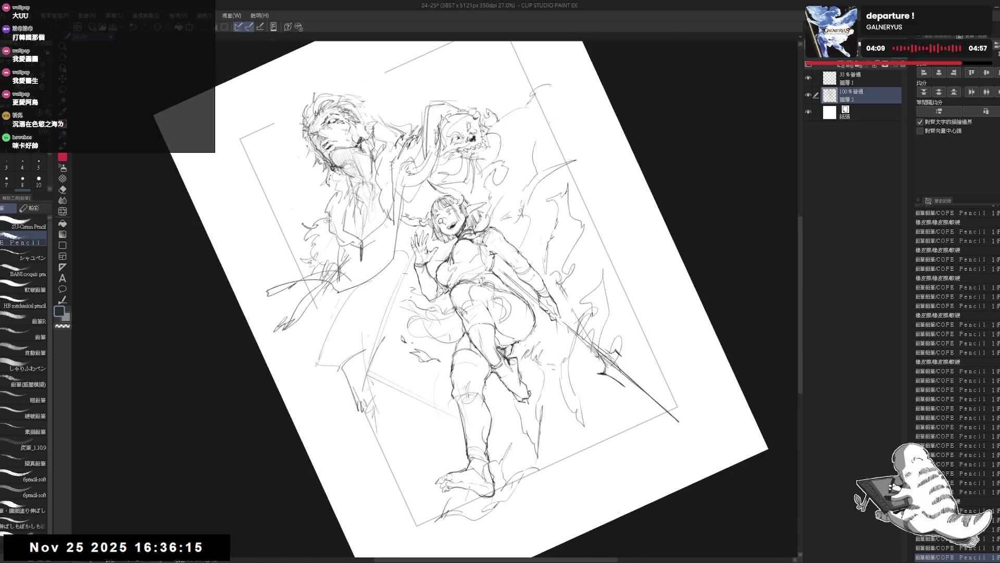
pyautogui.moveTo(468, 313)
pyautogui.mouseDown()
pyautogui.moveTo(478, 302)
pyautogui.moveTo(473, 250)
pyautogui.mouseUp()
pyautogui.moveTo(447, 296); pyautogui.dragTo(422, 505)
pyautogui.hotkey('ctrl', 'z')
pyautogui.moveTo(450, 266); pyautogui.dragTo(426, 457)
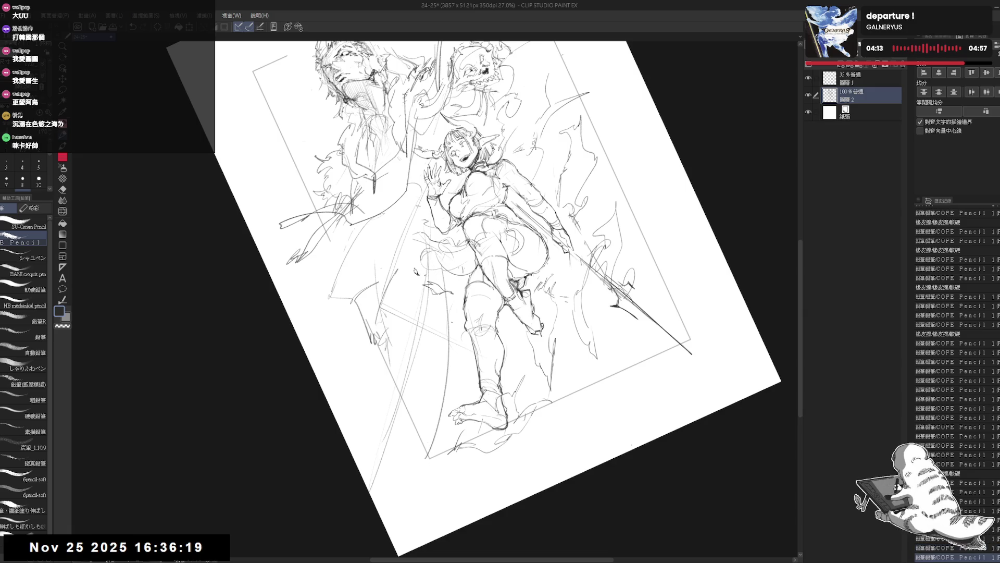
# Step: Add pencil strokes at the page's left-centre, then reset the view and zoom out to frame the figures
pyautogui.press('e')
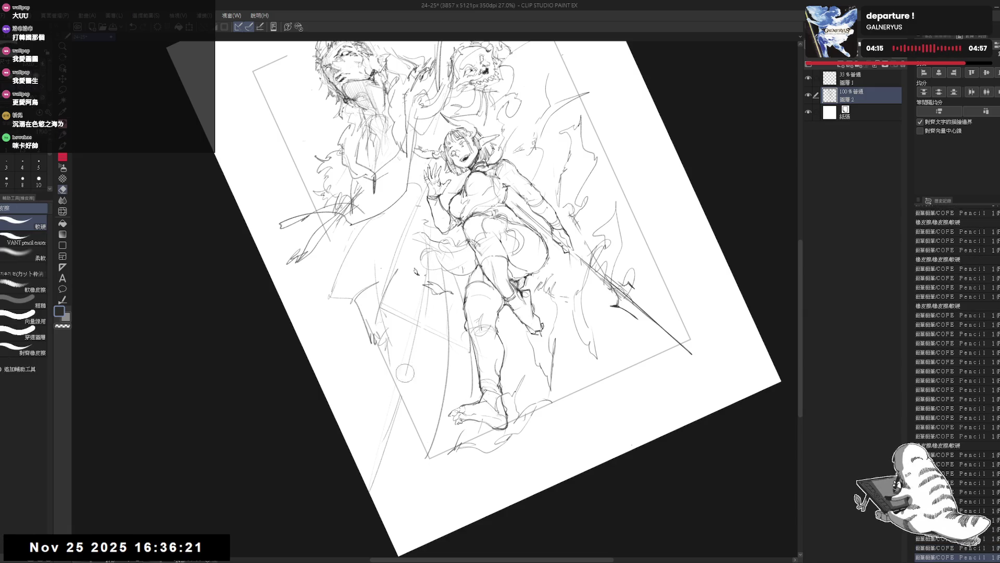
pyautogui.press('p')
pyautogui.moveTo(437, 274); pyautogui.dragTo(340, 382)
pyautogui.moveTo(402, 313); pyautogui.dragTo(340, 387)
pyautogui.hotkey('ctrl', '0')
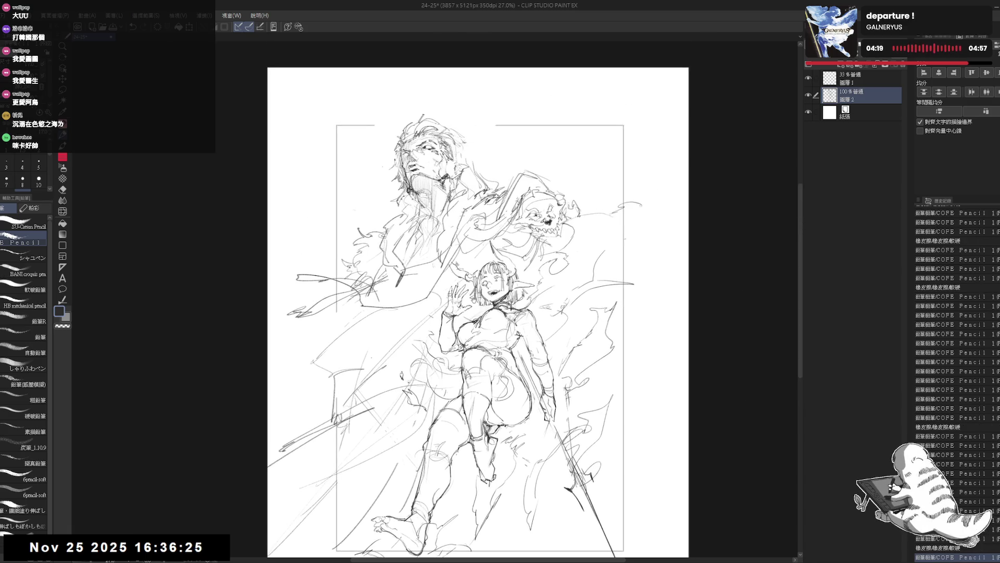
pyautogui.hotkey('ctrl', '-')
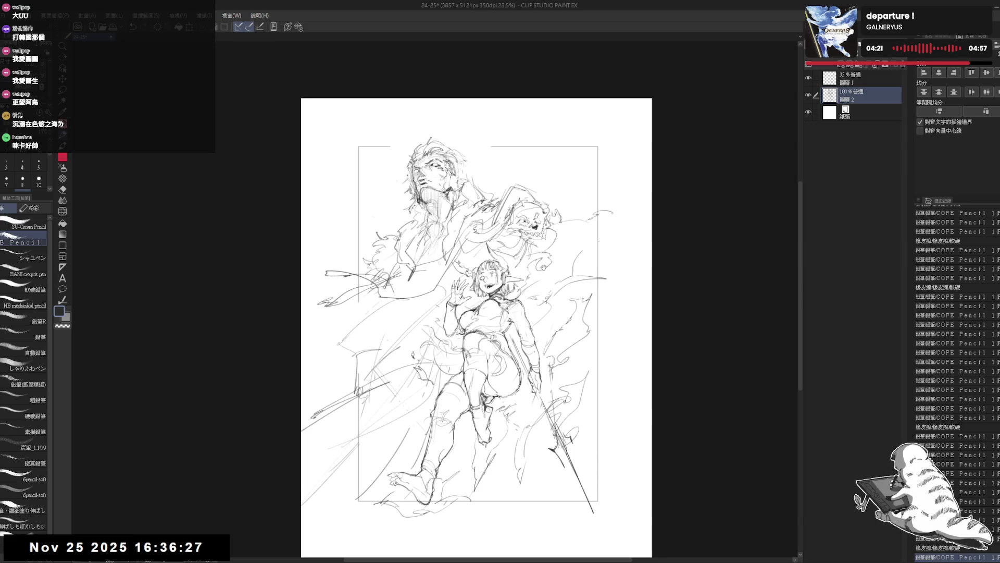
pyautogui.scroll(1, 427, 212)
pyautogui.scroll(1, 426, 212)
pyautogui.scroll(1, 426, 211)
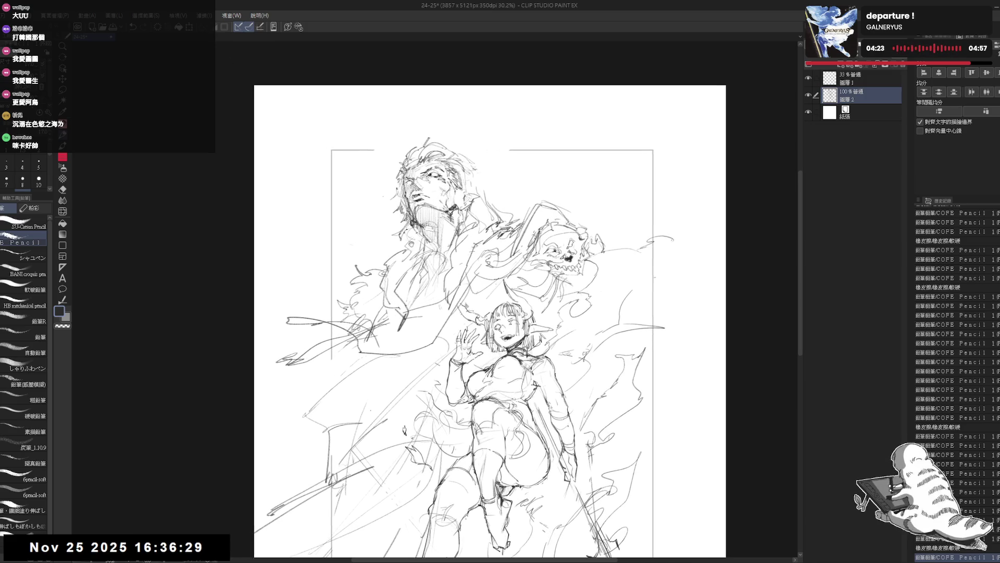
pyautogui.scroll(1, 426, 211)
pyautogui.moveTo(501, 314); pyautogui.dragTo(488, 322)
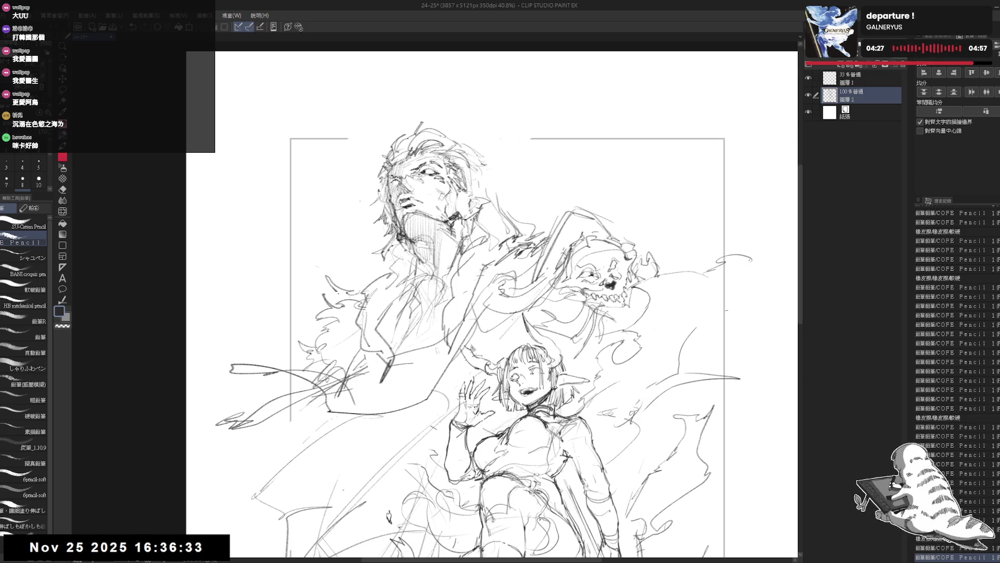
# Step: Add short pencil strokes beside the man's shoulder and erase stray lines on his coat
pyautogui.moveTo(347, 271); pyautogui.dragTo(352, 340)
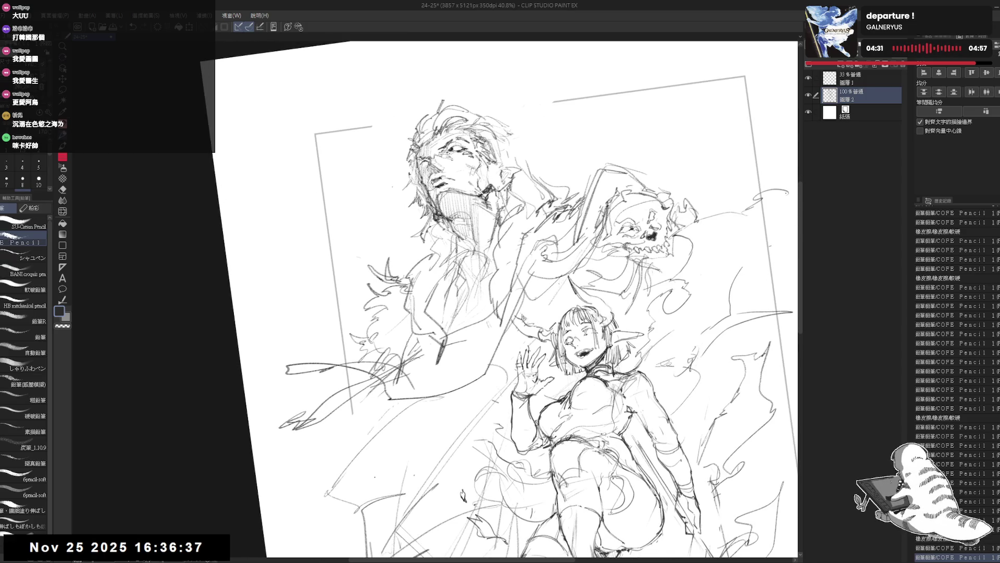
pyautogui.press('e')
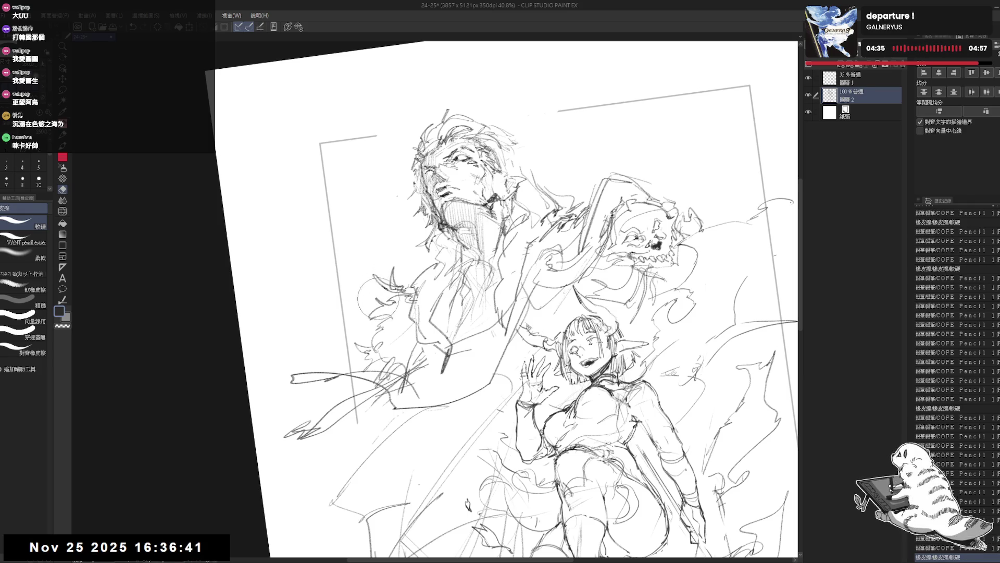
pyautogui.press('p')
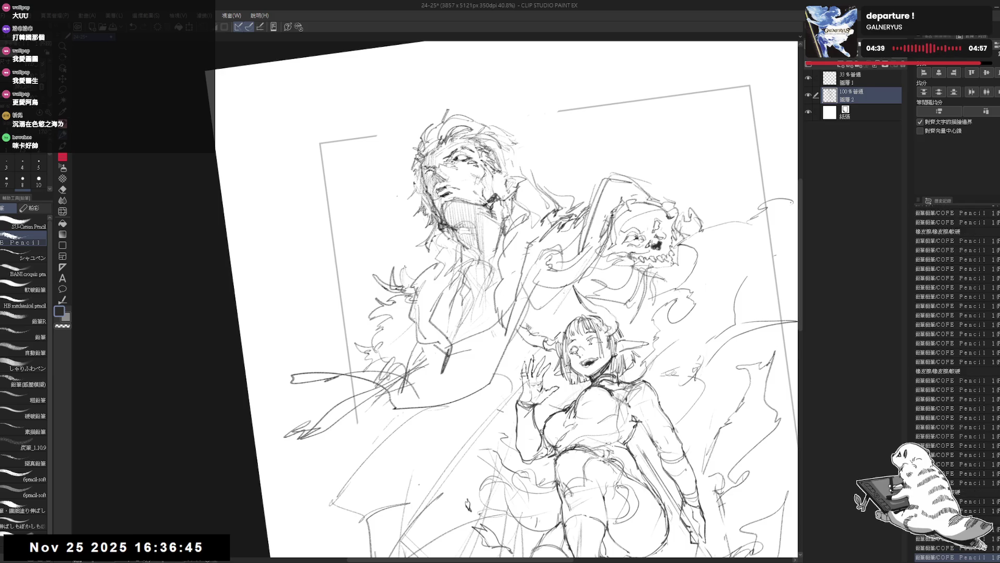
pyautogui.press('e')
pyautogui.moveTo(347, 243); pyautogui.dragTo(394, 297)
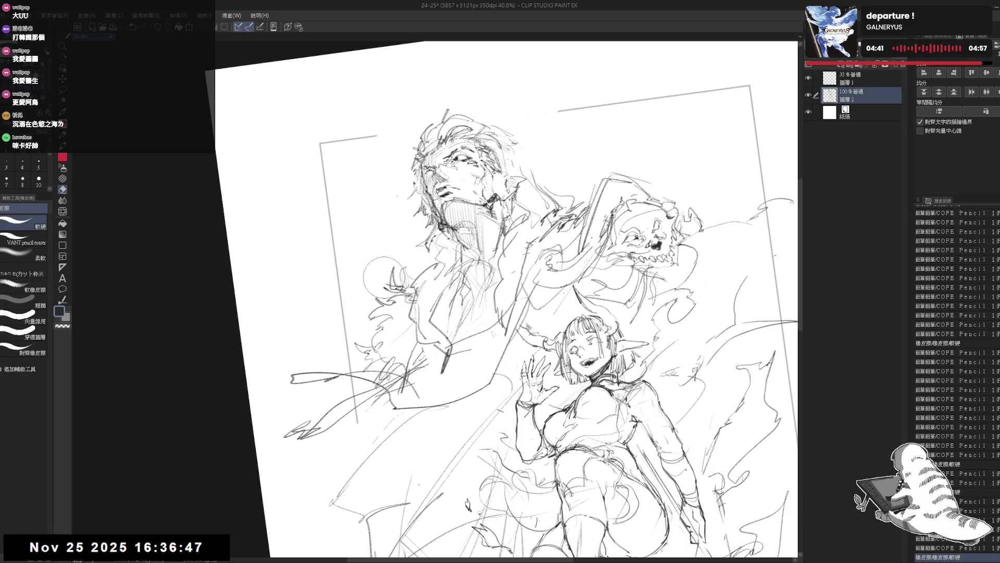
pyautogui.press('p')
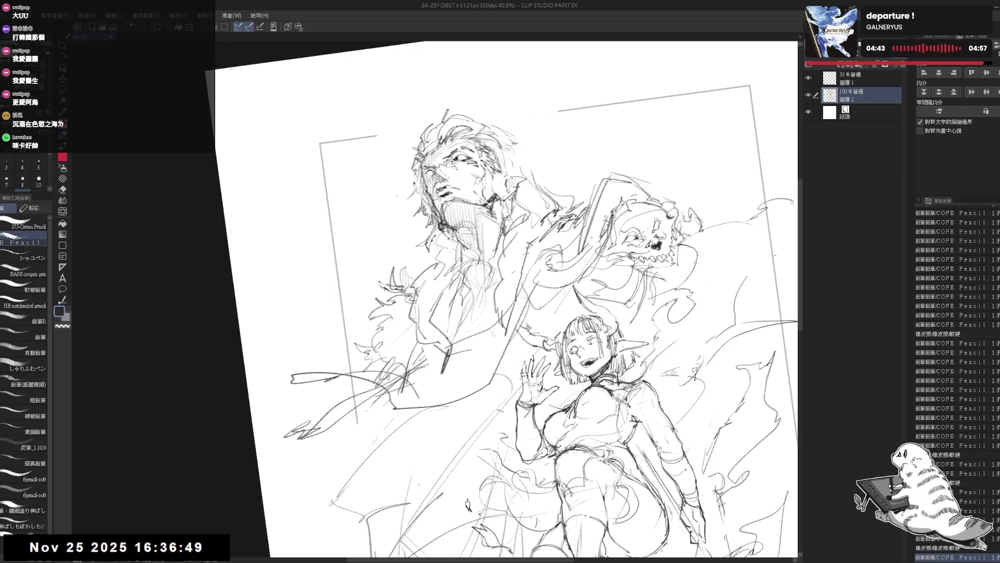
# Step: Reset rotation, mirror the view to check, and tilt the canvas for further cleanup
pyautogui.press('r')
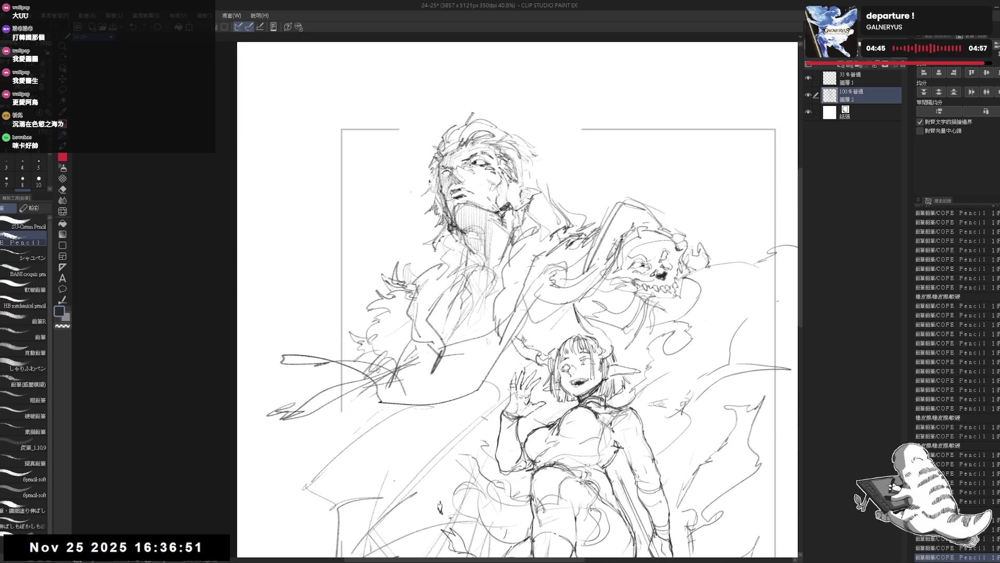
pyautogui.press('h')
pyautogui.scroll(-1, 441, 230)
pyautogui.press('h')
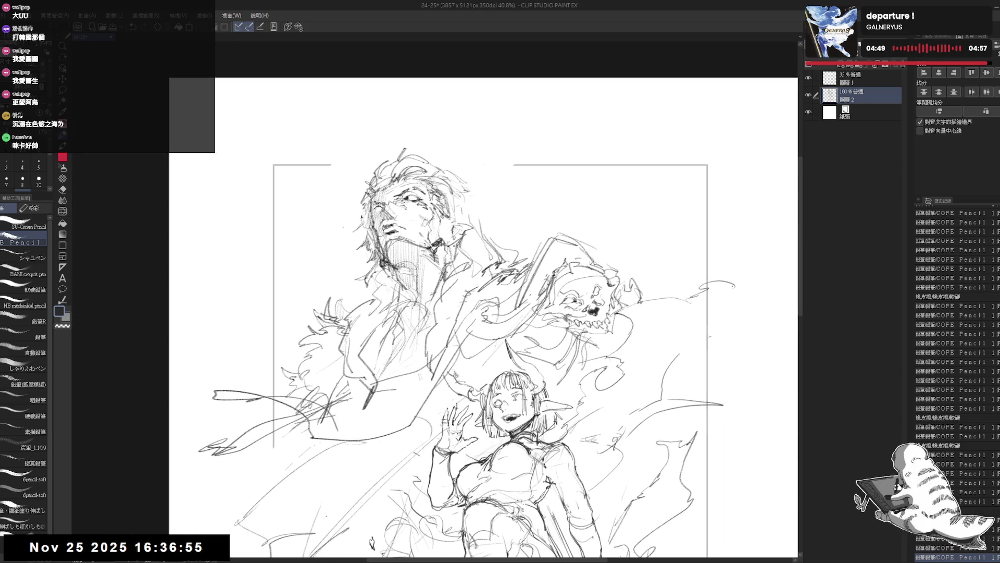
pyautogui.press('e')
pyautogui.moveTo(479, 193)
pyautogui.mouseDown()
pyautogui.moveTo(440, 243)
pyautogui.moveTo(447, 249)
pyautogui.mouseUp()
pyautogui.press('p')
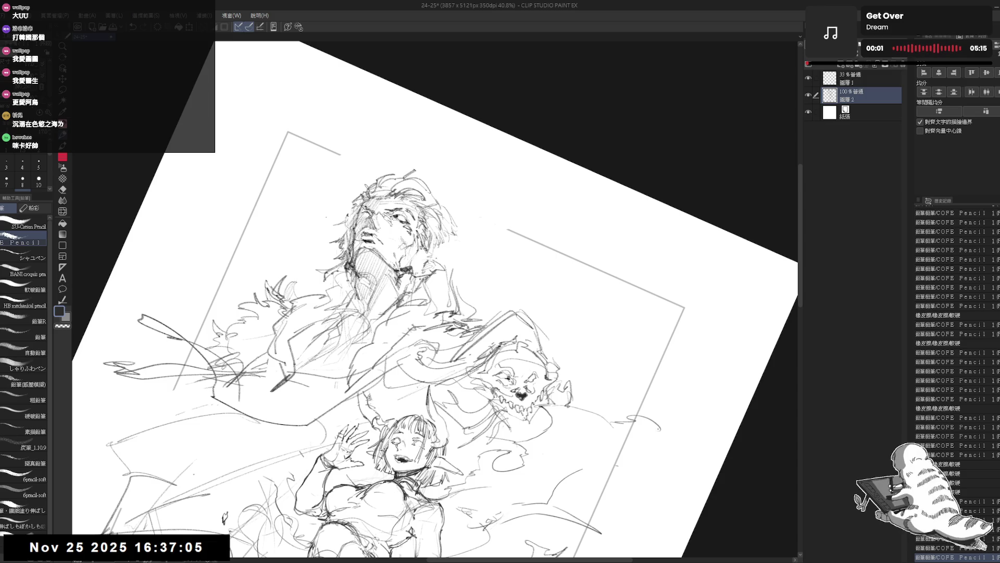
# Step: Erase stray lines around the man's head and level the canvas view
pyautogui.press('e')
pyautogui.moveTo(432, 259); pyautogui.dragTo(438, 319)
pyautogui.press('r')
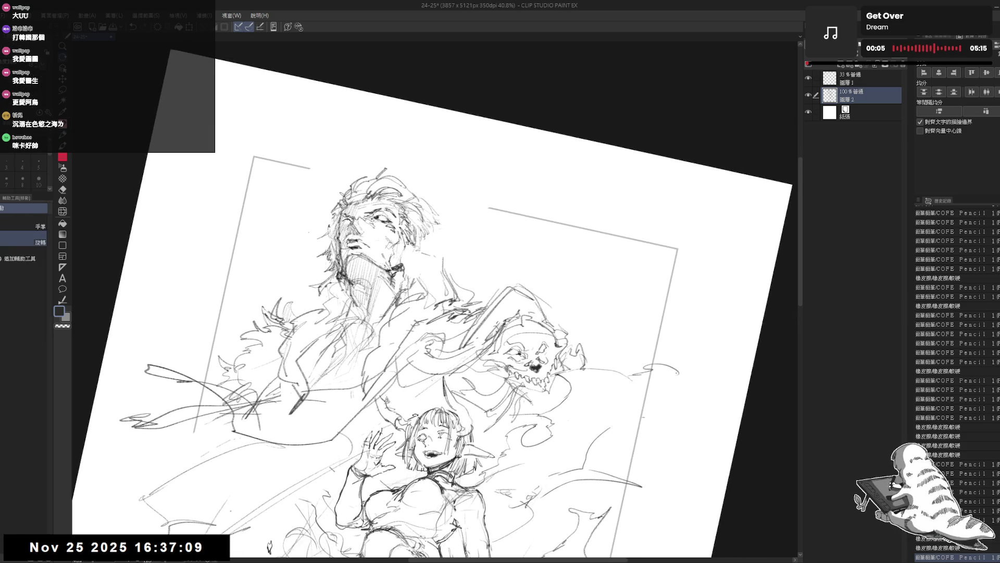
pyautogui.scroll(1, 382, 235)
pyautogui.press('p')
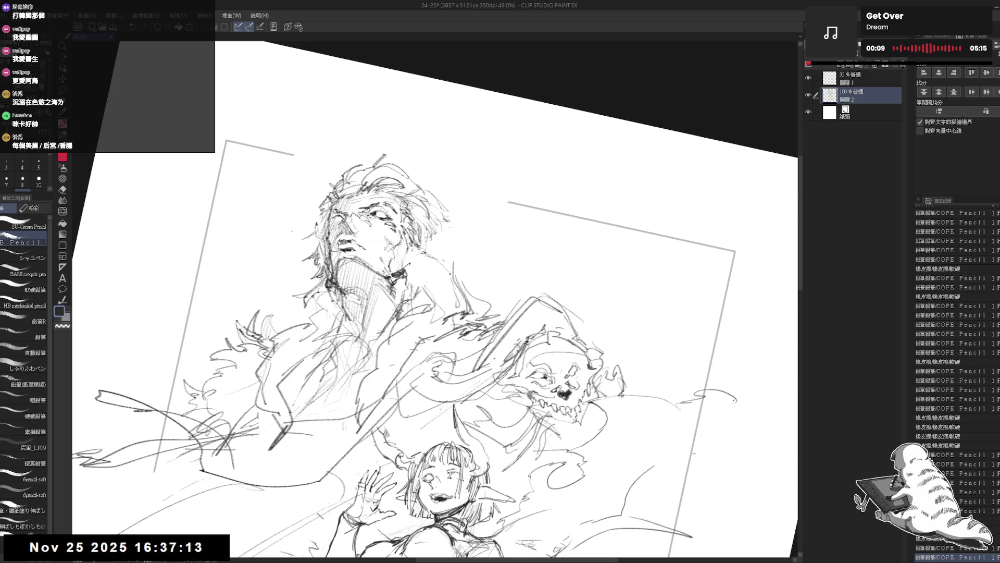
pyautogui.press('-')
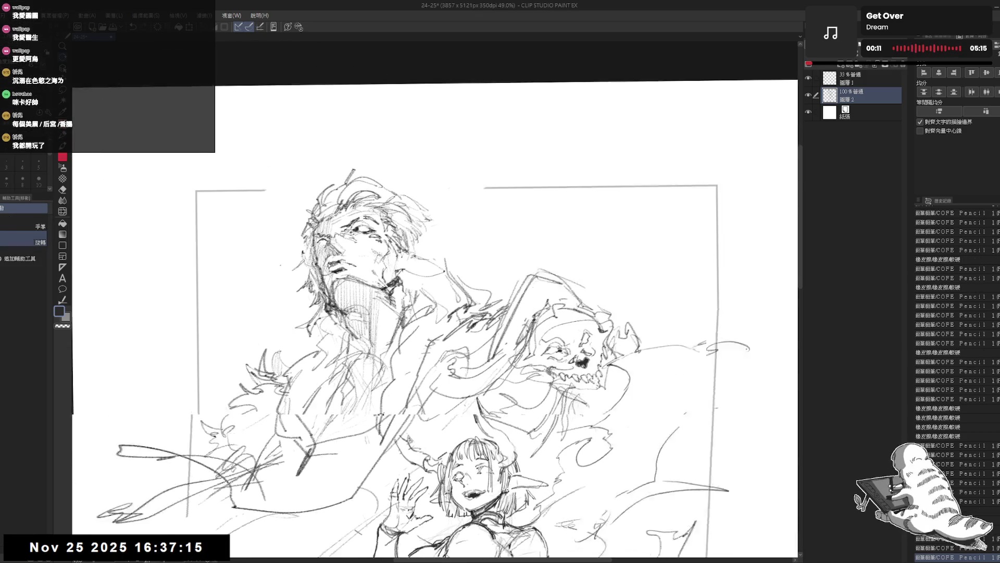
# Step: Add a small pencil stroke near the beast's head and mirror the view to check the composition
pyautogui.press('e')
pyautogui.press('p')
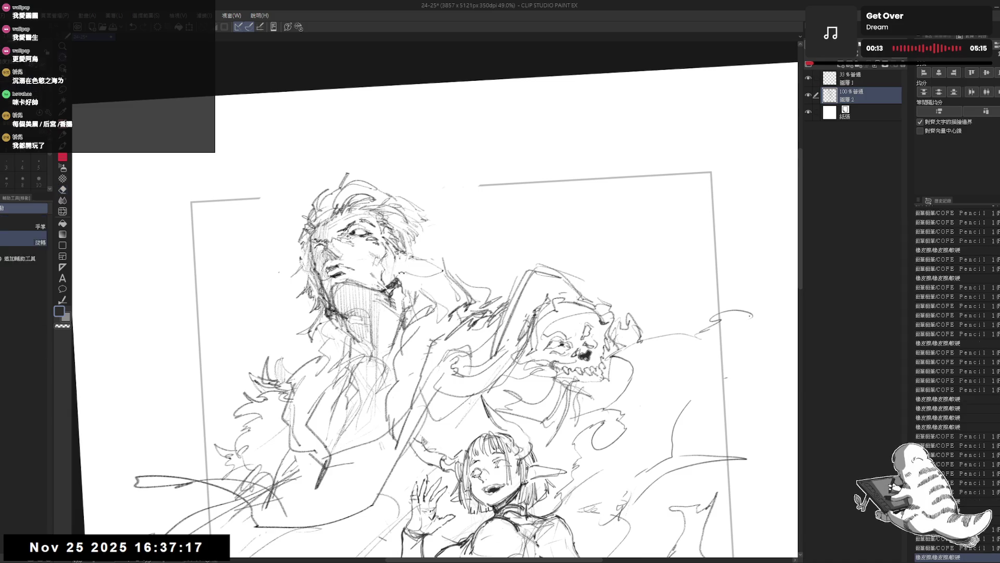
pyautogui.moveTo(398, 277)
pyautogui.mouseDown()
pyautogui.moveTo(423, 275)
pyautogui.moveTo(442, 254)
pyautogui.moveTo(394, 260)
pyautogui.moveTo(405, 325)
pyautogui.mouseUp()
pyautogui.press('h')
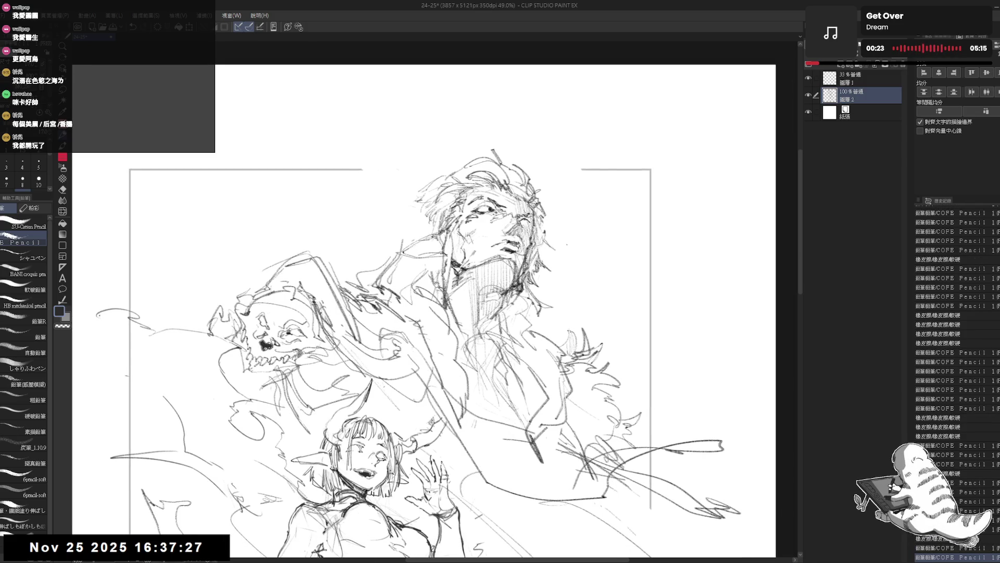
pyautogui.press('h')
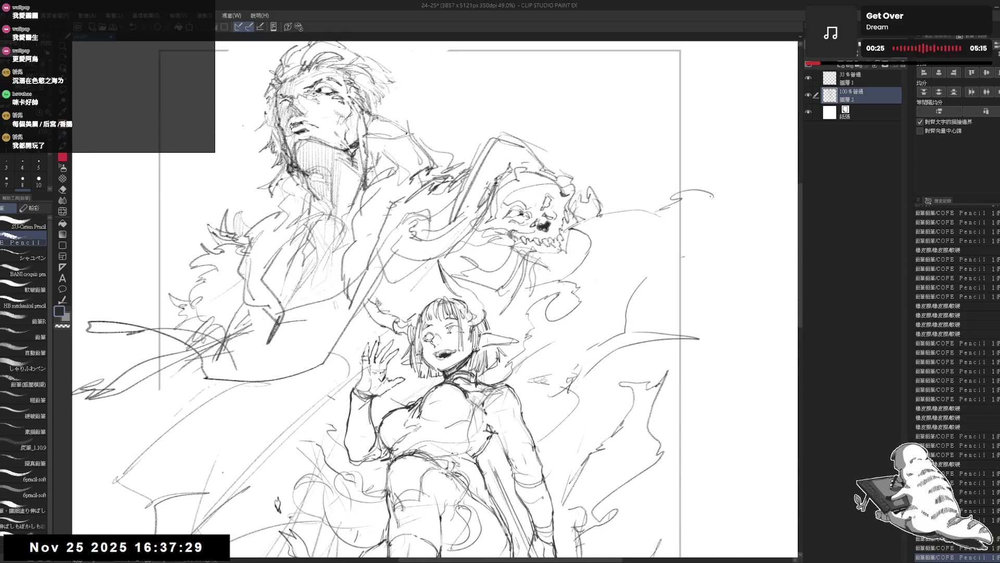
pyautogui.scroll(-3, 375, 297)
pyautogui.scroll(-2, 375, 297)
pyautogui.moveTo(375, 297); pyautogui.dragTo(380, 282)
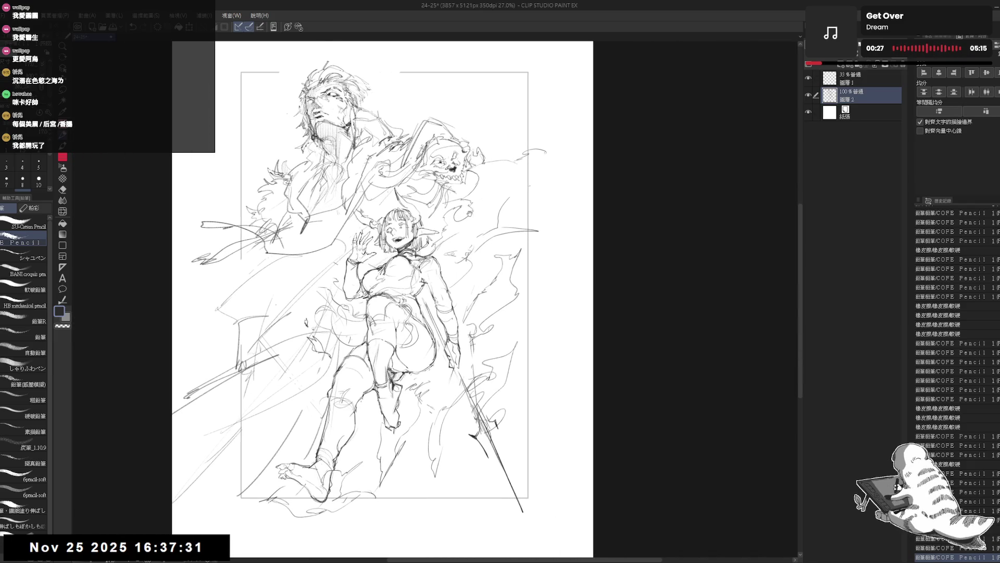
pyautogui.moveTo(383, 420); pyautogui.dragTo(390, 428)
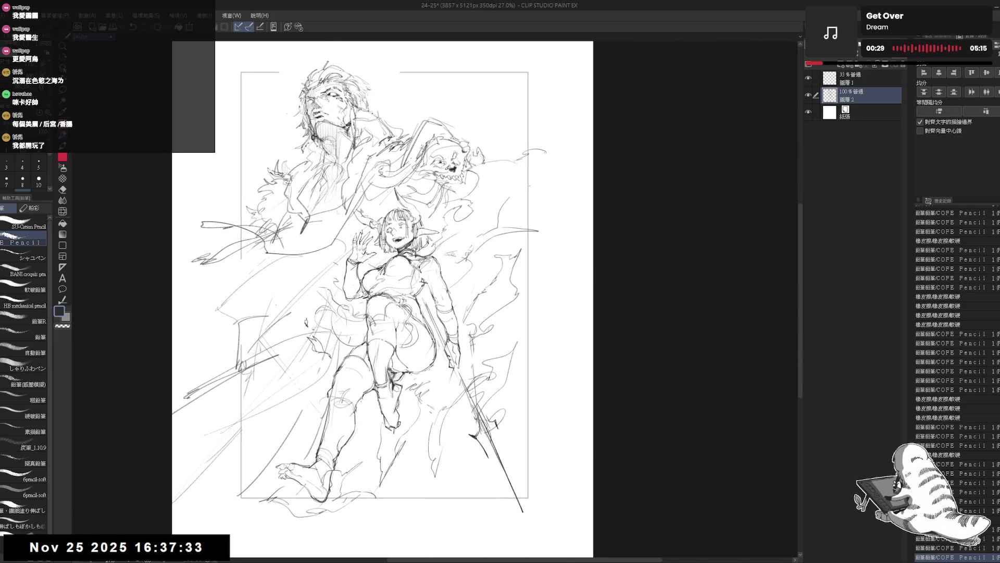
# Step: Shift the page view and add short strokes and first hatching to the man's coat
pyautogui.moveTo(375, 298); pyautogui.dragTo(396, 301)
pyautogui.scroll(-1, 529, 182)
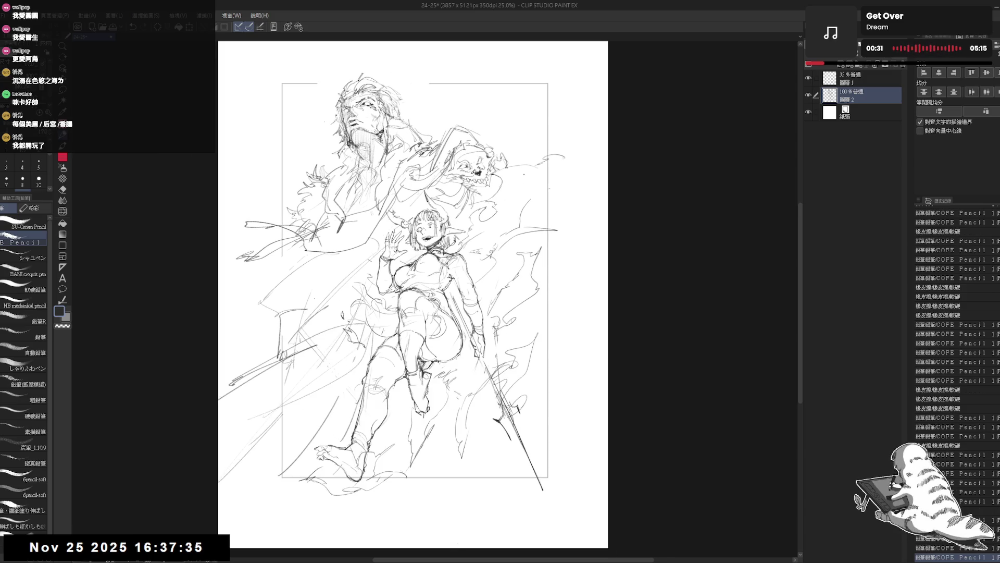
pyautogui.moveTo(528, 181)
pyautogui.mouseDown()
pyautogui.moveTo(556, 193)
pyautogui.moveTo(383, 402)
pyautogui.mouseUp()
pyautogui.scroll(2, 557, 192)
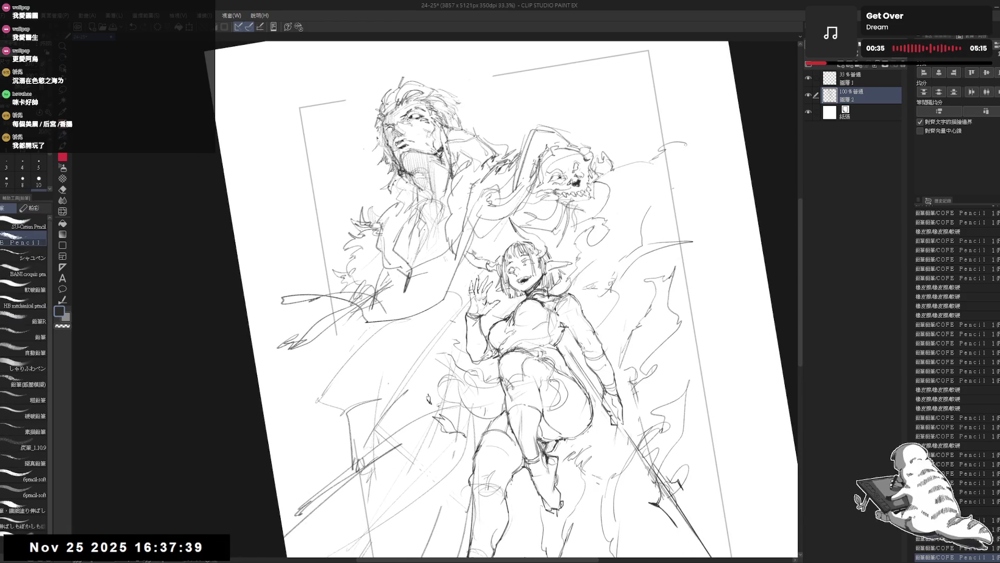
pyautogui.moveTo(373, 298)
pyautogui.mouseDown()
pyautogui.moveTo(389, 320)
pyautogui.moveTo(387, 312)
pyautogui.moveTo(413, 313)
pyautogui.mouseUp()
pyautogui.moveTo(410, 278); pyautogui.dragTo(425, 310)
# Step: Draw a row of vertical hatching strokes across the lower coat toward the girl's horn
pyautogui.moveTo(454, 259); pyautogui.dragTo(455, 278)
pyautogui.moveTo(458, 240); pyautogui.dragTo(460, 269)
pyautogui.moveTo(462, 227); pyautogui.dragTo(465, 264)
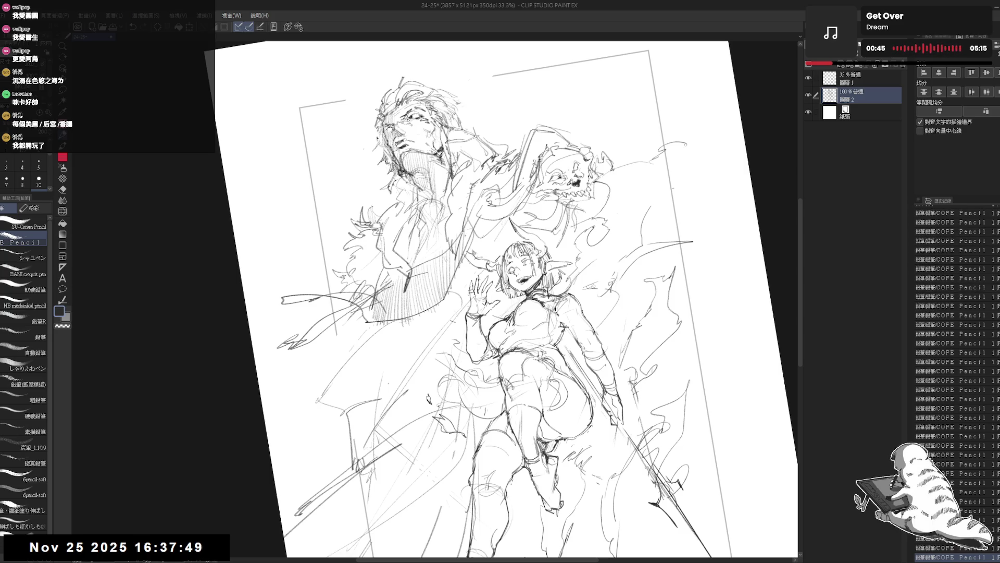
pyautogui.moveTo(471, 220); pyautogui.dragTo(479, 254)
pyautogui.moveTo(479, 219); pyautogui.dragTo(482, 253)
pyautogui.moveTo(484, 218); pyautogui.dragTo(491, 257)
pyautogui.moveTo(486, 215); pyautogui.dragTo(495, 255)
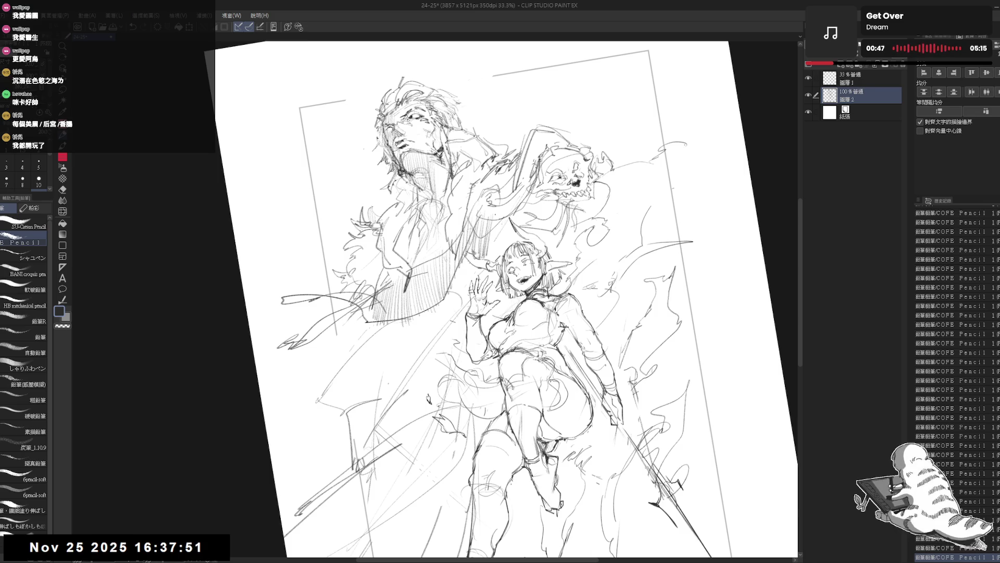
pyautogui.moveTo(497, 221); pyautogui.dragTo(502, 253)
pyautogui.moveTo(504, 211); pyautogui.dragTo(509, 255)
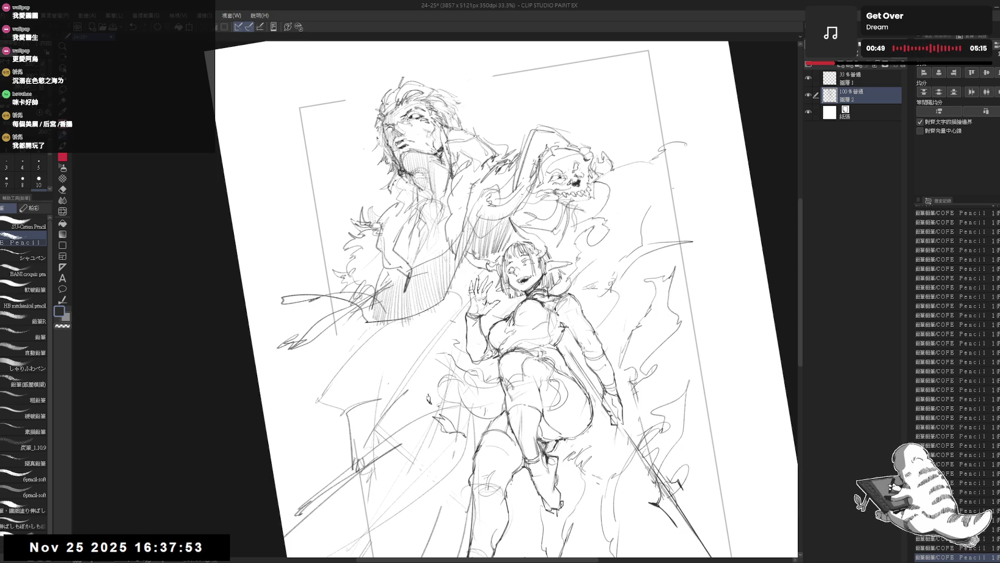
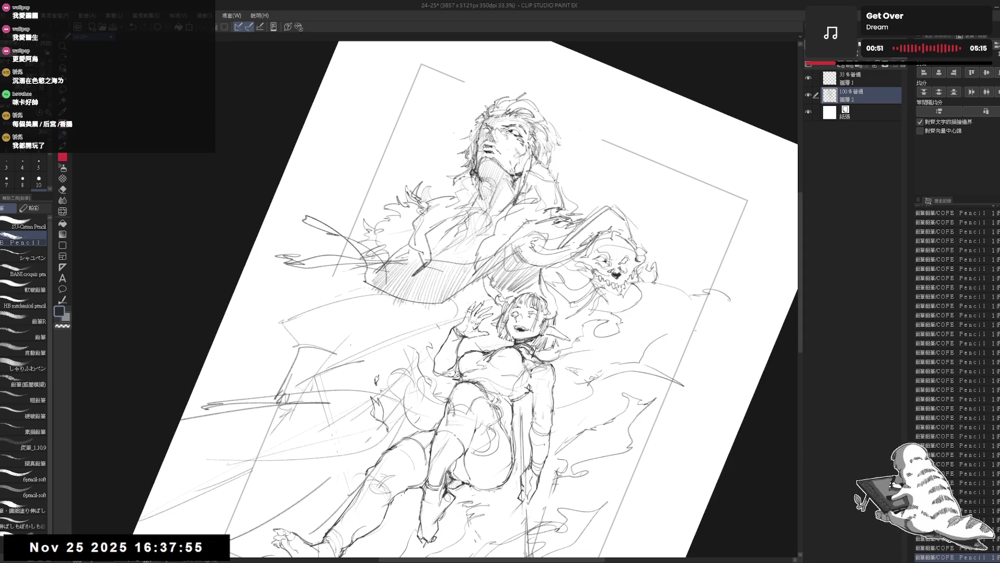
# Step: Tilt the page and hatch pencil shading beside the skull spirit
pyautogui.press('-')
pyautogui.press('-')
pyautogui.moveTo(493, 166); pyautogui.dragTo(479, 204)
pyautogui.moveTo(508, 172); pyautogui.dragTo(491, 200)
pyautogui.moveTo(508, 175)
pyautogui.mouseDown()
pyautogui.moveTo(491, 203)
pyautogui.moveTo(502, 198)
pyautogui.mouseUp()
pyautogui.moveTo(517, 179)
pyautogui.mouseDown()
pyautogui.moveTo(506, 199)
pyautogui.moveTo(517, 198)
pyautogui.mouseUp()
pyautogui.moveTo(530, 178)
pyautogui.mouseDown()
pyautogui.moveTo(519, 197)
pyautogui.moveTo(492, 207)
pyautogui.mouseUp()
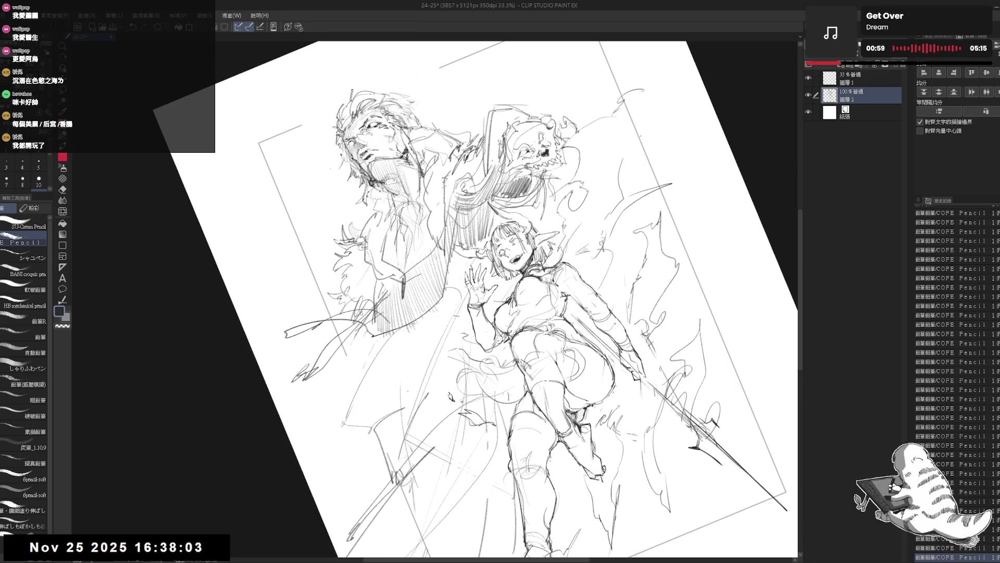
pyautogui.press('@')
# Step: Enlarge the black wedge below the man's coat and darken the strokes around it and the girl's torso
pyautogui.moveTo(498, 314)
pyautogui.mouseDown()
pyautogui.moveTo(411, 294)
pyautogui.moveTo(410, 331)
pyautogui.mouseUp()
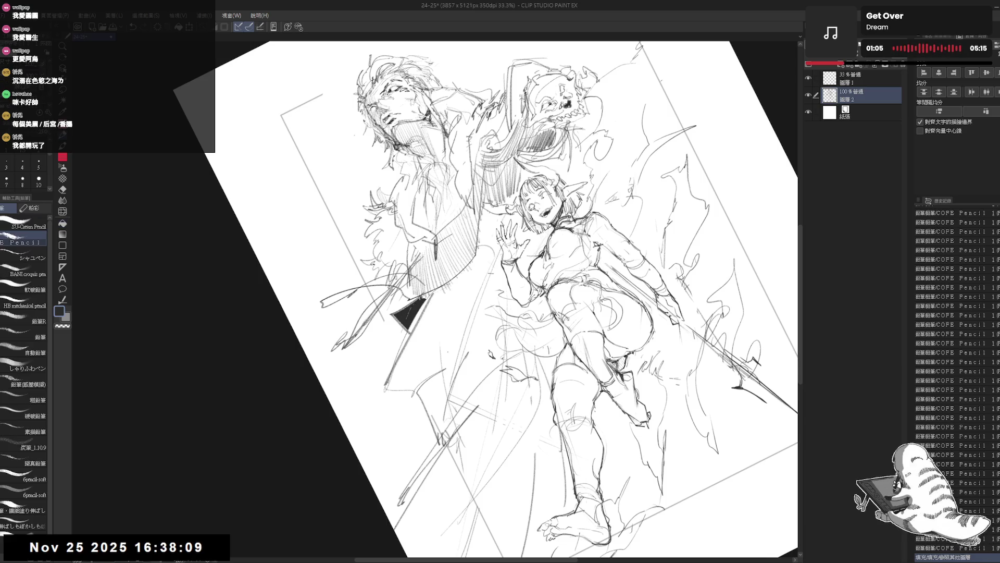
pyautogui.moveTo(428, 296)
pyautogui.mouseDown()
pyautogui.moveTo(411, 329)
pyautogui.moveTo(376, 316)
pyautogui.moveTo(381, 367)
pyautogui.mouseUp()
pyautogui.moveTo(408, 329)
pyautogui.mouseDown()
pyautogui.moveTo(379, 389)
pyautogui.moveTo(391, 372)
pyautogui.moveTo(382, 338)
pyautogui.mouseUp()
pyautogui.moveTo(452, 282)
pyautogui.mouseDown()
pyautogui.moveTo(419, 333)
pyautogui.moveTo(440, 316)
pyautogui.mouseUp()
pyautogui.moveTo(474, 260)
pyautogui.mouseDown()
pyautogui.moveTo(448, 307)
pyautogui.moveTo(454, 368)
pyautogui.mouseUp()
pyautogui.hotkey('ctrl', '0')
pyautogui.moveTo(474, 329); pyautogui.dragTo(448, 375)
pyautogui.moveTo(469, 344)
pyautogui.mouseDown()
pyautogui.moveTo(442, 390)
pyautogui.moveTo(461, 414)
pyautogui.moveTo(456, 430)
pyautogui.mouseUp()
pyautogui.moveTo(472, 391); pyautogui.dragTo(452, 438)
# Step: Hatch shading near the skull and the girl's head, hand and torso
pyautogui.moveTo(619, 199); pyautogui.dragTo(594, 214)
pyautogui.moveTo(625, 202); pyautogui.dragTo(547, 250)
pyautogui.moveTo(572, 229)
pyautogui.mouseDown()
pyautogui.moveTo(490, 296)
pyautogui.moveTo(560, 259)
pyautogui.moveTo(547, 328)
pyautogui.mouseUp()
pyautogui.moveTo(446, 312)
pyautogui.mouseDown()
pyautogui.moveTo(417, 369)
pyautogui.moveTo(445, 369)
pyautogui.mouseUp()
pyautogui.moveTo(464, 326); pyautogui.dragTo(453, 361)
pyautogui.moveTo(479, 286); pyautogui.dragTo(456, 363)
# Step: Extend dark hatching down along the girl's torso to her hip
pyautogui.moveTo(480, 286); pyautogui.dragTo(463, 383)
pyautogui.moveTo(465, 365); pyautogui.dragTo(462, 398)
pyautogui.moveTo(470, 390); pyautogui.dragTo(453, 419)
pyautogui.moveTo(477, 352); pyautogui.dragTo(465, 381)
pyautogui.moveTo(486, 293); pyautogui.dragTo(464, 372)
pyautogui.moveTo(463, 373); pyautogui.dragTo(454, 397)
pyautogui.moveTo(458, 405); pyautogui.dragTo(450, 413)
pyautogui.scroll(-1, 508, 297)
pyautogui.moveTo(451, 340); pyautogui.dragTo(438, 405)
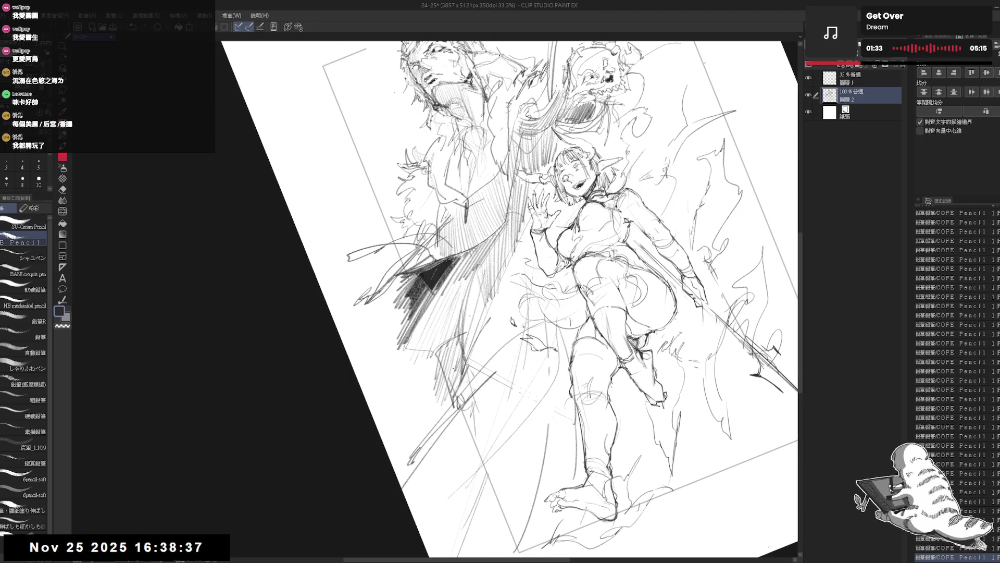
pyautogui.hotkey('ctrl', '0')
pyautogui.scroll(1, 561, 305)
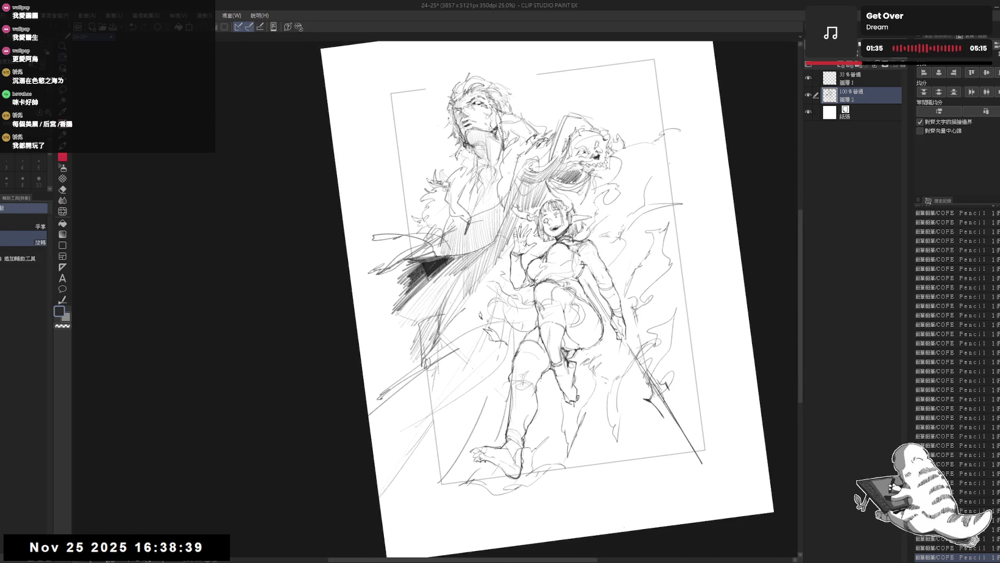
# Step: Add pencil hatching near the girl's hip and legs, turning the page back upright
pyautogui.press('e')
pyautogui.press('p')
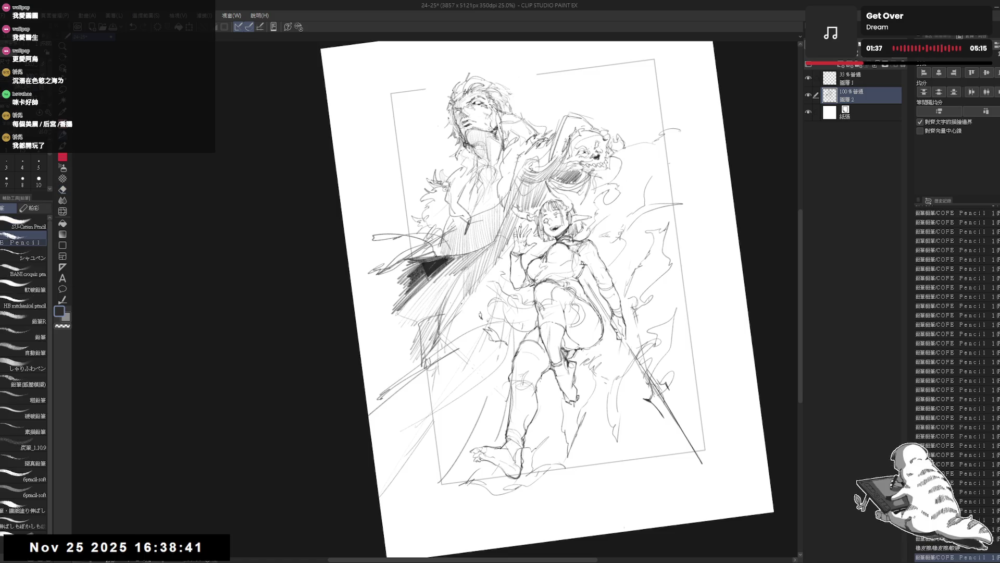
pyautogui.scroll(1, 539, 301)
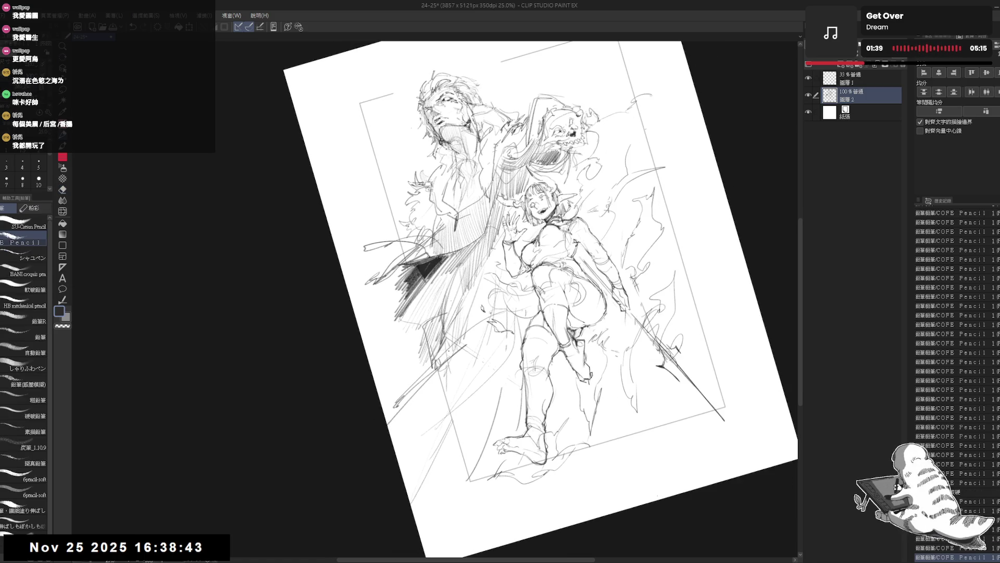
pyautogui.scroll(1, 539, 301)
pyautogui.scroll(1, 540, 301)
pyautogui.moveTo(442, 383); pyautogui.dragTo(460, 342)
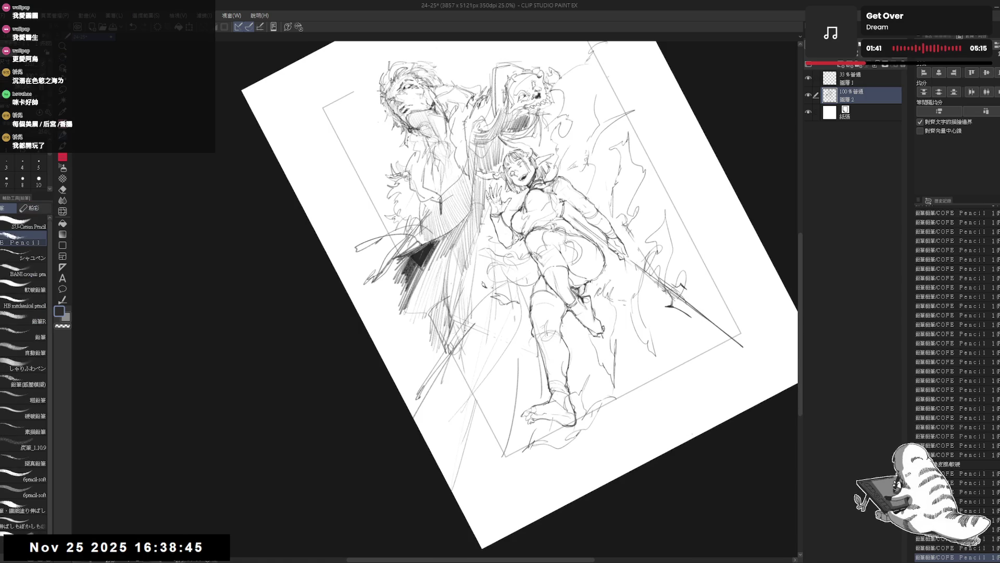
pyautogui.moveTo(461, 390); pyautogui.dragTo(474, 334)
pyautogui.hotkey('shift', 'space')
pyautogui.moveTo(547, 235)
pyautogui.mouseDown()
pyautogui.moveTo(610, 298)
pyautogui.moveTo(578, 234)
pyautogui.mouseUp()
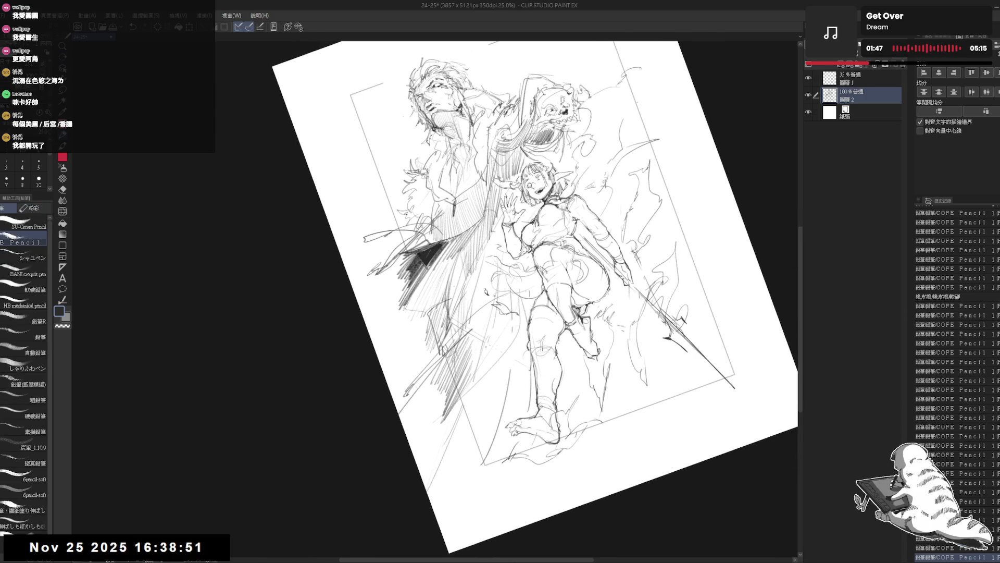
pyautogui.moveTo(488, 358); pyautogui.dragTo(505, 324)
pyautogui.moveTo(447, 439); pyautogui.dragTo(481, 364)
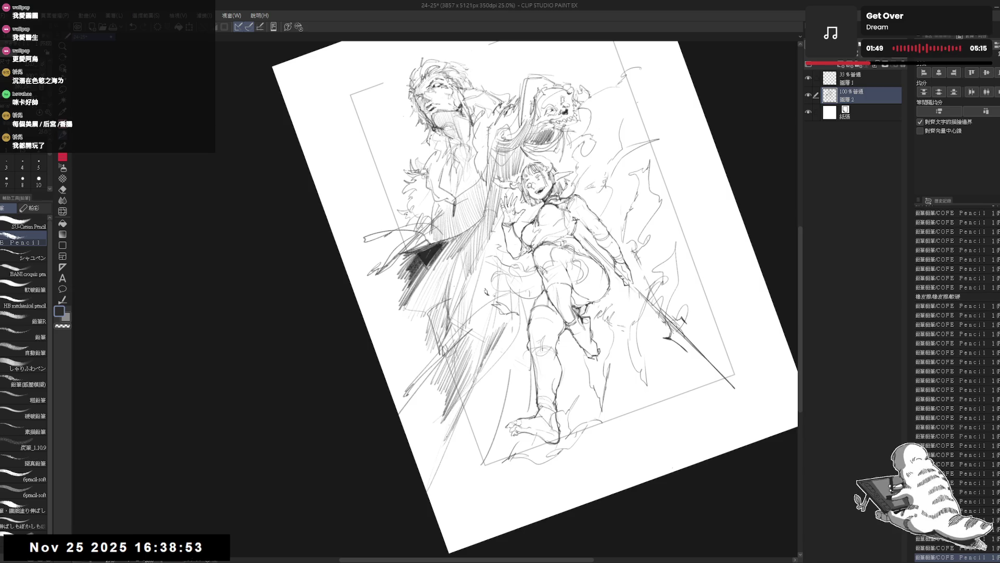
pyautogui.hotkey('ctrl', '0')
pyautogui.scroll(-1, 555, 289)
pyautogui.scroll(-1, 555, 289)
pyautogui.scroll(-1, 556, 289)
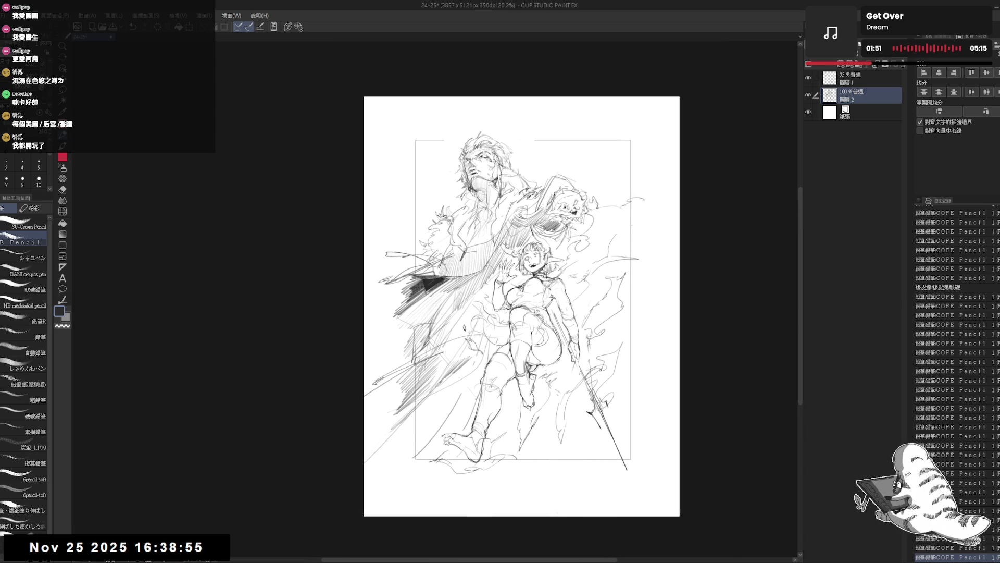
pyautogui.scroll(-1, 554, 290)
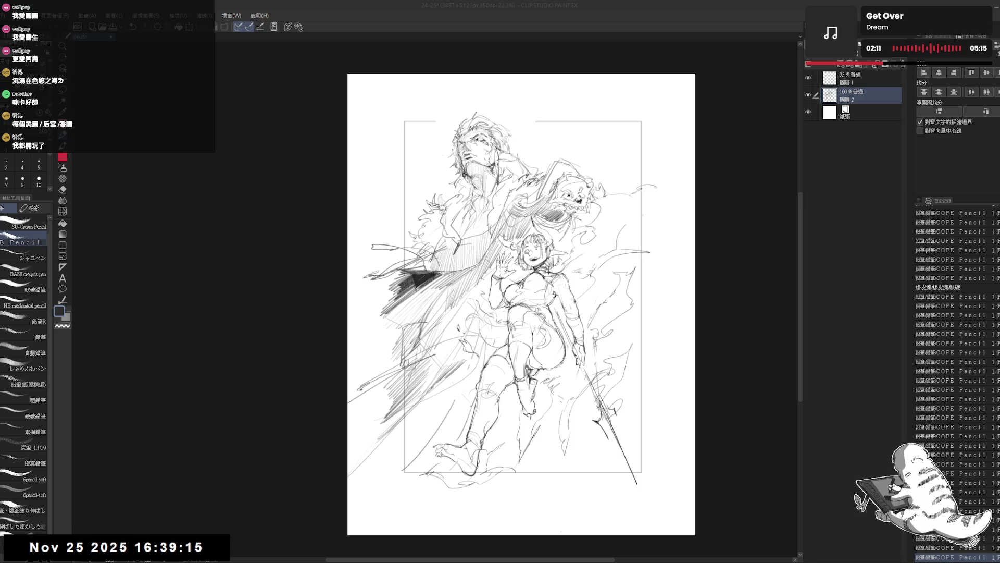
pyautogui.scroll(2, 446, 282)
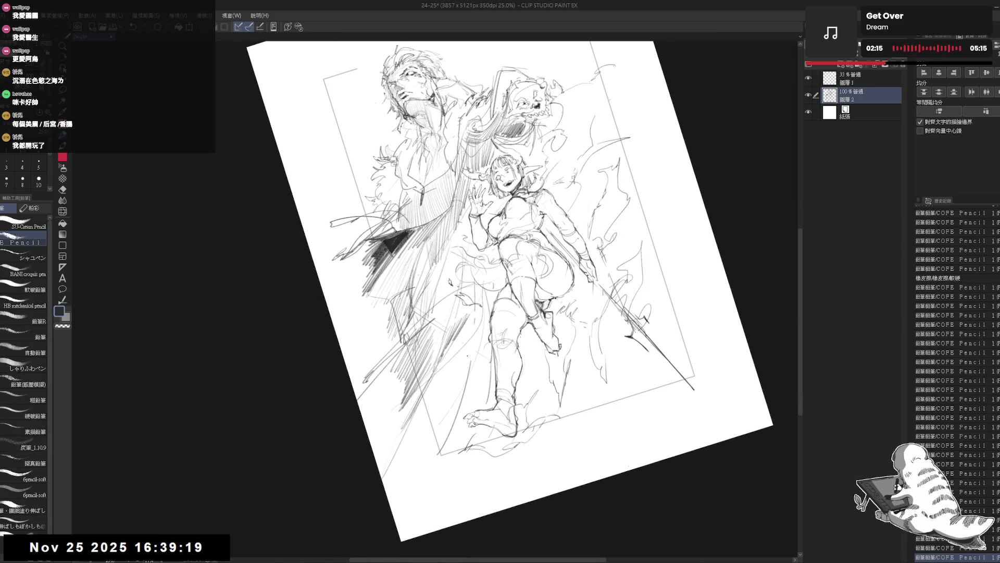
# Step: Lay diagonal pencil hatching across the drawing's lower left
pyautogui.moveTo(420, 426); pyautogui.dragTo(406, 464)
pyautogui.moveTo(451, 355); pyautogui.dragTo(407, 483)
pyautogui.moveTo(441, 395); pyautogui.dragTo(410, 481)
pyautogui.moveTo(458, 355)
pyautogui.mouseDown()
pyautogui.moveTo(412, 478)
pyautogui.moveTo(423, 477)
pyautogui.moveTo(448, 409)
pyautogui.moveTo(436, 456)
pyautogui.mouseUp()
pyautogui.moveTo(453, 423); pyautogui.dragTo(441, 471)
pyautogui.moveTo(468, 396); pyautogui.dragTo(447, 471)
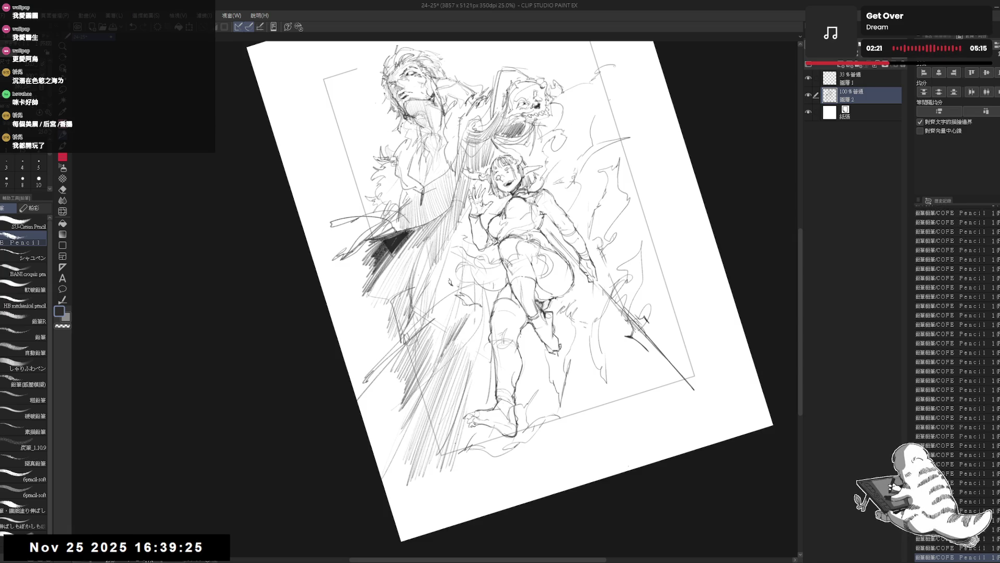
# Step: Hatch shading along the girl's leg and straighten the page view
pyautogui.moveTo(477, 352); pyautogui.dragTo(462, 415)
pyautogui.moveTo(486, 329); pyautogui.dragTo(467, 411)
pyautogui.moveTo(484, 351); pyautogui.dragTo(479, 416)
pyautogui.moveTo(447, 263); pyautogui.dragTo(427, 341)
pyautogui.moveTo(455, 259)
pyautogui.mouseDown()
pyautogui.moveTo(432, 342)
pyautogui.moveTo(441, 334)
pyautogui.mouseUp()
pyautogui.hotkey('ctrl', '0')
# Step: Tilt the page counter-clockwise and shift the view right, returning to the pencil
pyautogui.press('e')
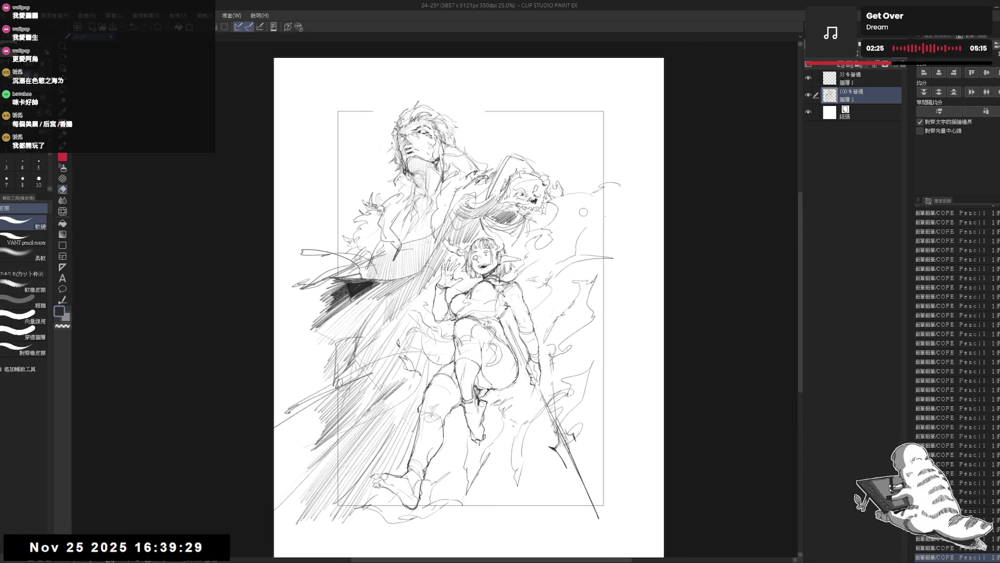
pyautogui.moveTo(606, 205); pyautogui.dragTo(535, 244)
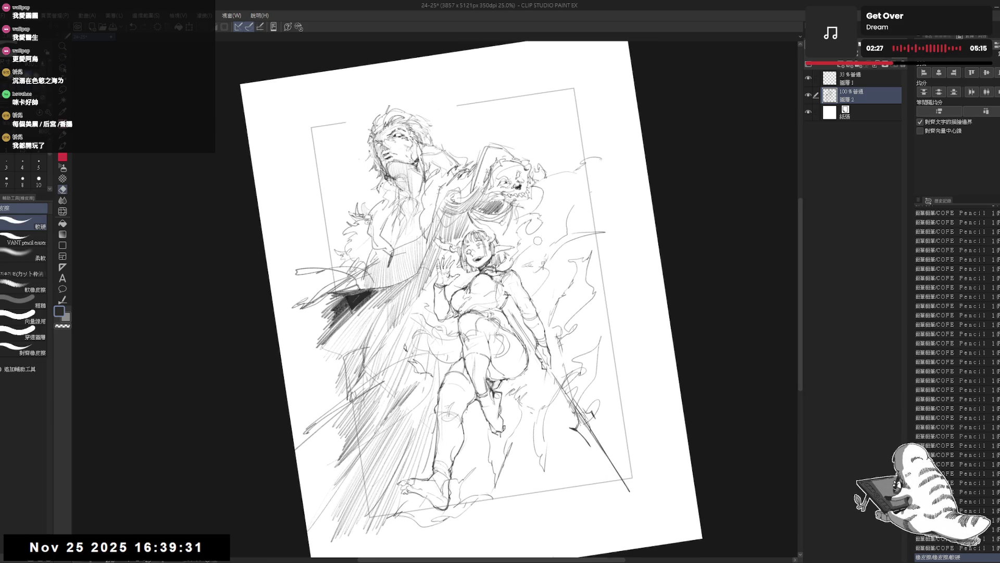
pyautogui.press('p')
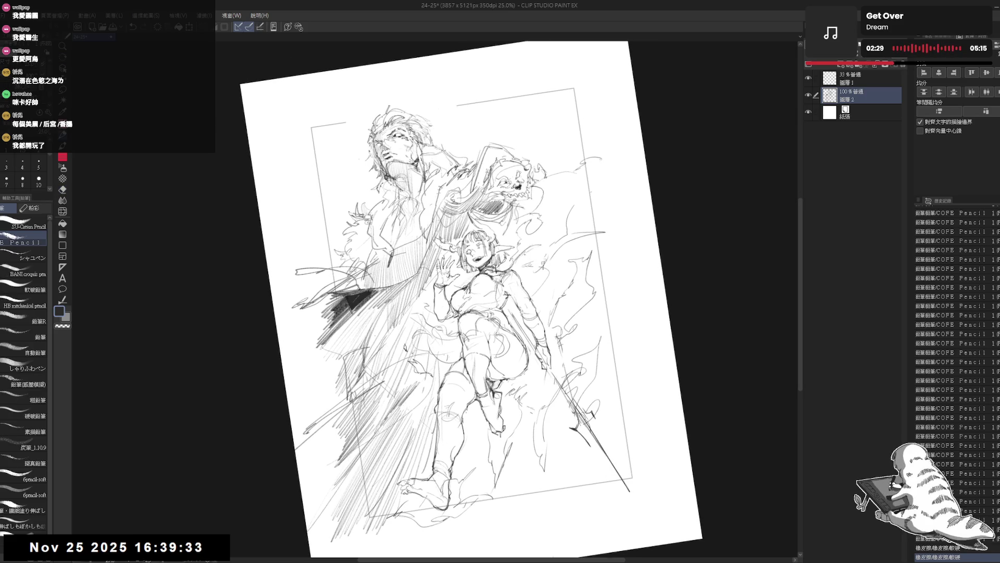
pyautogui.scroll(1, 506, 230)
pyautogui.scroll(1, 524, 236)
pyautogui.scroll(1, 491, 212)
pyautogui.scroll(1, 411, 244)
pyautogui.moveTo(422, 256); pyautogui.dragTo(441, 258)
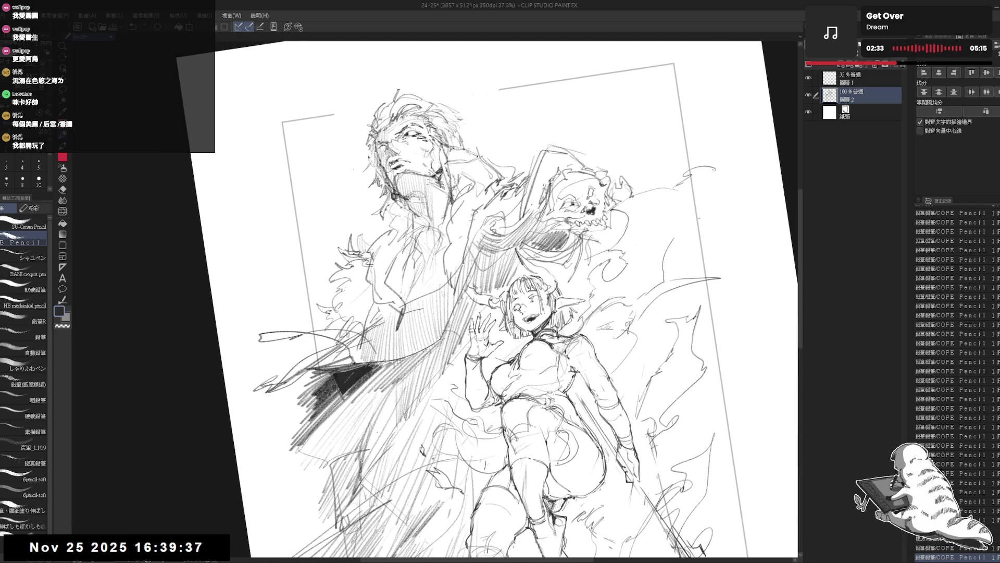
pyautogui.scroll(2, 422, 204)
pyautogui.scroll(2, 411, 184)
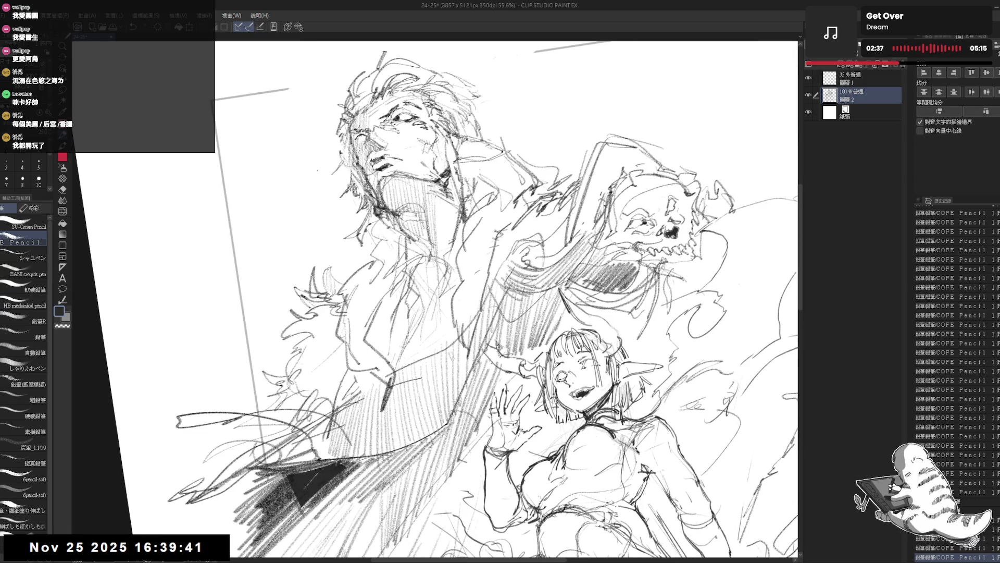
# Step: Darken a strand near the skull and rework strokes on the man's coat front
pyautogui.moveTo(450, 206); pyautogui.dragTo(445, 242)
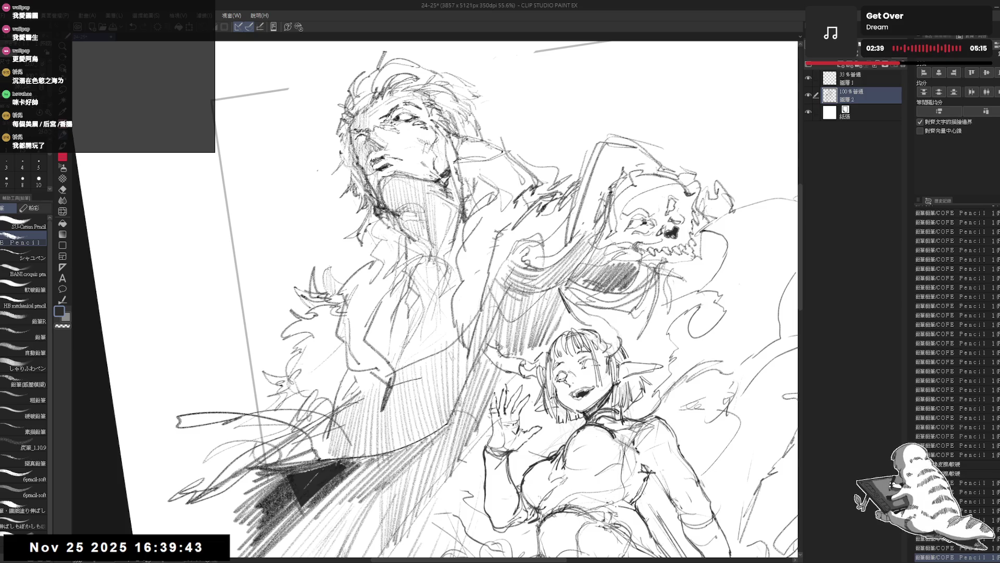
pyautogui.moveTo(382, 219); pyautogui.dragTo(400, 244)
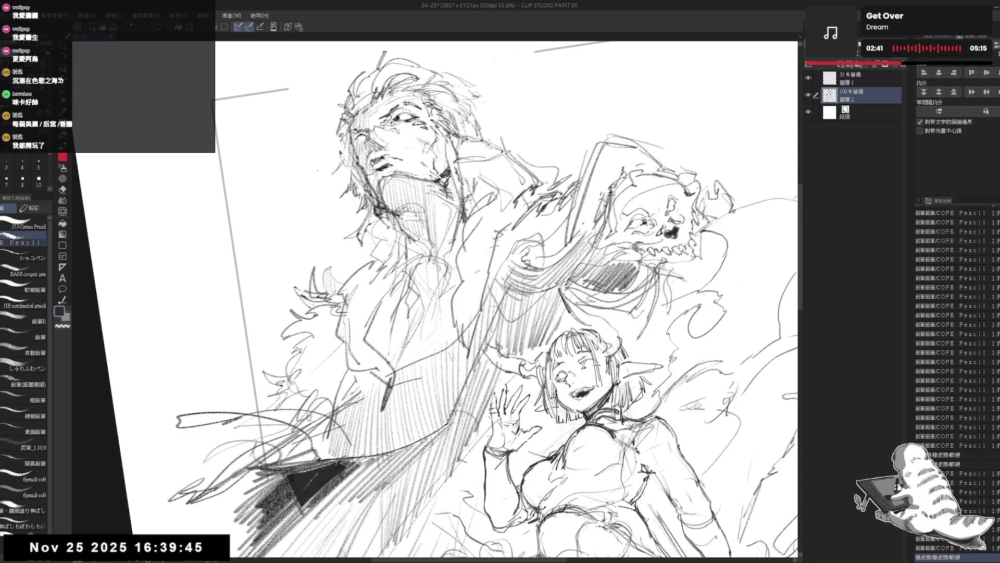
pyautogui.press('e')
pyautogui.moveTo(390, 344)
pyautogui.mouseDown()
pyautogui.moveTo(399, 383)
pyautogui.moveTo(424, 357)
pyautogui.mouseUp()
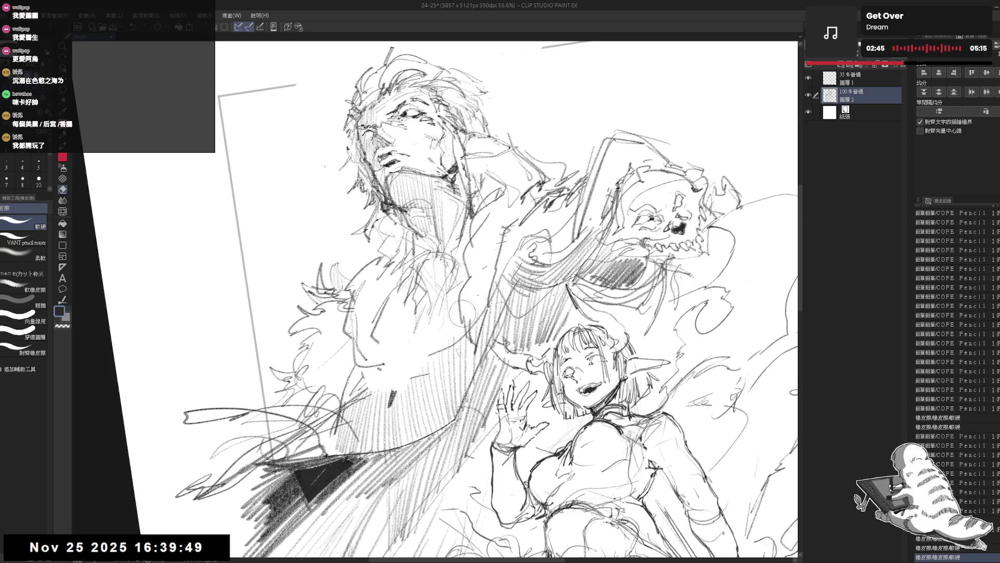
pyautogui.press('p')
pyautogui.moveTo(397, 304); pyautogui.dragTo(428, 339)
pyautogui.press('e')
pyautogui.moveTo(398, 297)
pyautogui.mouseDown()
pyautogui.moveTo(372, 342)
pyautogui.moveTo(367, 333)
pyautogui.moveTo(349, 356)
pyautogui.moveTo(344, 386)
pyautogui.moveTo(349, 359)
pyautogui.mouseUp()
pyautogui.press('p')
# Step: Erase stray chest strokes and redraw the man's collar and diagonal coat lapel
pyautogui.press('e')
pyautogui.moveTo(411, 245); pyautogui.dragTo(363, 288)
pyautogui.press('p')
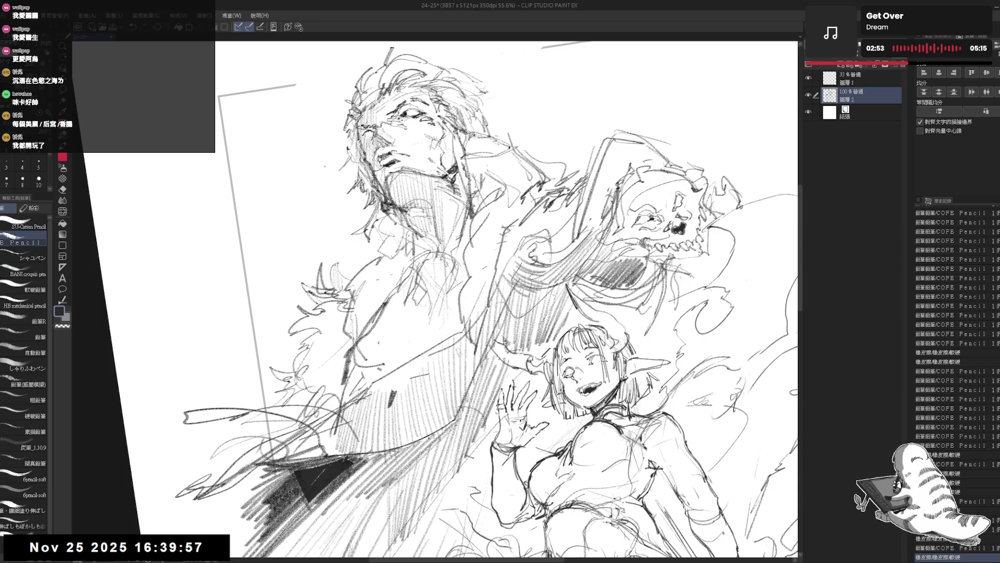
pyautogui.moveTo(412, 233)
pyautogui.mouseDown()
pyautogui.moveTo(372, 259)
pyautogui.moveTo(401, 242)
pyautogui.moveTo(392, 249)
pyautogui.mouseUp()
pyautogui.moveTo(393, 248)
pyautogui.mouseDown()
pyautogui.moveTo(355, 259)
pyautogui.moveTo(376, 301)
pyautogui.mouseUp()
pyautogui.moveTo(356, 260); pyautogui.dragTo(372, 297)
pyautogui.moveTo(392, 249); pyautogui.dragTo(352, 260)
pyautogui.moveTo(372, 257); pyautogui.dragTo(339, 266)
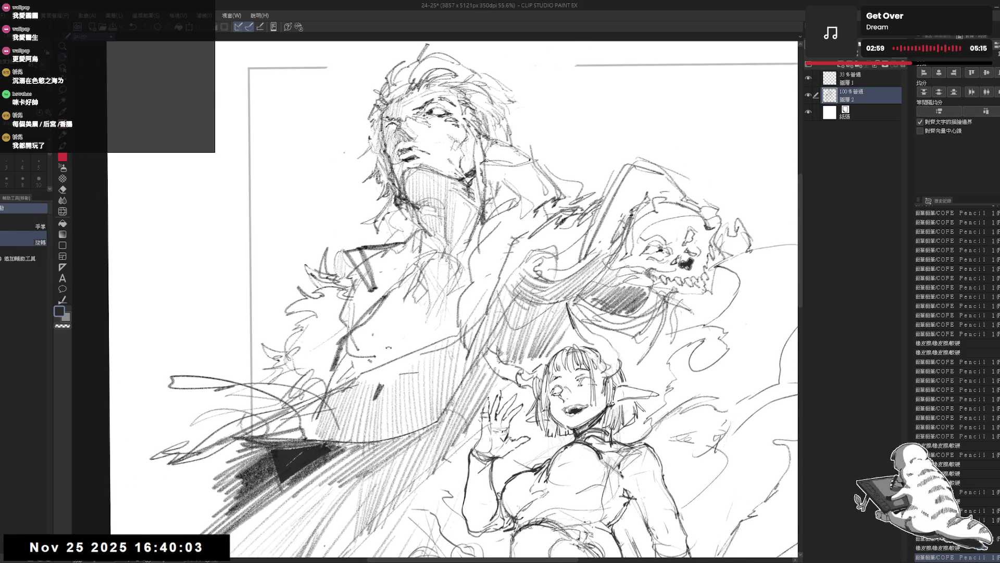
# Step: Hatch shading on the man's shoulder and coat front, erasing and reworking strokes
pyautogui.press('e')
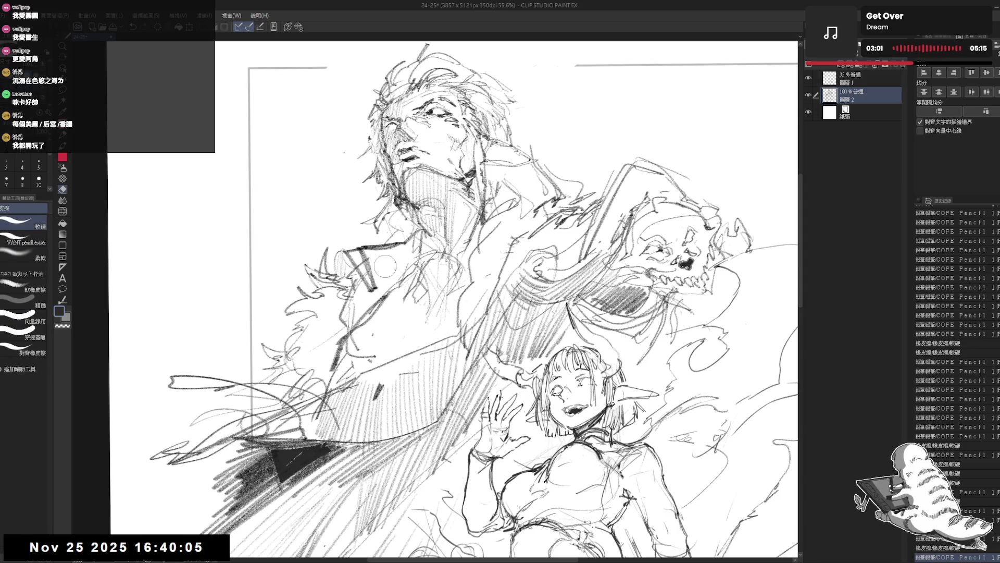
pyautogui.press('p')
pyautogui.moveTo(411, 269); pyautogui.dragTo(419, 249)
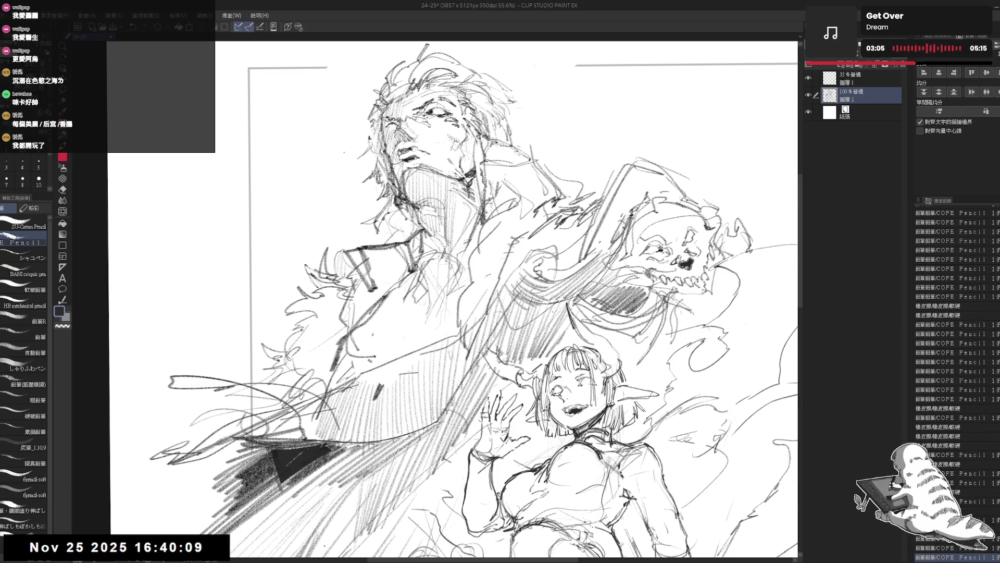
pyautogui.moveTo(365, 314); pyautogui.dragTo(409, 273)
pyautogui.moveTo(381, 317); pyautogui.dragTo(421, 305)
pyautogui.press('e')
pyautogui.press('p')
pyautogui.moveTo(363, 328); pyautogui.dragTo(417, 270)
pyautogui.moveTo(404, 305); pyautogui.dragTo(416, 279)
pyautogui.moveTo(376, 316)
pyautogui.mouseDown()
pyautogui.moveTo(403, 303)
pyautogui.moveTo(409, 320)
pyautogui.moveTo(461, 294)
pyautogui.mouseUp()
# Step: Darken hatching beside the man's chest and lower coat and add a stroke to the lower-left streaks
pyautogui.press('e')
pyautogui.press('p')
pyautogui.moveTo(432, 317); pyautogui.dragTo(456, 301)
pyautogui.moveTo(387, 349); pyautogui.dragTo(418, 324)
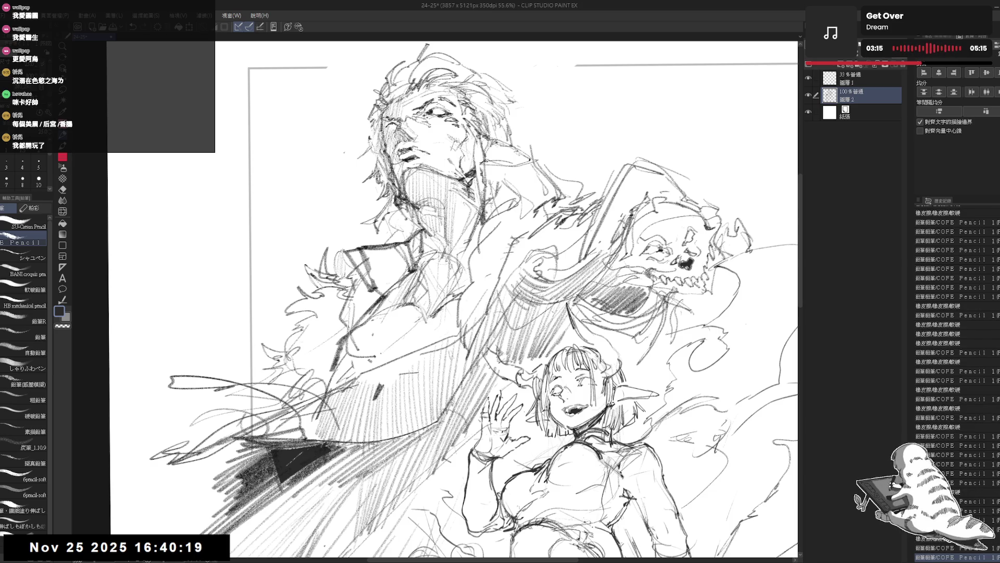
pyautogui.moveTo(269, 432); pyautogui.dragTo(243, 421)
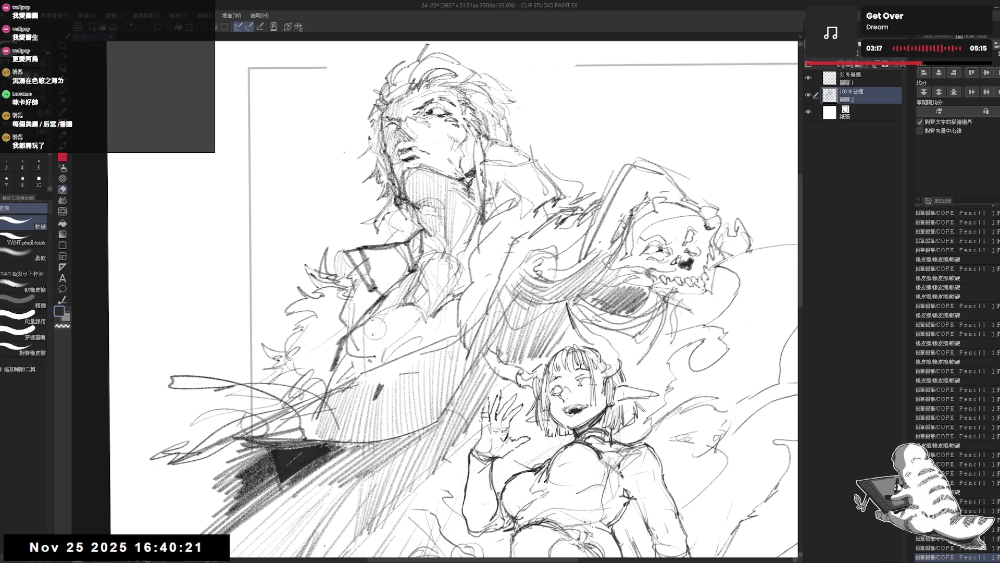
pyautogui.moveTo(377, 337); pyautogui.dragTo(364, 295)
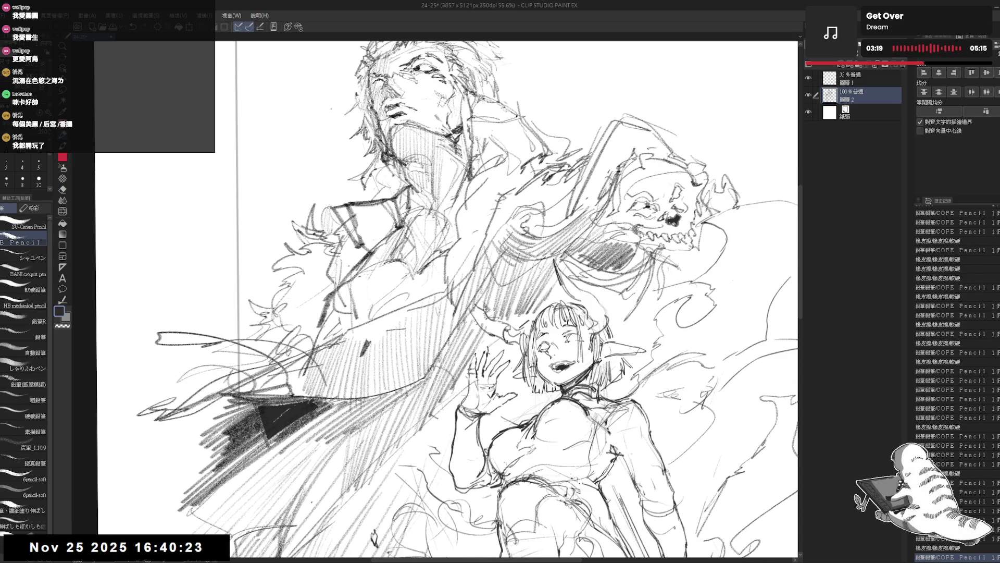
pyautogui.scroll(-2, 438, 301)
pyautogui.scroll(5, 438, 301)
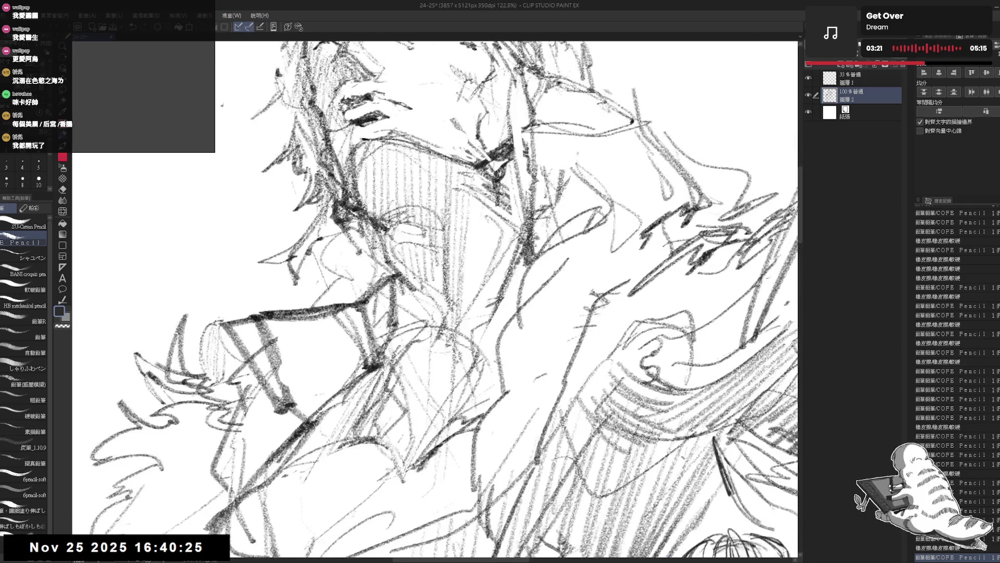
# Step: Erase hatching on the man's neck and redraw its vertical line
pyautogui.press('e')
pyautogui.moveTo(515, 258)
pyautogui.mouseDown()
pyautogui.moveTo(469, 329)
pyautogui.moveTo(511, 274)
pyautogui.moveTo(435, 264)
pyautogui.moveTo(451, 359)
pyautogui.mouseUp()
pyautogui.press('p')
pyautogui.press('e')
pyautogui.moveTo(441, 269); pyautogui.dragTo(468, 375)
pyautogui.press('p')
pyautogui.moveTo(448, 301)
pyautogui.mouseDown()
pyautogui.moveTo(453, 352)
pyautogui.moveTo(482, 398)
pyautogui.mouseUp()
pyautogui.scroll(-1, 454, 250)
pyautogui.scroll(-1, 453, 250)
pyautogui.scroll(-1, 465, 300)
pyautogui.scroll(-1, 461, 299)
# Step: Rework strokes on the man's neck and check the drawing flipped horizontally
pyautogui.press('e')
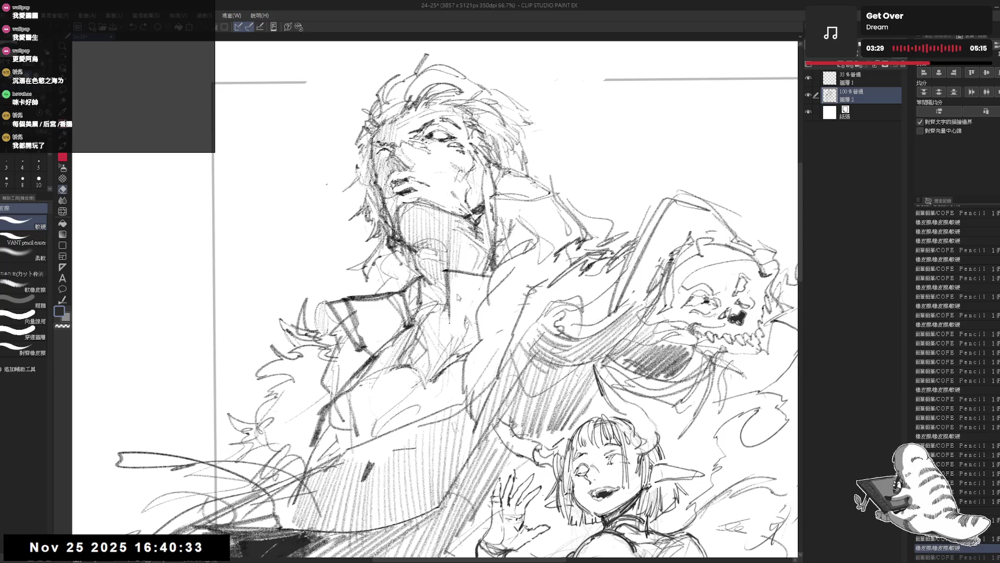
pyautogui.press('p')
pyautogui.moveTo(449, 270); pyautogui.dragTo(460, 333)
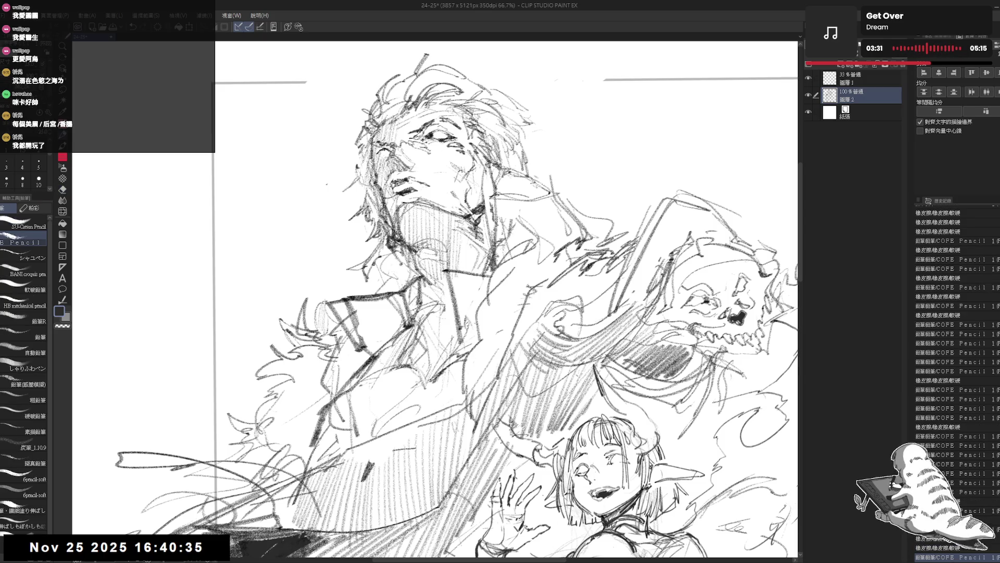
pyautogui.press('h')
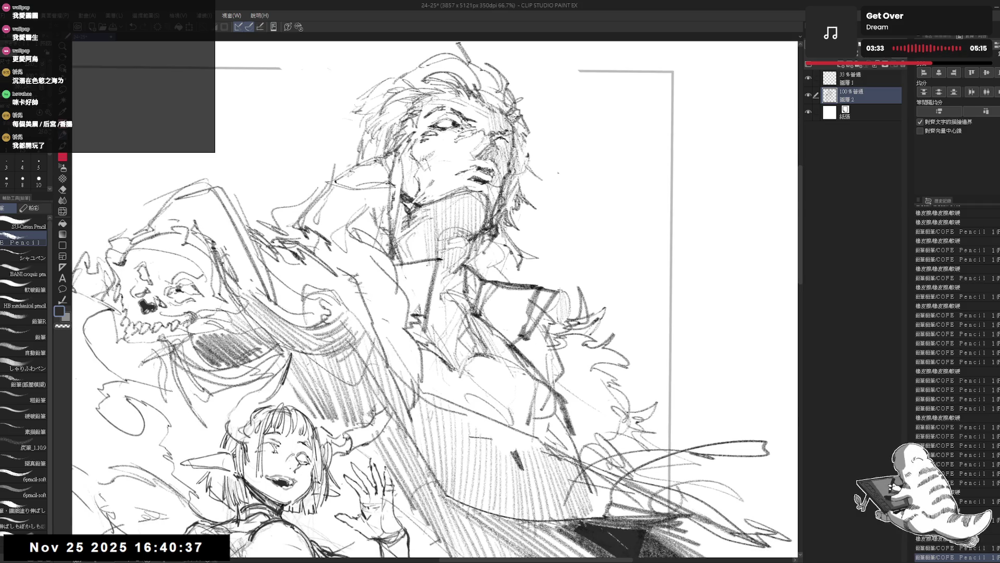
pyautogui.press('h')
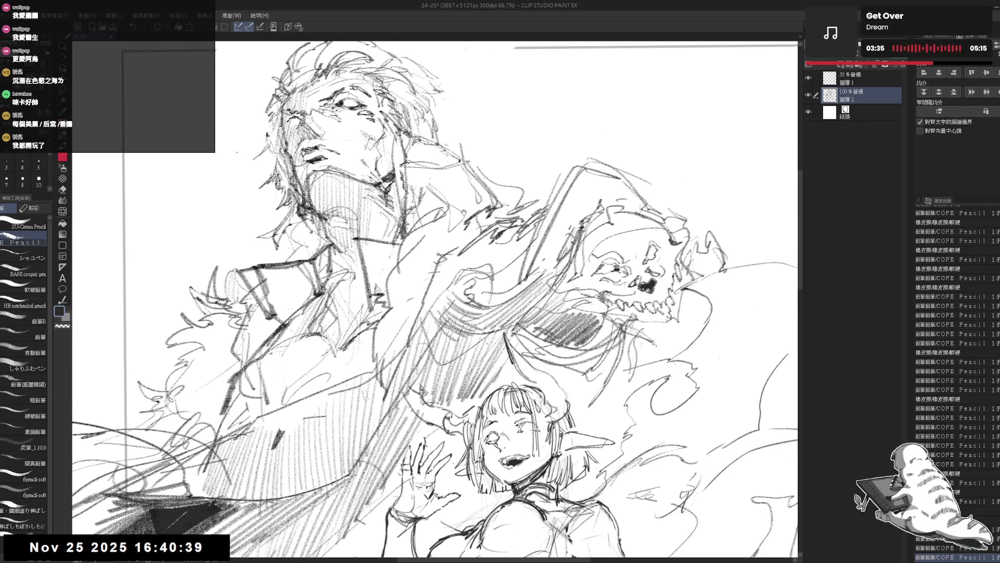
pyautogui.moveTo(355, 215); pyautogui.dragTo(387, 237)
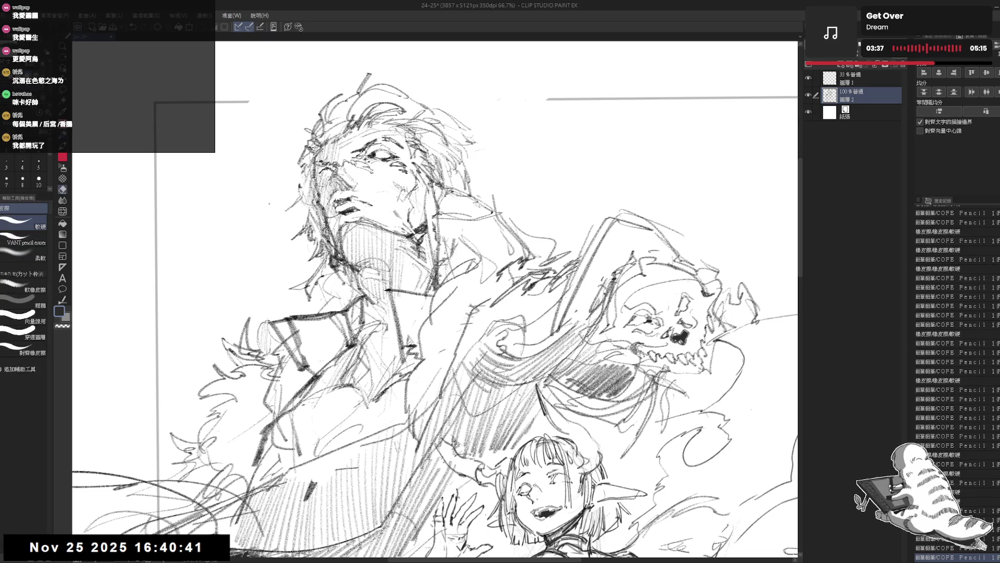
pyautogui.moveTo(317, 147); pyautogui.dragTo(320, 188)
# Step: Restore the small stroke near the man's face and check it mirrored again before flipping back
pyautogui.hotkey('ctrl', 'y')
pyautogui.hotkey('ctrl', 'shift', 'h')
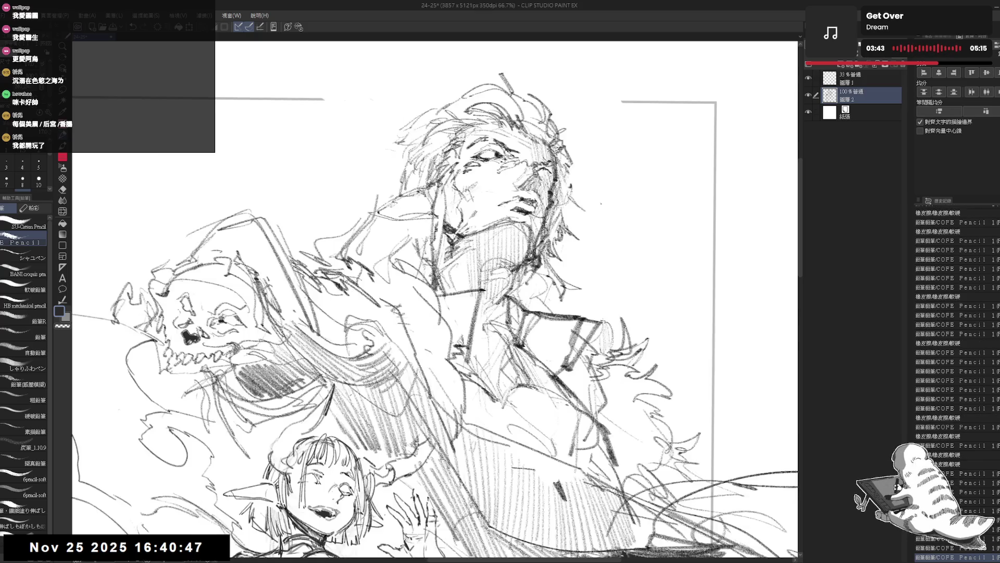
pyautogui.moveTo(480, 289)
pyautogui.mouseDown()
pyautogui.moveTo(468, 265)
pyautogui.moveTo(438, 252)
pyautogui.mouseUp()
pyautogui.scroll(-4, 469, 266)
pyautogui.hotkey('ctrl', 'shift', 'h')
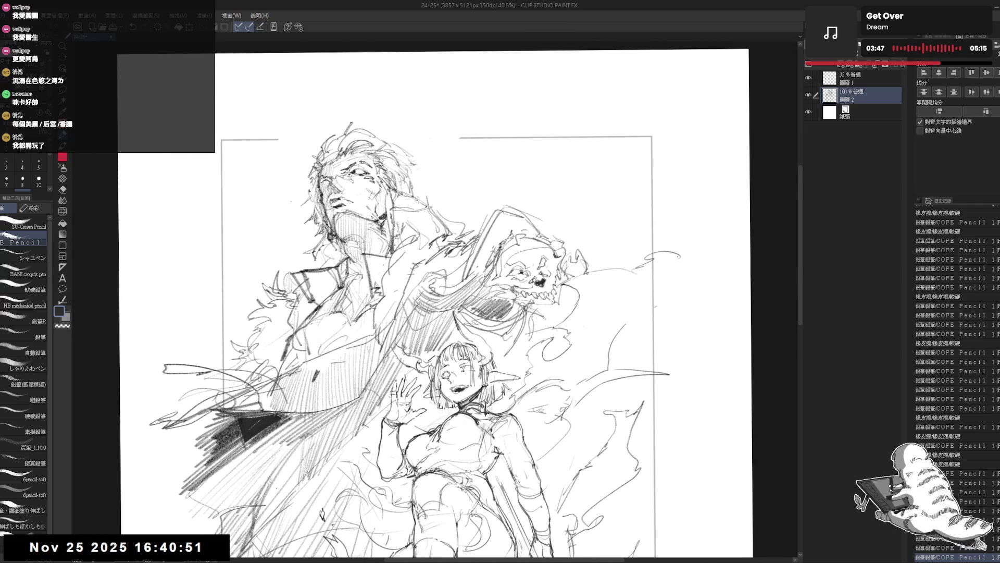
pyautogui.scroll(-1, 363, 266)
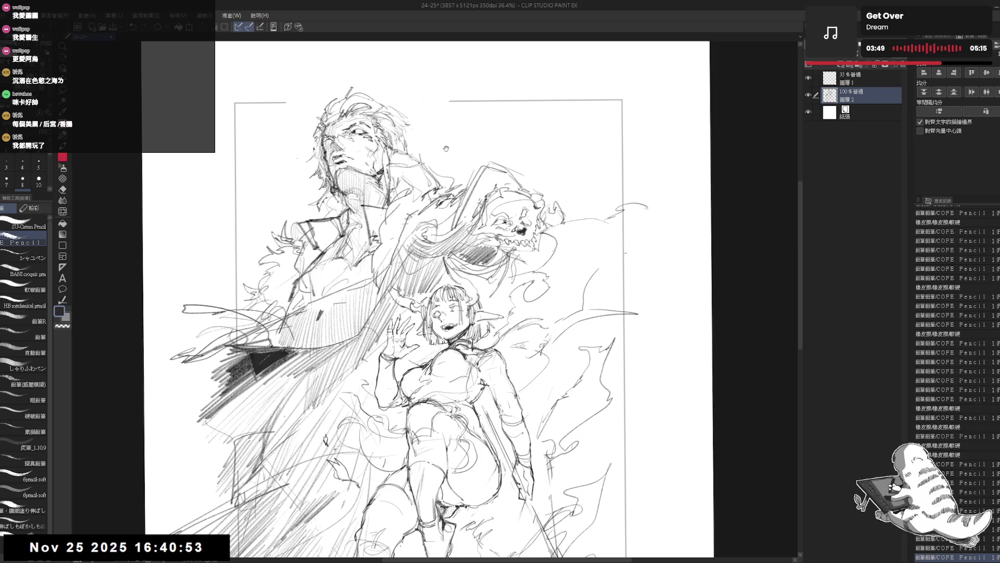
pyautogui.scroll(1, 446, 148)
pyautogui.scroll(1, 466, 204)
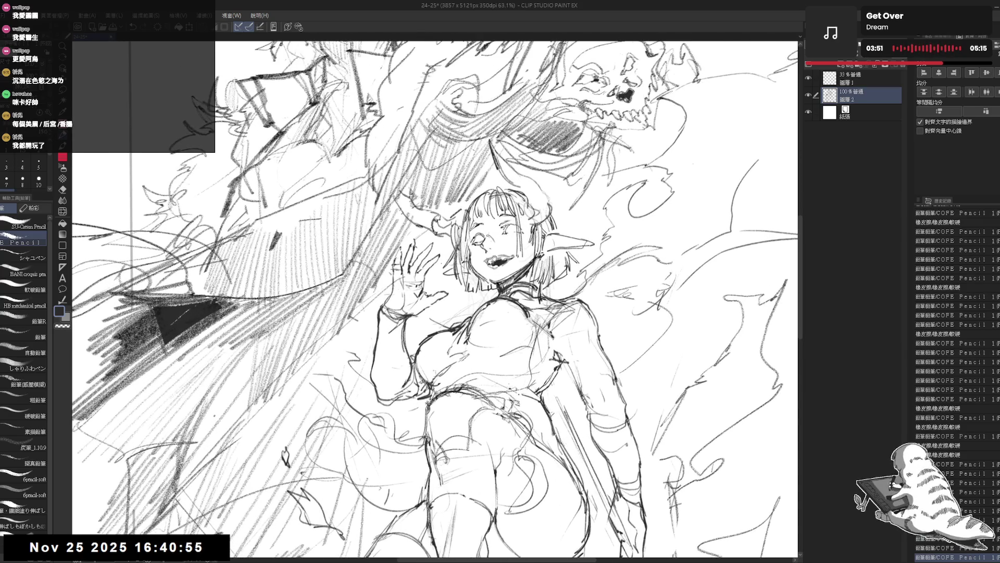
pyautogui.moveTo(727, 277); pyautogui.dragTo(762, 277)
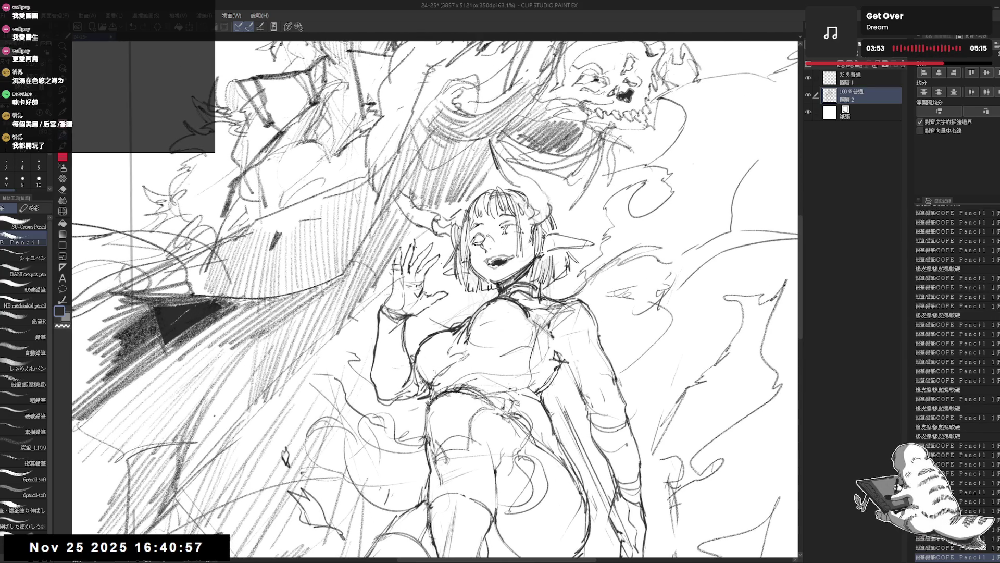
pyautogui.scroll(-1, 477, 242)
pyautogui.scroll(-1, 477, 243)
pyautogui.scroll(-2, 477, 242)
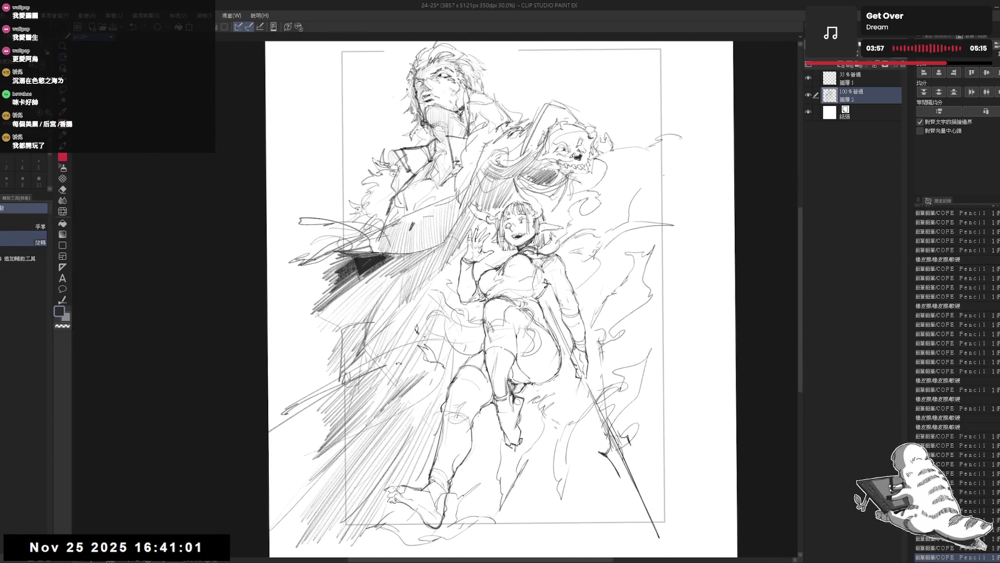
# Step: Tilt and reposition the page to a comfortable angle for the long line
pyautogui.moveTo(477, 243); pyautogui.dragTo(461, 225)
pyautogui.press('e')
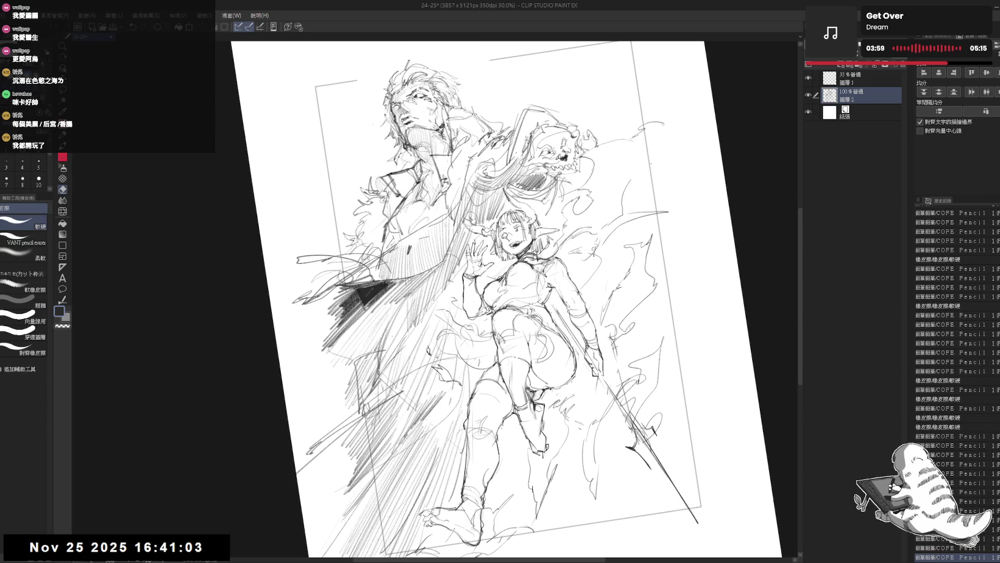
pyautogui.press('p')
pyautogui.moveTo(615, 88); pyautogui.dragTo(626, 104)
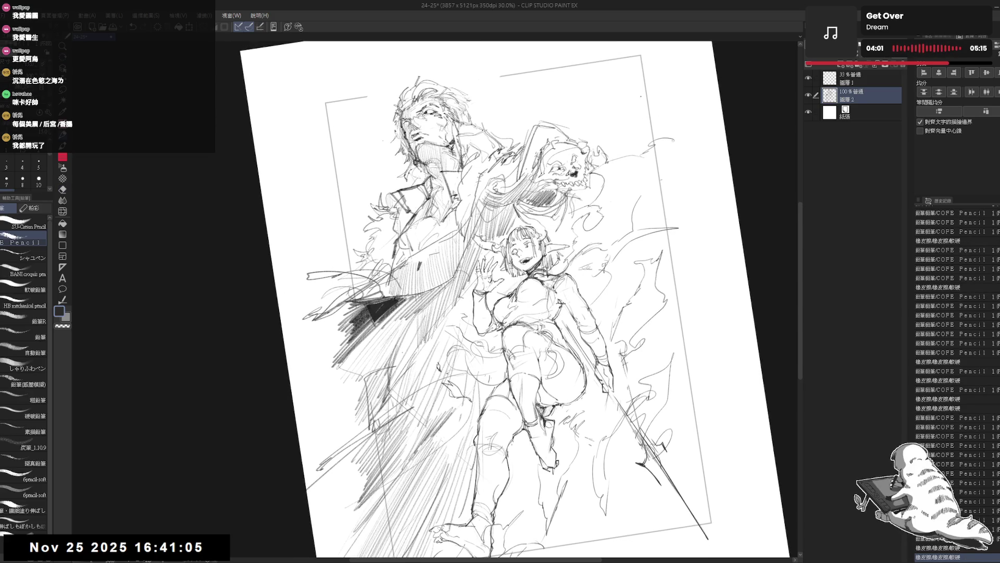
pyautogui.moveTo(555, 172); pyautogui.dragTo(554, 185)
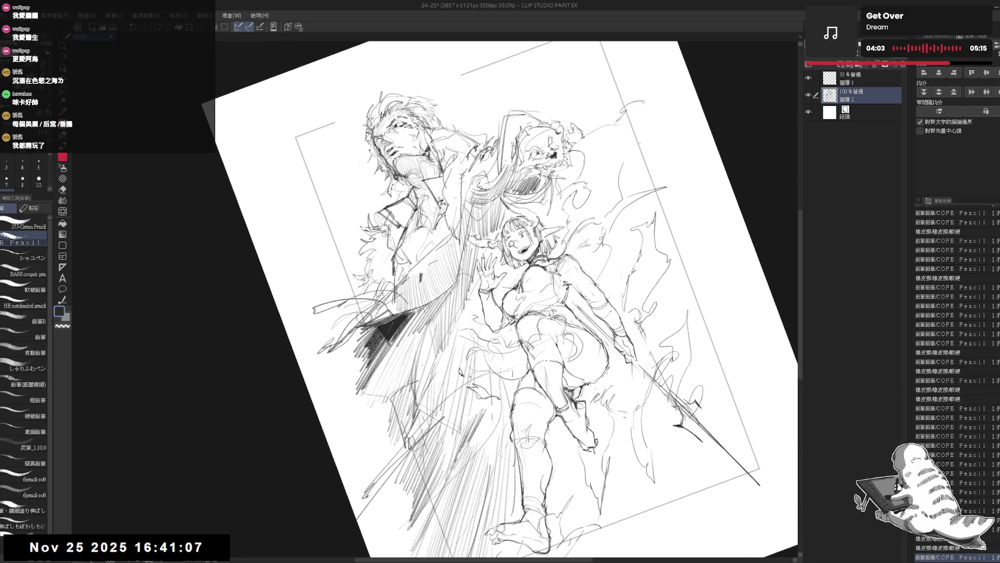
# Step: Draw a long pencil line down past the girl, undoing and cleaning up before redrawing it
pyautogui.press('e')
pyautogui.moveTo(469, 223); pyautogui.dragTo(452, 467)
pyautogui.press('p')
pyautogui.hotkey('ctrl', 'z')
pyautogui.press('e')
pyautogui.moveTo(475, 243); pyautogui.dragTo(450, 469)
pyautogui.press('p')
pyautogui.moveTo(474, 247); pyautogui.dragTo(452, 485)
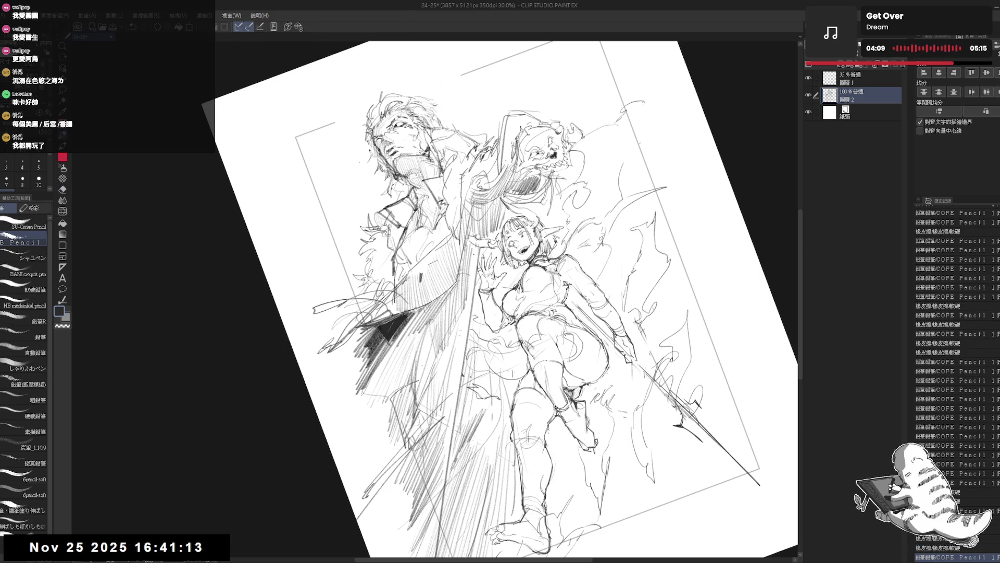
pyautogui.scroll(-2, 500, 299)
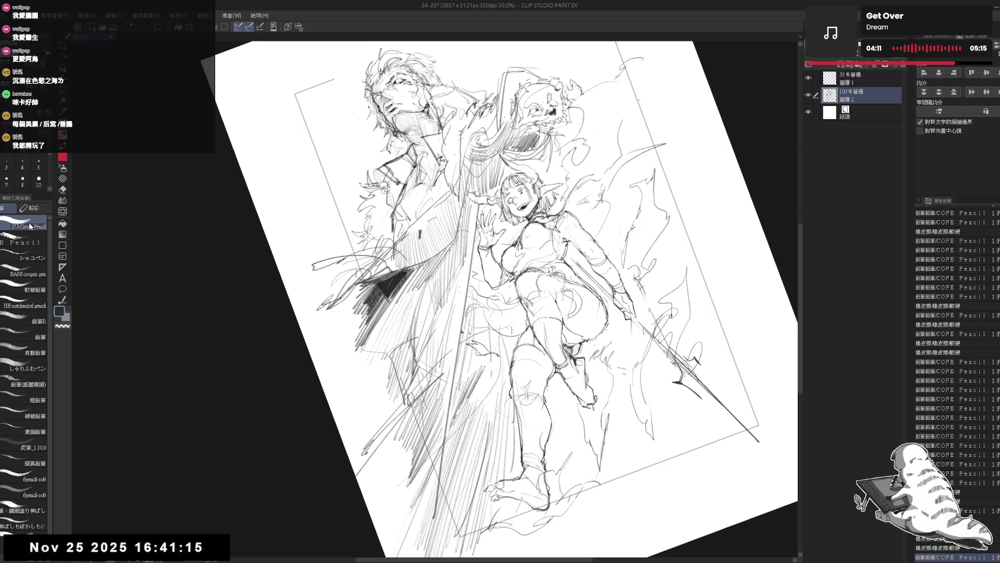
# Step: Redraw the long diagonal line, lighten parts with the eraser and reset the page upright
pyautogui.moveTo(478, 213); pyautogui.dragTo(440, 523)
pyautogui.hotkey('ctrl', 'z')
pyautogui.moveTo(481, 205); pyautogui.dragTo(420, 557)
pyautogui.scroll(-2, 500, 299)
pyautogui.press('e')
pyautogui.moveTo(473, 188); pyautogui.dragTo(441, 501)
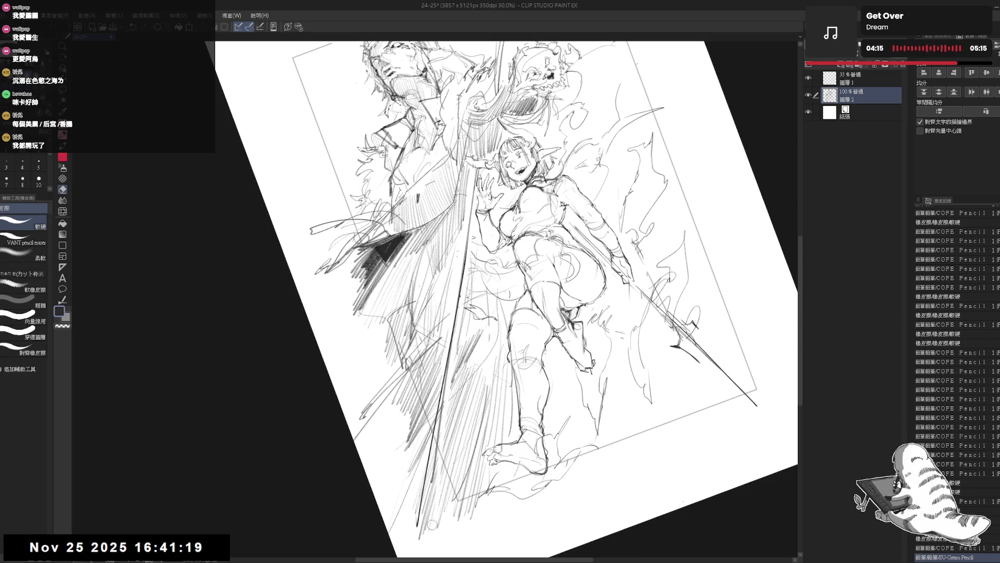
pyautogui.moveTo(463, 280); pyautogui.dragTo(430, 531)
pyautogui.moveTo(482, 166); pyautogui.dragTo(420, 505)
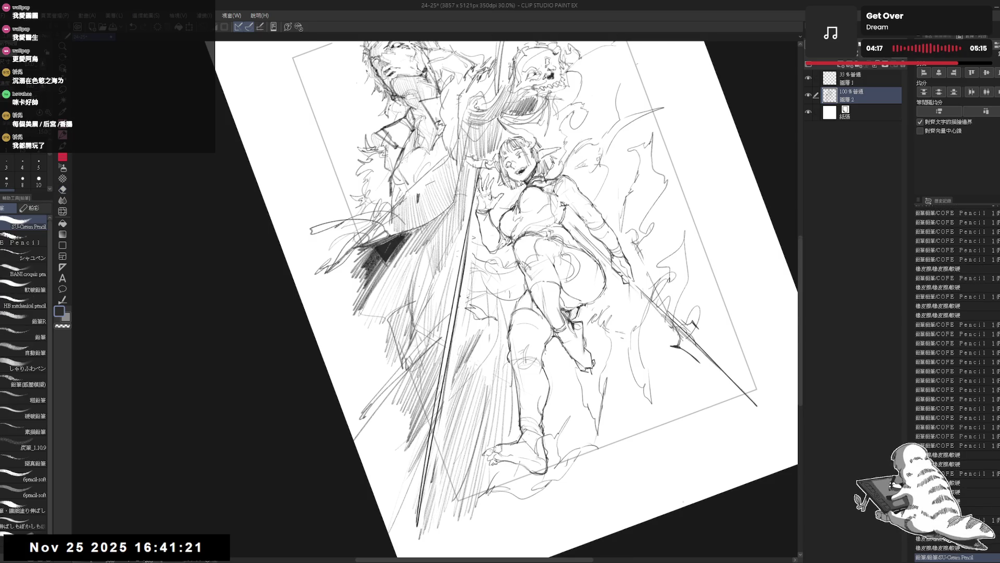
pyautogui.hotkey('ctrl', '0')
pyautogui.scroll(-1, 571, 160)
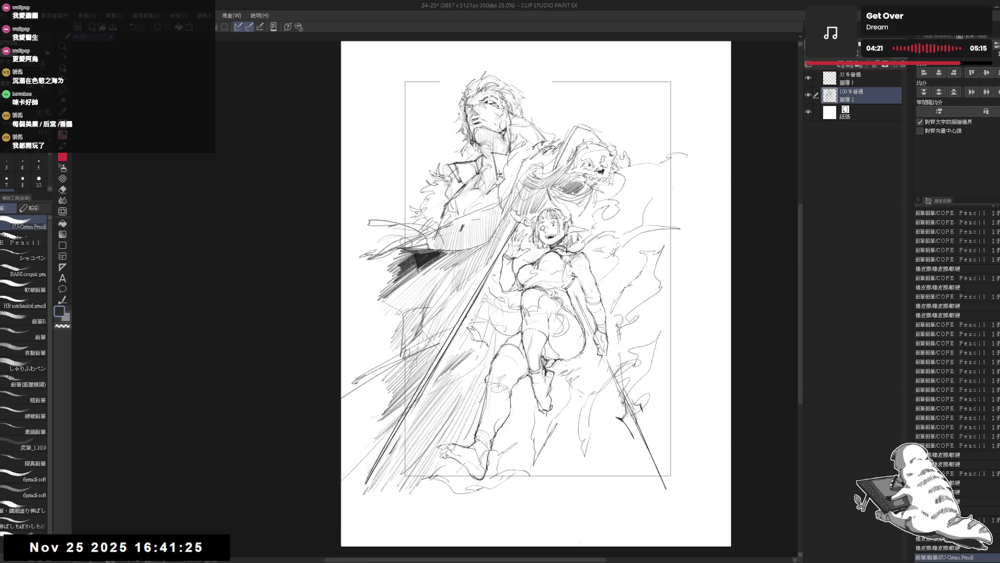
# Step: With the view mirrored and rotated to check, add faint strokes and erase a stray mark near the girl's legs
pyautogui.press('h')
pyautogui.hotkey('ctrl', '0')
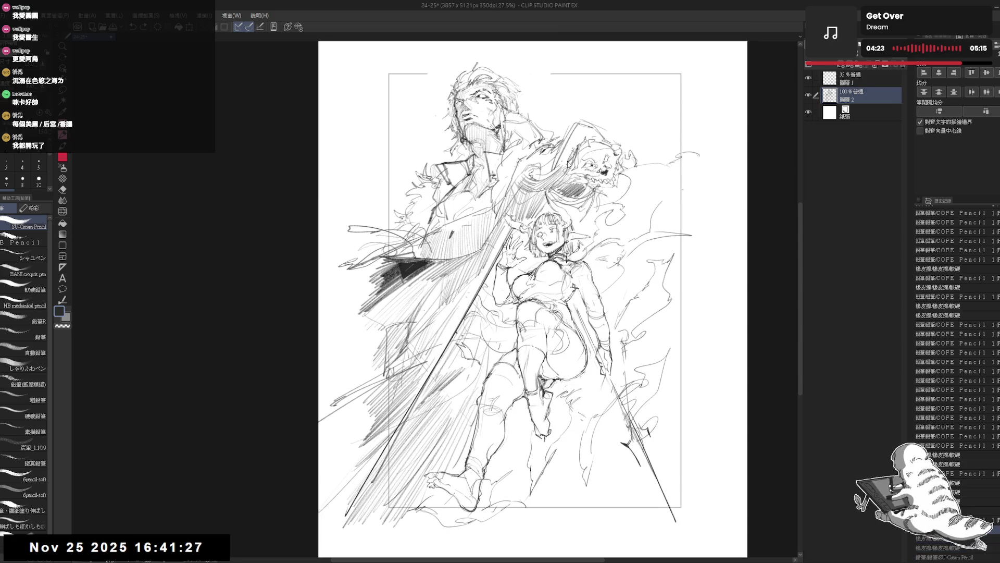
pyautogui.press('h')
pyautogui.press('-')
pyautogui.press('-')
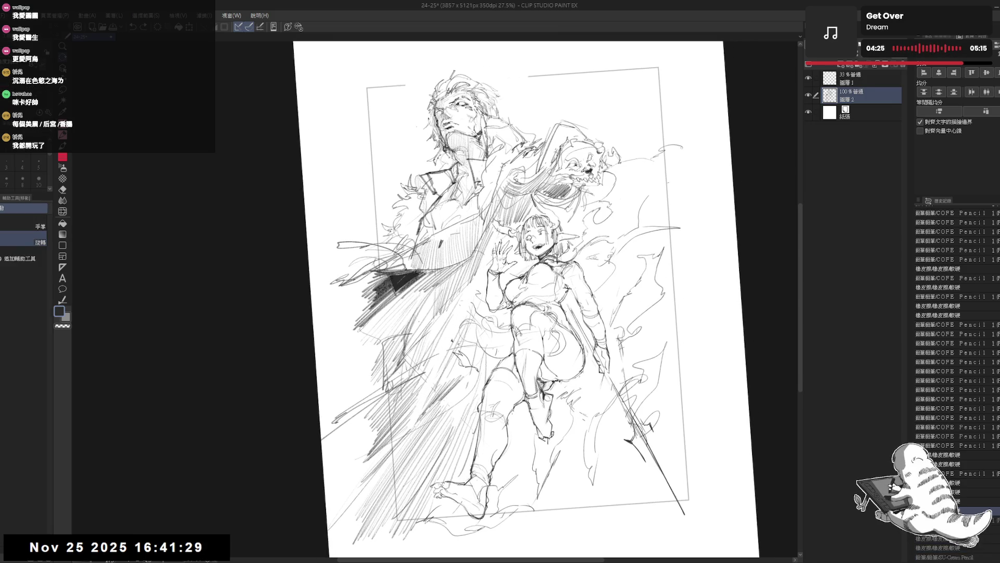
pyautogui.press('-')
pyautogui.press('-')
pyautogui.press('-')
pyautogui.press('e')
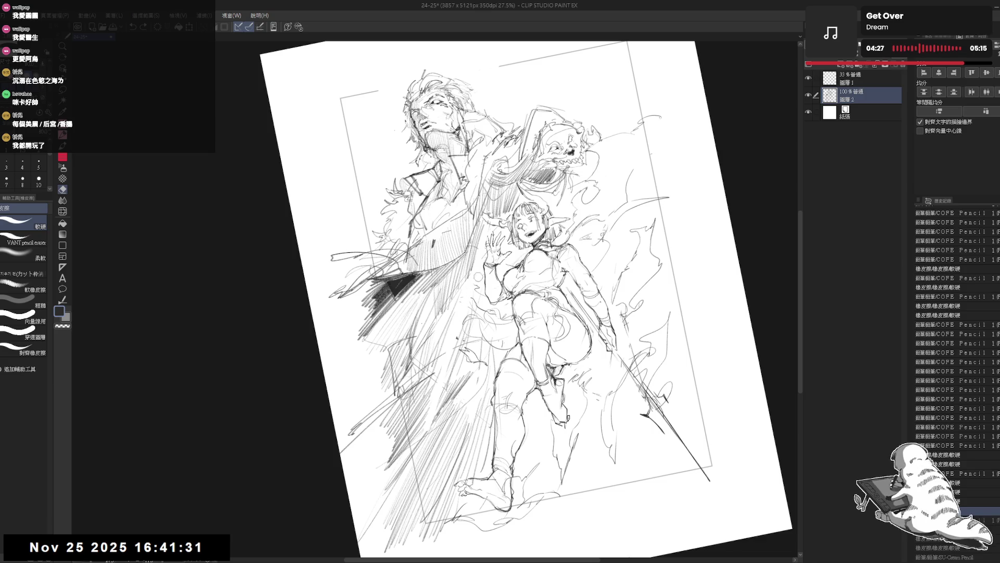
pyautogui.press('p')
pyautogui.press('-')
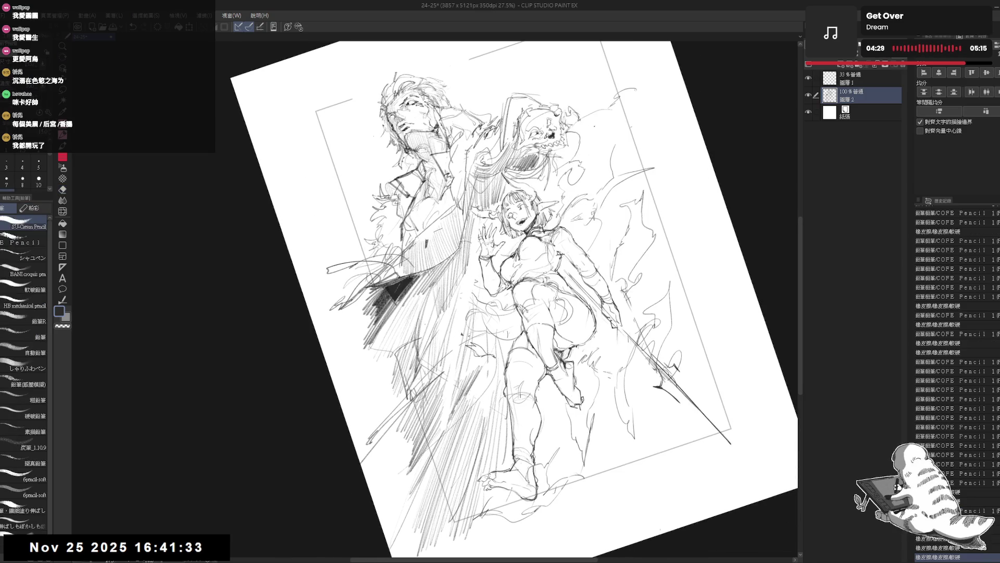
pyautogui.press('-')
pyautogui.press('-')
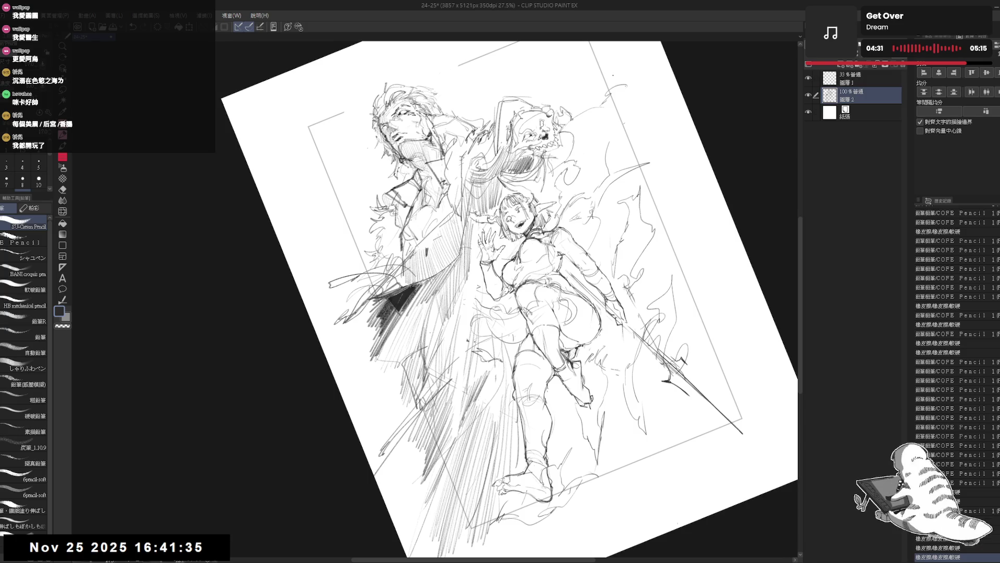
pyautogui.moveTo(485, 289); pyautogui.dragTo(431, 418)
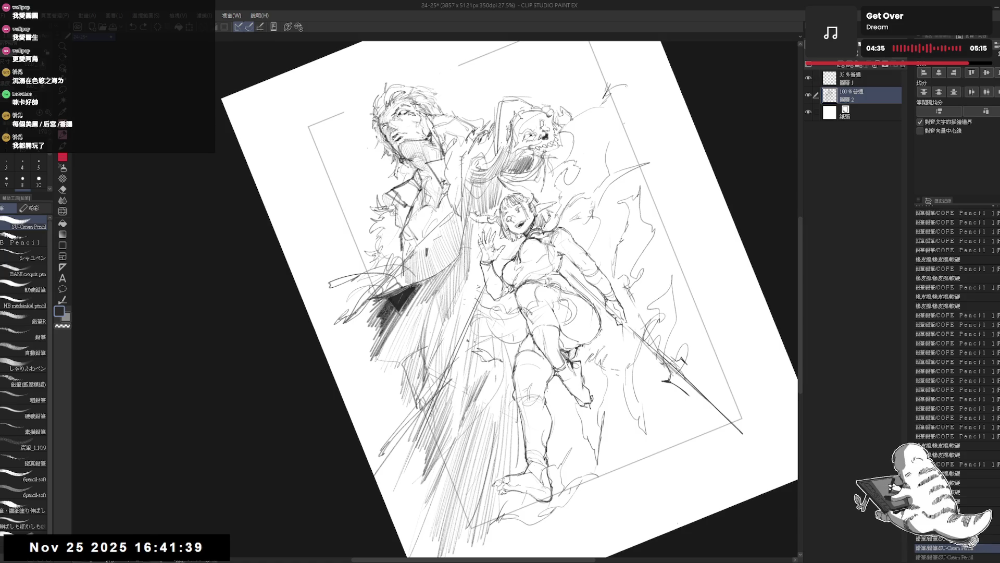
pyautogui.press('e')
pyautogui.moveTo(453, 355); pyautogui.dragTo(399, 481)
pyautogui.press('p')
pyautogui.moveTo(467, 327); pyautogui.dragTo(455, 357)
# Step: Erase small marks near the girl's lowered hand and add a short stroke by her legs
pyautogui.hotkey('ctrl', '0')
pyautogui.moveTo(497, 297); pyautogui.dragTo(486, 311)
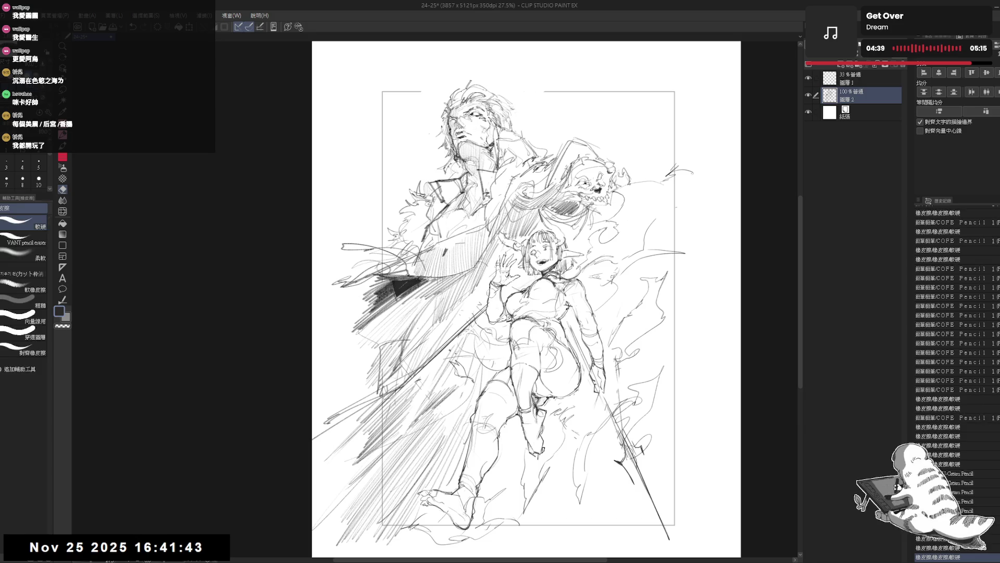
pyautogui.press('p')
pyautogui.press('e')
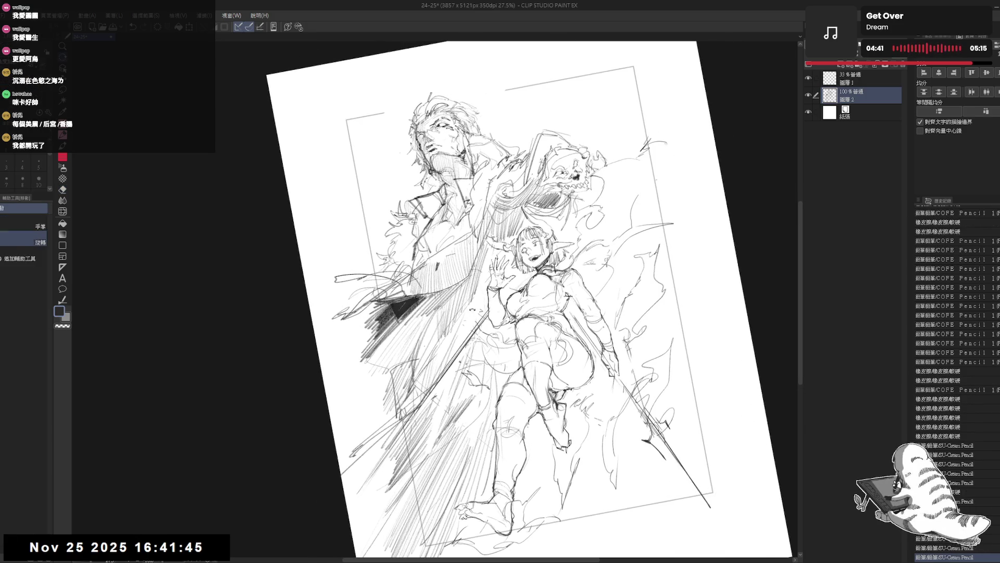
pyautogui.moveTo(484, 309); pyautogui.dragTo(419, 389)
pyautogui.press('p')
pyautogui.moveTo(453, 351); pyautogui.dragTo(427, 393)
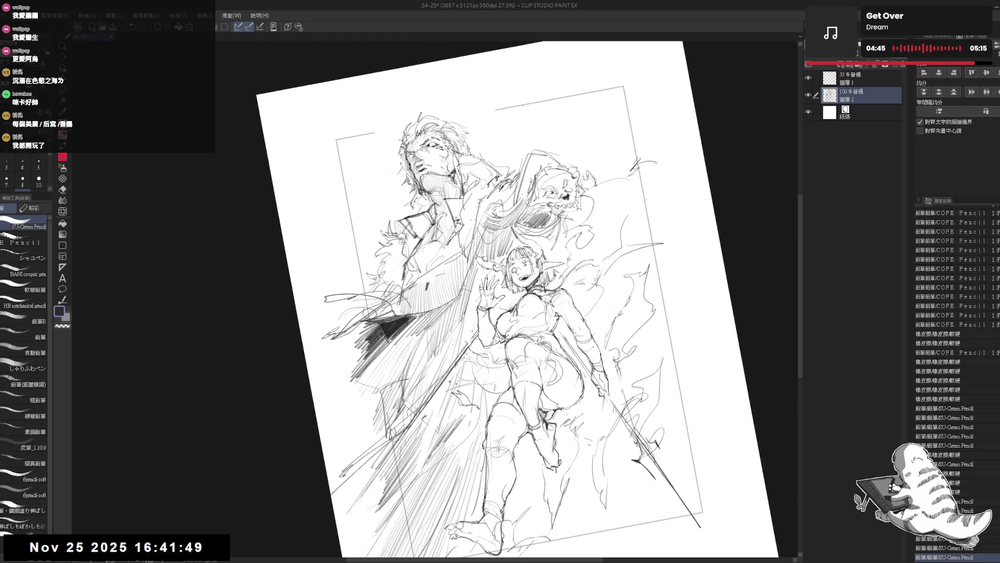
# Step: Lighten strokes around the skull spirit and add a short flame stroke to its right
pyautogui.press('e')
pyautogui.moveTo(485, 126); pyautogui.dragTo(473, 137)
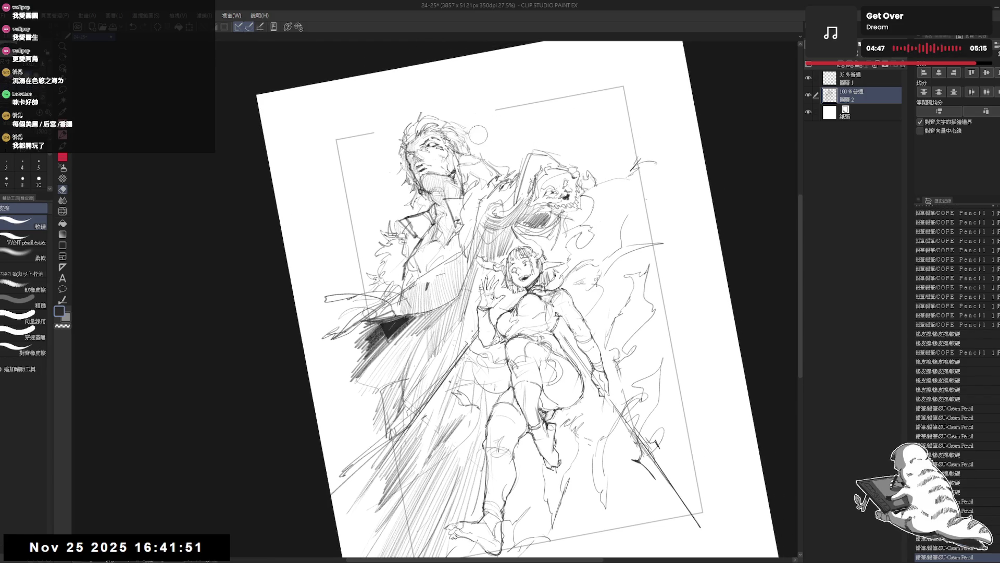
pyautogui.press('p')
pyautogui.hotkey('ctrl', '0')
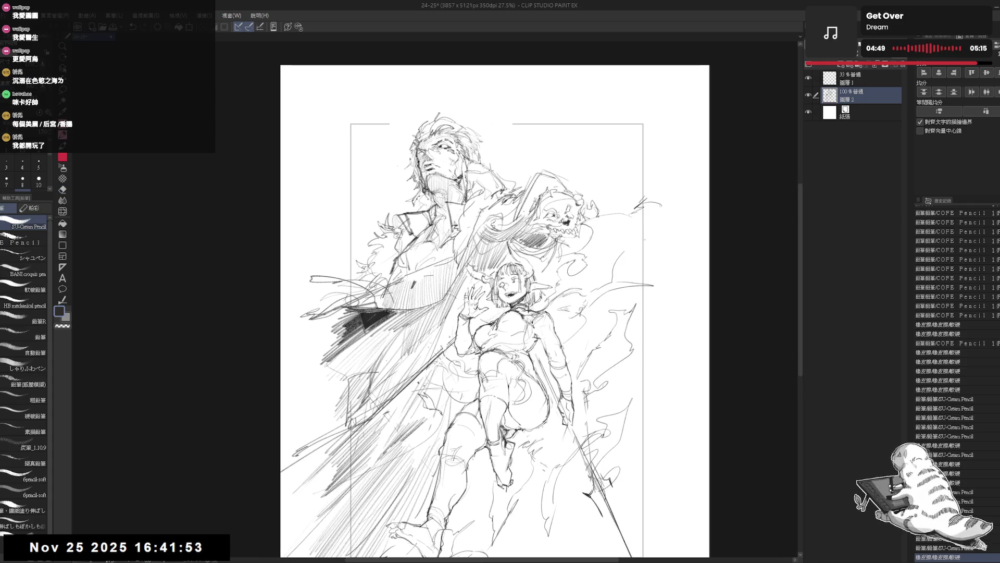
pyautogui.moveTo(526, 187); pyautogui.dragTo(537, 198)
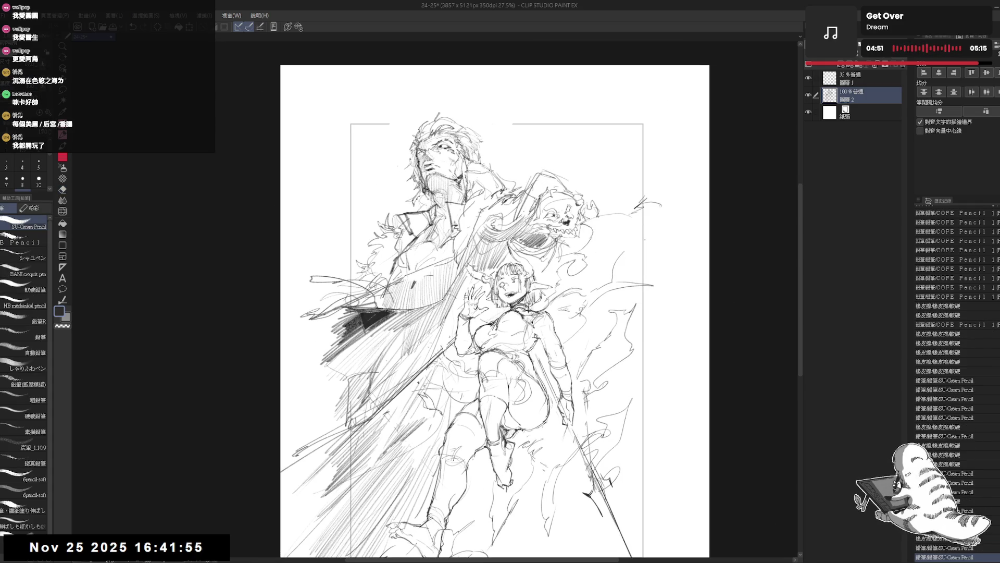
pyautogui.scroll(2, 450, 107)
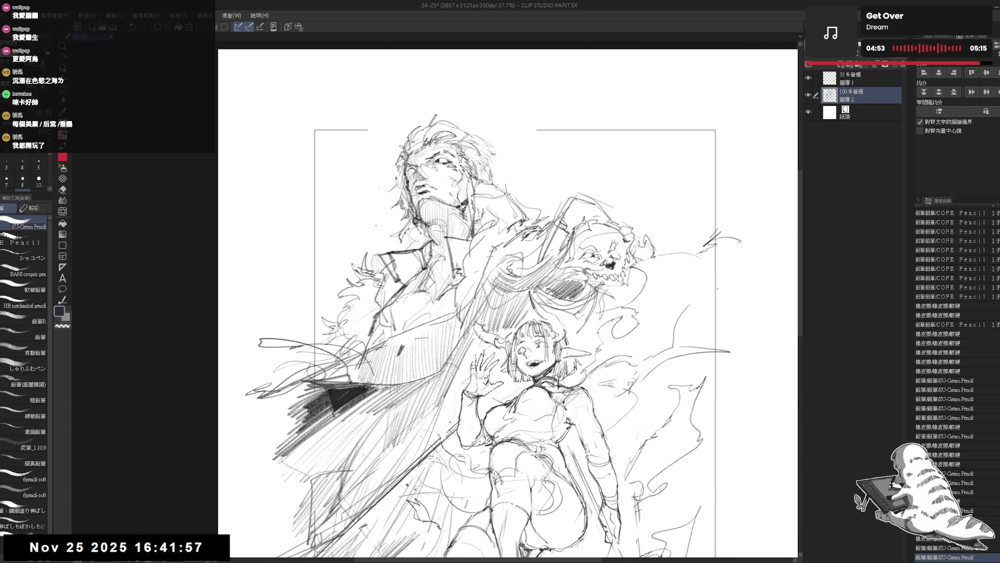
# Step: Touch up a coat mark and sketch strokes right of the skull spirit, undoing two unwanted ones
pyautogui.moveTo(341, 270); pyautogui.dragTo(373, 233)
pyautogui.click(568, 172)
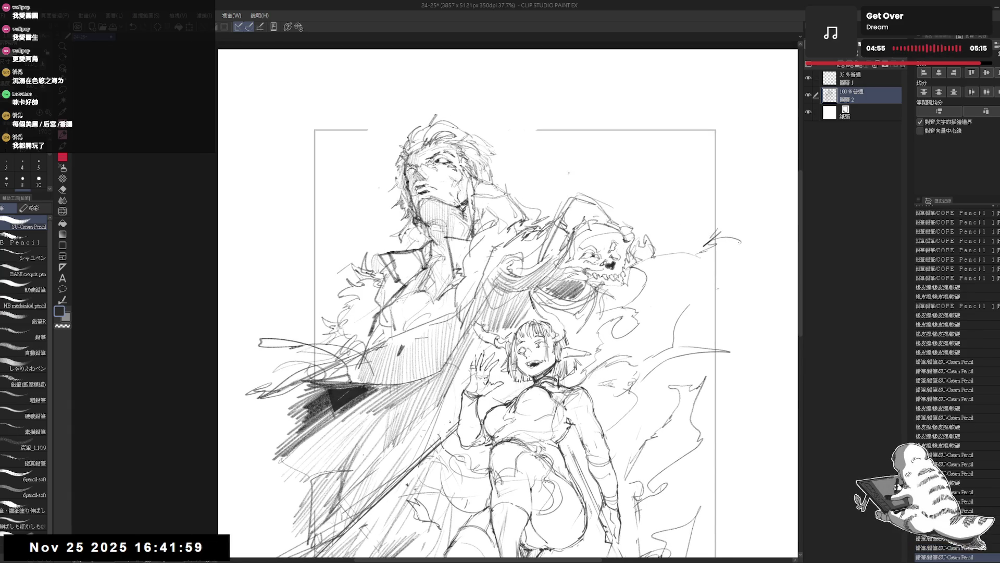
pyautogui.moveTo(622, 143)
pyautogui.mouseDown()
pyautogui.moveTo(561, 193)
pyautogui.moveTo(597, 174)
pyautogui.mouseUp()
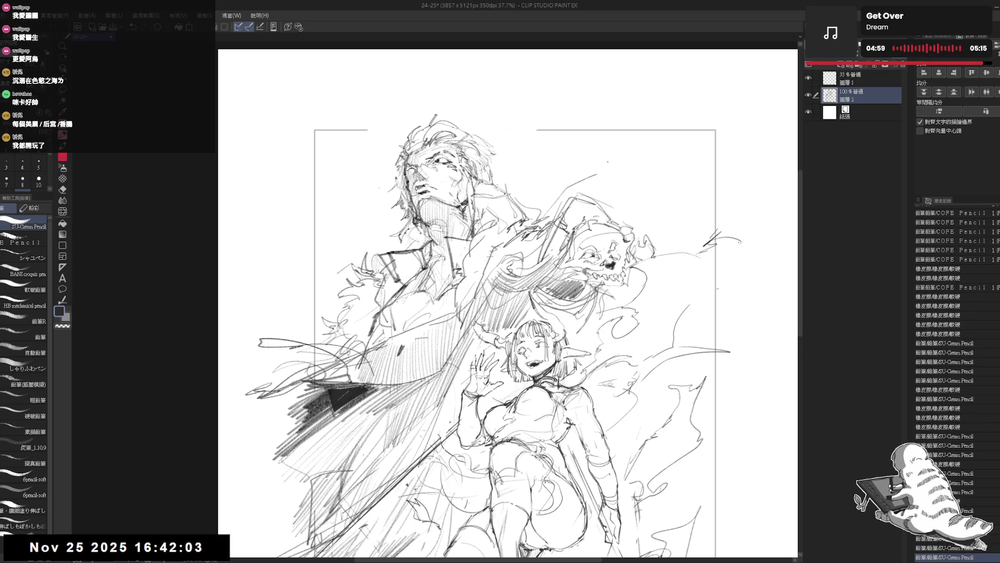
pyautogui.moveTo(528, 206); pyautogui.dragTo(565, 184)
pyautogui.moveTo(564, 185); pyautogui.dragTo(610, 171)
pyautogui.hotkey('ctrl', 'z')
pyautogui.hotkey('ctrl', 'z')
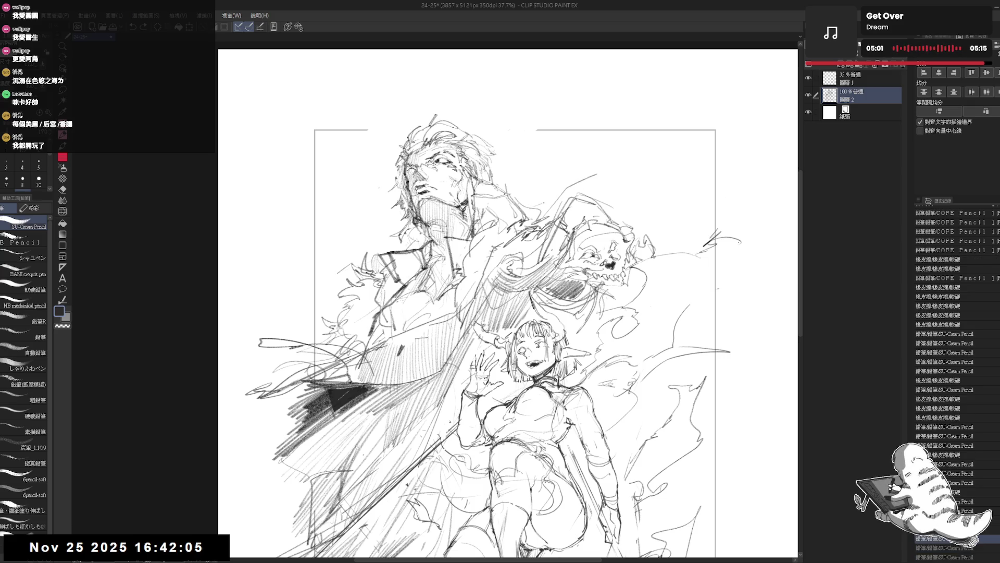
# Step: Add a short stroke beside the skull, then erase and touch up small marks there
pyautogui.press('e')
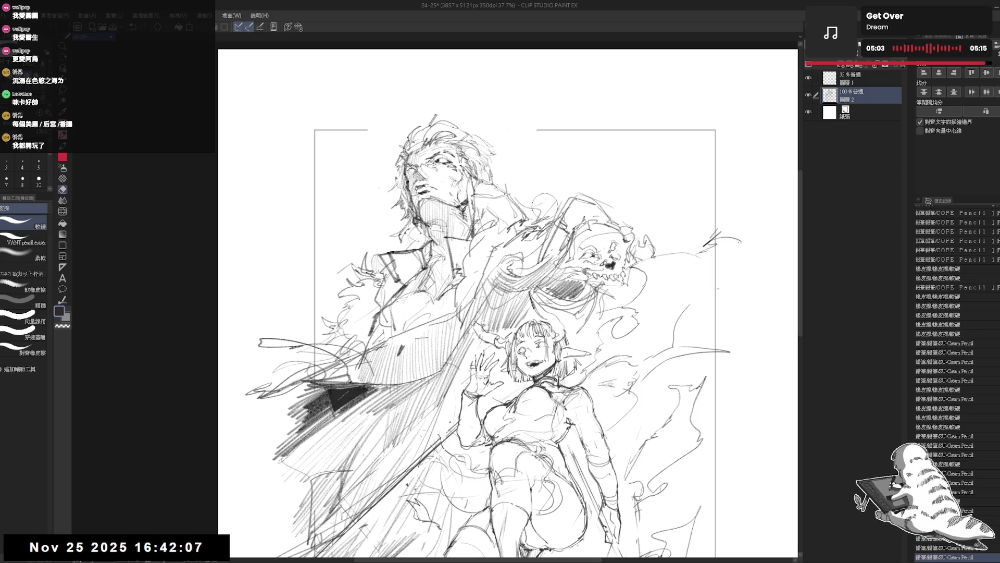
pyautogui.press('p')
pyautogui.moveTo(583, 196)
pyautogui.mouseDown()
pyautogui.moveTo(594, 190)
pyautogui.moveTo(625, 215)
pyautogui.moveTo(578, 188)
pyautogui.moveTo(560, 234)
pyautogui.moveTo(540, 251)
pyautogui.mouseUp()
pyautogui.press('e')
pyautogui.press('p')
pyautogui.press('e')
pyautogui.moveTo(583, 182); pyautogui.dragTo(561, 220)
pyautogui.press('p')
pyautogui.moveTo(577, 196); pyautogui.dragTo(555, 221)
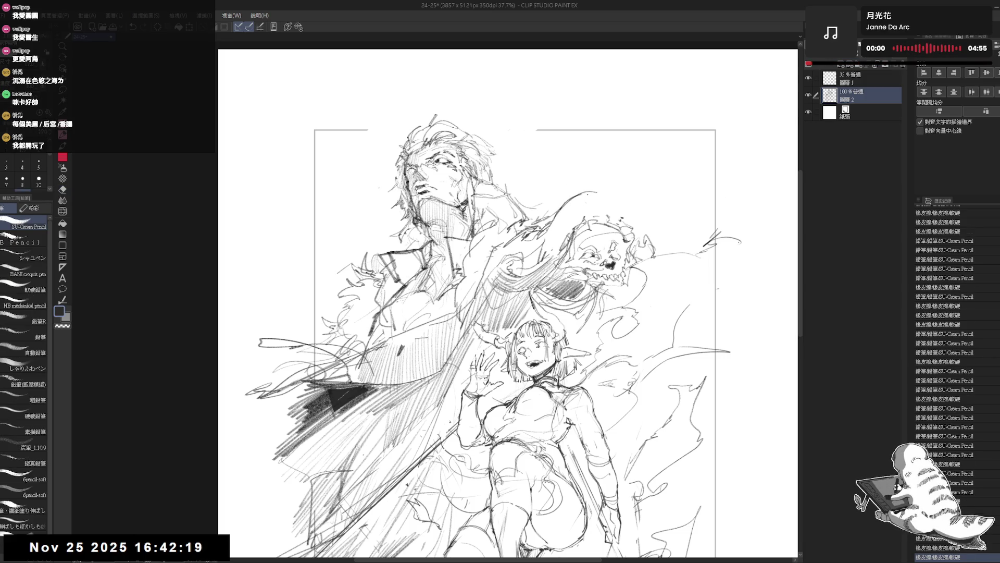
# Step: Redraw strokes around the skull's outline and add a small stroke near its jaw
pyautogui.moveTo(596, 192)
pyautogui.mouseDown()
pyautogui.moveTo(616, 203)
pyautogui.moveTo(572, 218)
pyautogui.moveTo(573, 238)
pyautogui.moveTo(555, 253)
pyautogui.mouseUp()
pyautogui.press('^')
pyautogui.moveTo(594, 210)
pyautogui.mouseDown()
pyautogui.moveTo(595, 224)
pyautogui.moveTo(599, 212)
pyautogui.moveTo(586, 218)
pyautogui.moveTo(607, 222)
pyautogui.mouseUp()
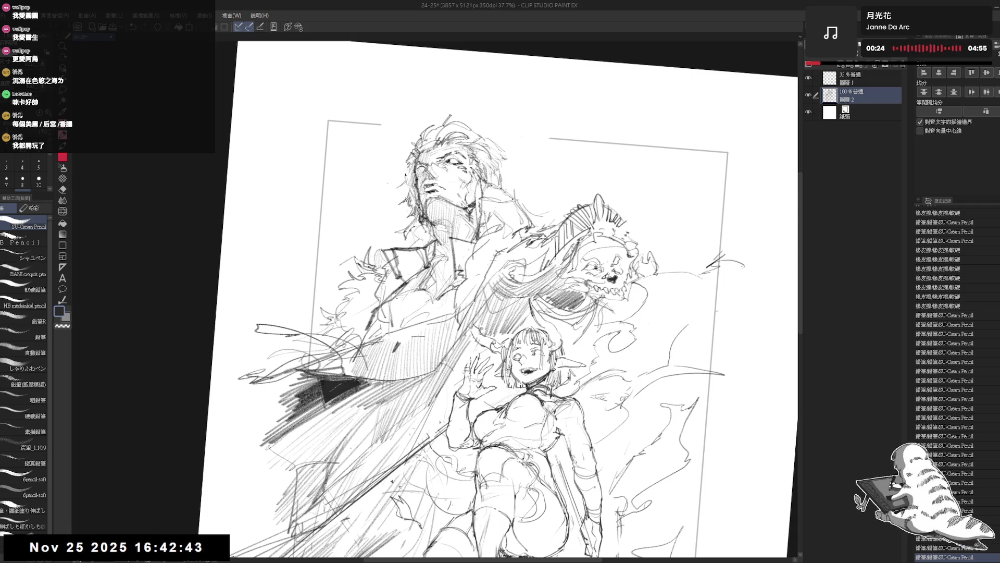
# Step: Darken the line at the skull spirit's jaw
pyautogui.moveTo(594, 225); pyautogui.dragTo(625, 228)
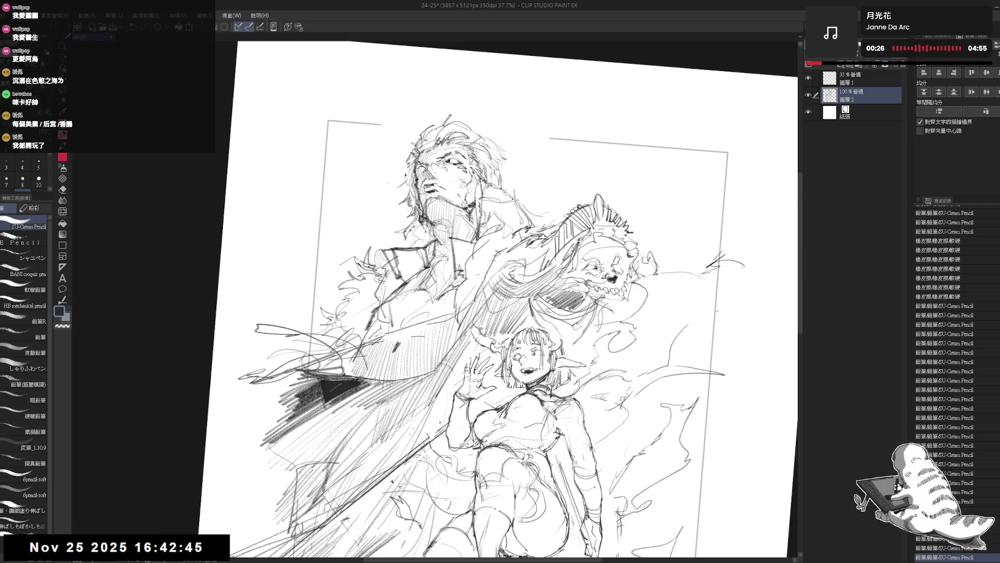
pyautogui.moveTo(515, 297)
pyautogui.mouseDown()
pyautogui.moveTo(547, 313)
pyautogui.moveTo(469, 328)
pyautogui.mouseUp()
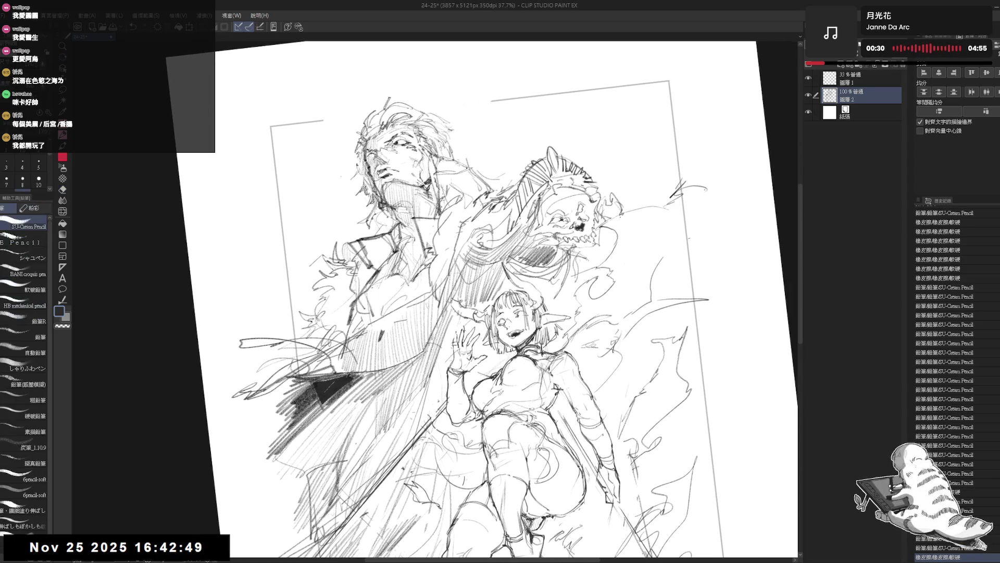
pyautogui.moveTo(601, 229); pyautogui.dragTo(608, 257)
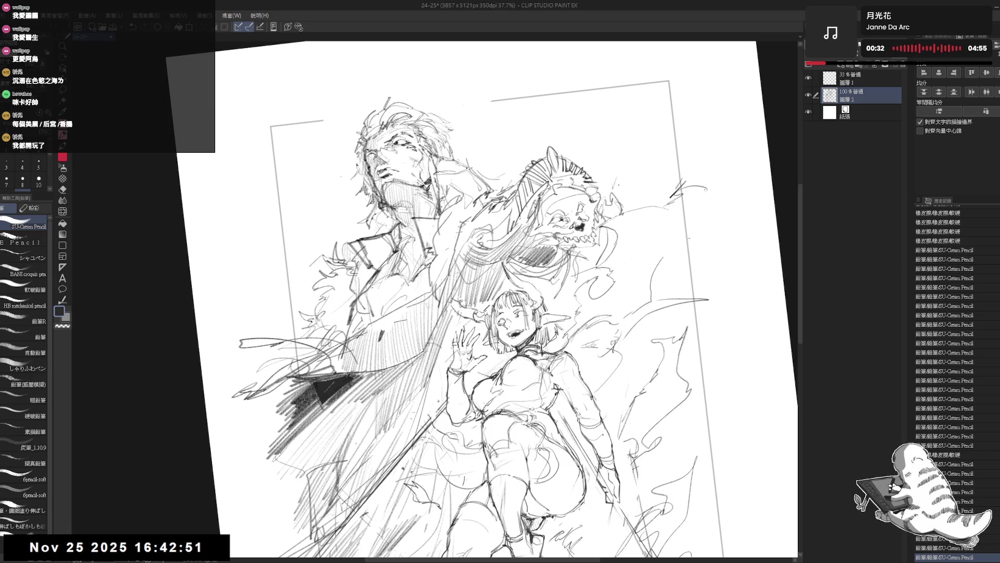
pyautogui.press('e')
pyautogui.press('p')
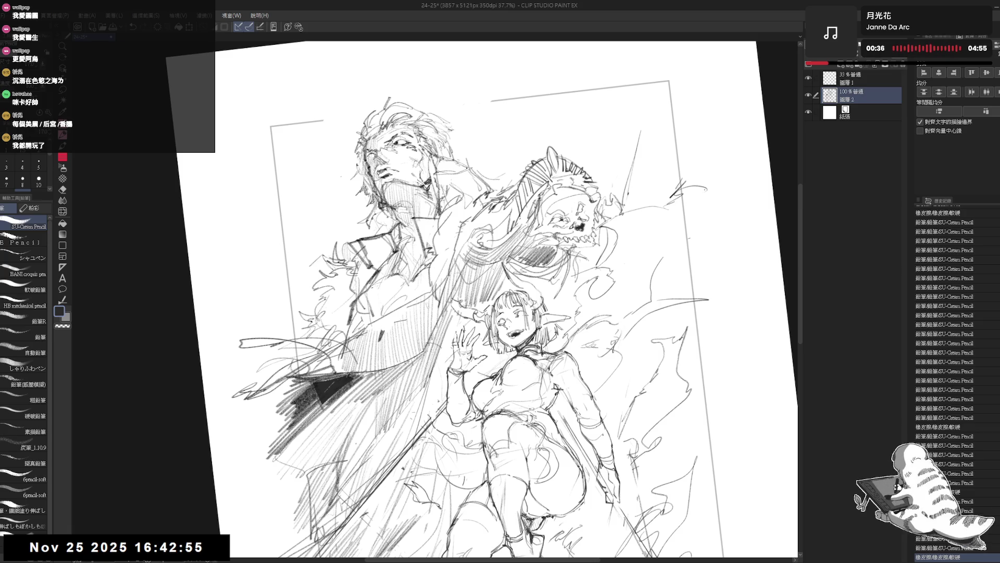
pyautogui.moveTo(602, 231); pyautogui.dragTo(608, 257)
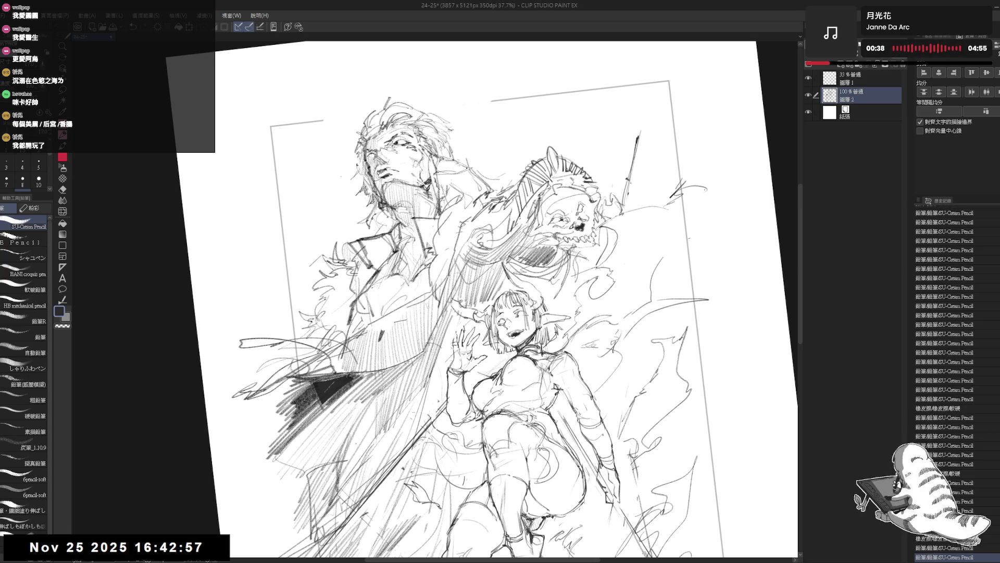
# Step: Draw tall vertical strokes rising behind the skull, undoing one bad stroke and extending another upward
pyautogui.moveTo(641, 102); pyautogui.dragTo(643, 128)
pyautogui.moveTo(639, 106); pyautogui.dragTo(632, 200)
pyautogui.hotkey('ctrl', 'z')
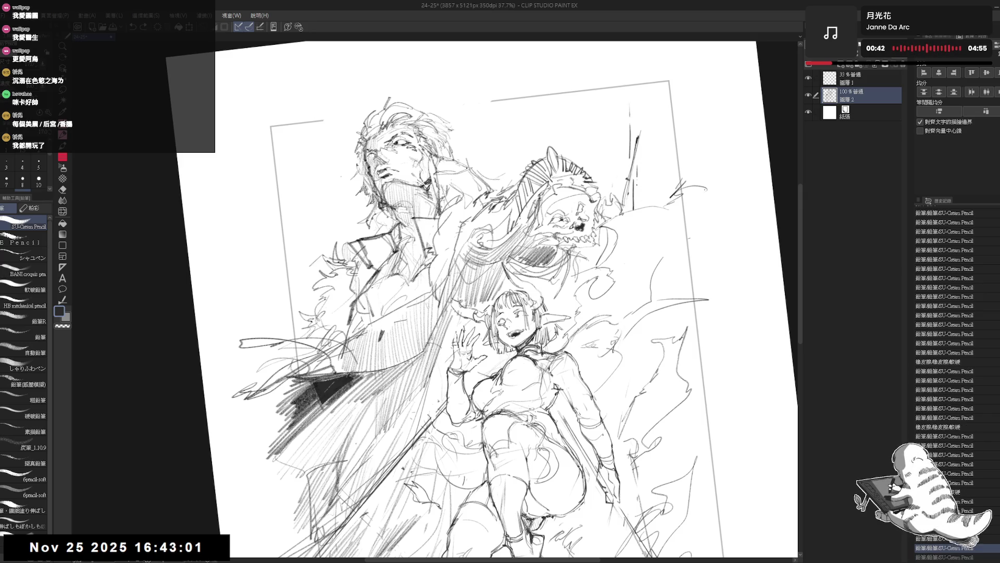
pyautogui.moveTo(645, 196); pyautogui.dragTo(645, 207)
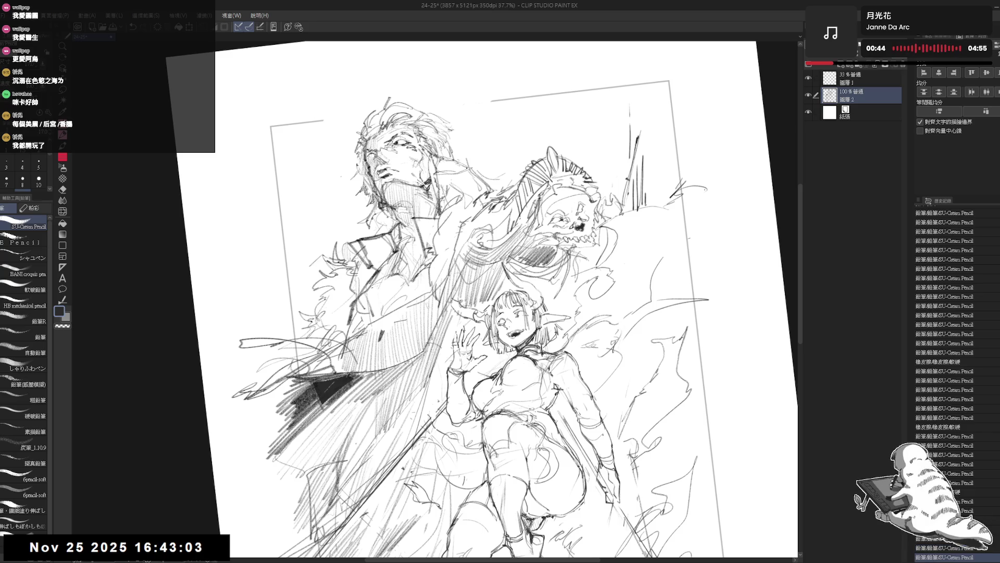
pyautogui.moveTo(648, 132); pyautogui.dragTo(648, 172)
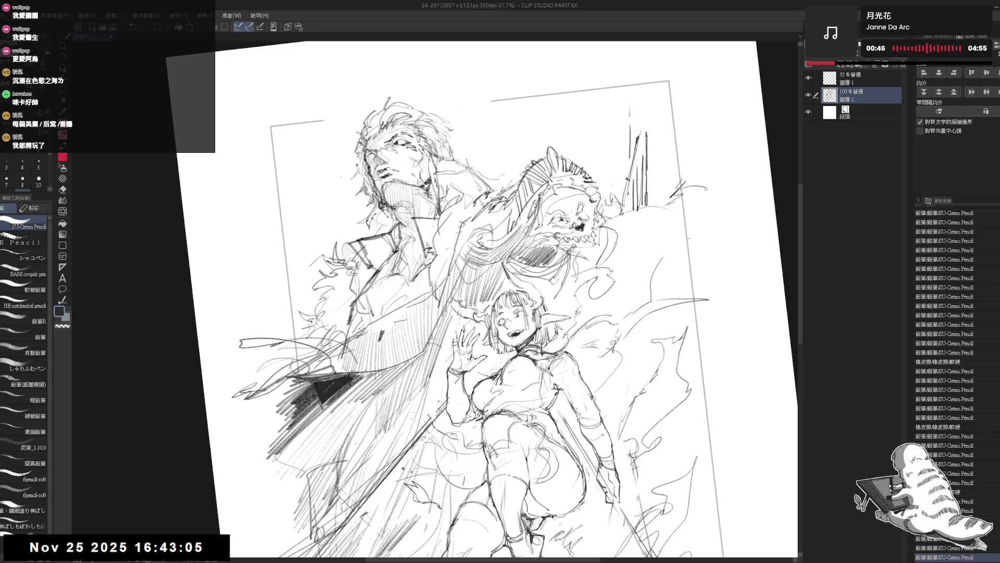
pyautogui.moveTo(647, 117)
pyautogui.mouseDown()
pyautogui.moveTo(647, 132)
pyautogui.moveTo(712, 148)
pyautogui.mouseUp()
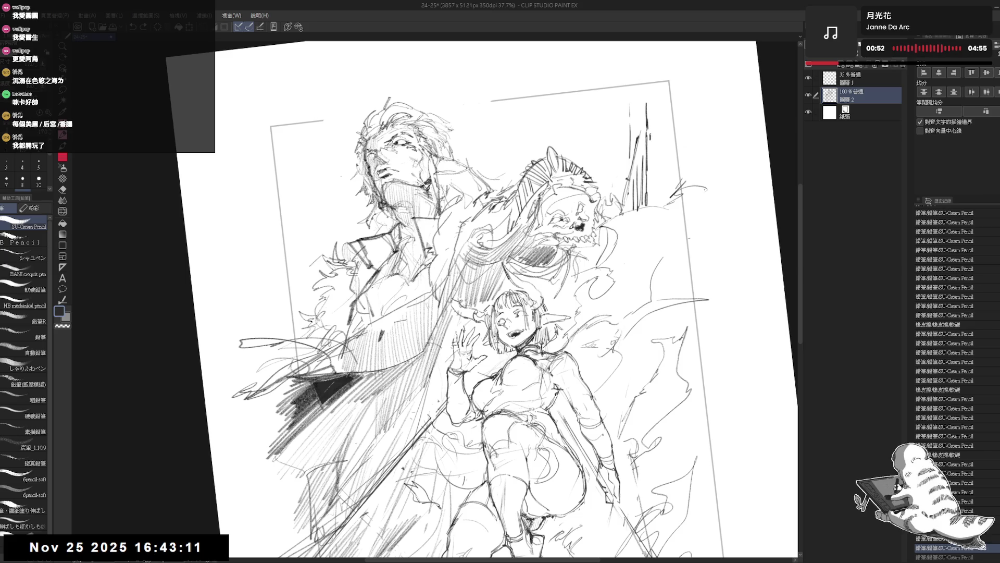
pyautogui.scroll(2, 650, 148)
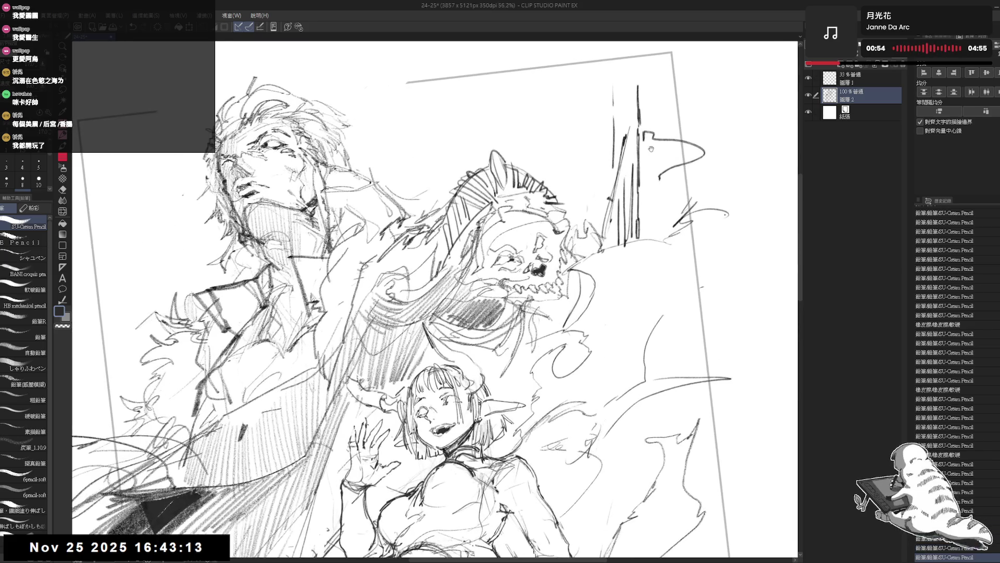
# Step: Sketch small strokes around the flag shape and extend the tops of the vertical lines
pyautogui.moveTo(652, 147)
pyautogui.mouseDown()
pyautogui.moveTo(654, 135)
pyautogui.moveTo(645, 156)
pyautogui.moveTo(652, 136)
pyautogui.moveTo(653, 164)
pyautogui.moveTo(674, 165)
pyautogui.moveTo(664, 172)
pyautogui.moveTo(700, 164)
pyautogui.moveTo(664, 184)
pyautogui.moveTo(677, 210)
pyautogui.mouseUp()
pyautogui.moveTo(469, 297); pyautogui.dragTo(459, 338)
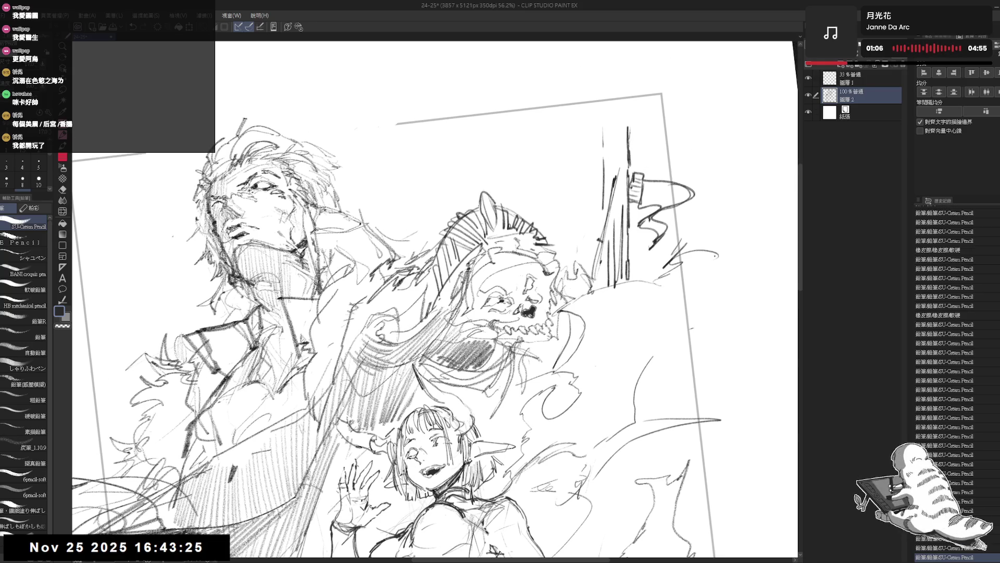
pyautogui.moveTo(627, 119); pyautogui.dragTo(629, 136)
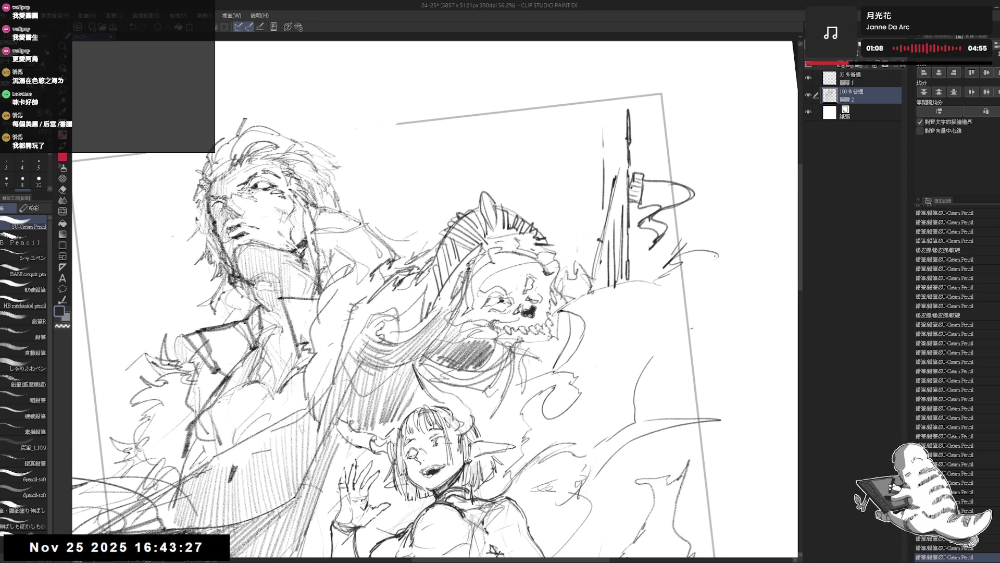
pyautogui.moveTo(595, 100); pyautogui.dragTo(604, 139)
# Step: Darken the cluster of tall vertical lines behind the skull spirit into a dense spiky group
pyautogui.moveTo(579, 228); pyautogui.dragTo(578, 258)
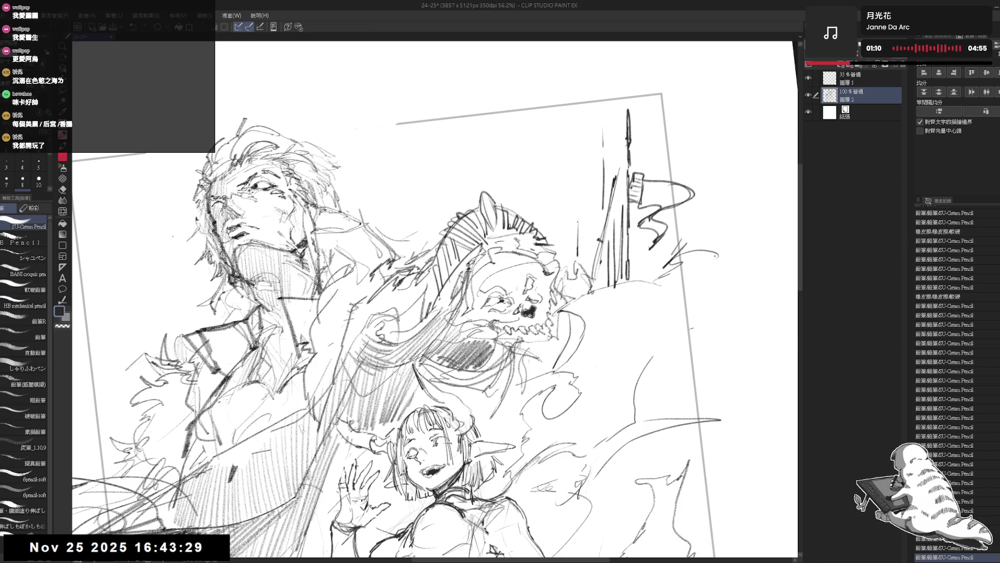
pyautogui.moveTo(579, 188); pyautogui.dragTo(578, 270)
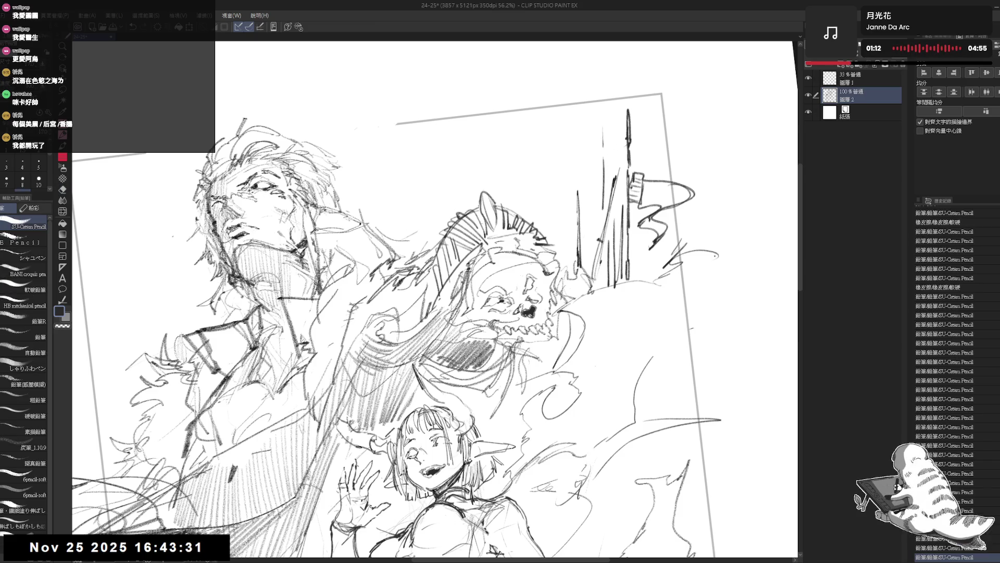
pyautogui.moveTo(584, 181); pyautogui.dragTo(585, 265)
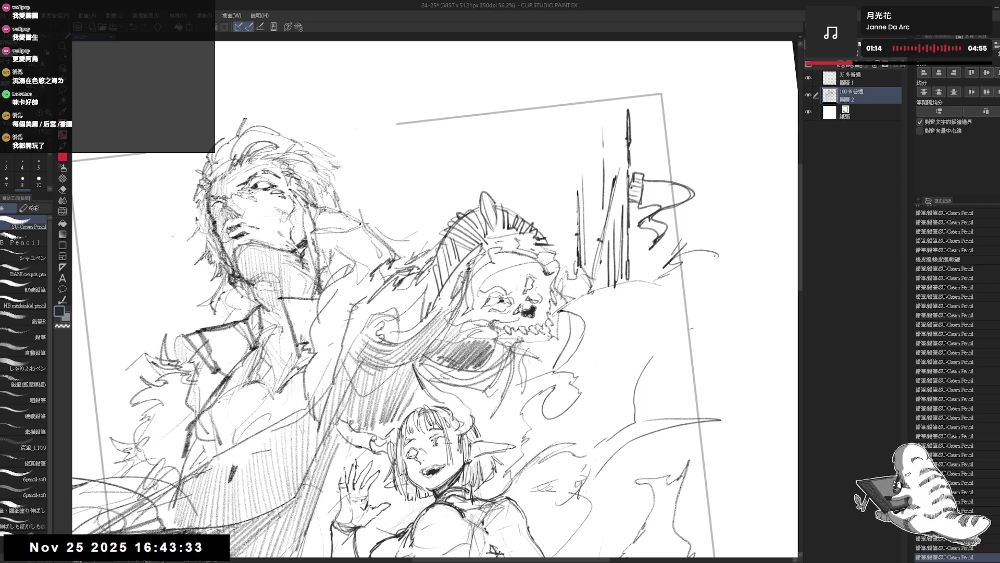
pyautogui.moveTo(588, 212); pyautogui.dragTo(590, 272)
pyautogui.moveTo(658, 257); pyautogui.dragTo(658, 283)
pyautogui.moveTo(660, 239); pyautogui.dragTo(661, 284)
pyautogui.moveTo(662, 234); pyautogui.dragTo(662, 281)
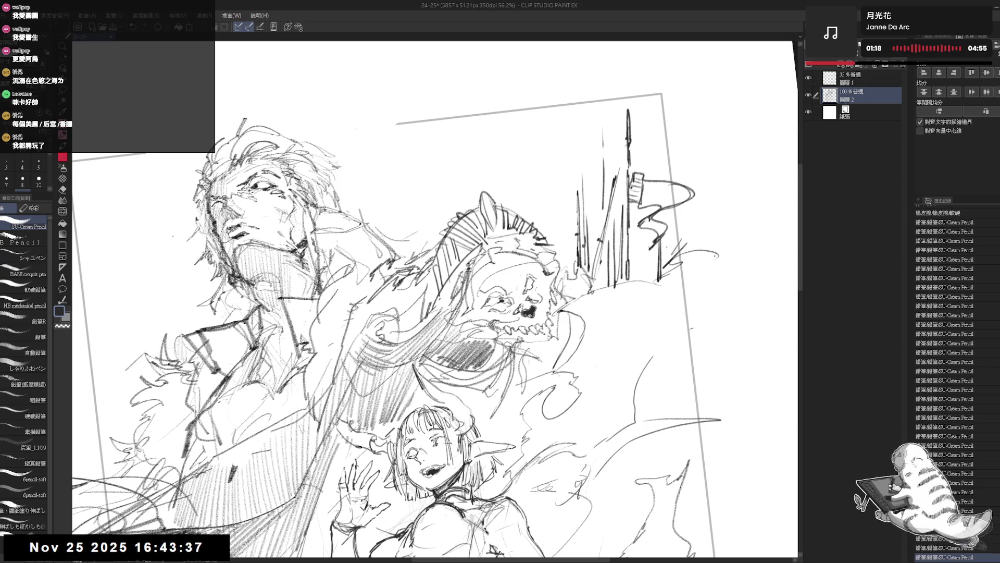
pyautogui.scroll(-2, 435, 300)
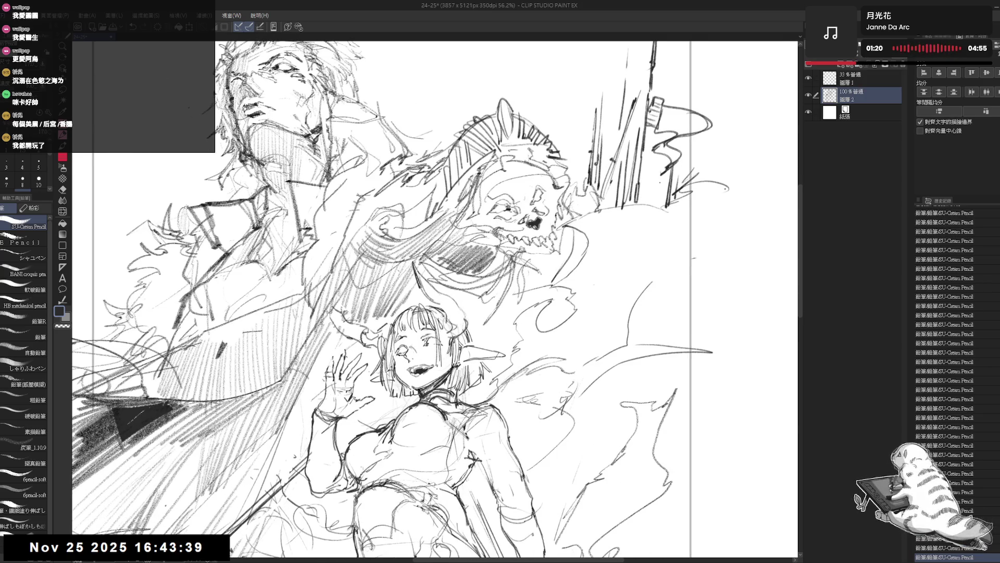
pyautogui.moveTo(435, 299); pyautogui.dragTo(439, 332)
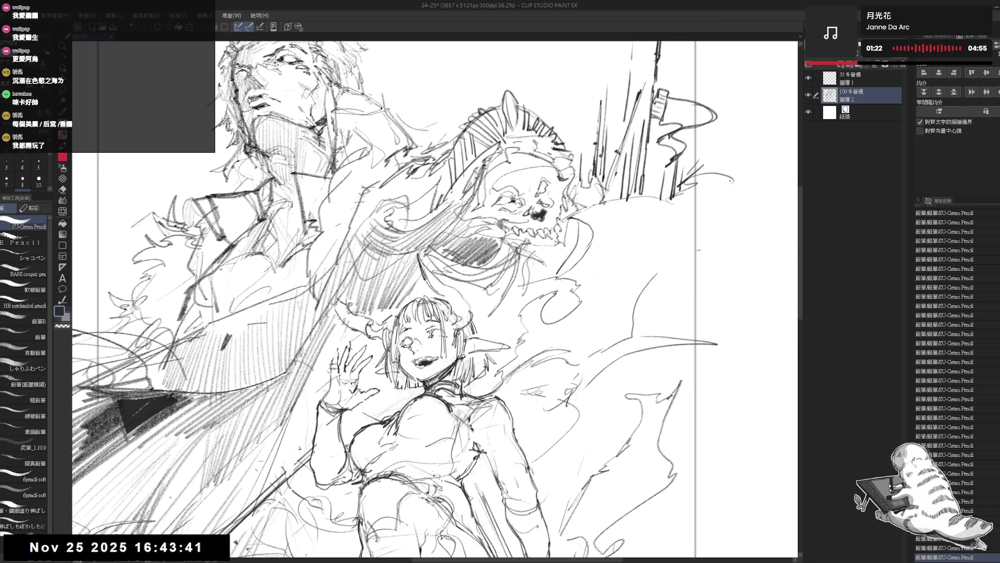
pyautogui.scroll(-1, 688, 171)
pyautogui.scroll(-1, 687, 171)
pyautogui.scroll(-1, 688, 170)
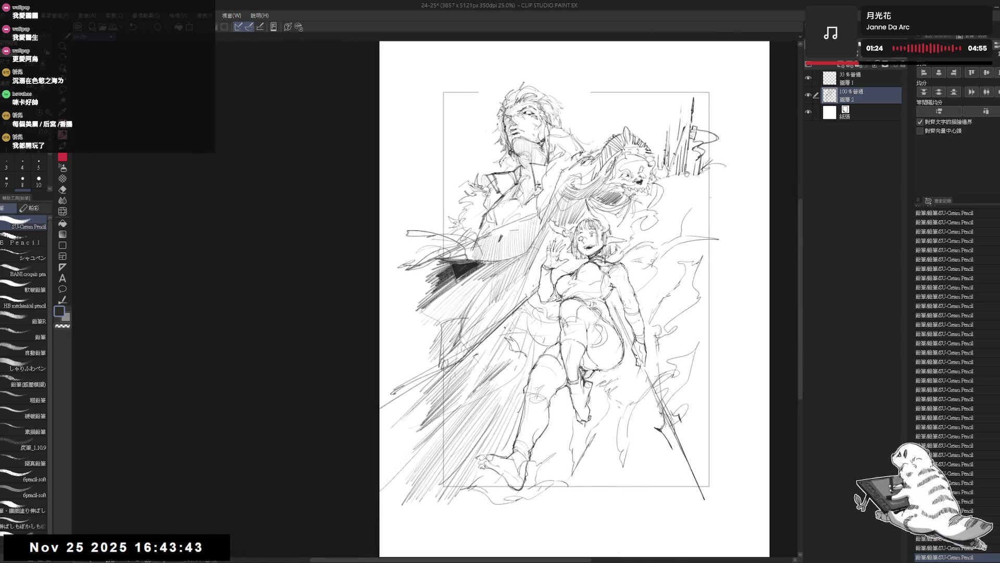
pyautogui.scroll(-1, 688, 171)
# Step: Straighten and enlarge the view, then erase a small mark near the vertical lines
pyautogui.moveTo(688, 172); pyautogui.dragTo(725, 185)
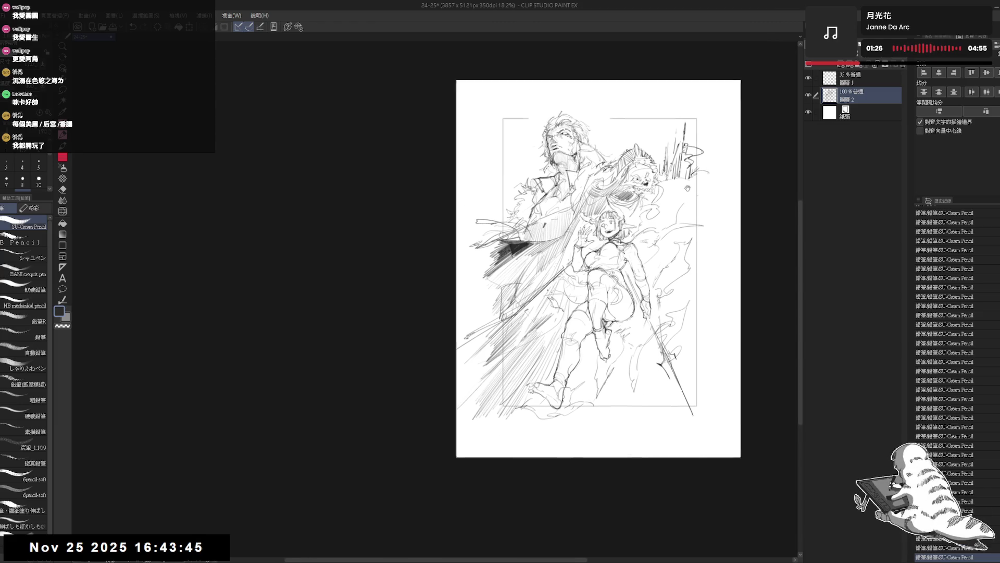
pyautogui.moveTo(663, 202); pyautogui.dragTo(687, 188)
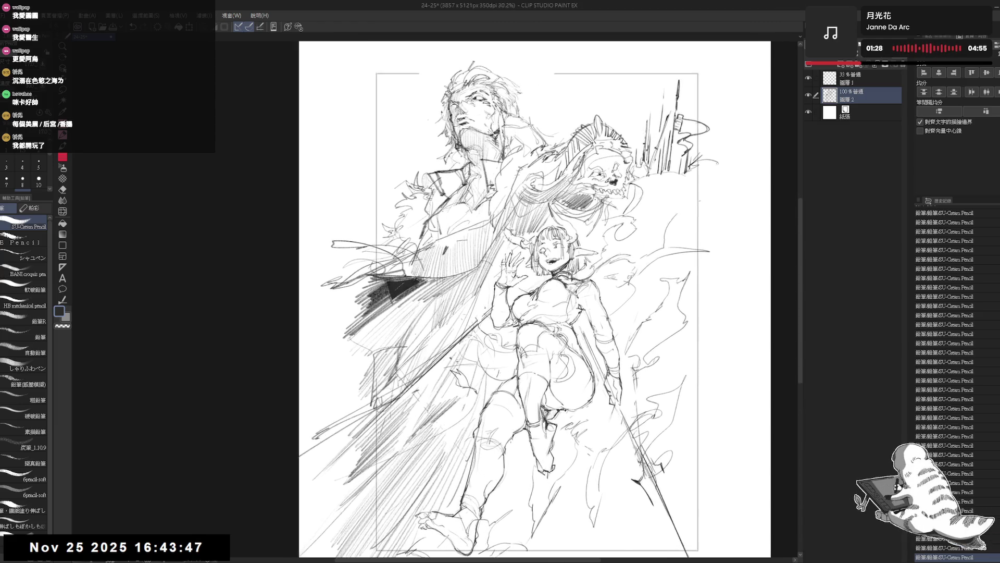
pyautogui.moveTo(593, 200); pyautogui.dragTo(672, 255)
pyautogui.press('e')
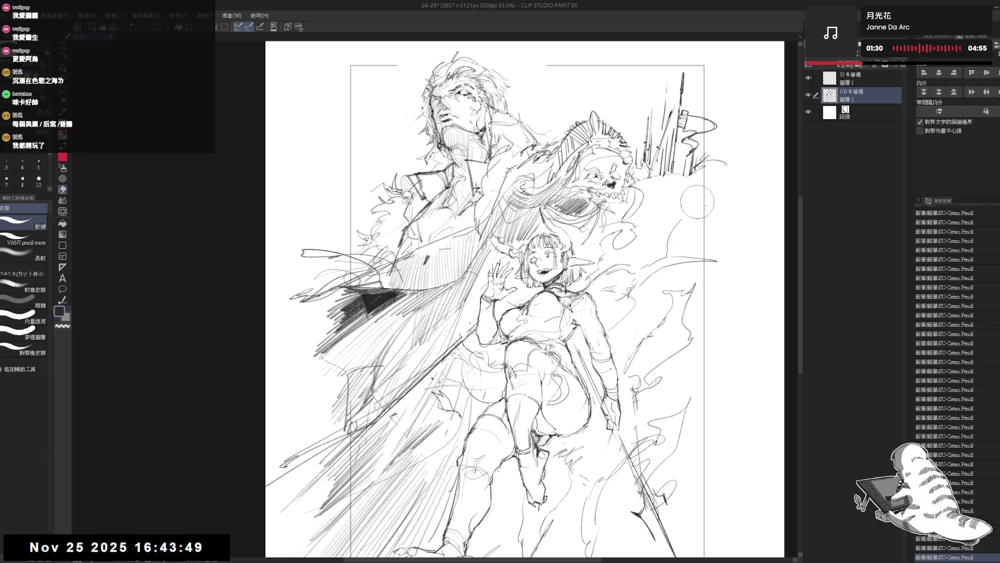
pyautogui.press('p')
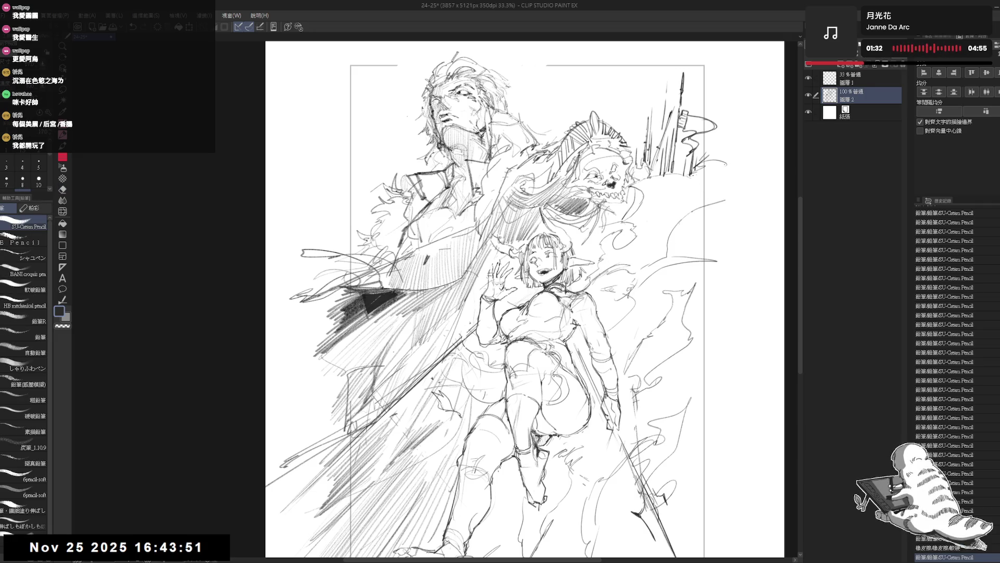
pyautogui.moveTo(707, 173); pyautogui.dragTo(700, 205)
# Step: Add a stroke beside the skull spirit, undo it, and zoom out to see more of the drawing
pyautogui.press('e')
pyautogui.moveTo(613, 157); pyautogui.dragTo(621, 114)
pyautogui.press('p')
pyautogui.moveTo(627, 170); pyautogui.dragTo(624, 190)
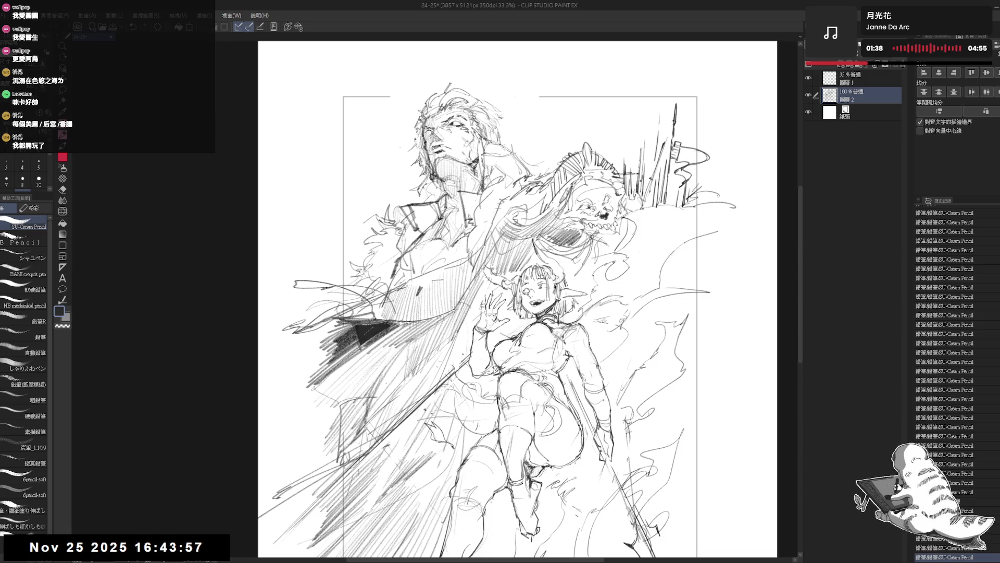
pyautogui.moveTo(514, 302); pyautogui.dragTo(508, 308)
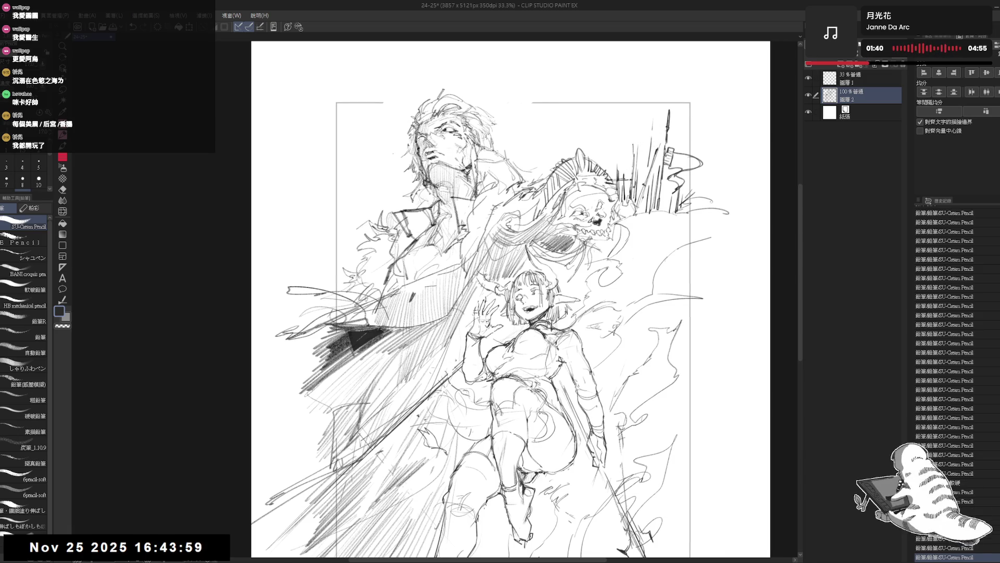
pyautogui.hotkey('ctrl', 'z')
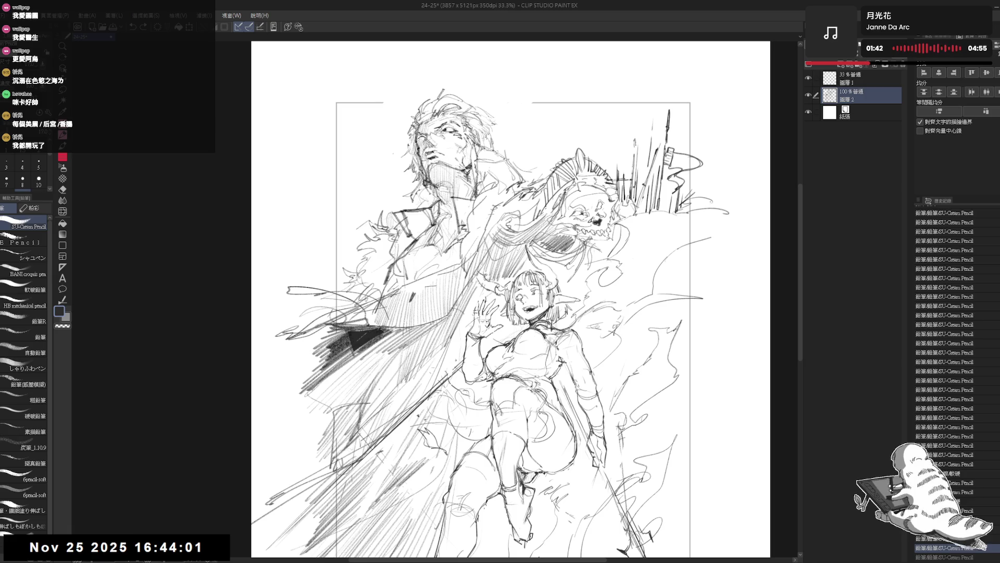
pyautogui.moveTo(636, 142); pyautogui.dragTo(643, 176)
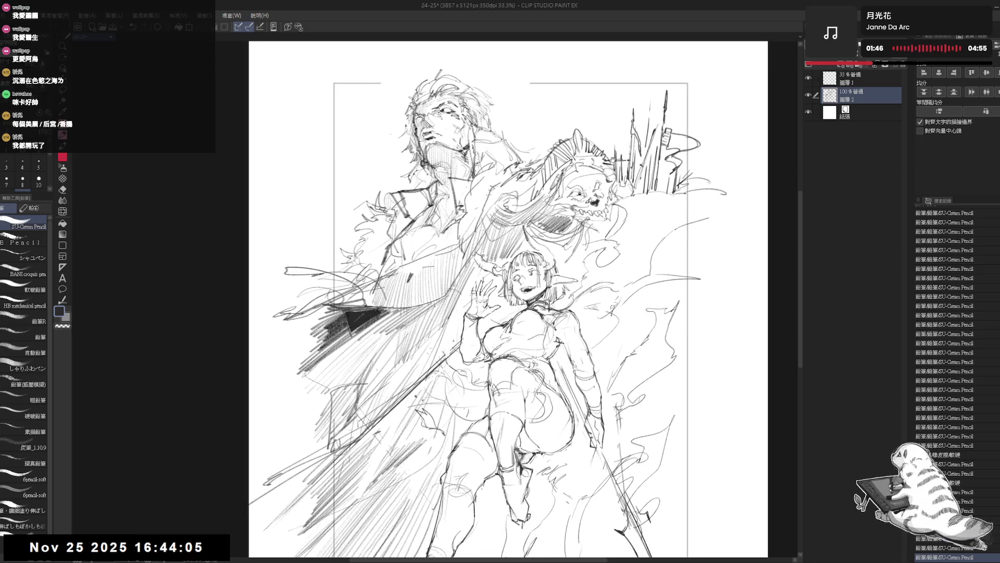
pyautogui.hotkey('ctrl', '-')
pyautogui.moveTo(532, 297)
pyautogui.mouseDown()
pyautogui.moveTo(584, 299)
pyautogui.moveTo(582, 310)
pyautogui.mouseUp()
pyautogui.scroll(2, 532, 134)
pyautogui.scroll(1, 532, 132)
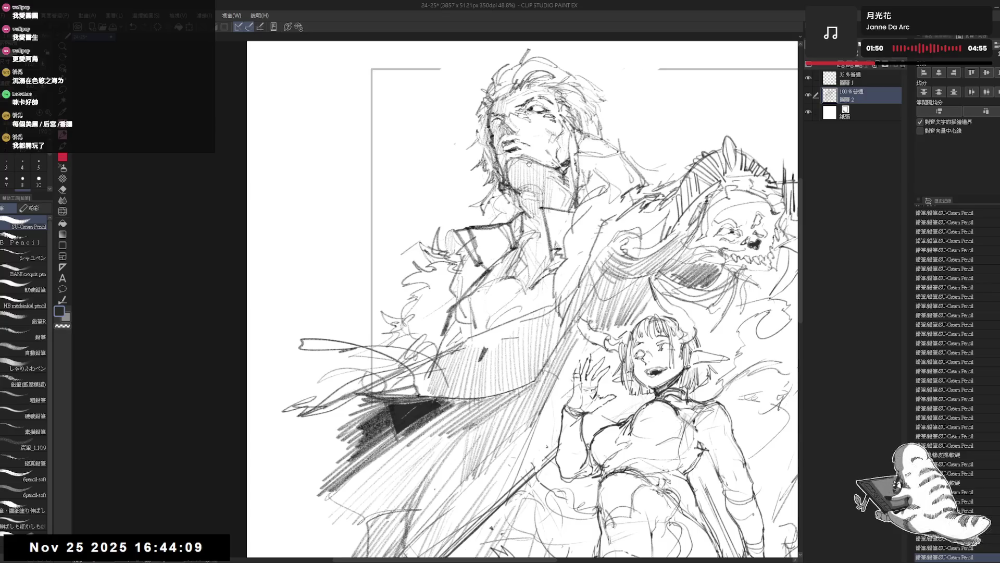
pyautogui.scroll(1, 531, 133)
# Step: Erase the glasses lines from the man's face and add a faint scar stroke, mirroring the view to check
pyautogui.press('e')
pyautogui.moveTo(512, 123)
pyautogui.mouseDown()
pyautogui.moveTo(540, 153)
pyautogui.moveTo(504, 168)
pyautogui.mouseUp()
pyautogui.press('p')
pyautogui.moveTo(762, 434); pyautogui.dragTo(785, 419)
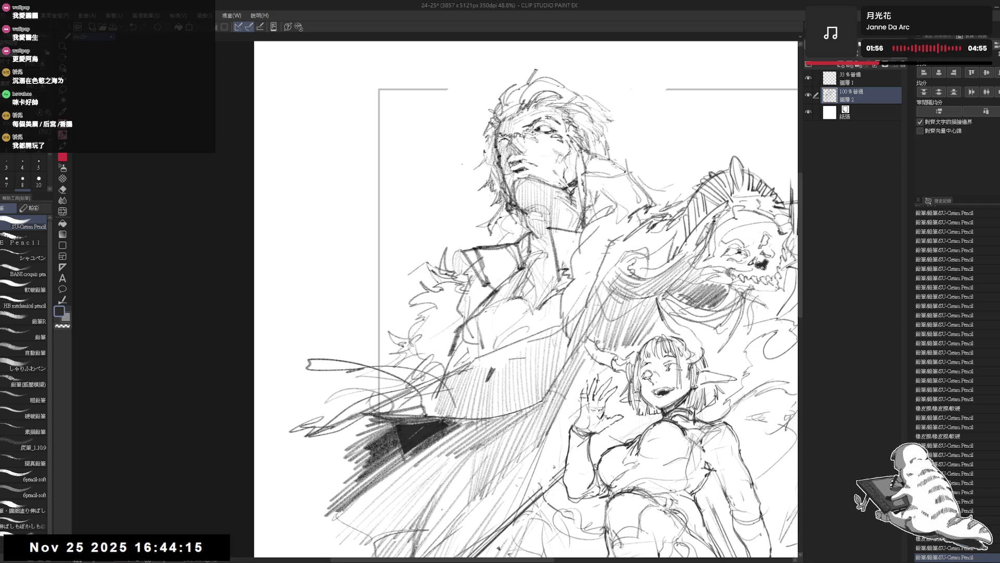
pyautogui.moveTo(539, 133); pyautogui.dragTo(554, 154)
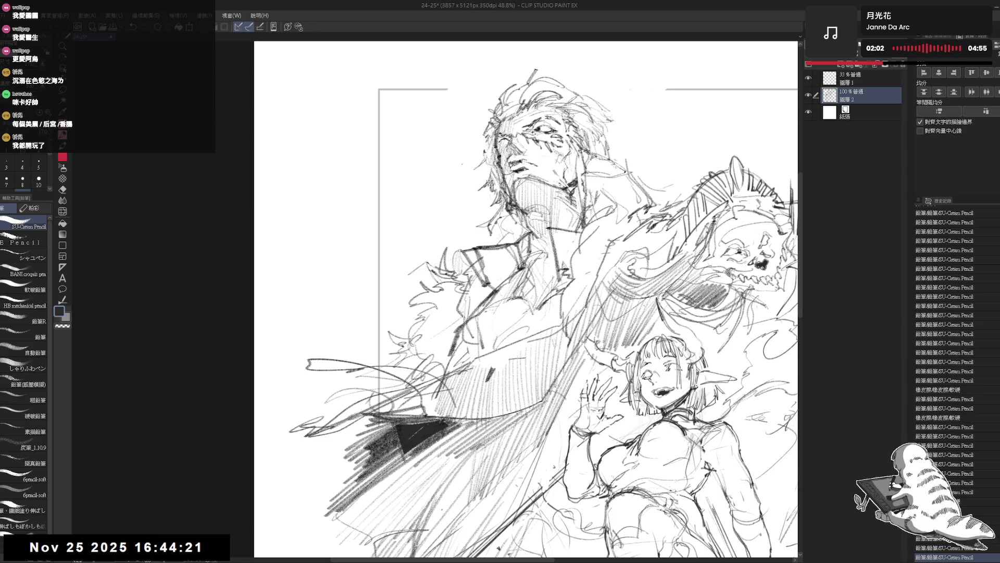
pyautogui.press('h')
pyautogui.scroll(2, 421, 178)
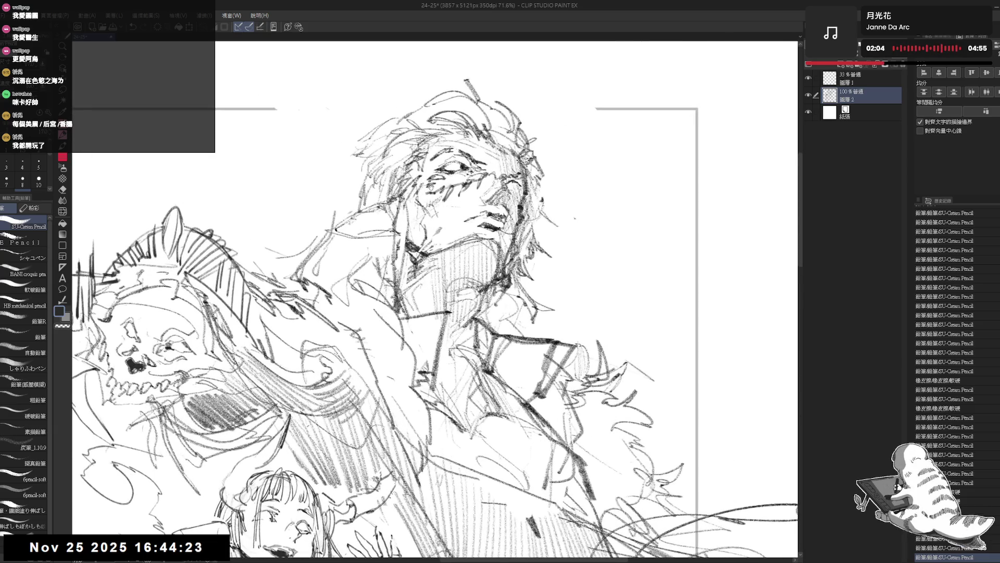
pyautogui.moveTo(429, 265); pyautogui.dragTo(431, 301)
pyautogui.moveTo(434, 264); pyautogui.dragTo(438, 298)
pyautogui.scroll(-2, 437, 297)
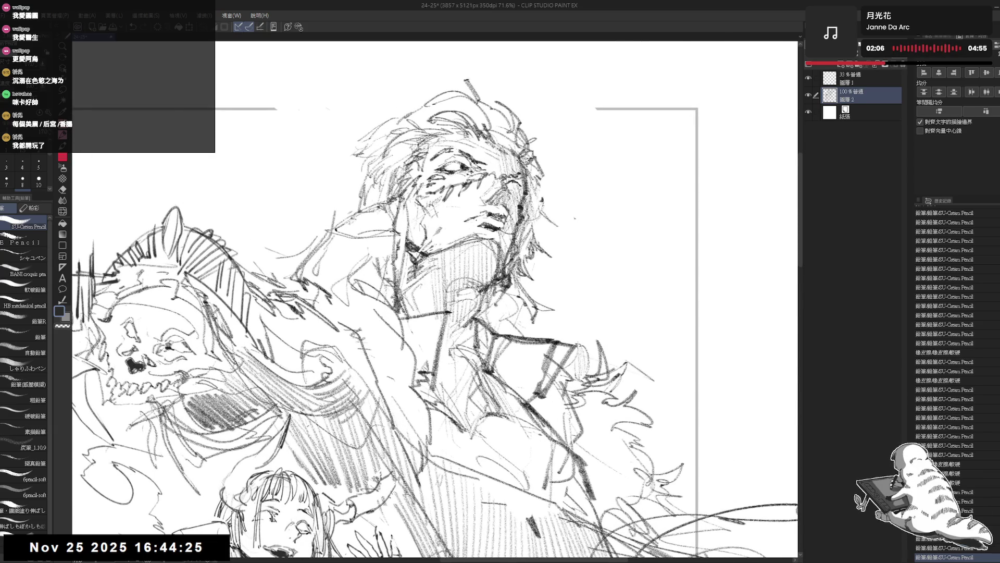
pyautogui.press('h')
pyautogui.scroll(-2, 437, 297)
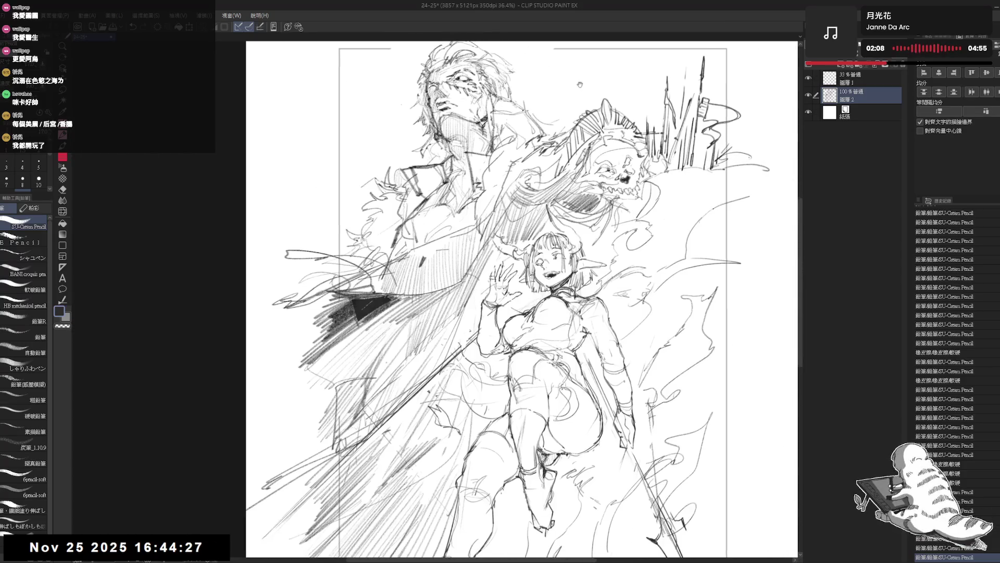
pyautogui.scroll(-2, 438, 297)
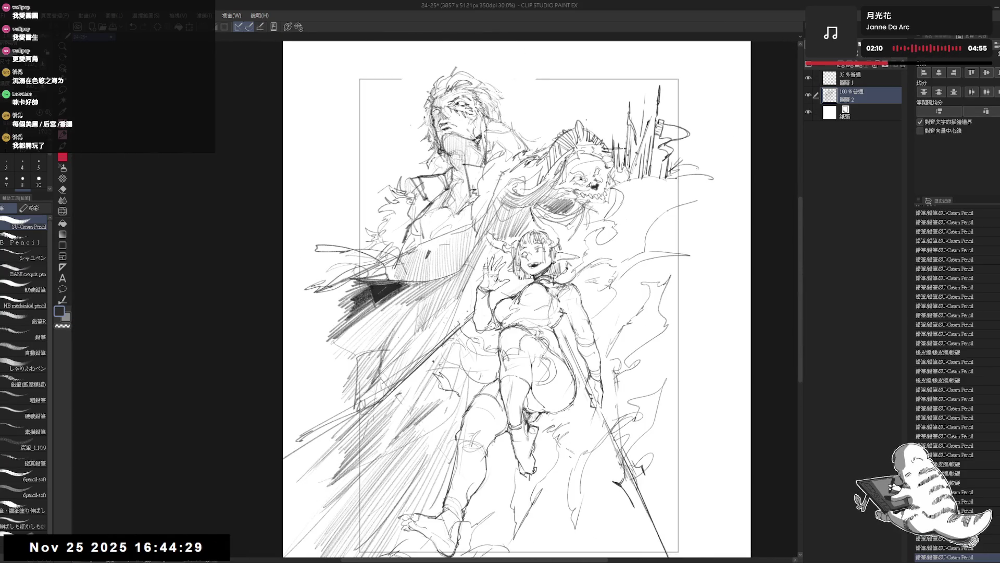
pyautogui.scroll(1, 464, 140)
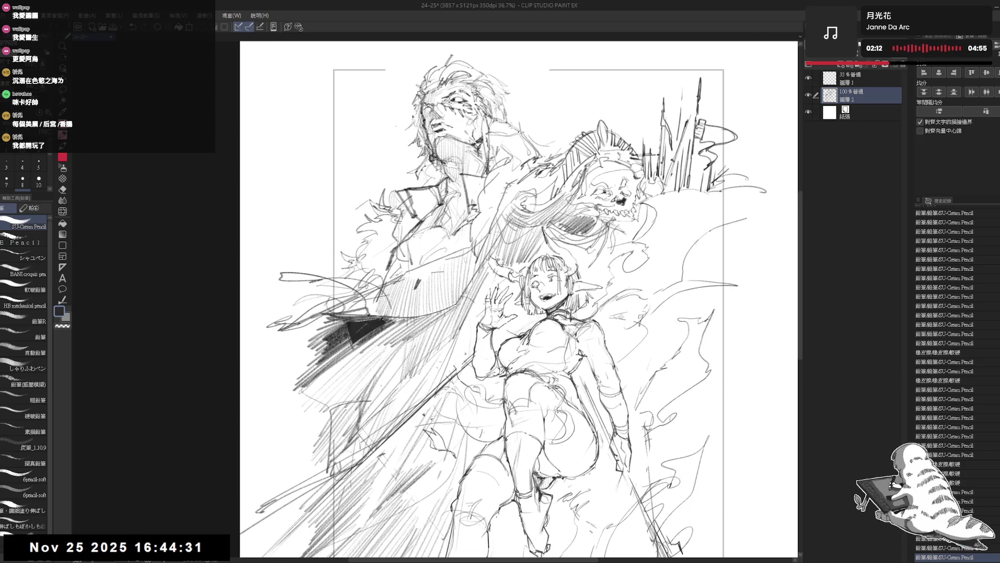
pyautogui.scroll(1, 449, 216)
pyautogui.scroll(1, 449, 216)
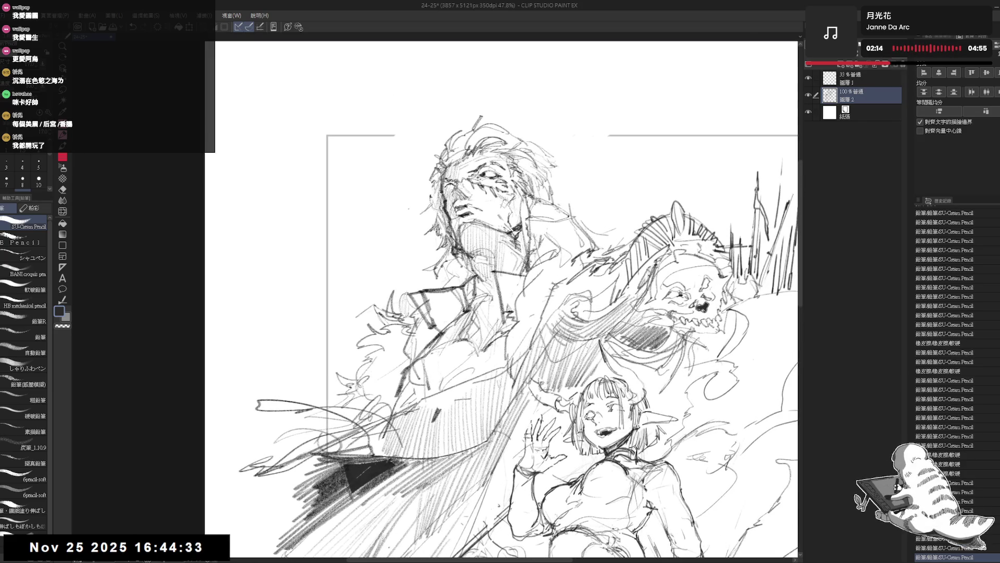
# Step: Dab small pencil marks near the man's face, undoing and redrawing one
pyautogui.press('e')
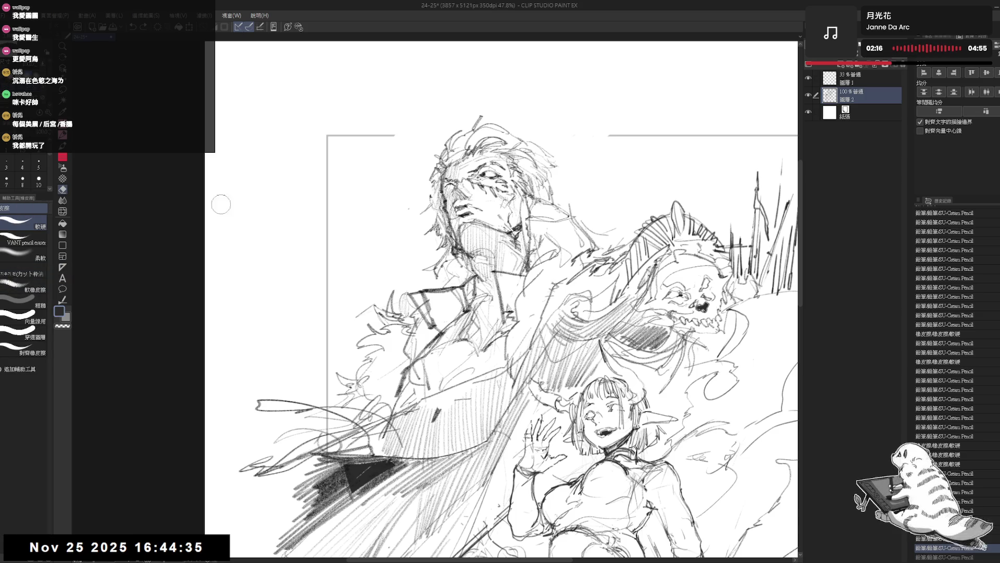
pyautogui.press('p')
pyautogui.click(445, 214)
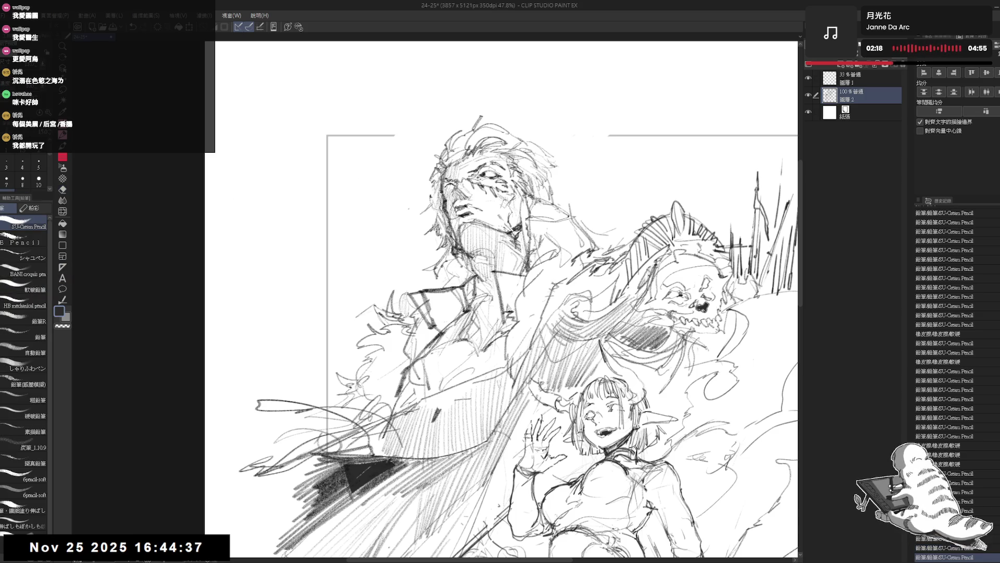
pyautogui.click(461, 236)
pyautogui.click(461, 237)
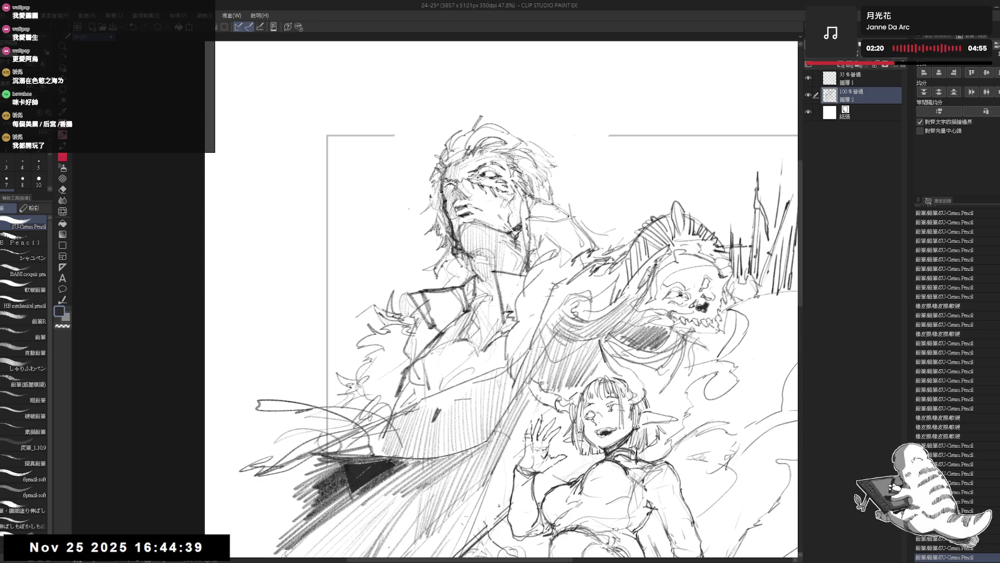
pyautogui.hotkey('ctrl', 'z')
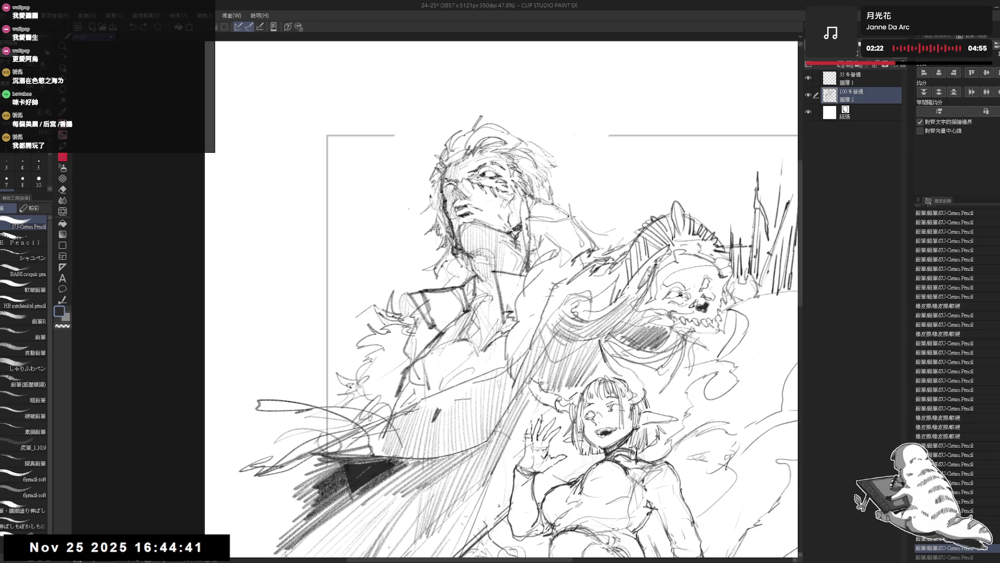
pyautogui.click(463, 238)
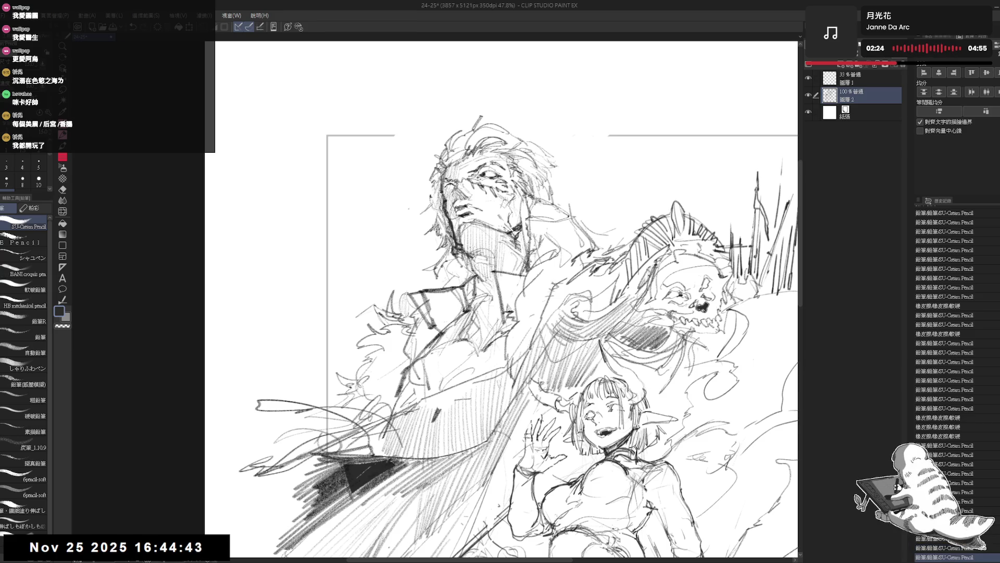
pyautogui.click(464, 237)
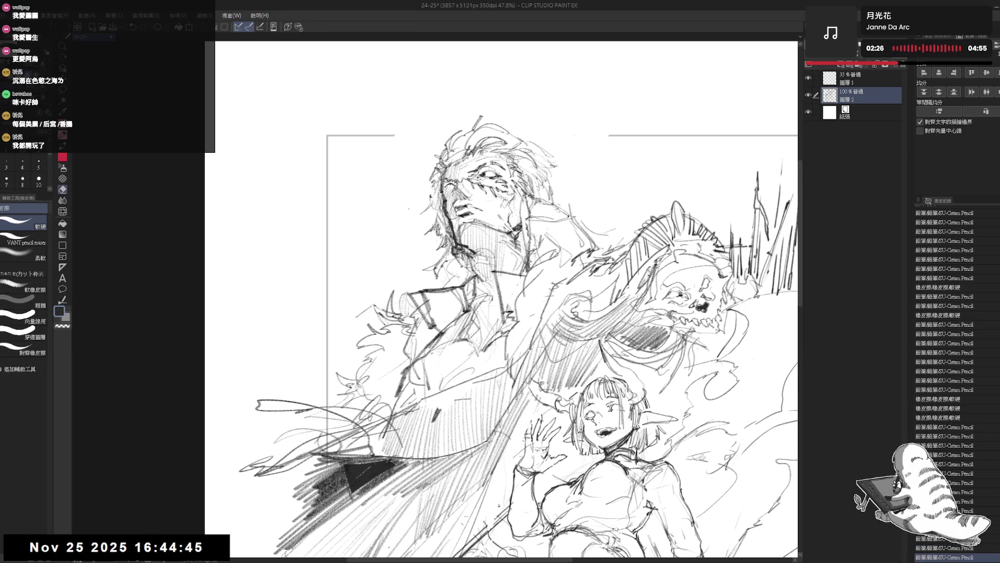
pyautogui.click(462, 237)
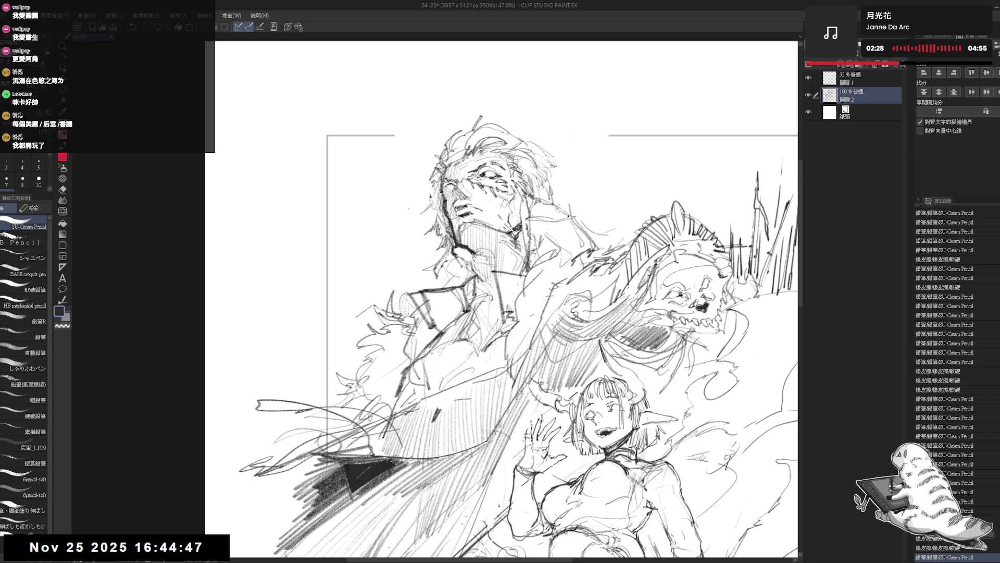
pyautogui.click(463, 238)
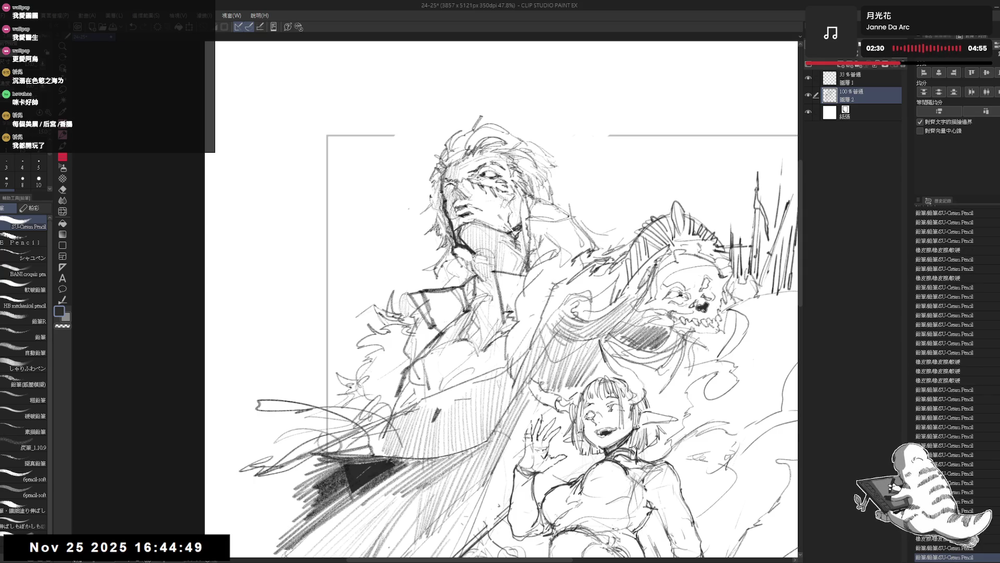
# Step: Alternate erasing stray marks and adding faint pencil touches on the face
pyautogui.press('e')
pyautogui.click(463, 238)
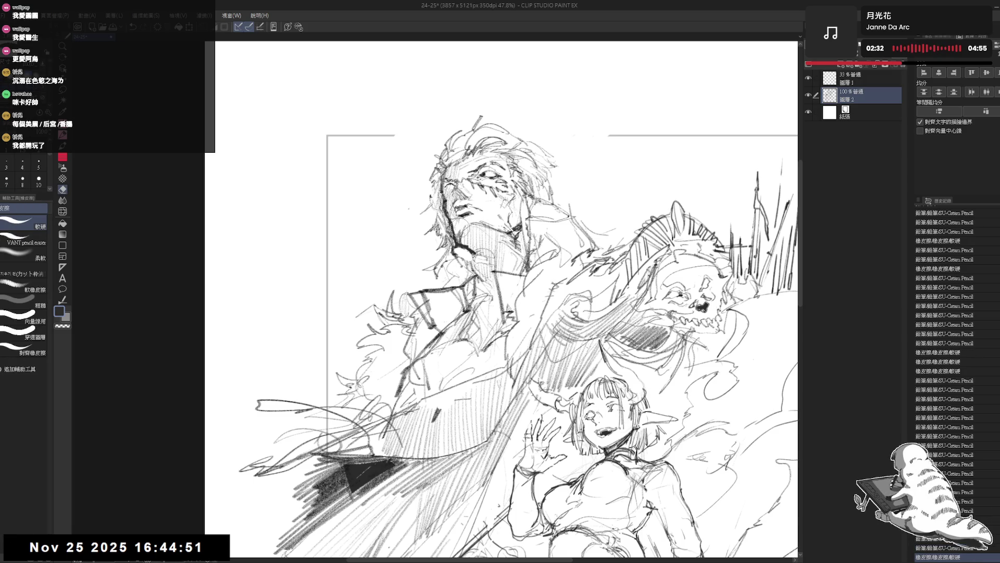
pyautogui.press('p')
pyautogui.click(463, 237)
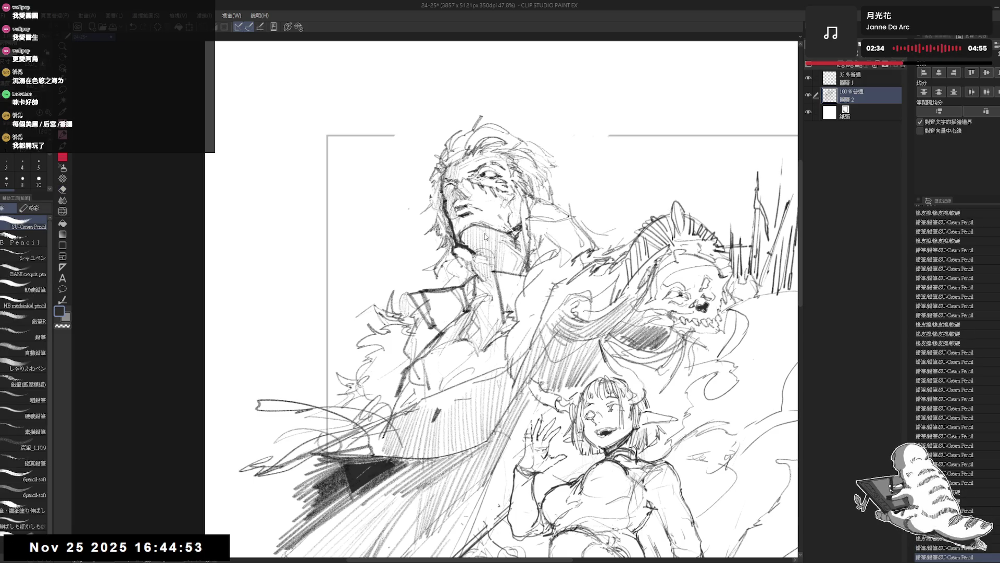
pyautogui.press('e')
pyautogui.click(462, 238)
pyautogui.press('p')
pyautogui.press('e')
pyautogui.press('p')
pyautogui.press('e')
pyautogui.click(463, 238)
pyautogui.press('p')
pyautogui.click(463, 238)
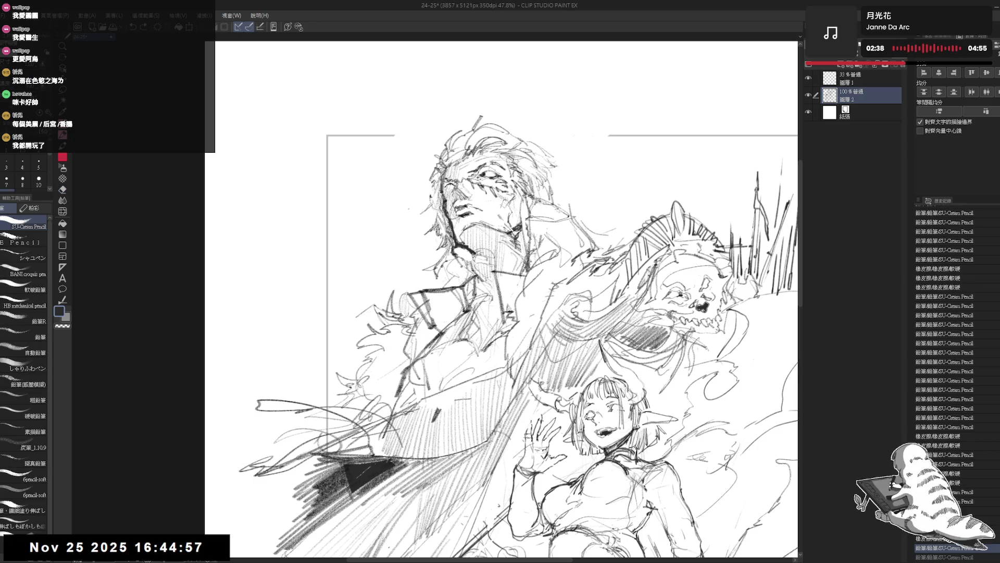
pyautogui.click(463, 237)
# Step: Touch up the neck detail and add a short pencil stroke with a small mark beside it
pyautogui.press('e')
pyautogui.click(463, 238)
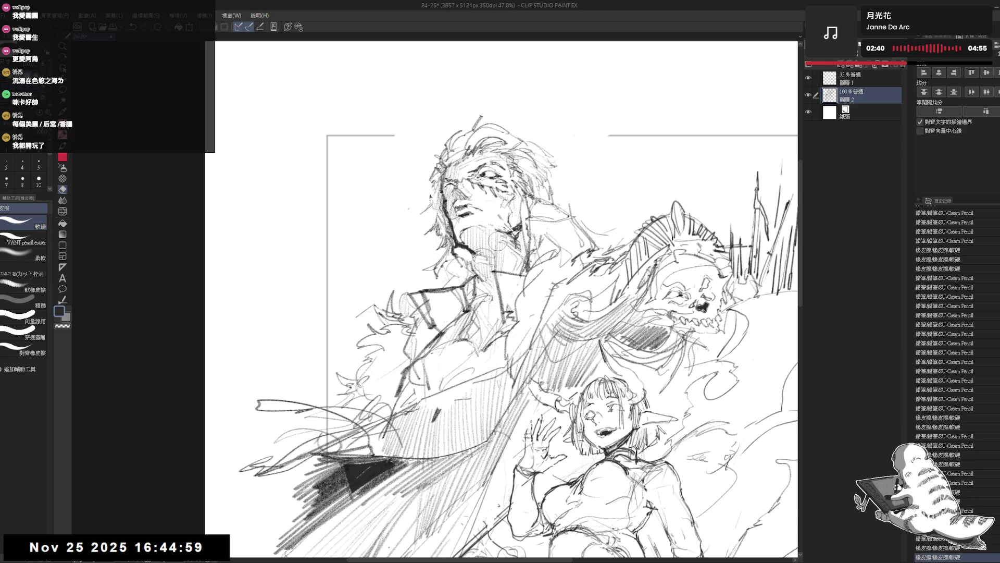
pyautogui.press('p')
pyautogui.click(463, 238)
pyautogui.click(463, 238)
pyautogui.moveTo(467, 234)
pyautogui.mouseDown()
pyautogui.moveTo(503, 228)
pyautogui.moveTo(516, 195)
pyautogui.mouseUp()
pyautogui.click(484, 232)
# Step: Mirror and straighten the view to check, adding a small pencil mark near the face
pyautogui.press('h')
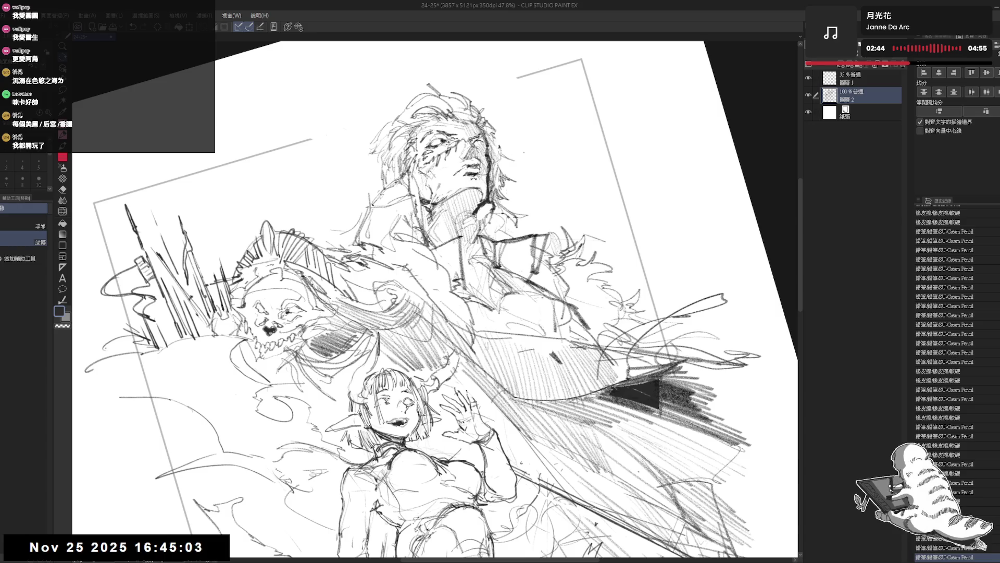
pyautogui.moveTo(457, 166); pyautogui.dragTo(474, 185)
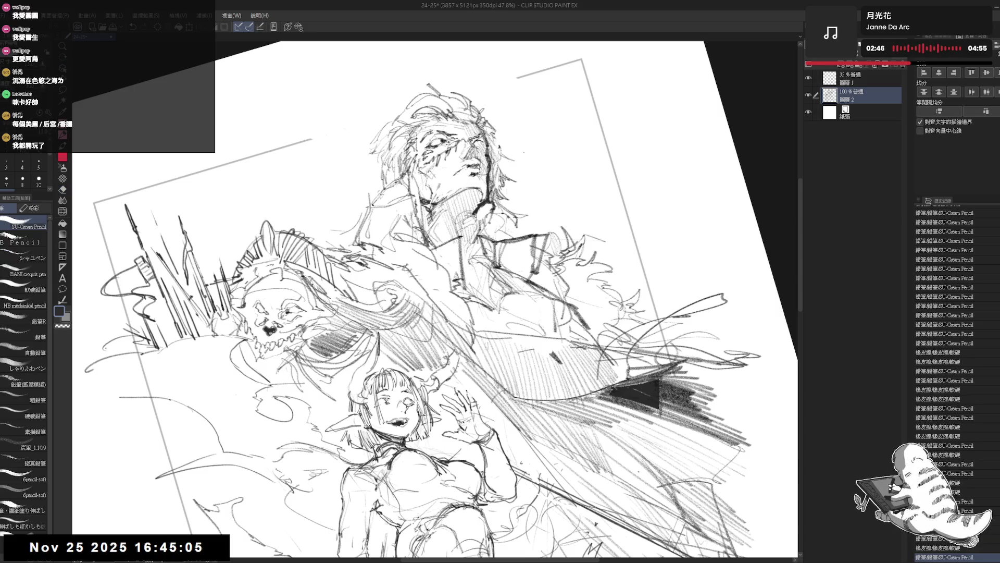
pyautogui.hotkey('ctrl', '0')
pyautogui.press('e')
pyautogui.press('p')
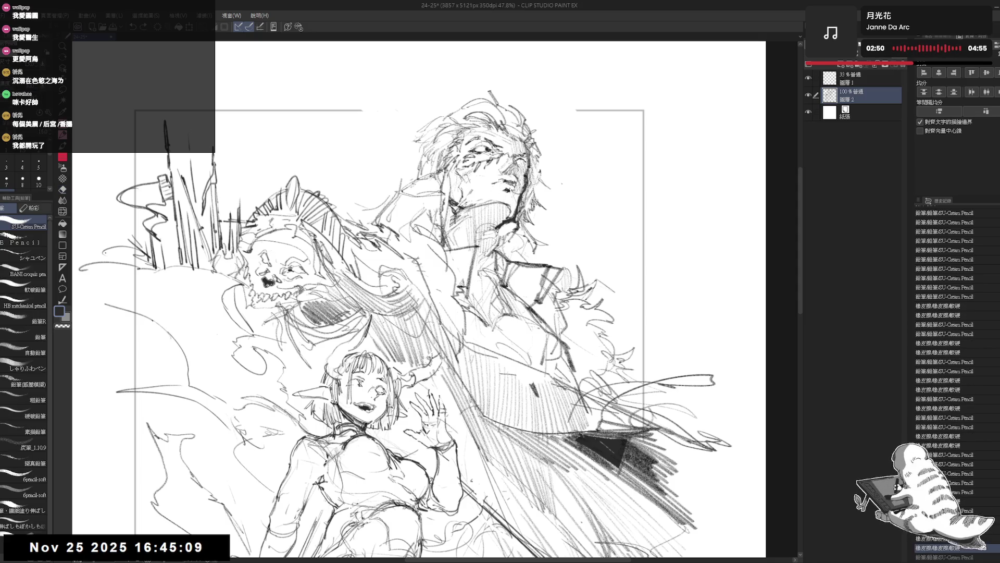
pyautogui.hotkey('ctrl', 'shift', 'h')
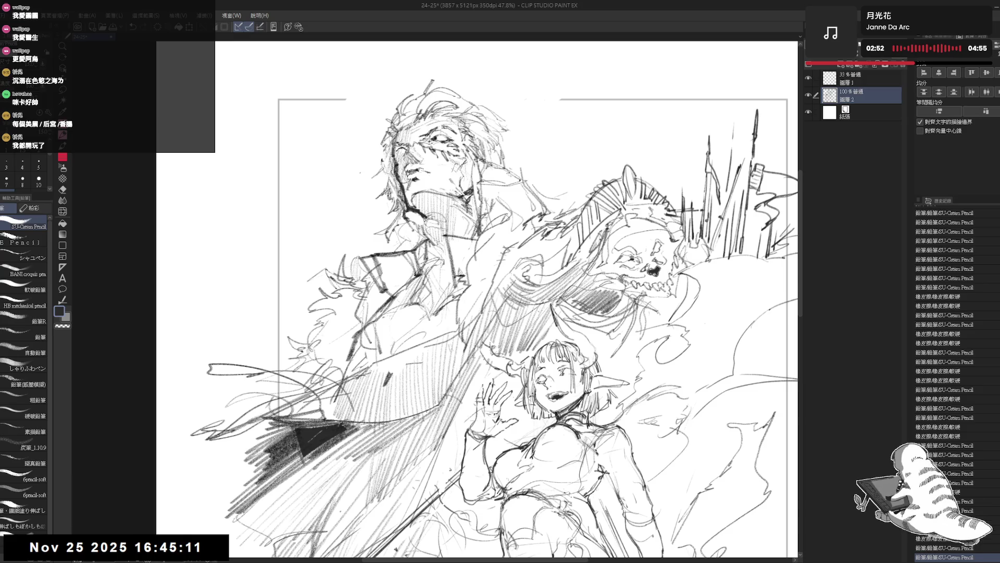
pyautogui.press('e')
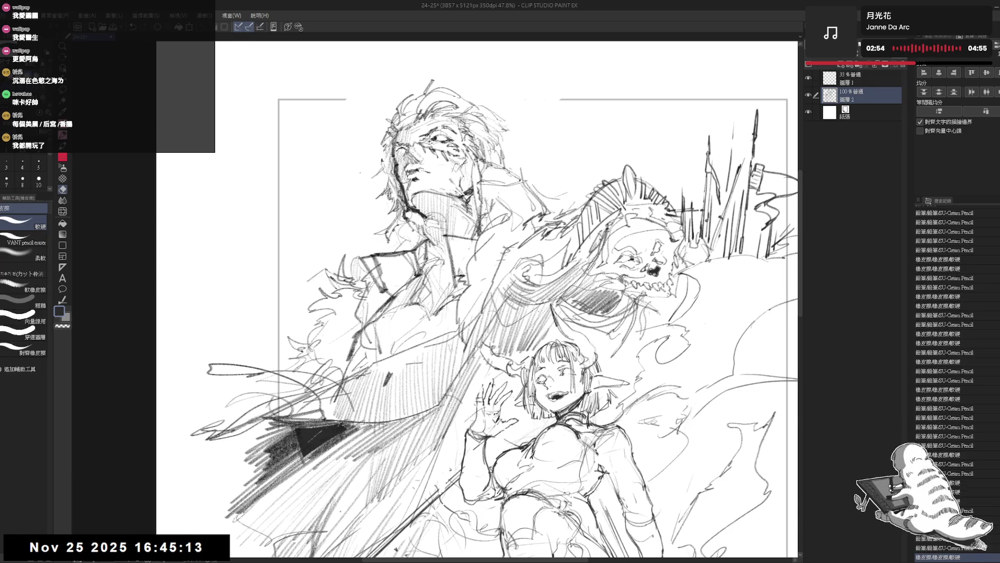
pyautogui.press('p')
# Step: Add tiny pencil marks on the man's face and neck and a dark stroke on his face
pyautogui.moveTo(415, 210); pyautogui.dragTo(421, 219)
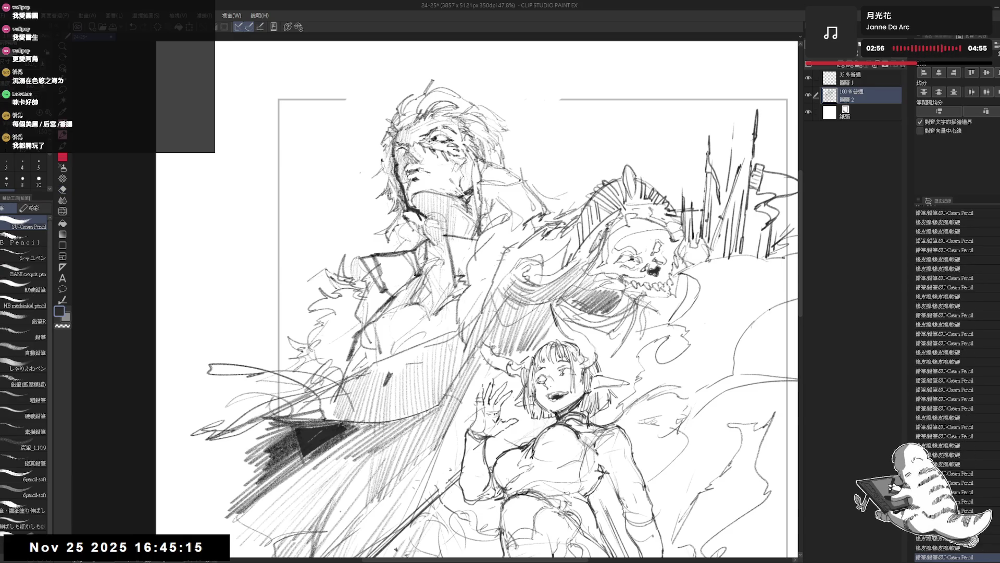
pyautogui.click(418, 215)
pyautogui.click(422, 226)
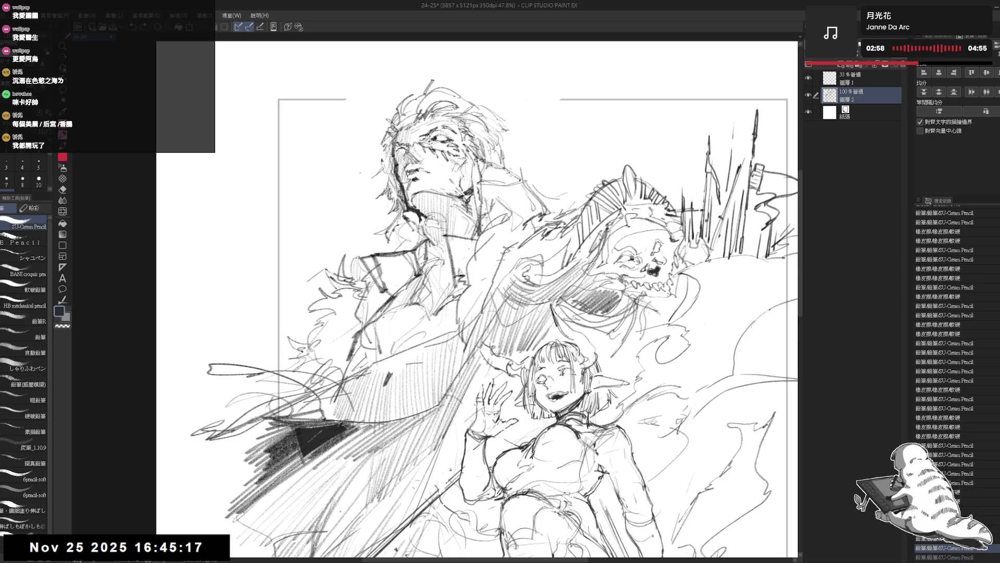
pyautogui.click(423, 227)
pyautogui.moveTo(417, 218); pyautogui.dragTo(425, 252)
pyautogui.click(424, 247)
pyautogui.moveTo(453, 203); pyautogui.dragTo(458, 217)
pyautogui.moveTo(455, 207); pyautogui.dragTo(458, 218)
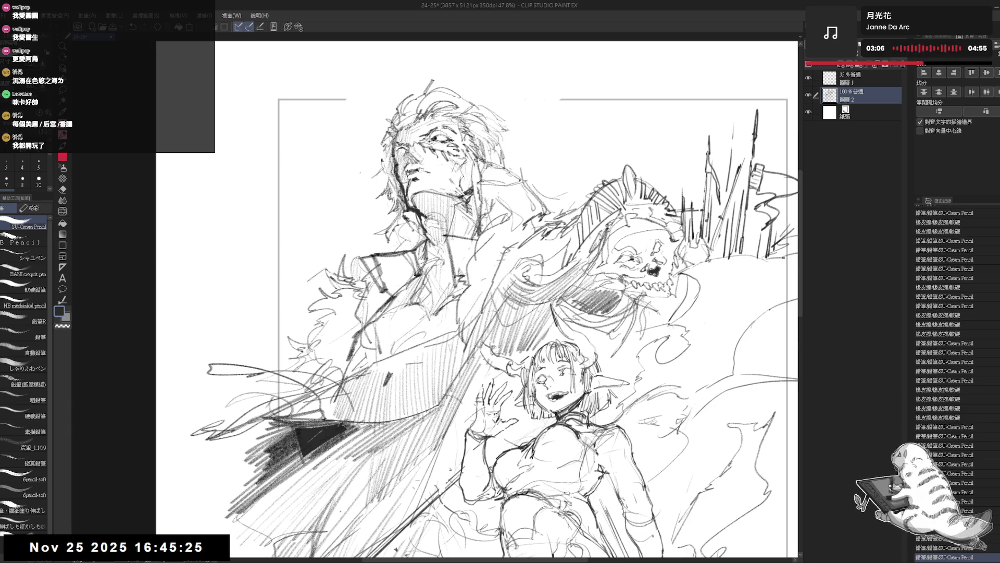
pyautogui.moveTo(399, 160); pyautogui.dragTo(403, 176)
# Step: Switch pencil brush, mirror-check the drawing, and erase stray marks near the man's nose
pyautogui.click(23, 243)
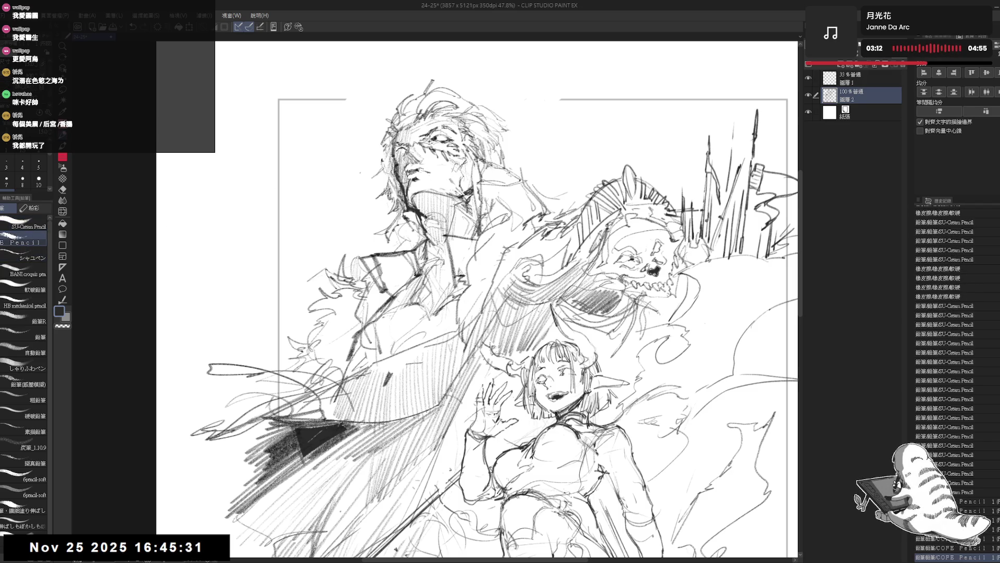
pyautogui.press('h')
pyautogui.press('h')
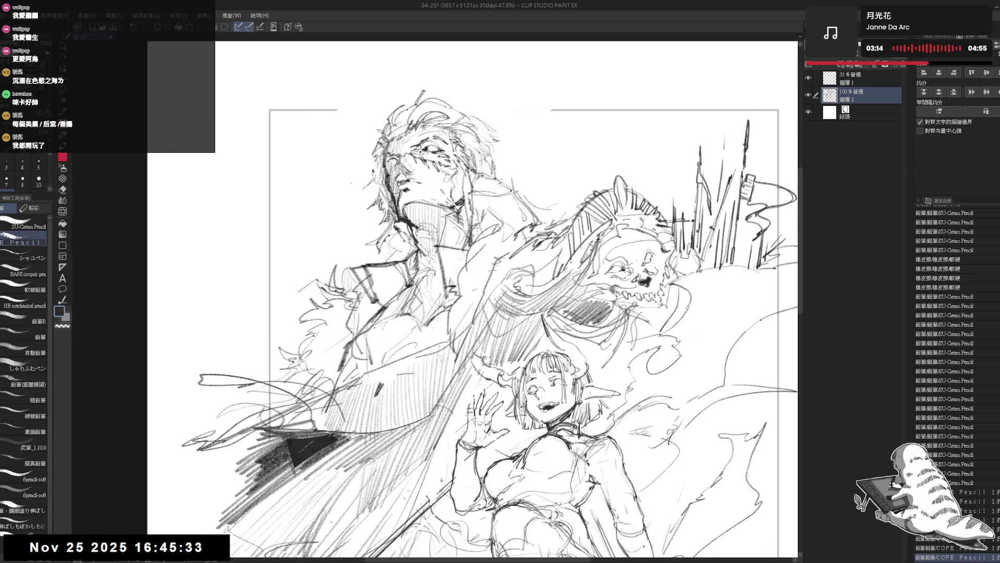
pyautogui.scroll(2, 406, 178)
pyautogui.press('e')
pyautogui.moveTo(417, 186); pyautogui.dragTo(422, 197)
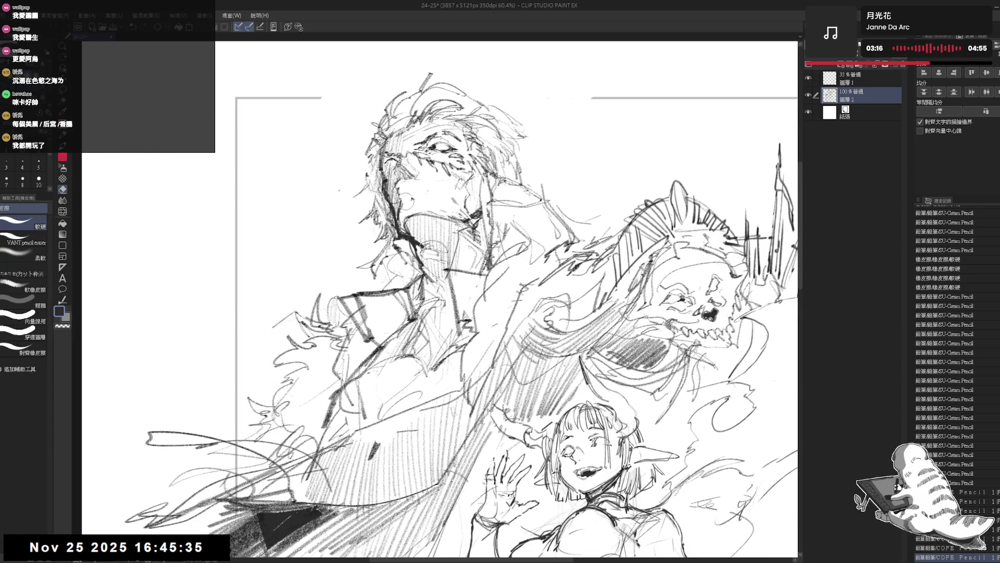
# Step: Add small pencil marks to the scarred man's face with a quick eraser touch-up between strokes
pyautogui.press('p')
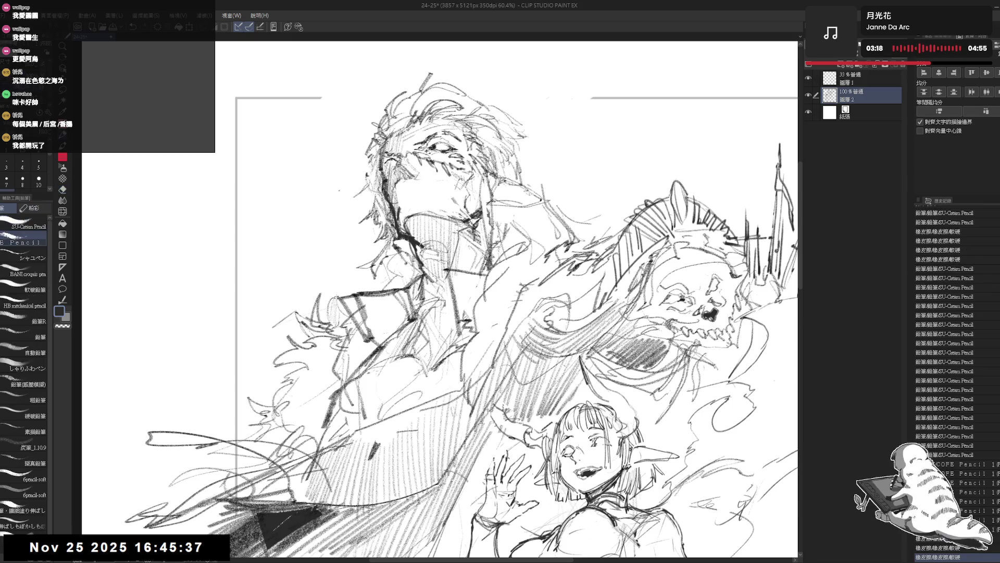
pyautogui.moveTo(413, 186); pyautogui.dragTo(408, 192)
pyautogui.moveTo(412, 183); pyautogui.dragTo(407, 191)
pyautogui.press('e')
pyautogui.press('p')
pyautogui.moveTo(412, 184); pyautogui.dragTo(406, 192)
pyautogui.moveTo(412, 185); pyautogui.dragTo(407, 192)
pyautogui.moveTo(411, 185); pyautogui.dragTo(407, 191)
# Step: Alternate erasing and redrawing near the face, undoing and then redoing one stroke
pyautogui.press('e')
pyautogui.press('p')
pyautogui.press('e')
pyautogui.press('p')
pyautogui.press('e')
pyautogui.press('p')
pyautogui.moveTo(395, 428); pyautogui.dragTo(414, 427)
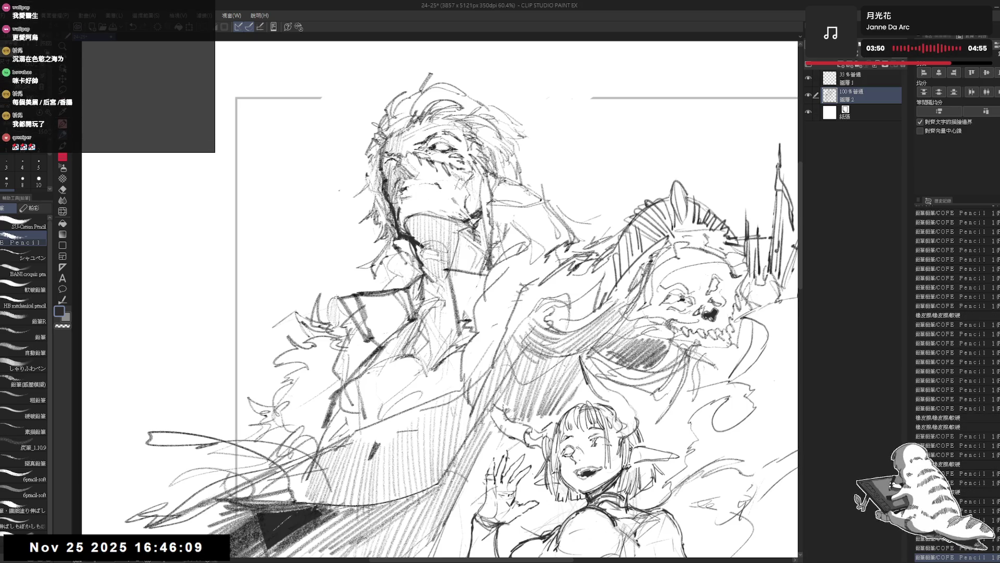
pyautogui.moveTo(441, 194); pyautogui.dragTo(444, 197)
pyautogui.hotkey('ctrl', 'z')
pyautogui.hotkey('ctrl', 'z')
pyautogui.hotkey('ctrl', 'z')
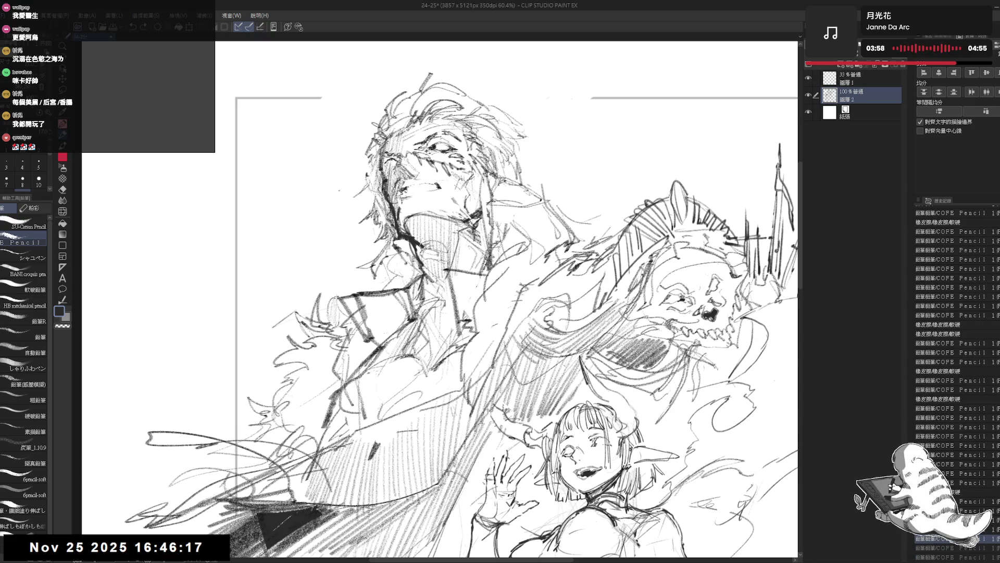
pyautogui.hotkey('ctrl', 'y')
pyautogui.moveTo(430, 187); pyautogui.dragTo(442, 197)
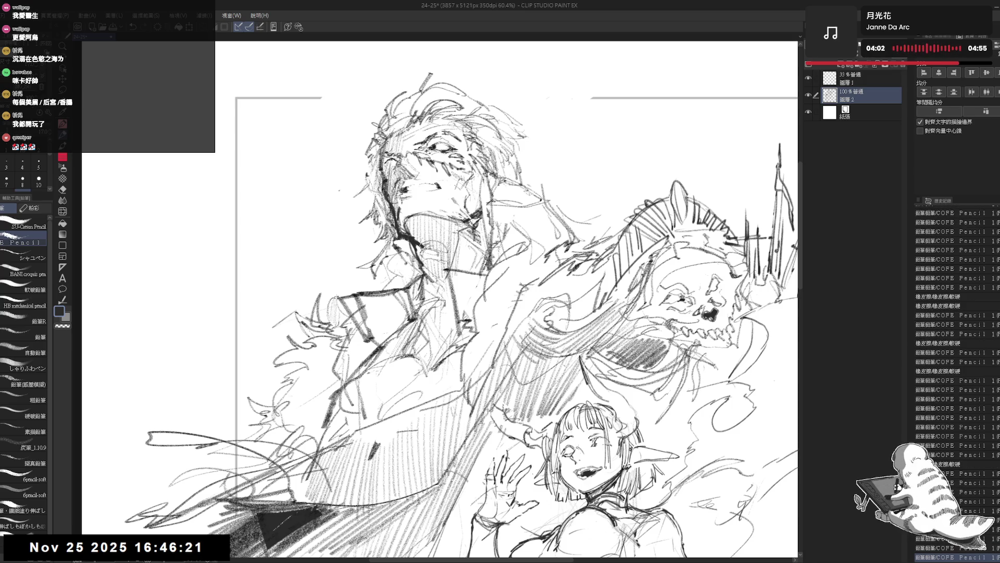
pyautogui.scroll(-2, 442, 168)
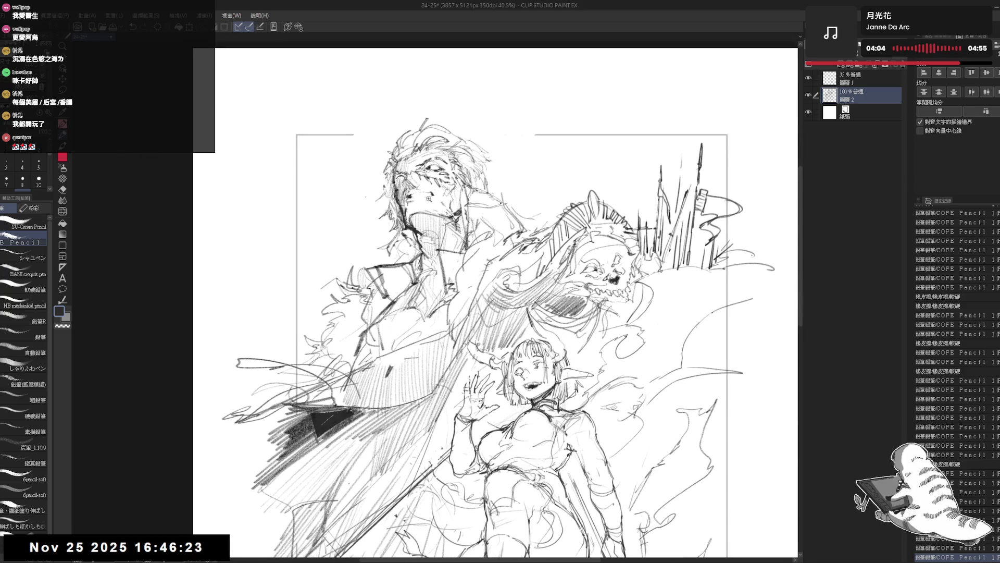
pyautogui.scroll(2, 467, 207)
# Step: Tilt the view and fix the man's mouth and jaw lines with pencil and eraser, then straighten and mirror the view
pyautogui.press('e')
pyautogui.keyDown('shift'); pyautogui.keyDown('space'); pyautogui.moveTo(438, 313); pyautogui.dragTo(467, 208); pyautogui.keyUp('space'); pyautogui.keyUp('shift')
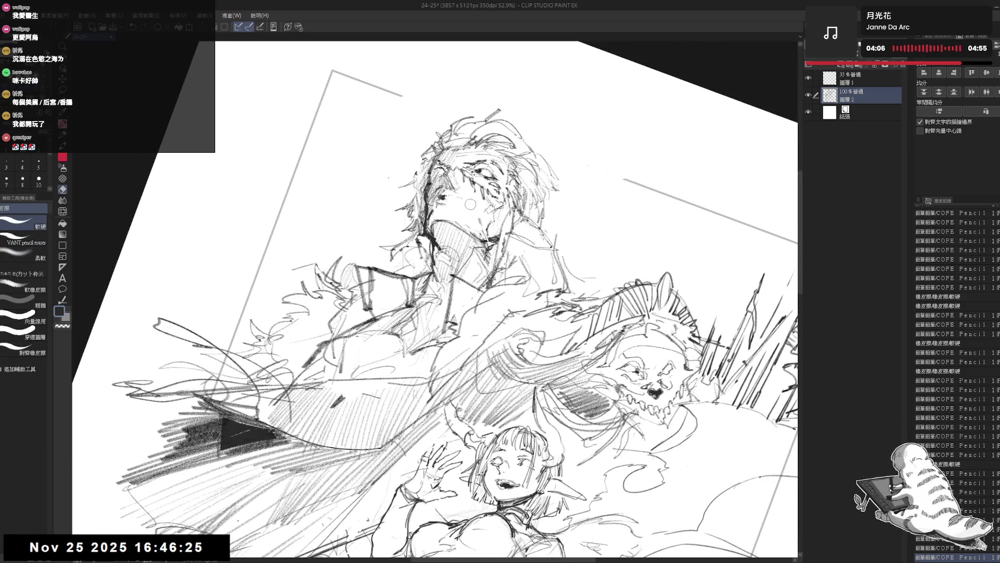
pyautogui.press('p')
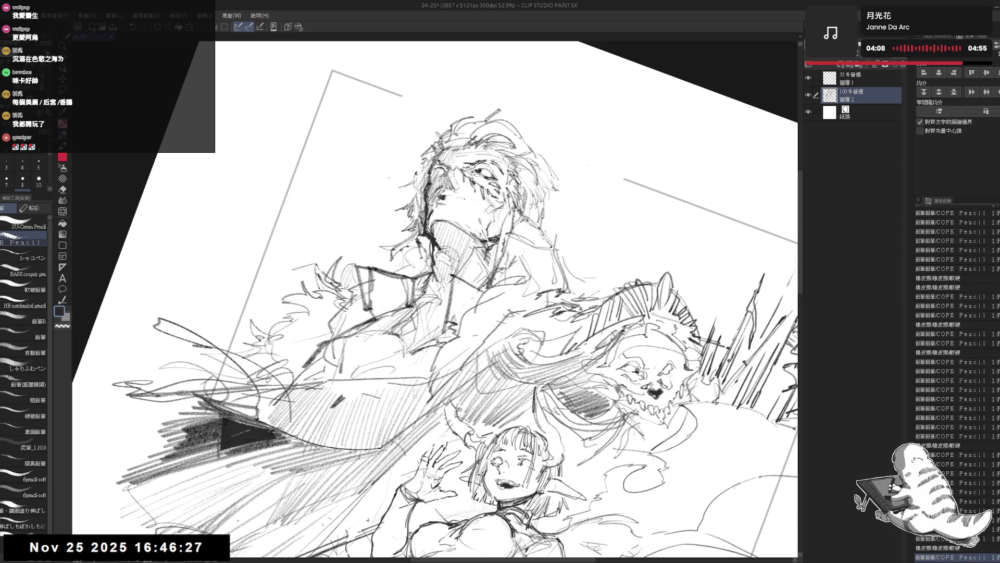
pyautogui.press('e')
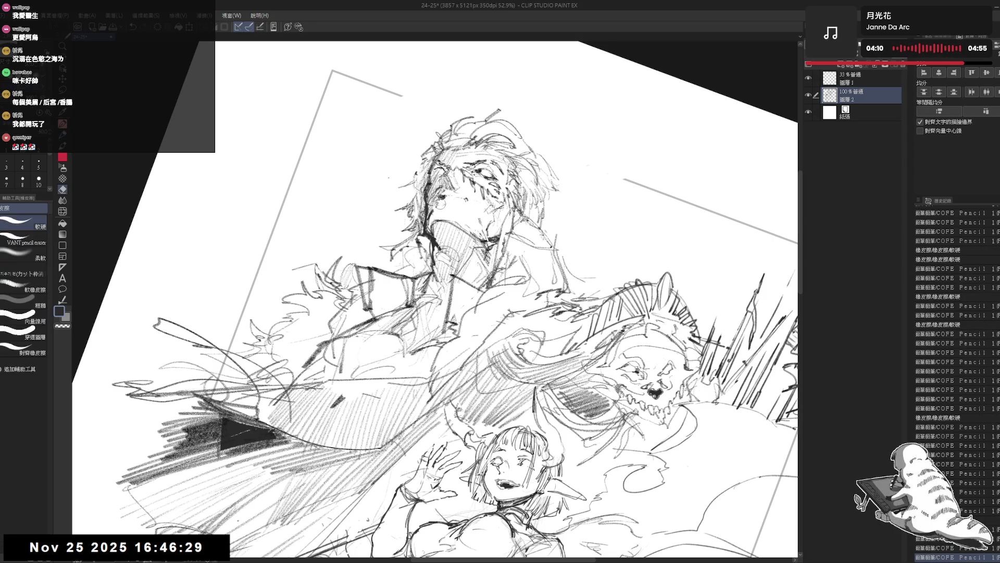
pyautogui.press('p')
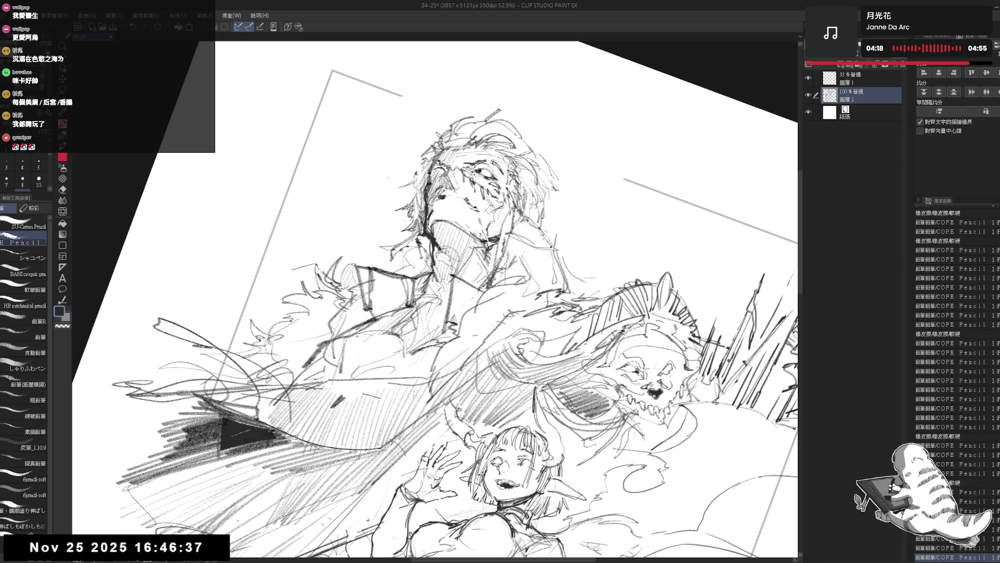
pyautogui.press('e')
pyautogui.press('p')
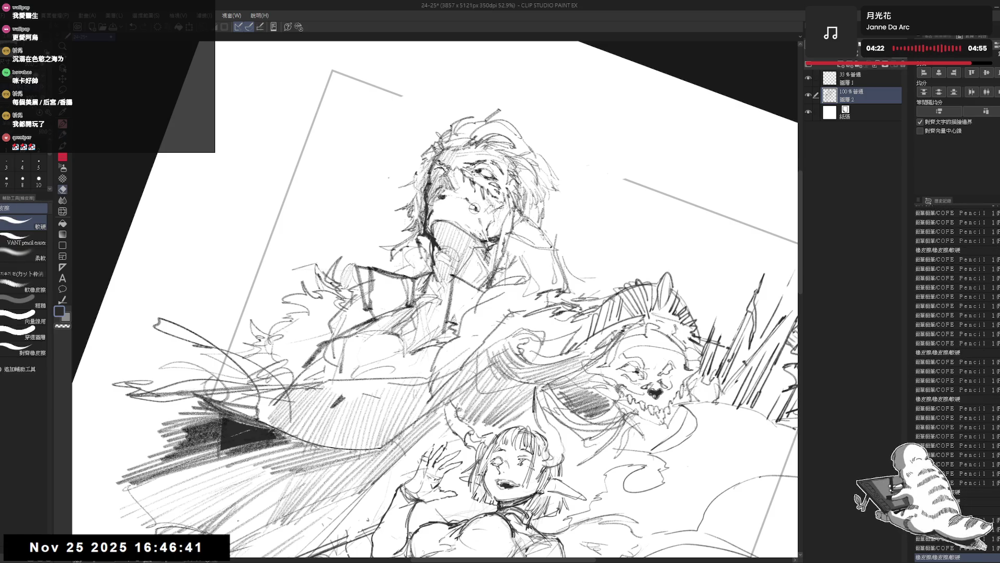
pyautogui.hotkey('ctrl', '0')
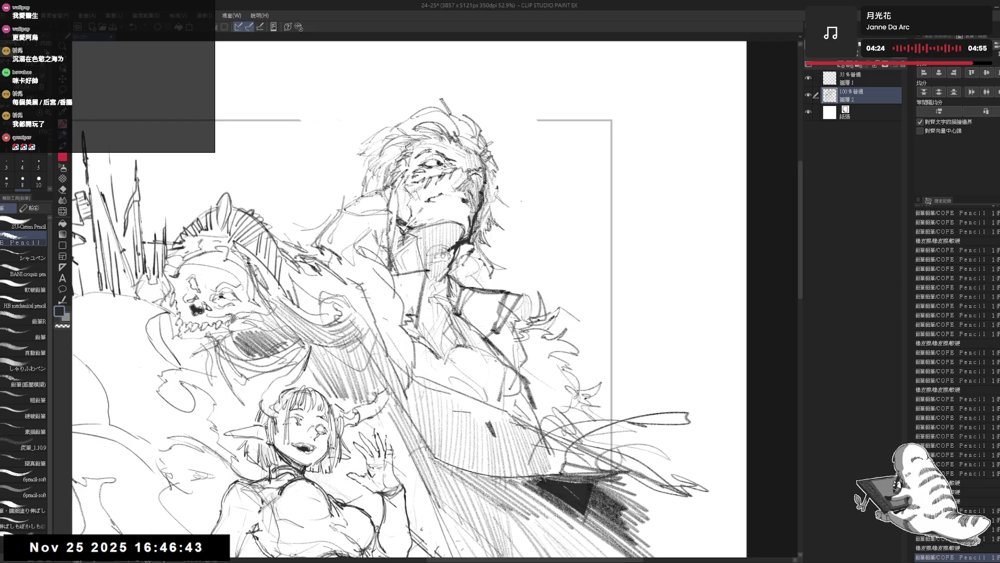
# Step: Tilt and enlarge the view, then erase and redraw small areas around the man's eyes
pyautogui.moveTo(438, 253)
pyautogui.mouseDown()
pyautogui.moveTo(396, 222)
pyautogui.moveTo(461, 254)
pyautogui.moveTo(429, 226)
pyautogui.mouseUp()
pyautogui.press('e')
pyautogui.press('r')
pyautogui.press('e')
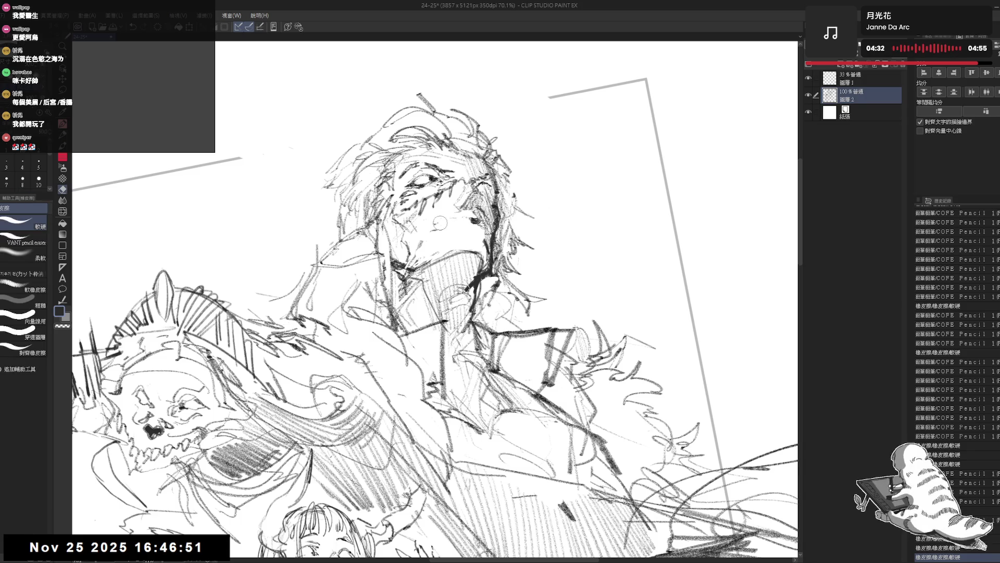
pyautogui.press('p')
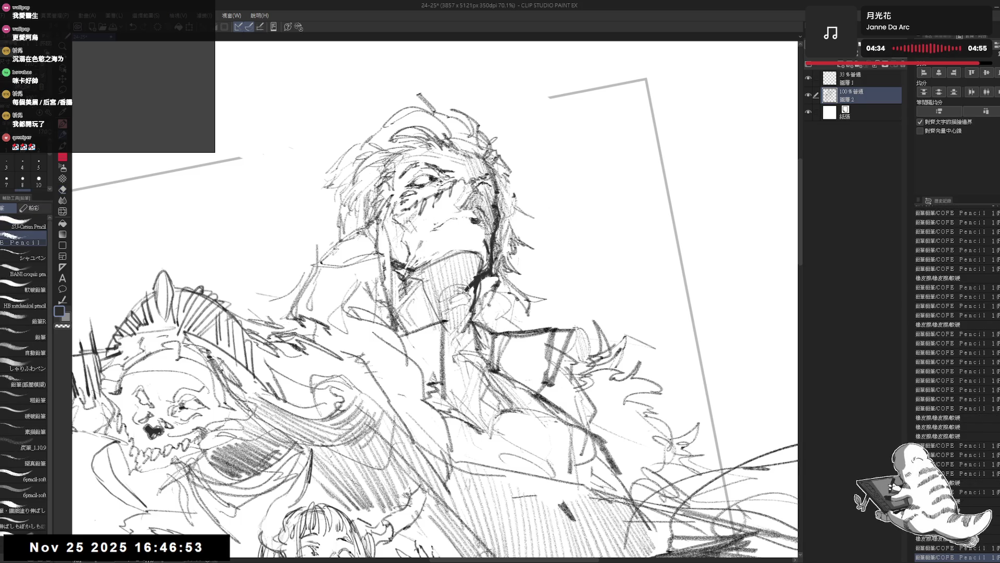
pyautogui.press('e')
pyautogui.moveTo(429, 216); pyautogui.dragTo(442, 228)
pyautogui.press('p')
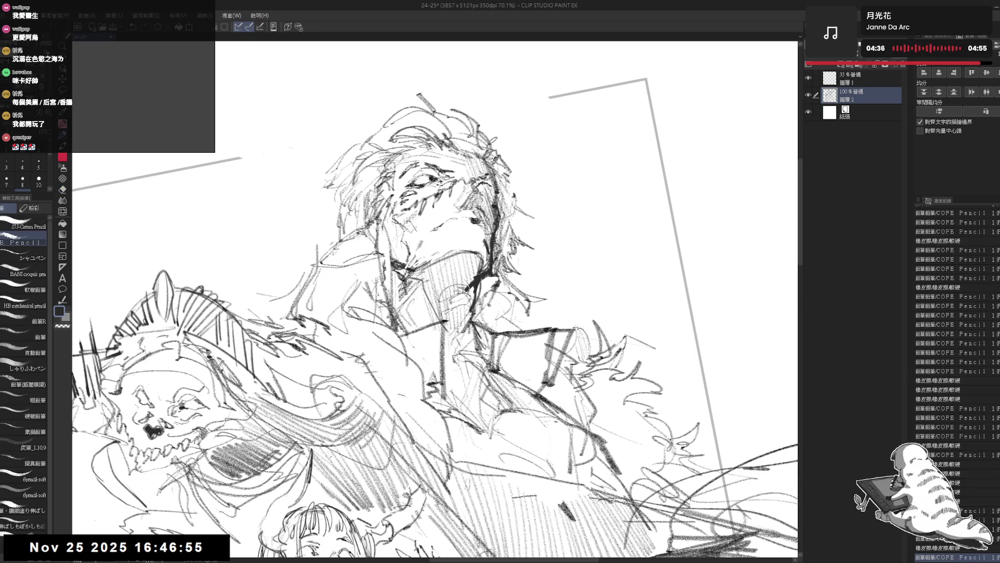
pyautogui.press('e')
pyautogui.press('p')
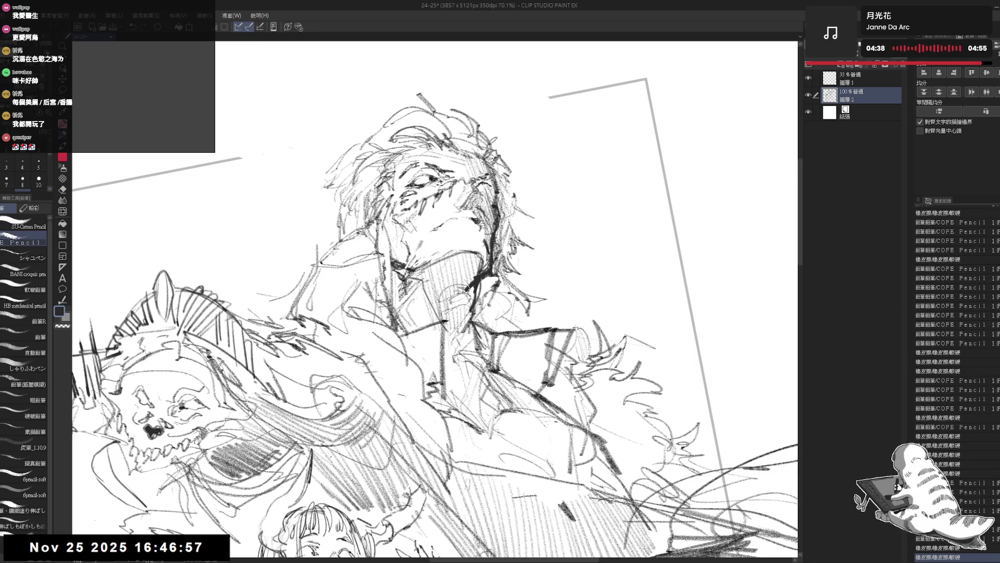
# Step: Erase and sharpen the lines around the man's mouth, then level and mirror the view to check proportions
pyautogui.press('e')
pyautogui.moveTo(425, 226); pyautogui.dragTo(436, 236)
pyautogui.press('p')
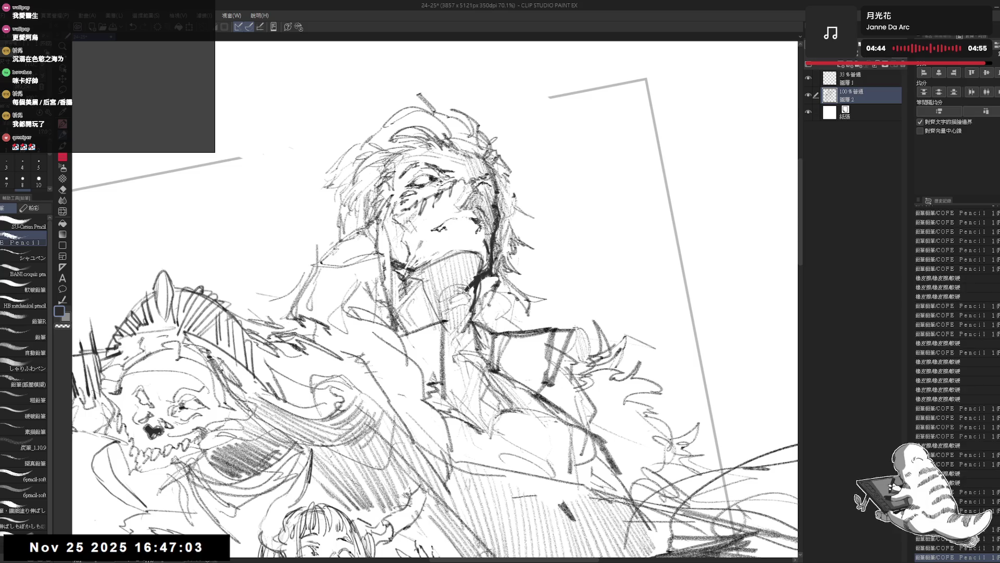
pyautogui.press('e')
pyautogui.moveTo(429, 226); pyautogui.dragTo(443, 234)
pyautogui.press('p')
pyautogui.press('e')
pyautogui.press('p')
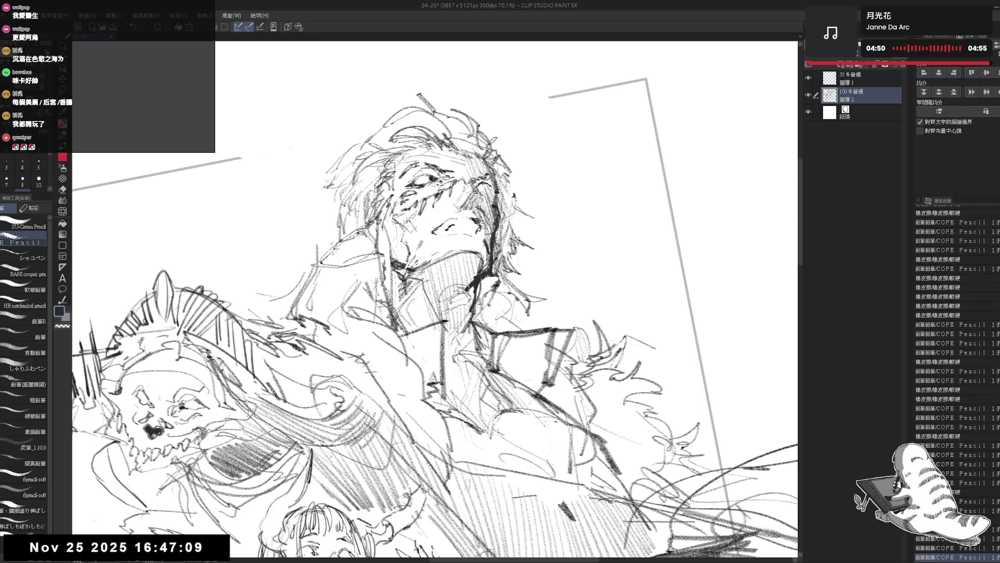
pyautogui.press('h')
pyautogui.hotkey('ctrl', 'shift', 'r')
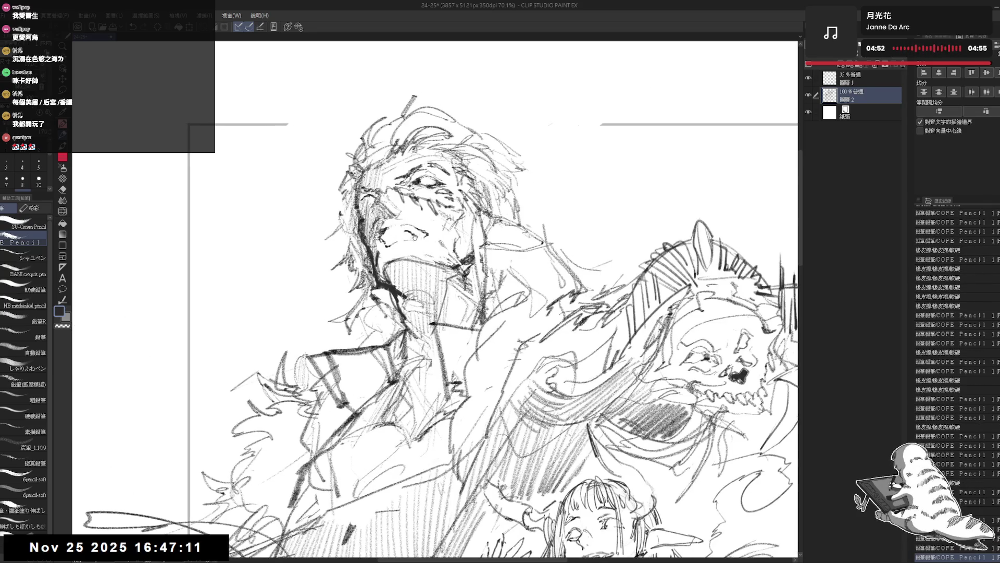
# Step: Erase stray marks beside the man's face, redrawing small lines between erasures
pyautogui.press('e')
pyautogui.moveTo(397, 225)
pyautogui.mouseDown()
pyautogui.moveTo(414, 238)
pyautogui.moveTo(389, 252)
pyautogui.mouseUp()
pyautogui.press('p')
pyautogui.press('e')
pyautogui.press('p')
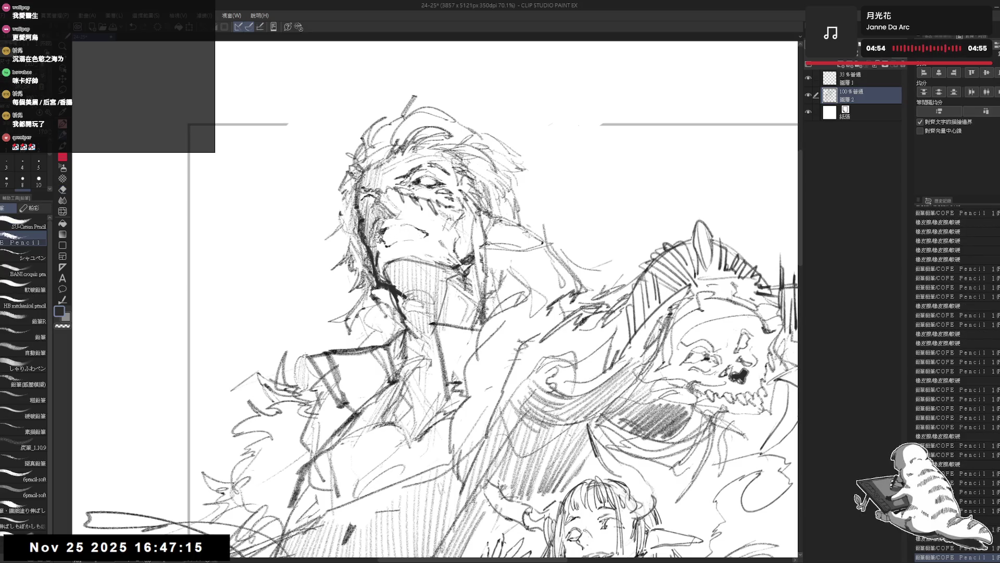
pyautogui.press('e')
pyautogui.press('p')
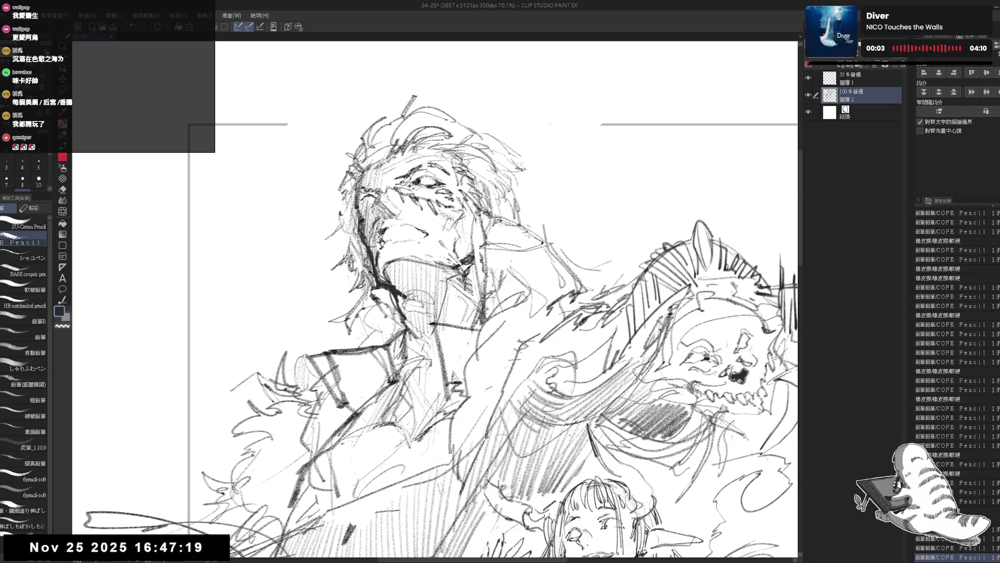
# Step: Trim the last small marks near the face and shift the view toward the lower figures
pyautogui.press('e')
pyautogui.moveTo(397, 238); pyautogui.dragTo(386, 250)
pyautogui.press('p')
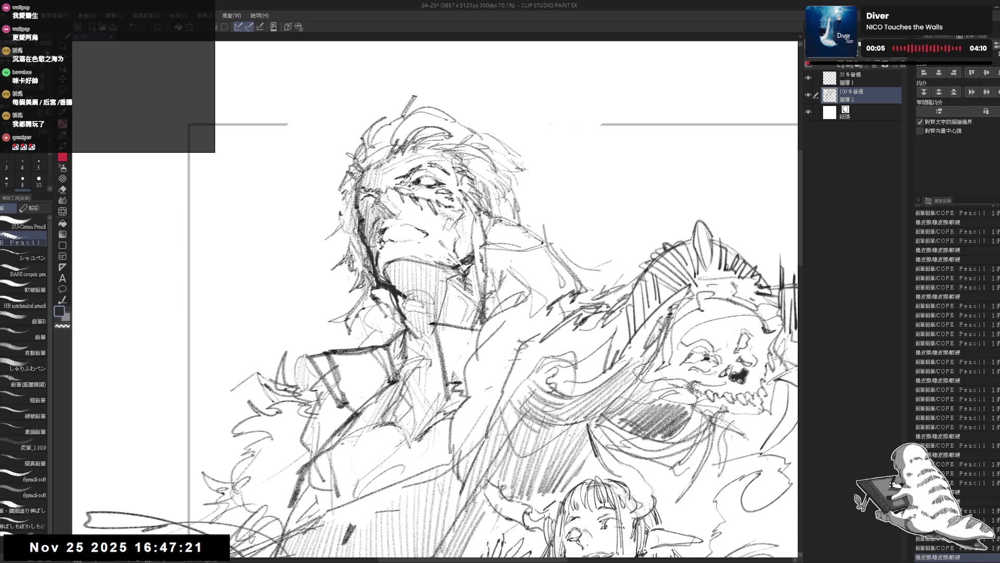
pyautogui.press('e')
pyautogui.press('p')
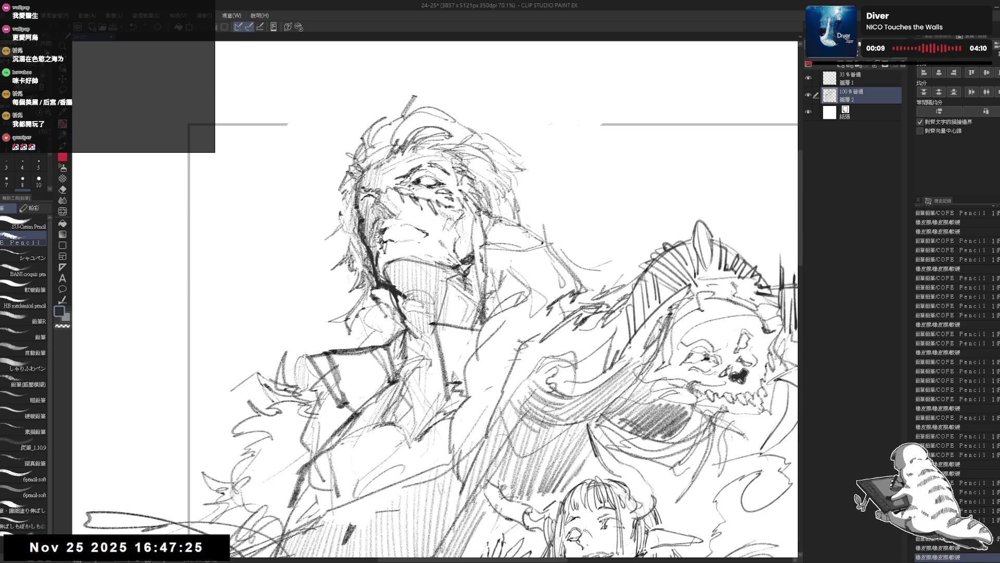
pyautogui.moveTo(437, 313); pyautogui.dragTo(430, 258)
pyautogui.scroll(-5, 438, 297)
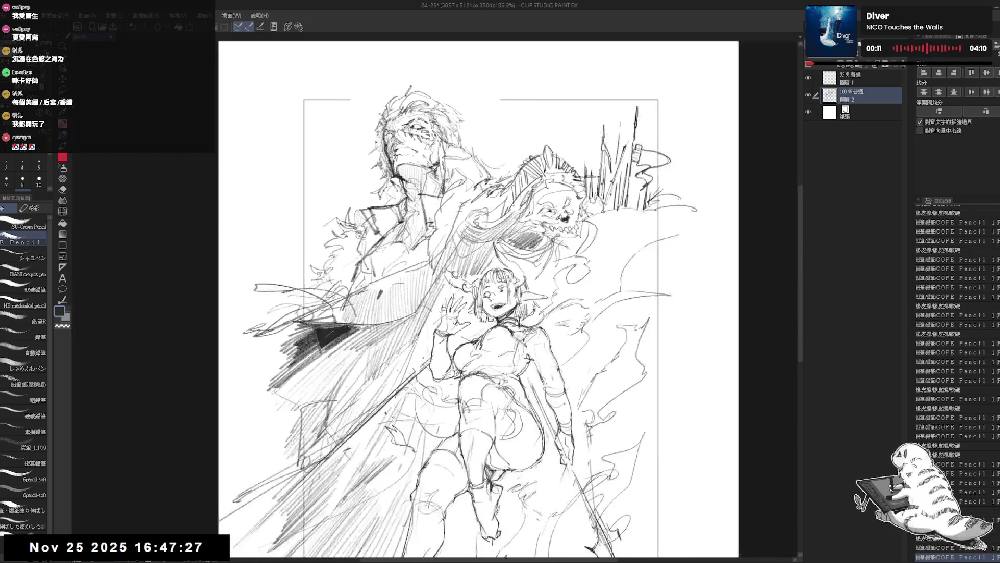
pyautogui.scroll(4, 438, 297)
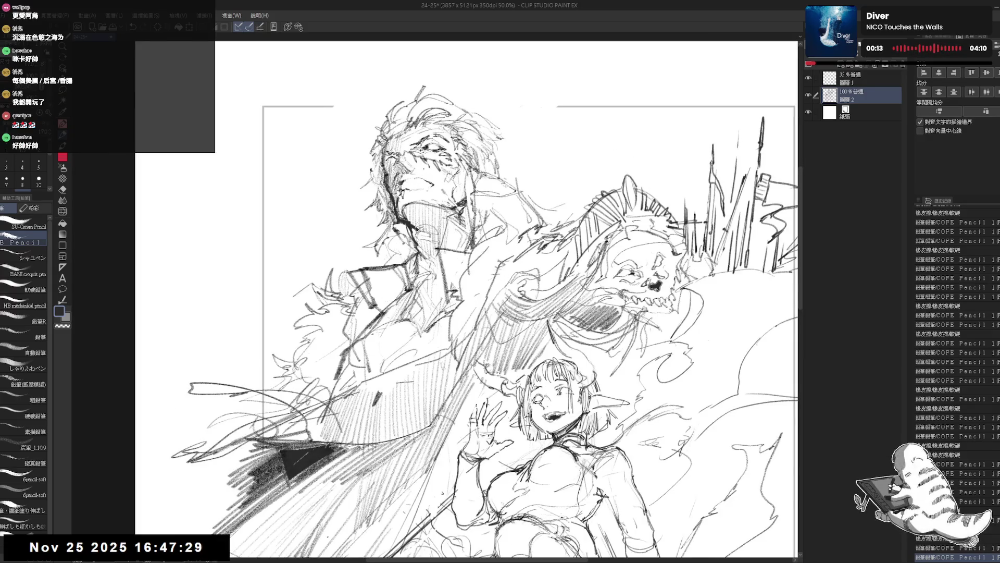
pyautogui.moveTo(437, 297); pyautogui.dragTo(438, 305)
pyautogui.press('e')
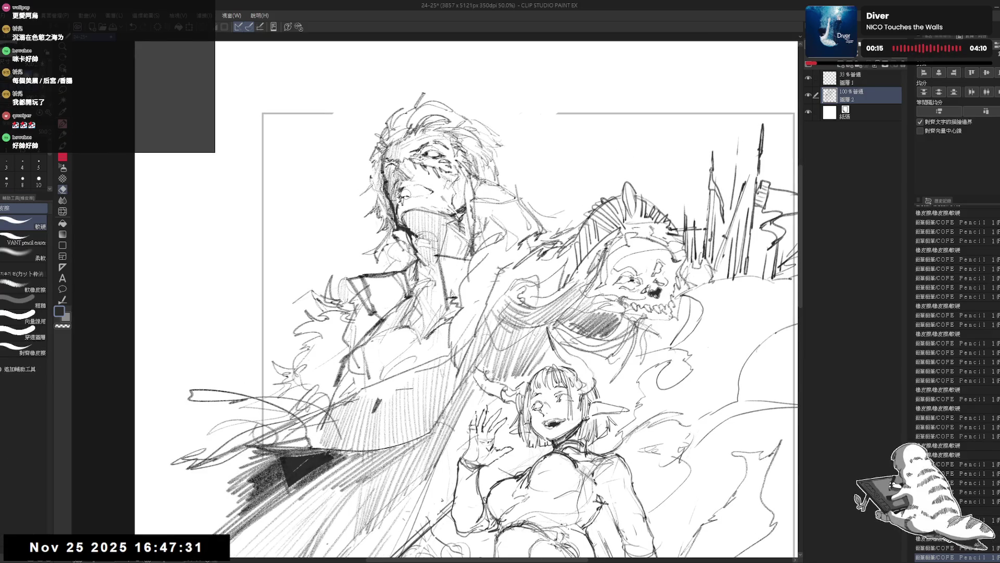
pyautogui.press('p')
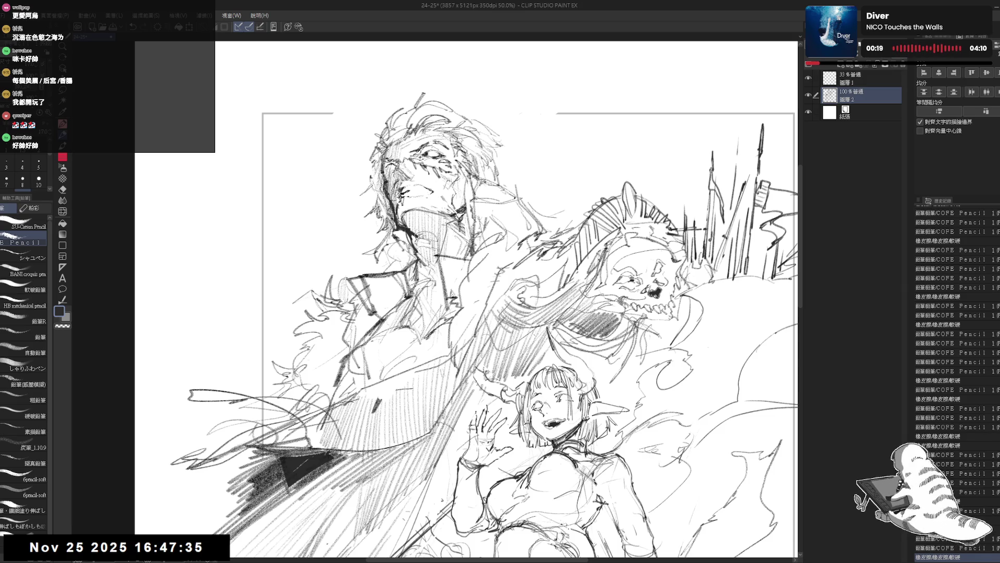
pyautogui.press('e')
pyautogui.press('p')
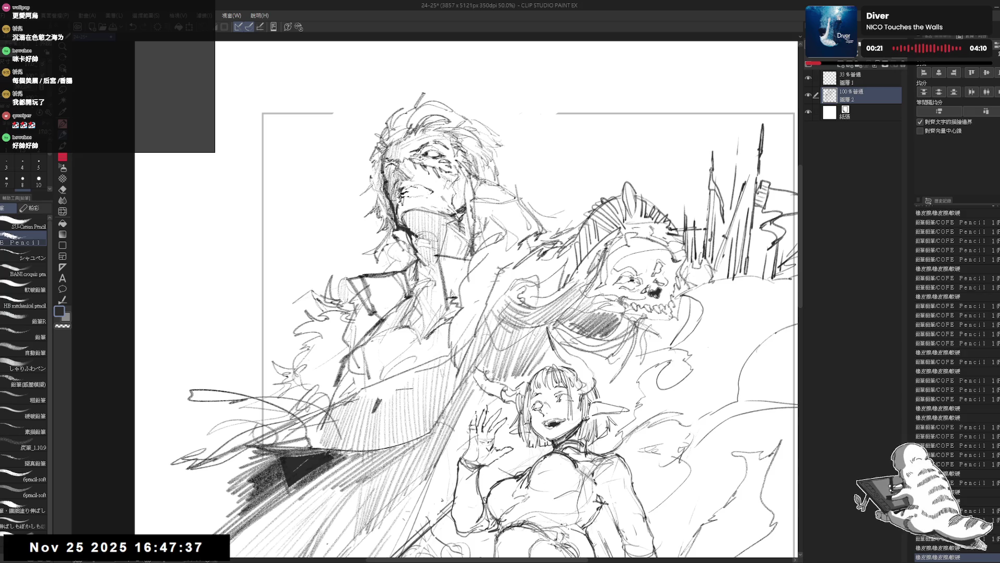
pyautogui.press('e')
pyautogui.press('p')
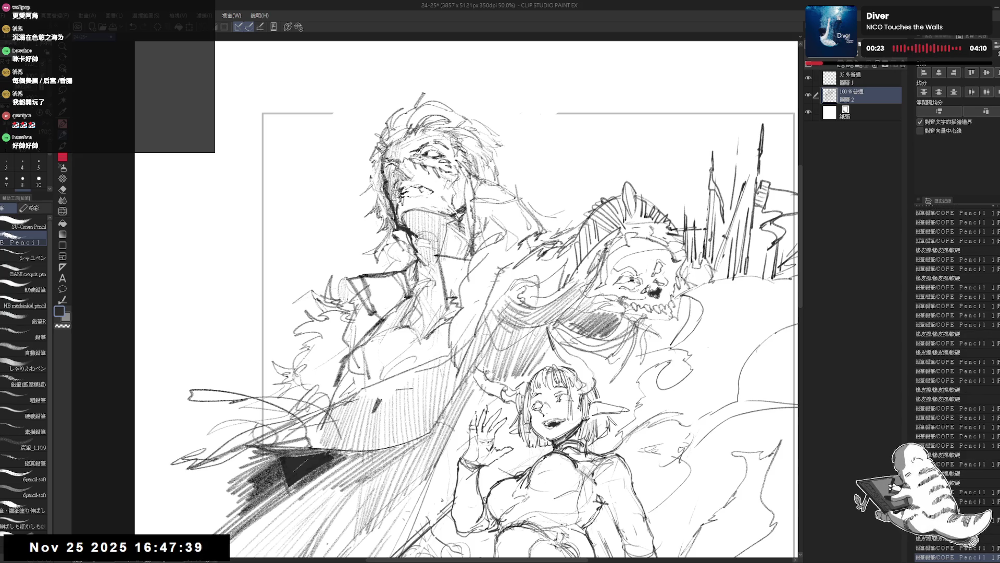
pyautogui.moveTo(582, 313); pyautogui.dragTo(617, 329)
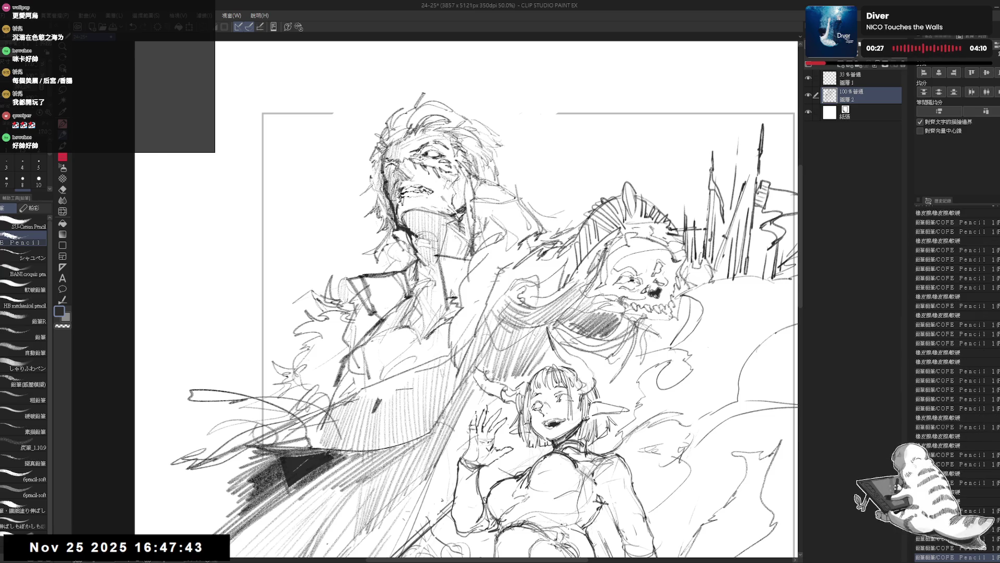
pyautogui.press('h')
pyautogui.press('h')
pyautogui.scroll(1, 435, 297)
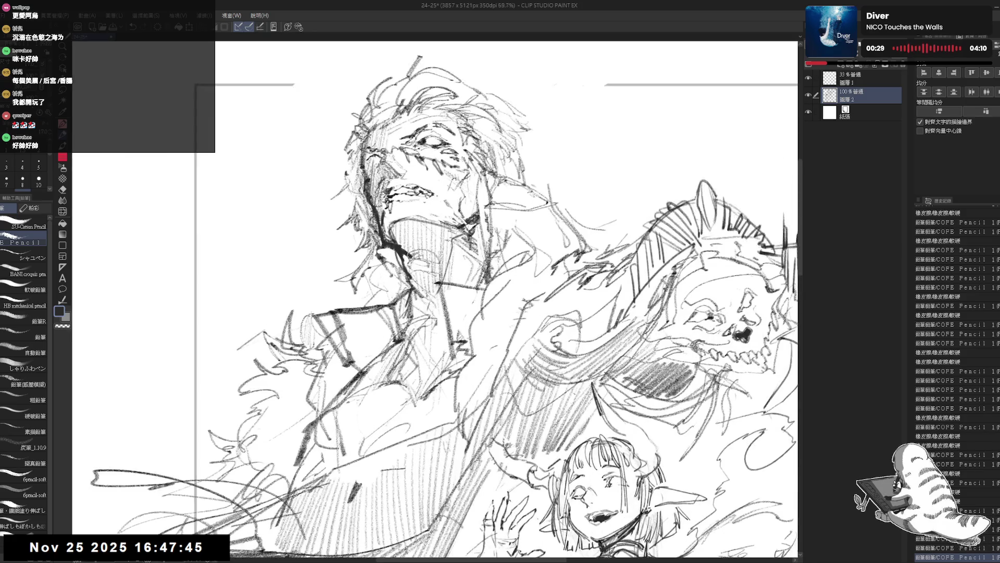
# Step: Refine small marks on the man's face with pencil strokes and brief erasures
pyautogui.moveTo(196, 543); pyautogui.dragTo(202, 552)
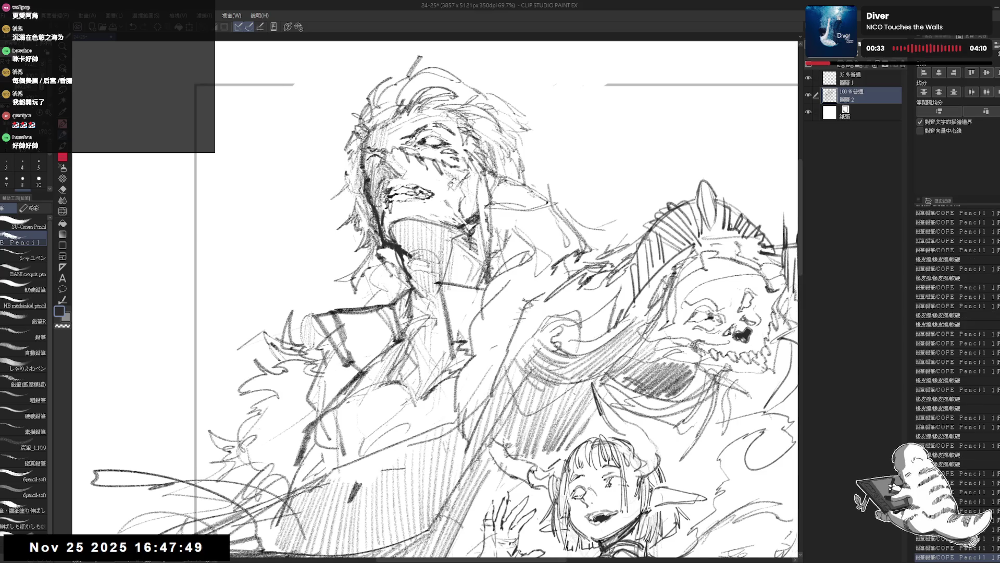
pyautogui.press('-')
pyautogui.moveTo(437, 197)
pyautogui.mouseDown()
pyautogui.moveTo(450, 218)
pyautogui.moveTo(424, 212)
pyautogui.moveTo(424, 228)
pyautogui.moveTo(456, 227)
pyautogui.mouseUp()
pyautogui.press('e')
pyautogui.press('p')
pyautogui.press('e')
pyautogui.press('p')
pyautogui.moveTo(386, 220)
pyautogui.mouseDown()
pyautogui.moveTo(410, 226)
pyautogui.moveTo(399, 236)
pyautogui.moveTo(483, 243)
pyautogui.moveTo(489, 260)
pyautogui.mouseUp()
pyautogui.press('e')
pyautogui.press('p')
pyautogui.press('e')
pyautogui.press('p')
# Step: Mirror the view, partly erase and then darken the faint strokes along the man's neck
pyautogui.press('h')
pyautogui.press('e')
pyautogui.press('p')
pyautogui.press('e')
pyautogui.press('p')
pyautogui.moveTo(474, 221); pyautogui.dragTo(482, 234)
pyautogui.moveTo(475, 222); pyautogui.dragTo(487, 247)
pyautogui.moveTo(475, 227)
pyautogui.mouseDown()
pyautogui.moveTo(488, 252)
pyautogui.moveTo(446, 229)
pyautogui.mouseUp()
# Step: Mirror back and rework and darken the small strokes around the man's mouth
pyautogui.press('h')
pyautogui.press('e')
pyautogui.moveTo(396, 206)
pyautogui.mouseDown()
pyautogui.moveTo(414, 222)
pyautogui.moveTo(397, 221)
pyautogui.mouseUp()
pyautogui.press('p')
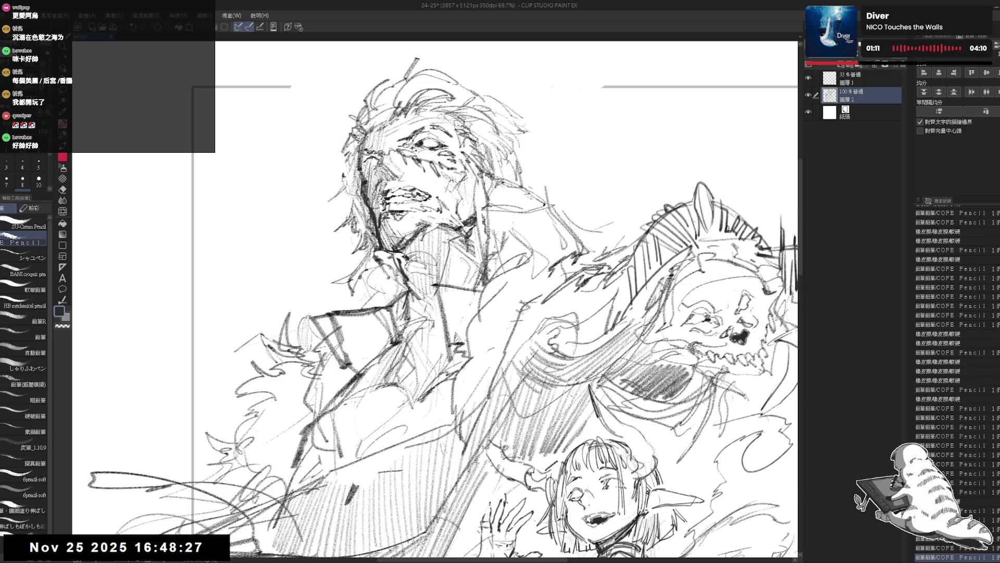
pyautogui.moveTo(429, 178); pyautogui.dragTo(438, 202)
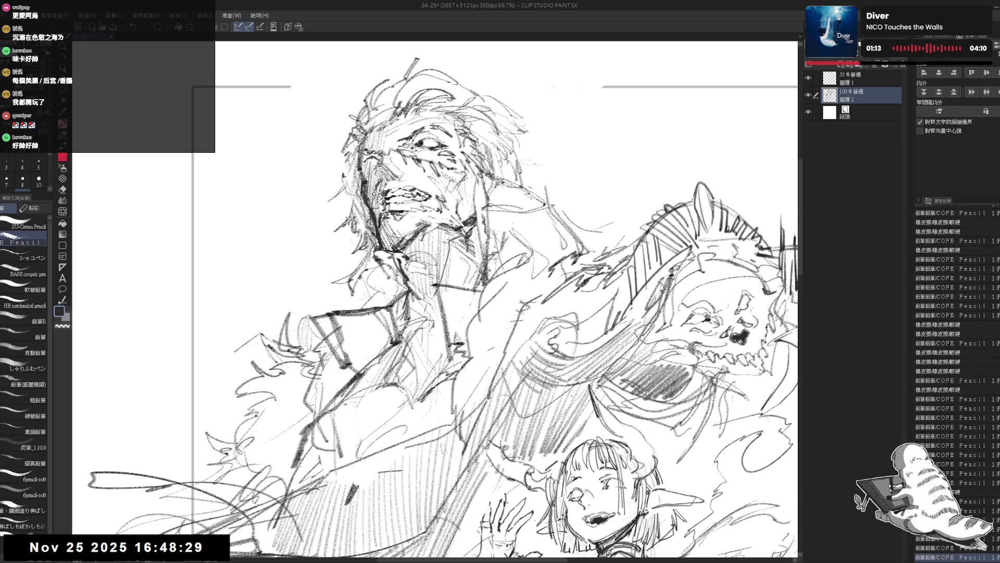
pyautogui.moveTo(561, 163); pyautogui.dragTo(513, 170)
pyautogui.moveTo(505, 166); pyautogui.dragTo(521, 173)
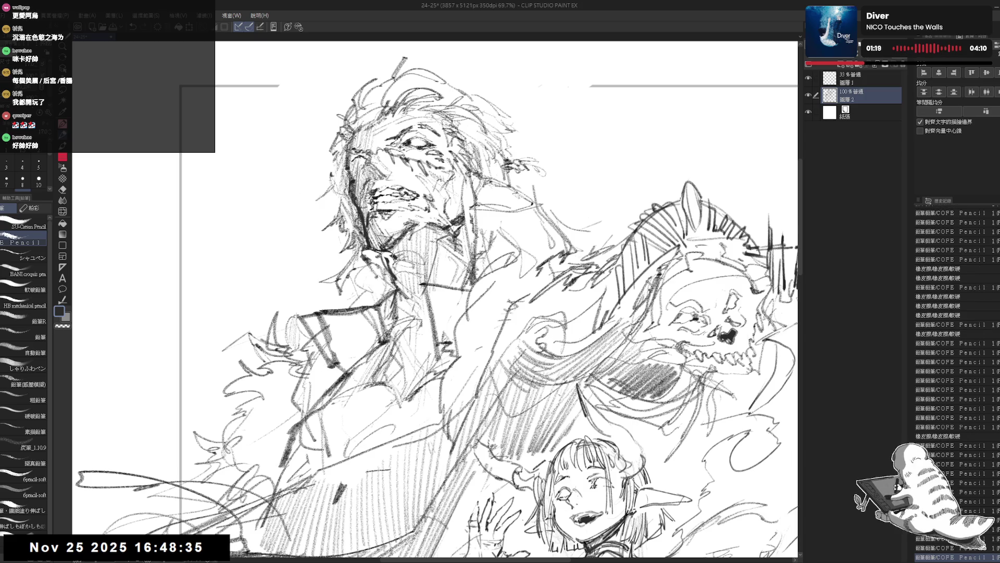
pyautogui.scroll(-1, 485, 63)
pyautogui.scroll(-1, 485, 63)
pyautogui.scroll(-2, 485, 63)
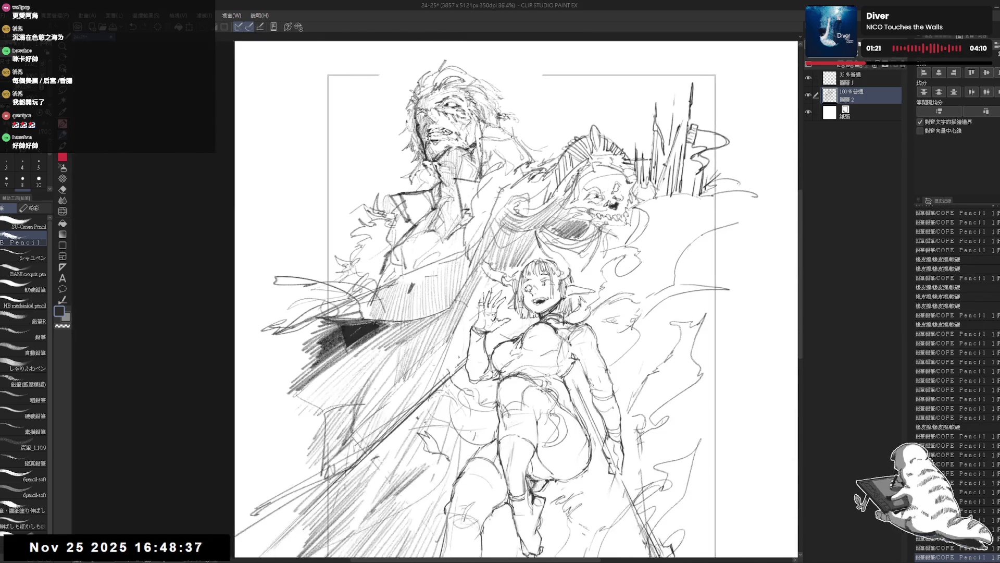
# Step: Shift the page view slightly and switch to freehand lasso selection
pyautogui.moveTo(516, 297)
pyautogui.mouseDown()
pyautogui.moveTo(519, 304)
pyautogui.moveTo(498, 296)
pyautogui.mouseUp()
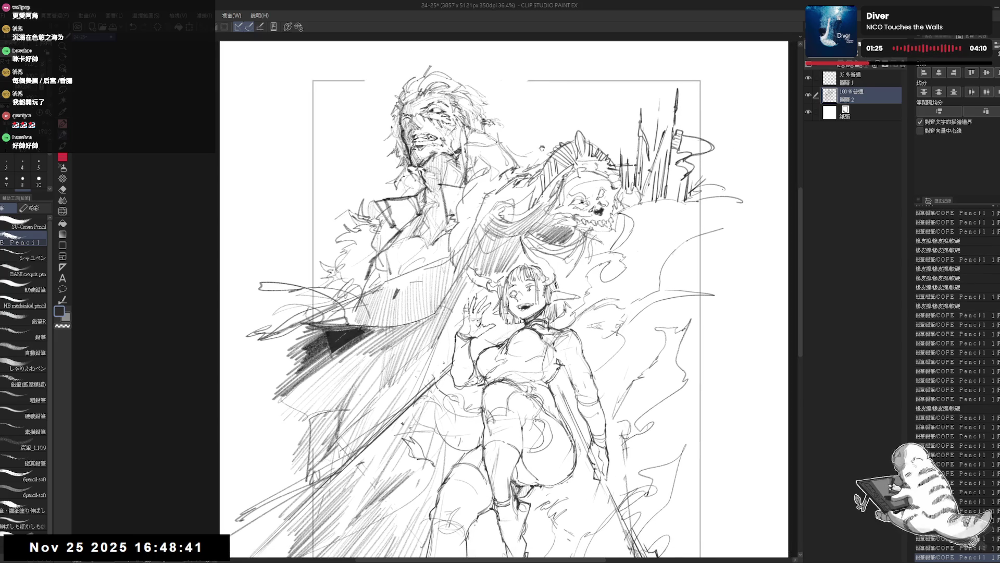
pyautogui.scroll(1, 493, 118)
pyautogui.scroll(1, 493, 117)
pyautogui.scroll(1, 493, 118)
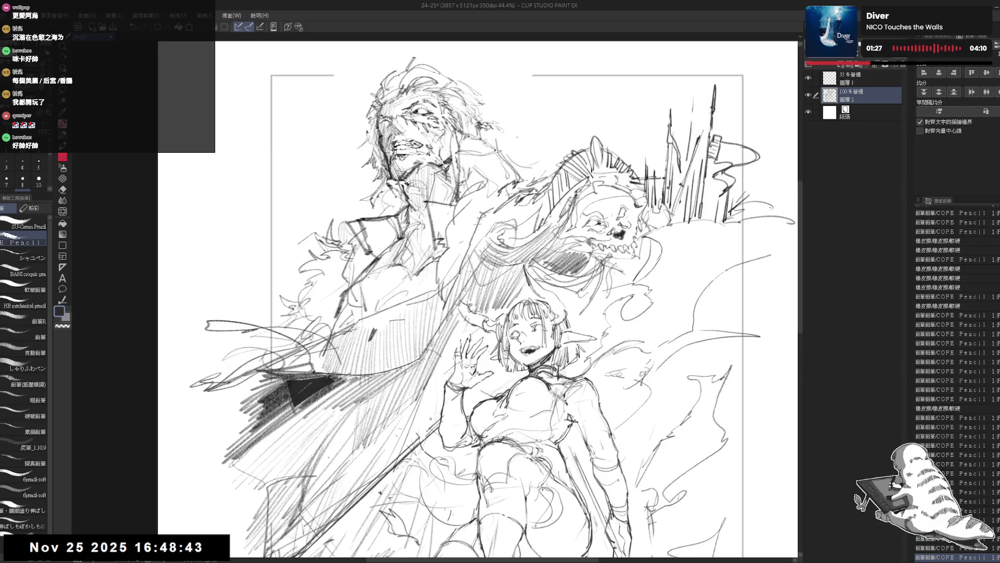
pyautogui.press('m')
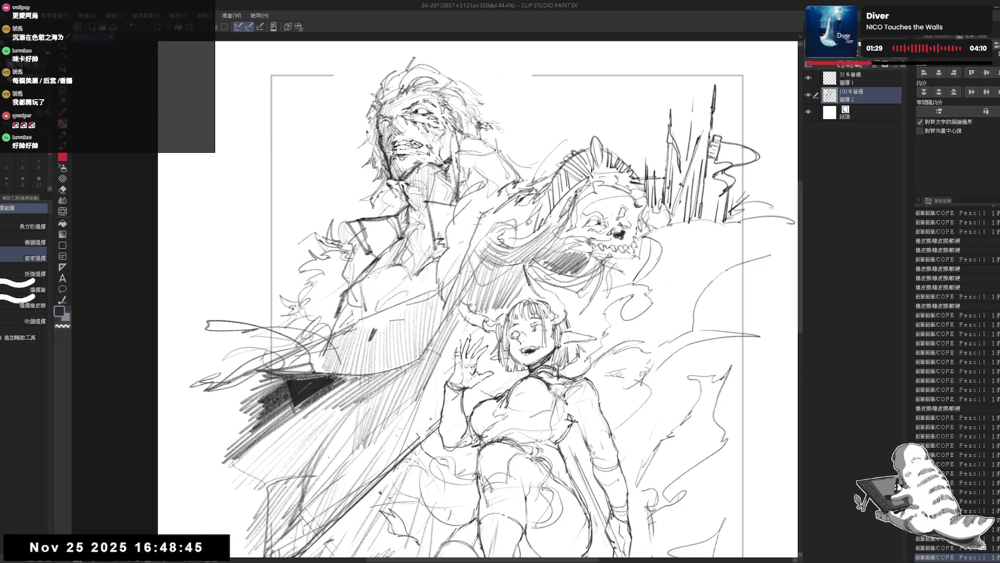
# Step: Lasso the skull spirit, move it left and down, deselect and save the drawing
pyautogui.moveTo(649, 200); pyautogui.dragTo(570, 135)
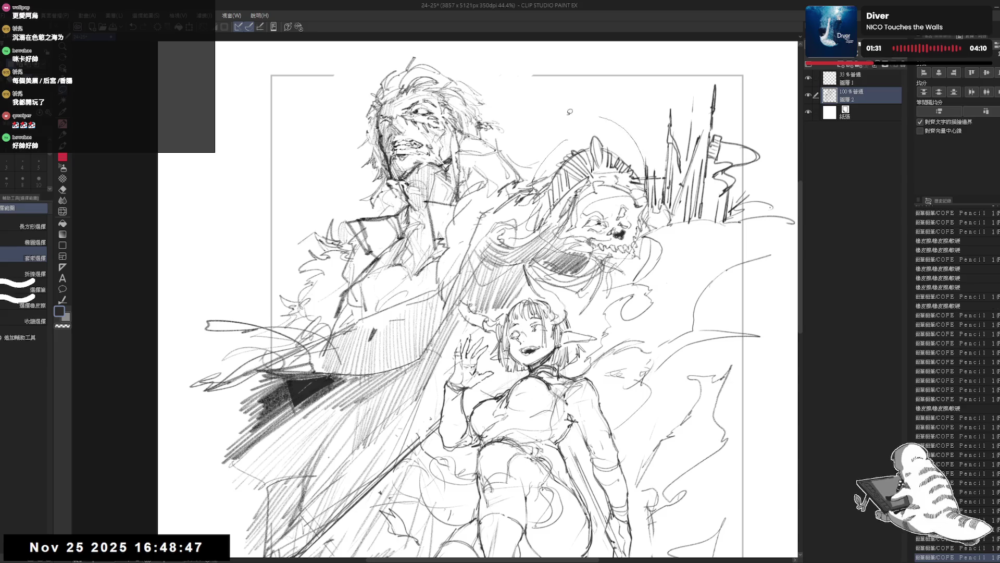
pyautogui.moveTo(578, 211); pyautogui.dragTo(564, 218)
pyautogui.hotkey('ctrl', 'd')
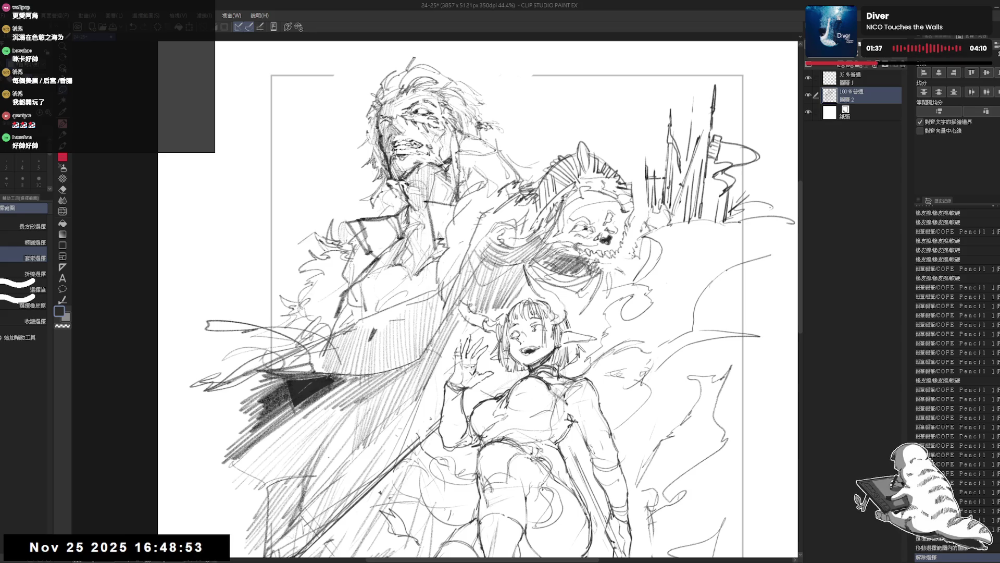
pyautogui.hotkey('ctrl', 's')
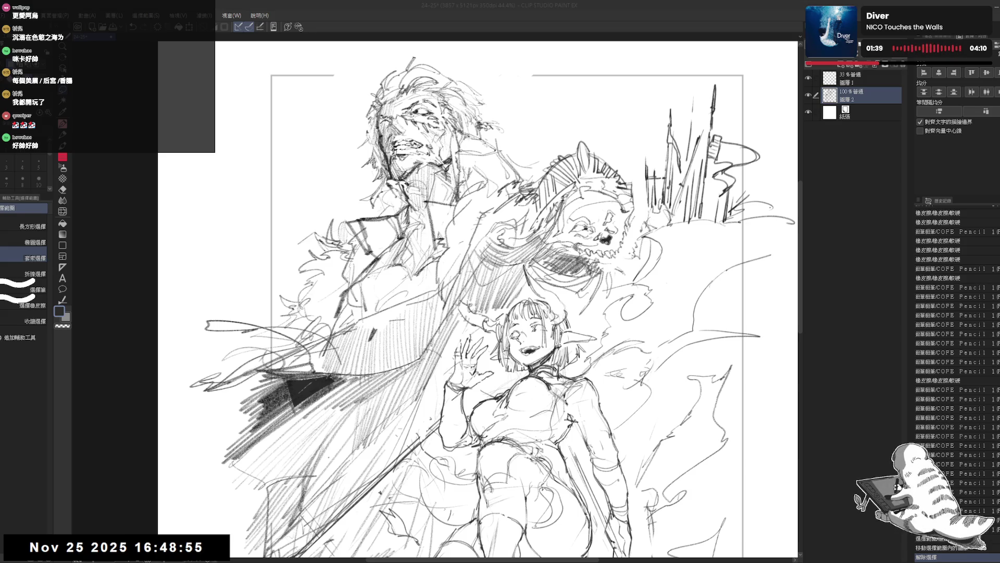
# Step: Fit the whole page in view and erase stray lines along the coat's left edge
pyautogui.moveTo(340, 195)
pyautogui.mouseDown()
pyautogui.moveTo(372, 224)
pyautogui.moveTo(372, 146)
pyautogui.mouseUp()
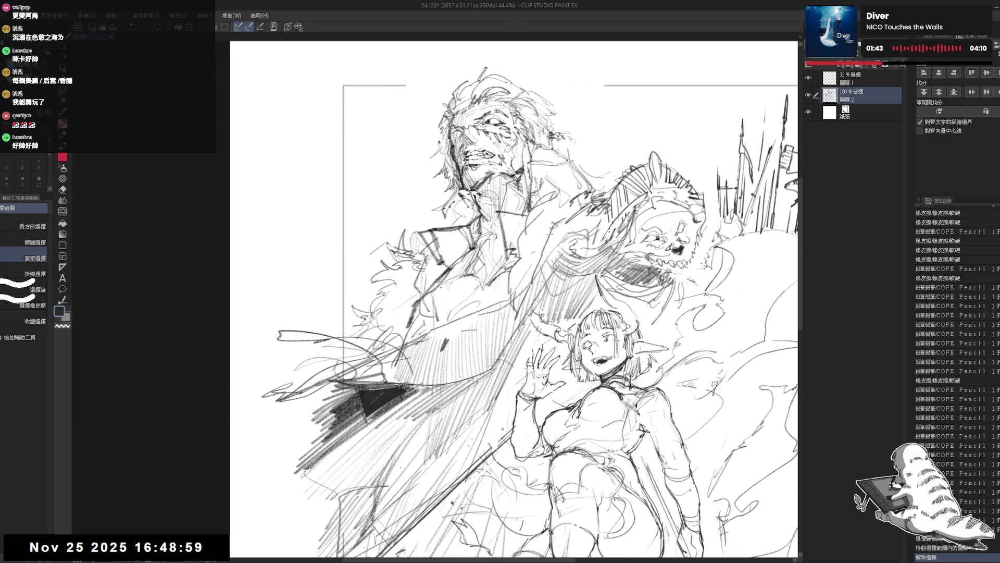
pyautogui.hotkey('ctrl', '0')
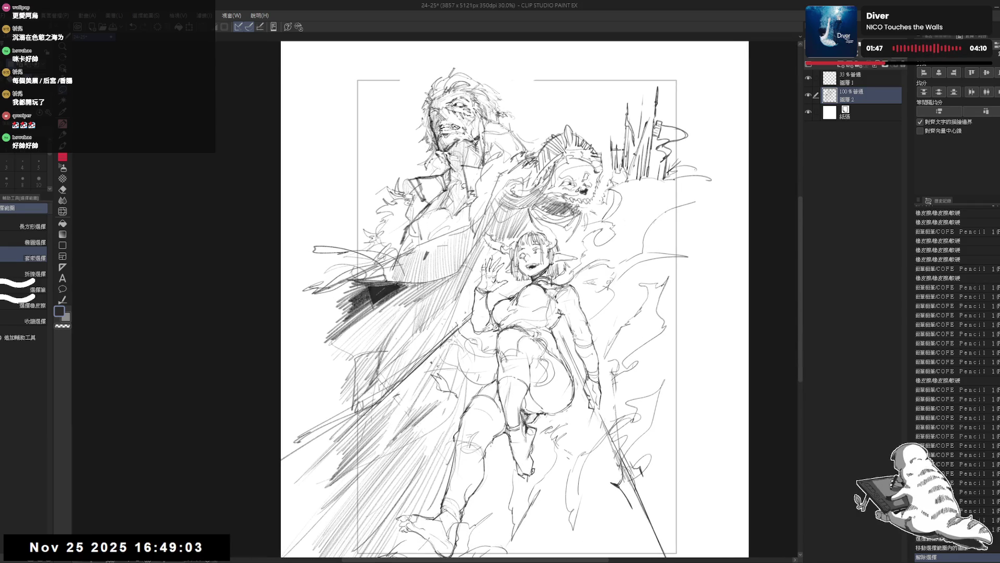
pyautogui.scroll(2, 294, 72)
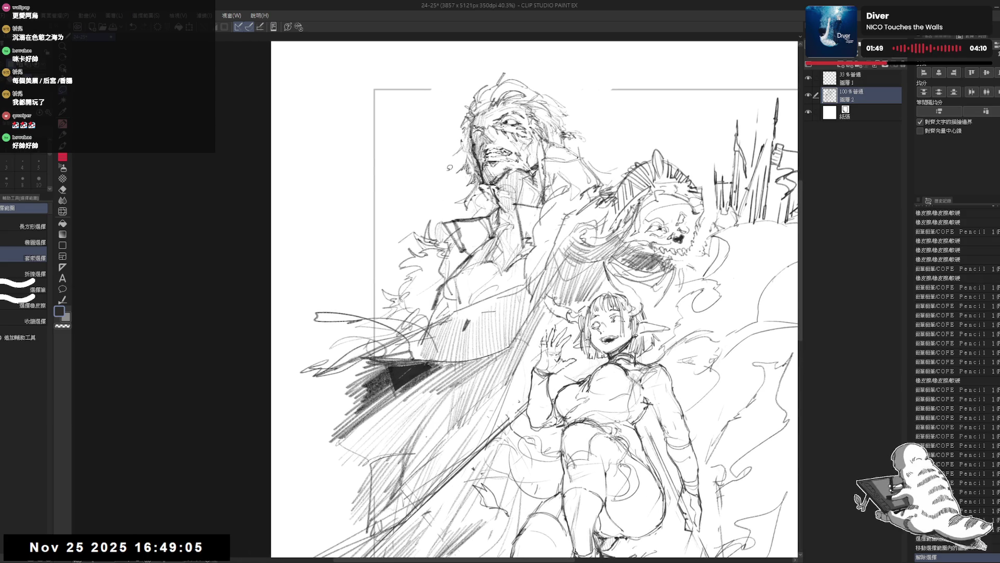
pyautogui.press('e')
pyautogui.moveTo(414, 250)
pyautogui.mouseDown()
pyautogui.moveTo(395, 307)
pyautogui.moveTo(356, 344)
pyautogui.moveTo(394, 258)
pyautogui.moveTo(399, 349)
pyautogui.moveTo(410, 309)
pyautogui.mouseUp()
pyautogui.press('p')
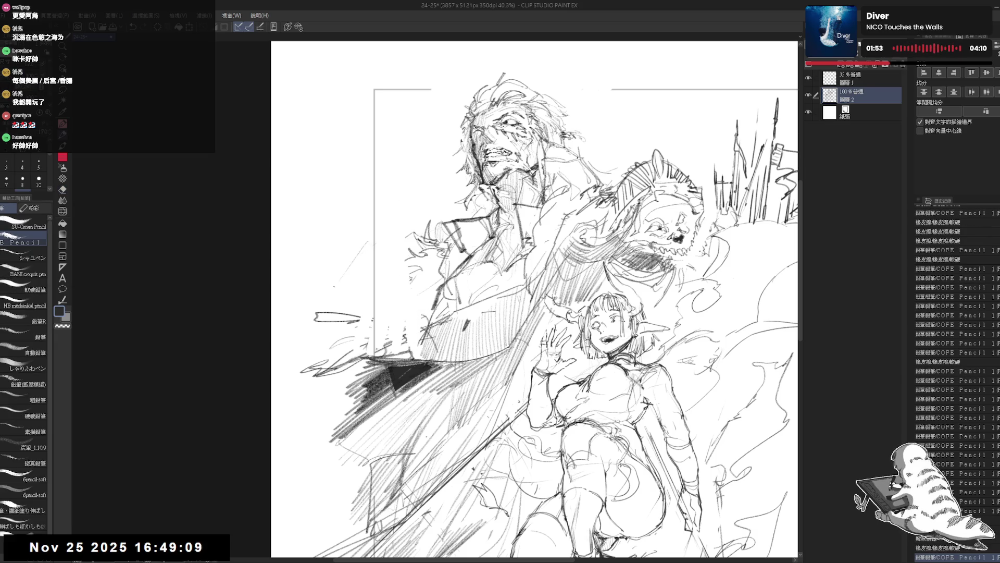
# Step: Hatch, erase and redraw strokes left of the coat to sketch the man's raised arm
pyautogui.moveTo(349, 275)
pyautogui.mouseDown()
pyautogui.moveTo(317, 310)
pyautogui.moveTo(324, 326)
pyautogui.moveTo(323, 305)
pyautogui.mouseUp()
pyautogui.press('e')
pyautogui.moveTo(352, 261)
pyautogui.mouseDown()
pyautogui.moveTo(323, 304)
pyautogui.moveTo(334, 299)
pyautogui.mouseUp()
pyautogui.press('p')
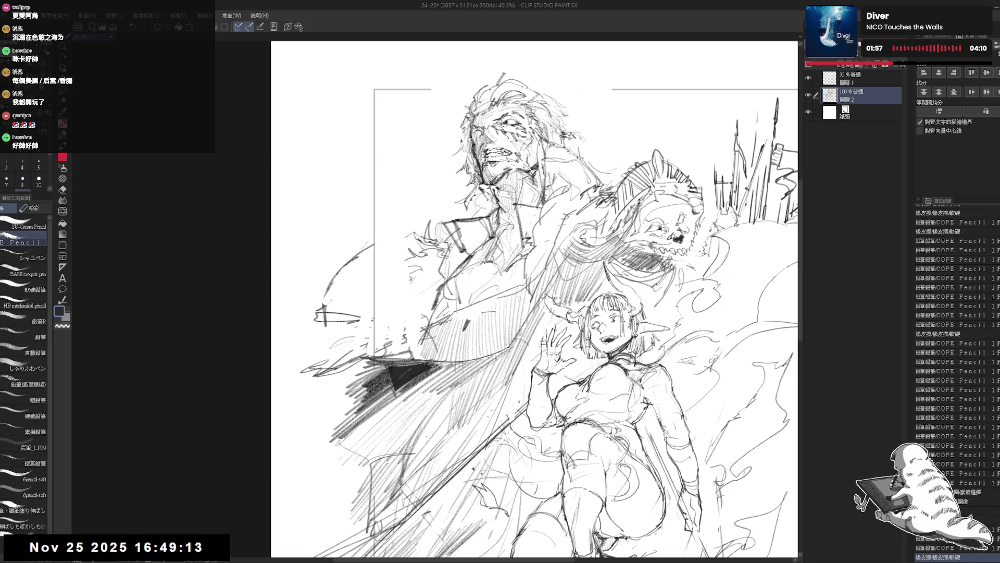
pyautogui.press('e')
pyautogui.moveTo(373, 250); pyautogui.dragTo(336, 275)
pyautogui.moveTo(374, 237); pyautogui.dragTo(347, 289)
pyautogui.press('p')
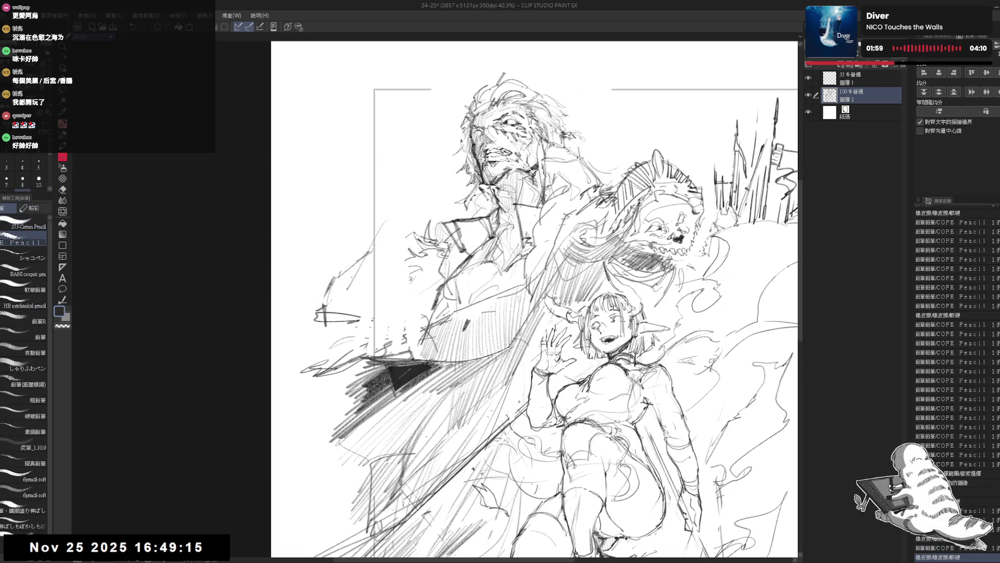
pyautogui.moveTo(378, 221)
pyautogui.mouseDown()
pyautogui.moveTo(337, 286)
pyautogui.moveTo(317, 343)
pyautogui.moveTo(320, 326)
pyautogui.mouseUp()
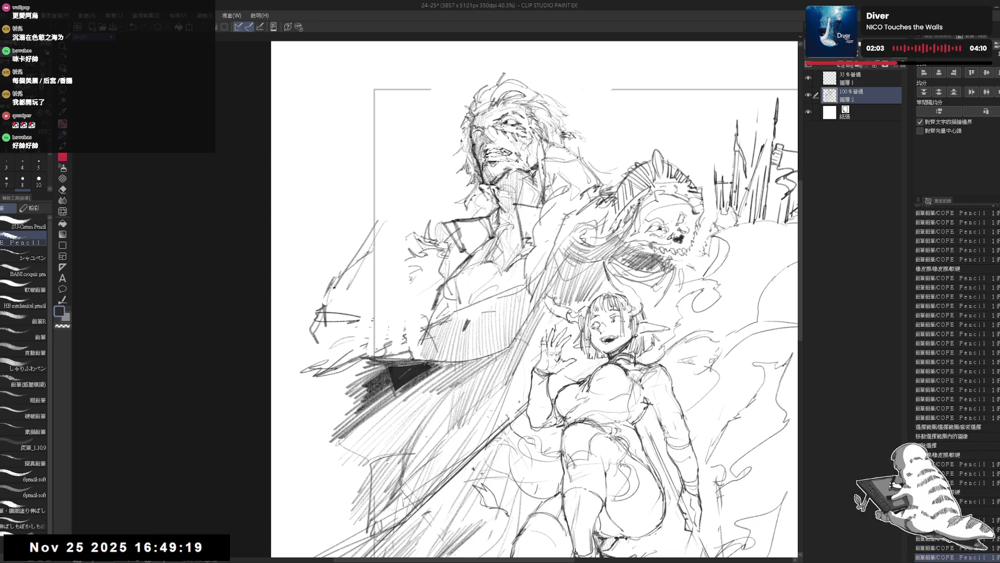
pyautogui.moveTo(410, 231); pyautogui.dragTo(387, 278)
# Step: Undo several arm strokes, restore one, then erase and reshape the lower arm line
pyautogui.hotkey('ctrl', 'z')
pyautogui.hotkey('ctrl', 'z')
pyautogui.hotkey('ctrl', 'z')
pyautogui.hotkey('ctrl', 'z')
pyautogui.hotkey('ctrl', 'z')
pyautogui.moveTo(363, 273); pyautogui.dragTo(336, 344)
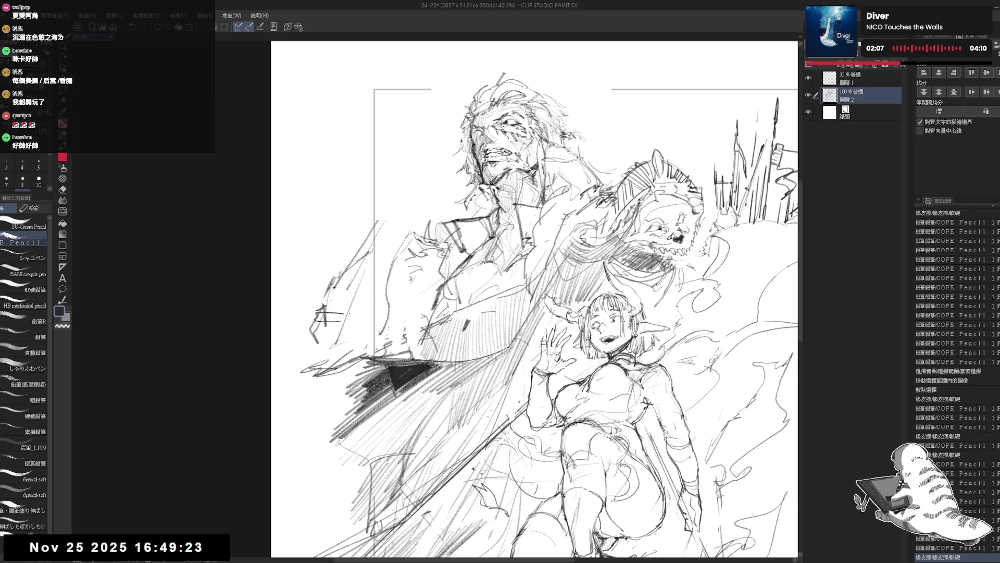
pyautogui.moveTo(380, 286); pyautogui.dragTo(376, 339)
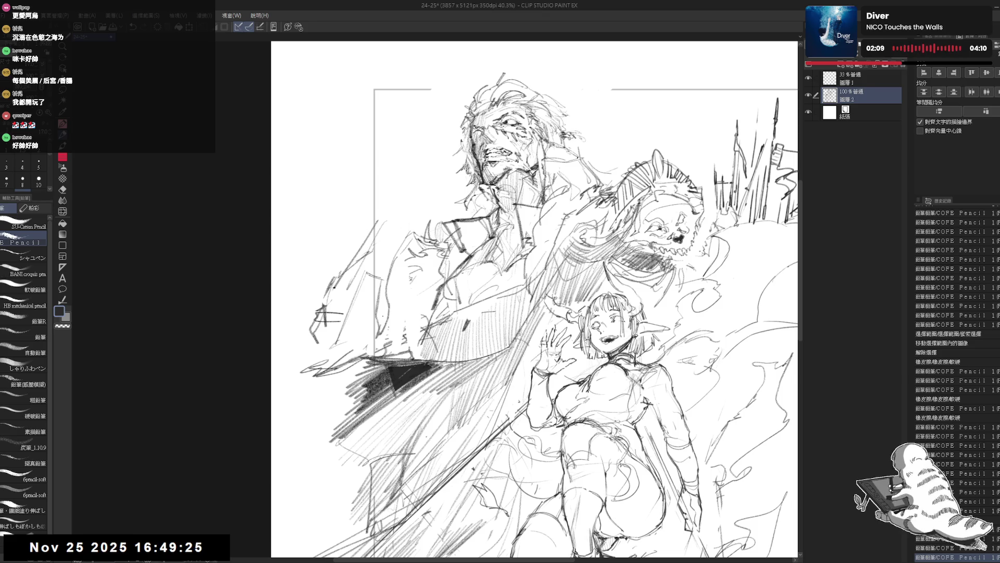
pyautogui.hotkey('ctrl', 'z')
pyautogui.hotkey('ctrl', 'z')
pyautogui.press('e')
pyautogui.hotkey('ctrl', 'z')
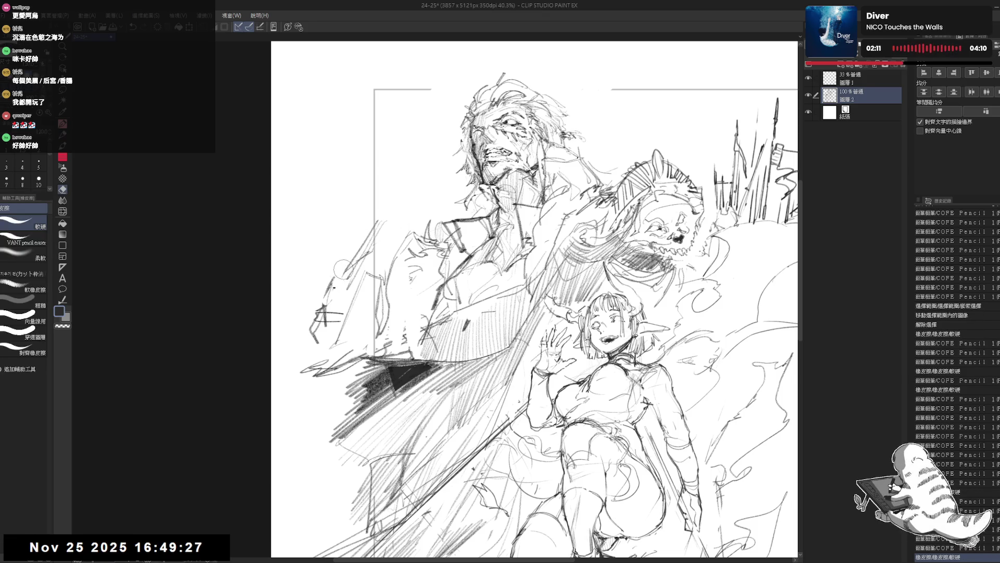
pyautogui.press('p')
pyautogui.hotkey('ctrl', 'y')
pyautogui.hotkey('ctrl', 'y')
pyautogui.hotkey('ctrl', 'y')
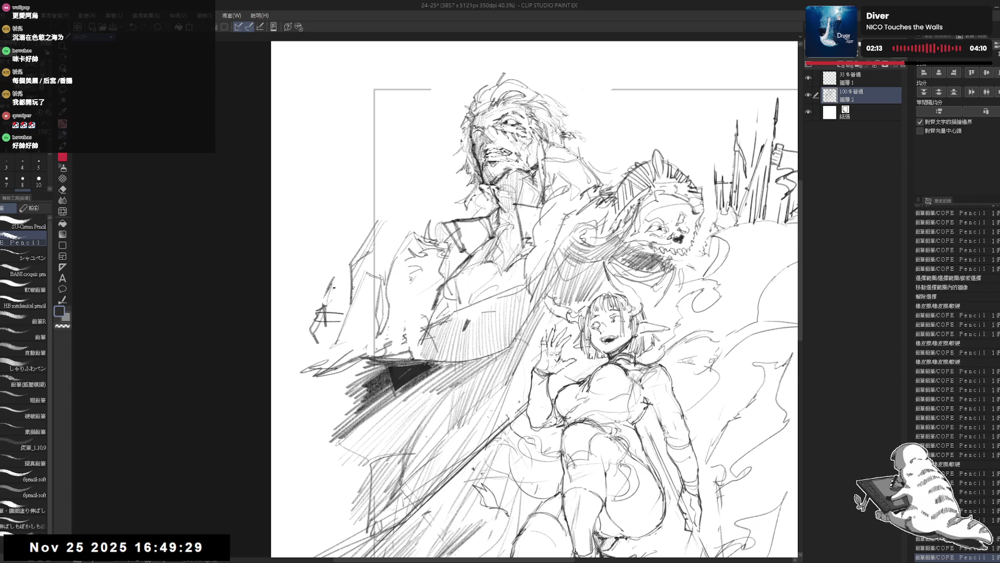
pyautogui.moveTo(357, 289); pyautogui.dragTo(352, 303)
pyautogui.moveTo(344, 263)
pyautogui.mouseDown()
pyautogui.moveTo(331, 293)
pyautogui.moveTo(340, 333)
pyautogui.mouseUp()
pyautogui.press('e')
pyautogui.moveTo(334, 278); pyautogui.dragTo(315, 347)
pyautogui.press('p')
pyautogui.press('e')
pyautogui.press('p')
pyautogui.press('e')
pyautogui.moveTo(348, 283); pyautogui.dragTo(323, 336)
pyautogui.press('p')
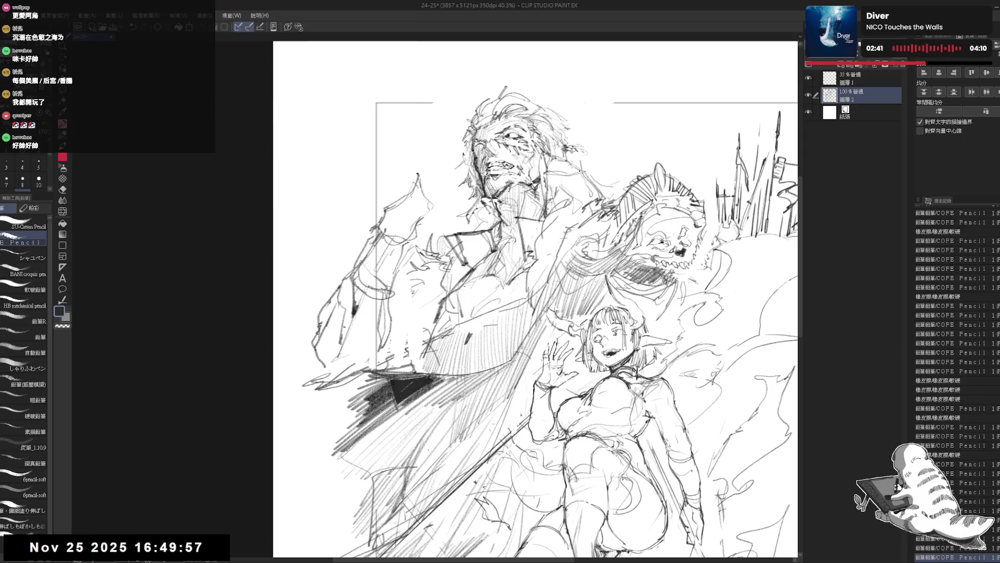
# Step: Zoom in on the arm, erase part of it and add faint strokes shaping the fist
pyautogui.moveTo(538, 302); pyautogui.dragTo(550, 308)
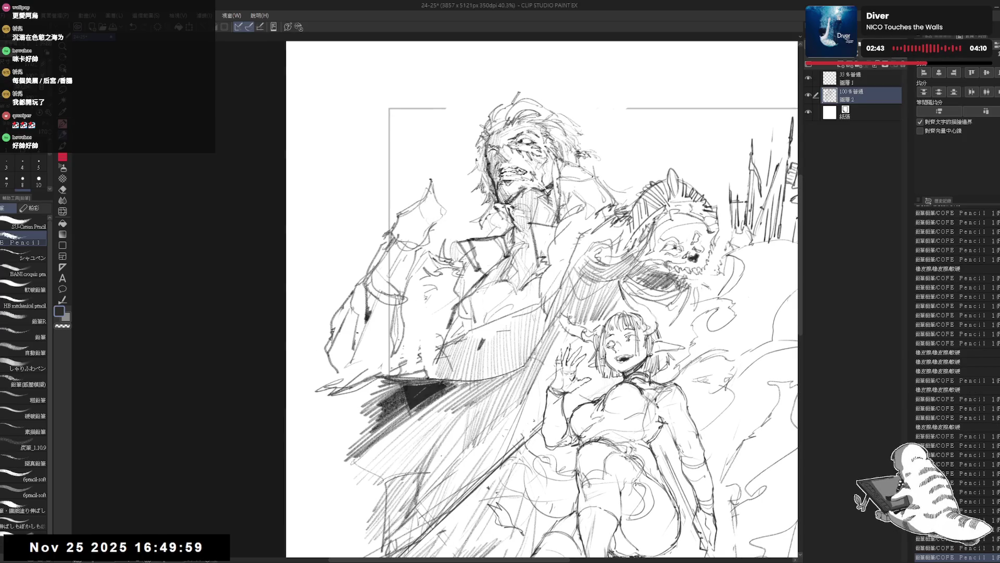
pyautogui.hotkey('ctrl', '+')
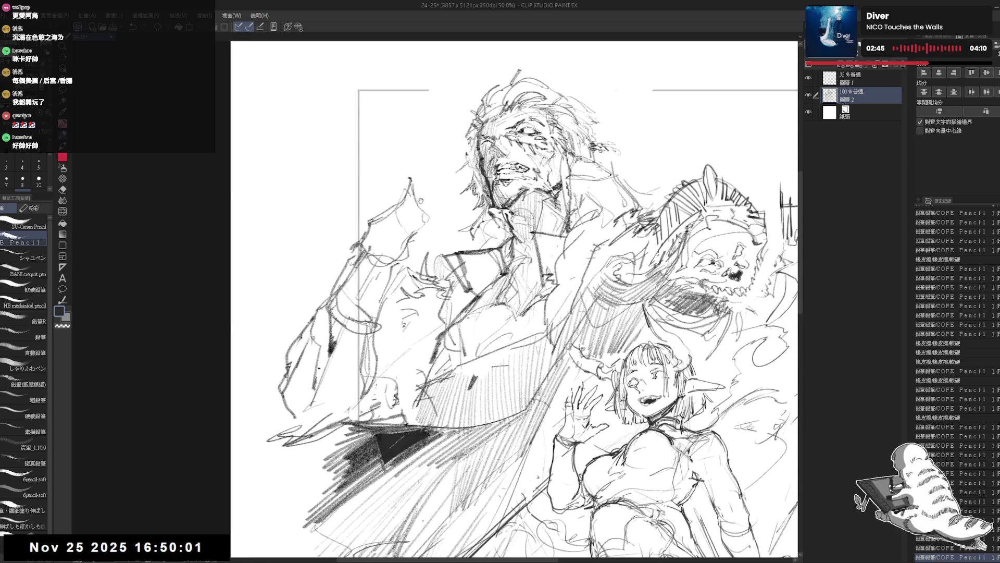
pyautogui.press('e')
pyautogui.press('p')
pyautogui.moveTo(361, 235)
pyautogui.mouseDown()
pyautogui.moveTo(373, 221)
pyautogui.moveTo(366, 239)
pyautogui.mouseUp()
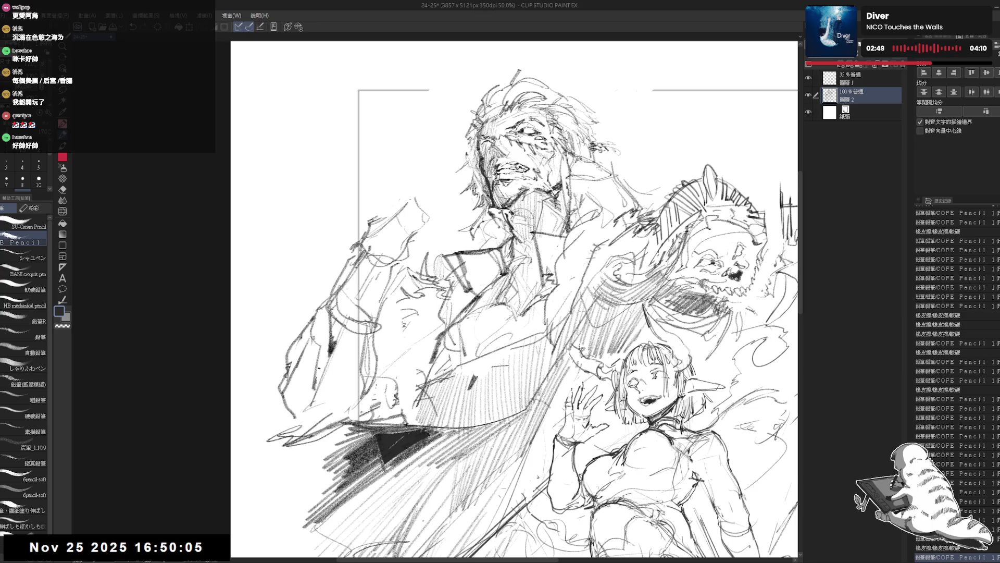
pyautogui.press('e')
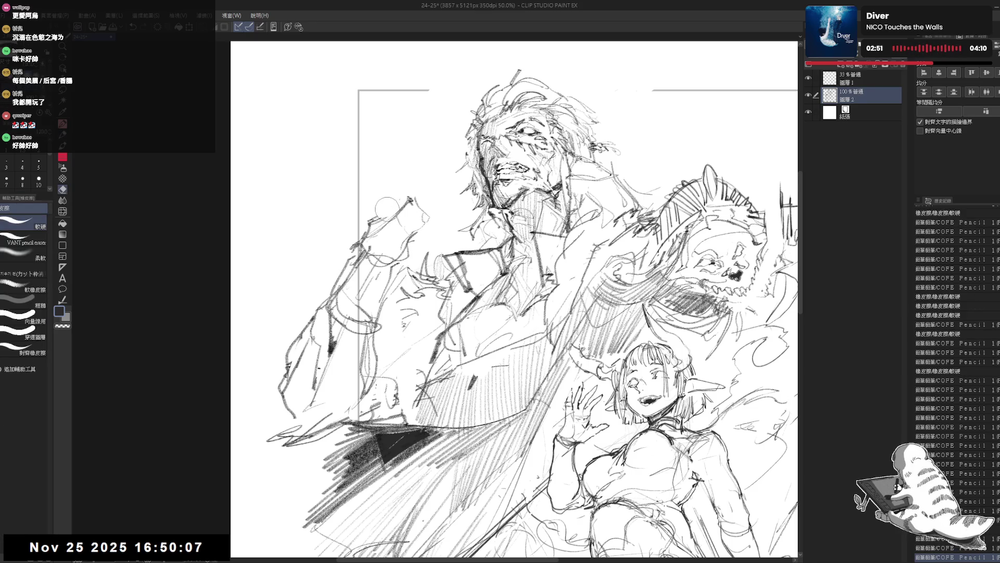
pyautogui.moveTo(425, 195)
pyautogui.mouseDown()
pyautogui.moveTo(423, 212)
pyautogui.moveTo(401, 228)
pyautogui.mouseUp()
pyautogui.press('p')
pyautogui.press('e')
pyautogui.press('p')
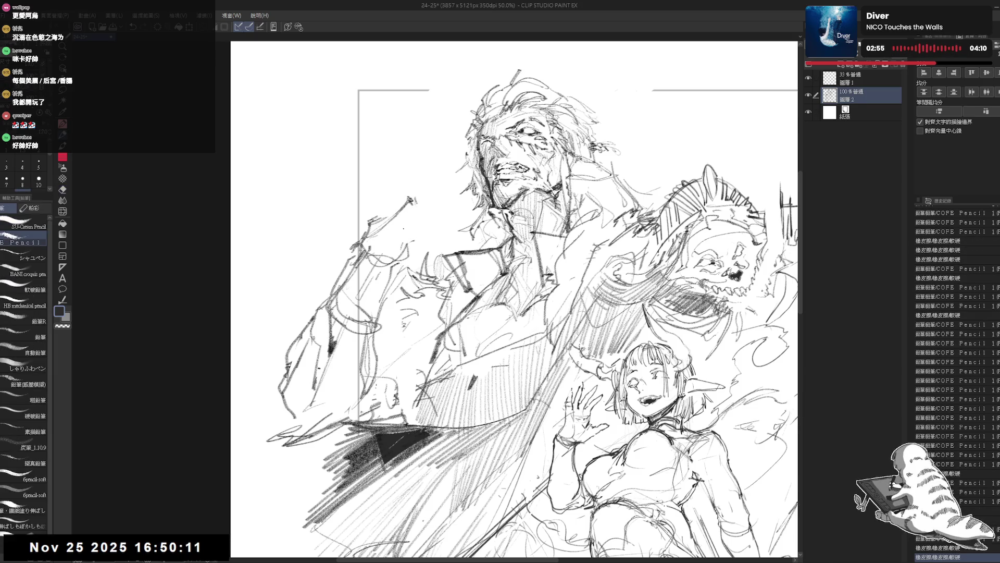
pyautogui.moveTo(404, 214)
pyautogui.mouseDown()
pyautogui.moveTo(415, 205)
pyautogui.moveTo(433, 225)
pyautogui.moveTo(379, 228)
pyautogui.moveTo(394, 219)
pyautogui.moveTo(413, 226)
pyautogui.moveTo(417, 236)
pyautogui.moveTo(395, 245)
pyautogui.moveTo(405, 239)
pyautogui.moveTo(415, 258)
pyautogui.moveTo(406, 260)
pyautogui.moveTo(419, 219)
pyautogui.moveTo(407, 219)
pyautogui.mouseUp()
# Step: Redraw the raised fist with darker pencil contours and a gripped upright object, erasing stray marks first
pyautogui.press('r')
pyautogui.scroll(2, 379, 229)
pyautogui.press('e')
pyautogui.press('p')
pyautogui.moveTo(397, 235)
pyautogui.mouseDown()
pyautogui.moveTo(408, 225)
pyautogui.moveTo(405, 241)
pyautogui.mouseUp()
pyautogui.moveTo(398, 258)
pyautogui.mouseDown()
pyautogui.moveTo(409, 249)
pyautogui.moveTo(397, 210)
pyautogui.mouseUp()
pyautogui.moveTo(430, 238); pyautogui.dragTo(435, 232)
pyautogui.moveTo(430, 238)
pyautogui.mouseDown()
pyautogui.moveTo(435, 232)
pyautogui.moveTo(427, 241)
pyautogui.mouseUp()
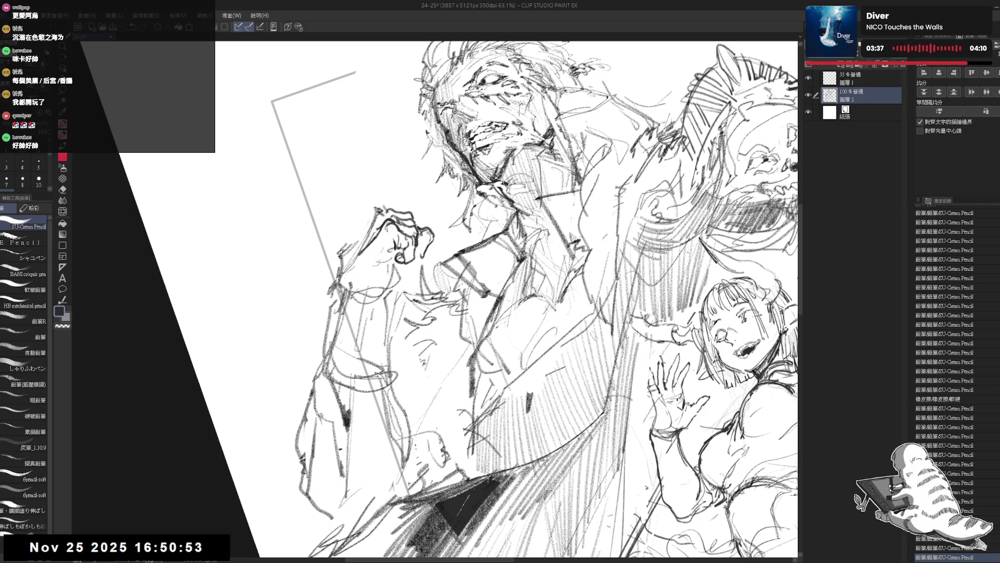
pyautogui.moveTo(416, 237); pyautogui.dragTo(422, 247)
pyautogui.moveTo(415, 233)
pyautogui.mouseDown()
pyautogui.moveTo(416, 270)
pyautogui.moveTo(397, 275)
pyautogui.mouseUp()
# Step: Check the fist mirrored and rotated, add short strokes along its top, then set the view upright again
pyautogui.hotkey('ctrl', '0')
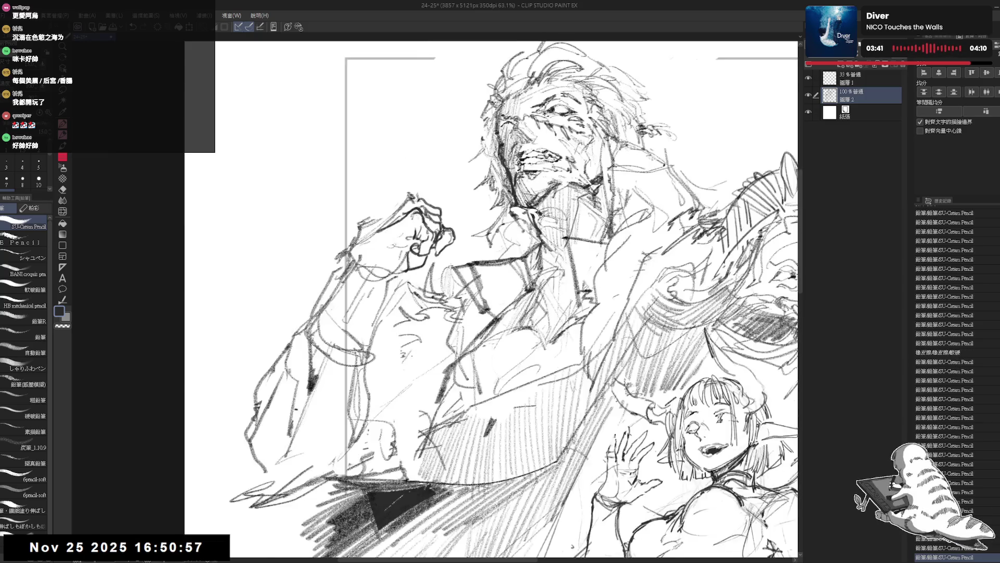
pyautogui.press('h')
pyautogui.press('h')
pyautogui.moveTo(431, 239)
pyautogui.mouseDown()
pyautogui.moveTo(375, 224)
pyautogui.moveTo(362, 271)
pyautogui.mouseUp()
pyautogui.press('e')
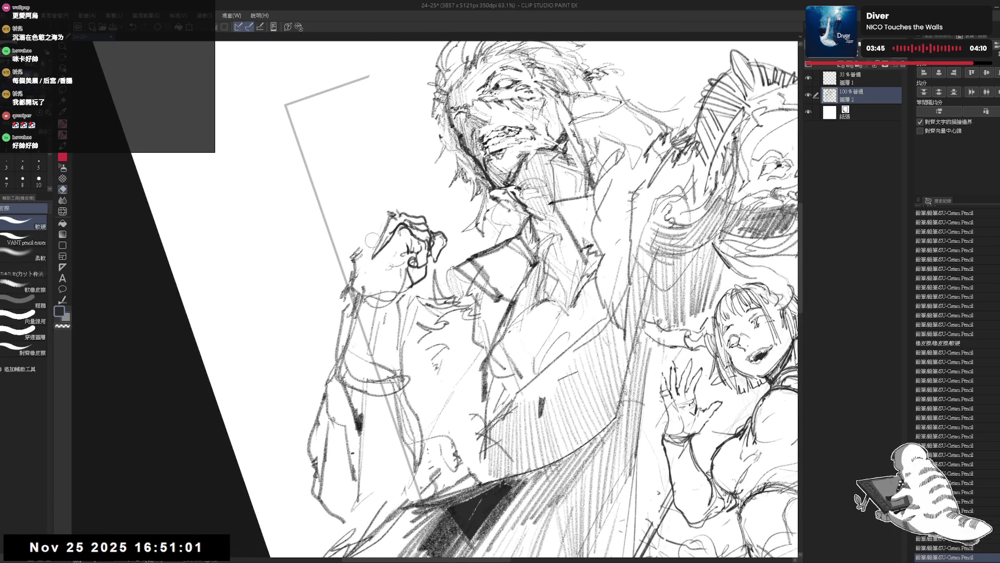
pyautogui.press('p')
pyautogui.moveTo(389, 213)
pyautogui.mouseDown()
pyautogui.moveTo(402, 220)
pyautogui.moveTo(364, 240)
pyautogui.moveTo(377, 222)
pyautogui.moveTo(376, 261)
pyautogui.mouseUp()
pyautogui.moveTo(358, 226)
pyautogui.mouseDown()
pyautogui.moveTo(382, 244)
pyautogui.moveTo(374, 230)
pyautogui.moveTo(373, 258)
pyautogui.moveTo(369, 245)
pyautogui.moveTo(385, 252)
pyautogui.moveTo(365, 292)
pyautogui.mouseUp()
pyautogui.press('e')
pyautogui.press('p')
pyautogui.press('e')
pyautogui.press('p')
pyautogui.moveTo(484, 312); pyautogui.dragTo(420, 282)
pyautogui.scroll(-1, 353, 207)
pyautogui.scroll(-1, 353, 208)
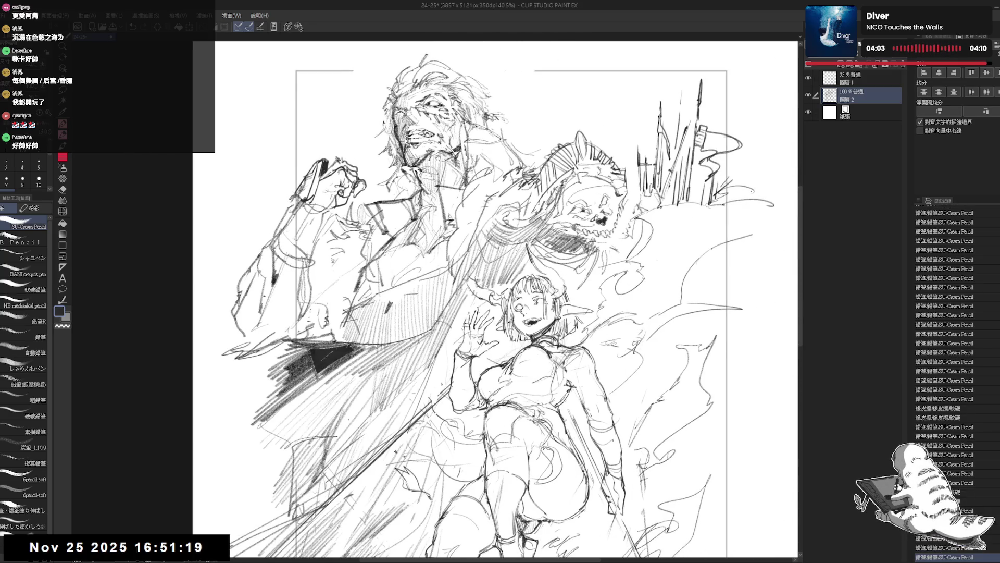
pyautogui.scroll(-1, 469, 129)
# Step: Lasso-select the raised fist and rotate it slightly clockwise, shifting it a little right and down
pyautogui.moveTo(362, 237)
pyautogui.mouseDown()
pyautogui.moveTo(406, 258)
pyautogui.moveTo(375, 235)
pyautogui.mouseUp()
pyautogui.press('e')
pyautogui.press('p')
pyautogui.press('m')
pyautogui.moveTo(397, 186)
pyautogui.mouseDown()
pyautogui.moveTo(408, 263)
pyautogui.moveTo(468, 231)
pyautogui.mouseUp()
pyautogui.hotkey('ctrl', 't')
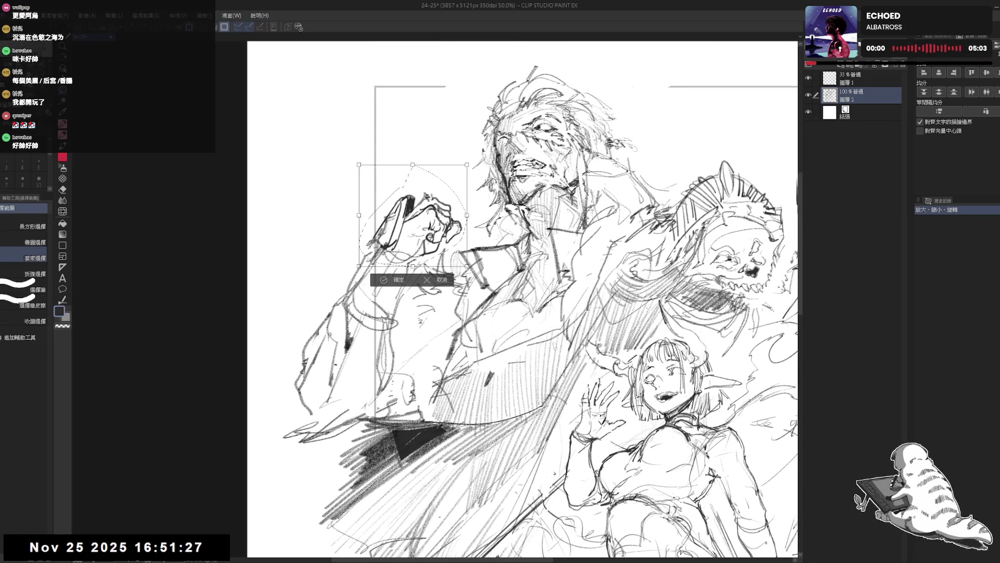
pyautogui.moveTo(353, 161); pyautogui.dragTo(368, 153)
pyautogui.moveTo(415, 227); pyautogui.dragTo(418, 228)
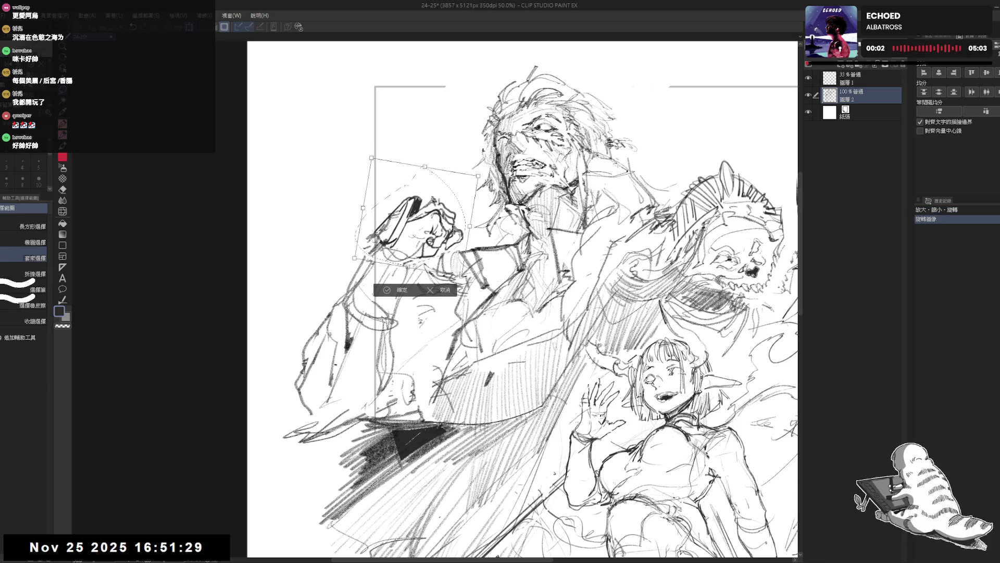
pyautogui.press('Return')
# Step: Deselect the fist and draw a new contour along the man's left arm, then view more of the page
pyautogui.press('e')
pyautogui.hotkey('ctrl', 'd')
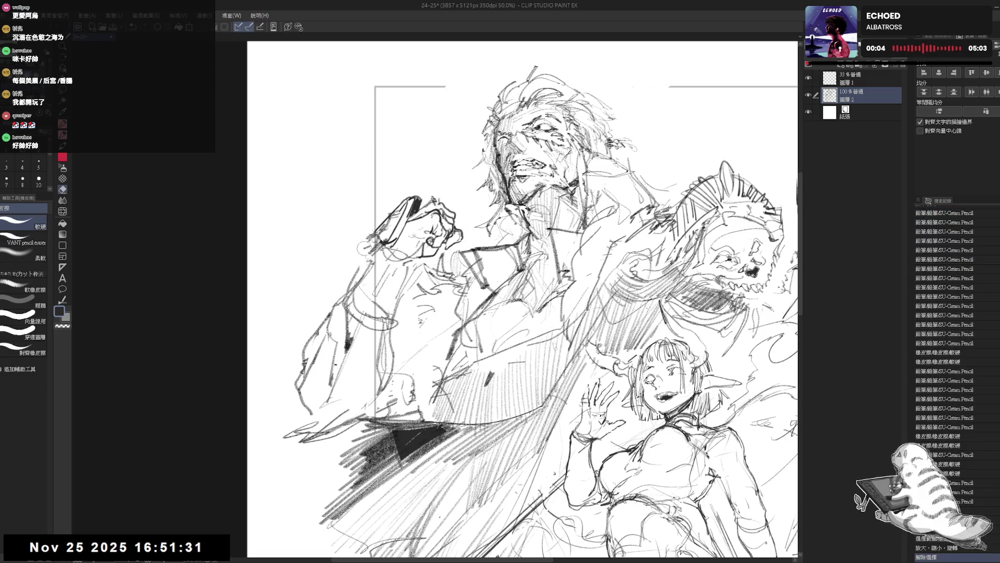
pyautogui.press('p')
pyautogui.moveTo(366, 252); pyautogui.dragTo(299, 379)
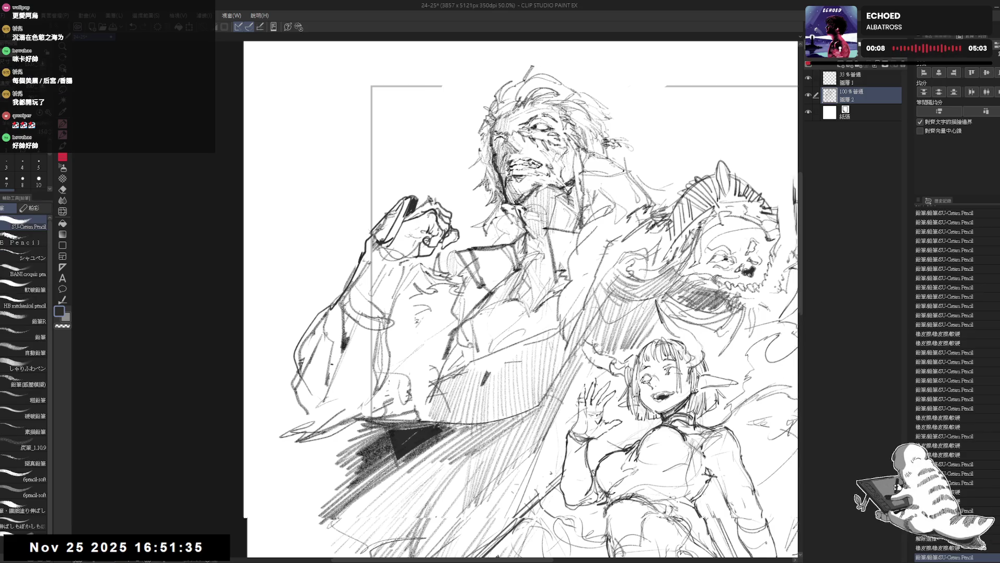
pyautogui.hotkey('ctrl', '-')
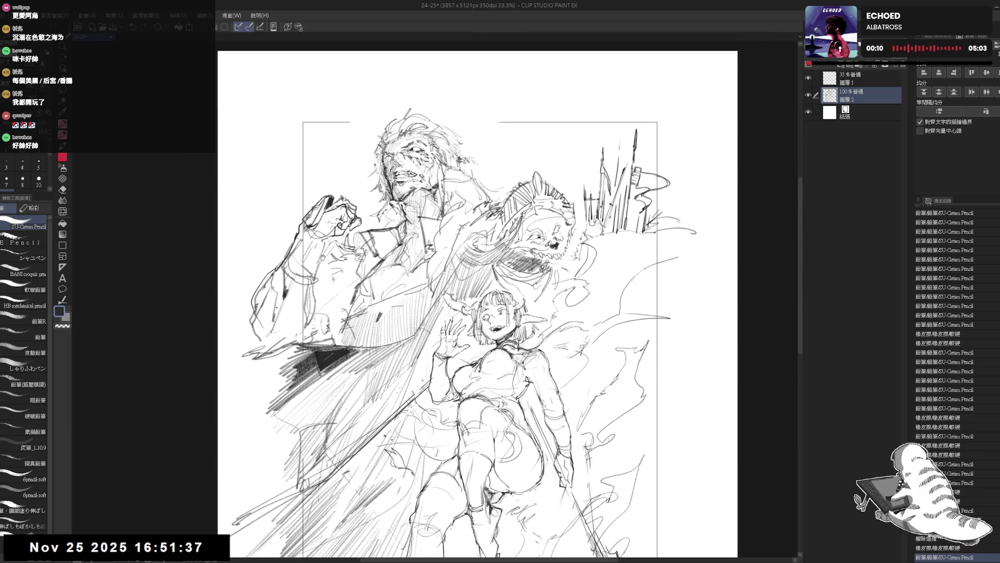
pyautogui.moveTo(251, 271); pyautogui.dragTo(277, 253)
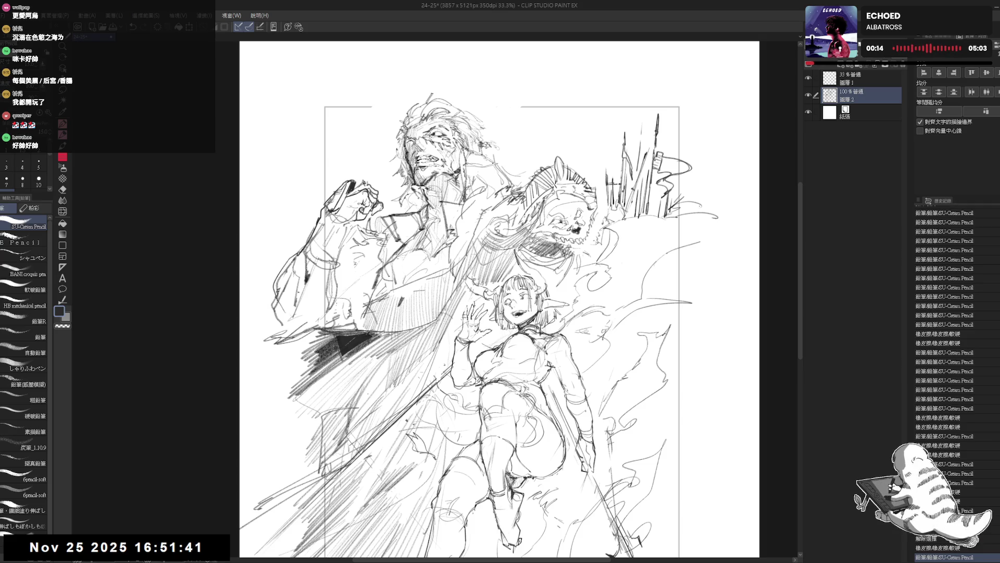
pyautogui.scroll(-1, 500, 297)
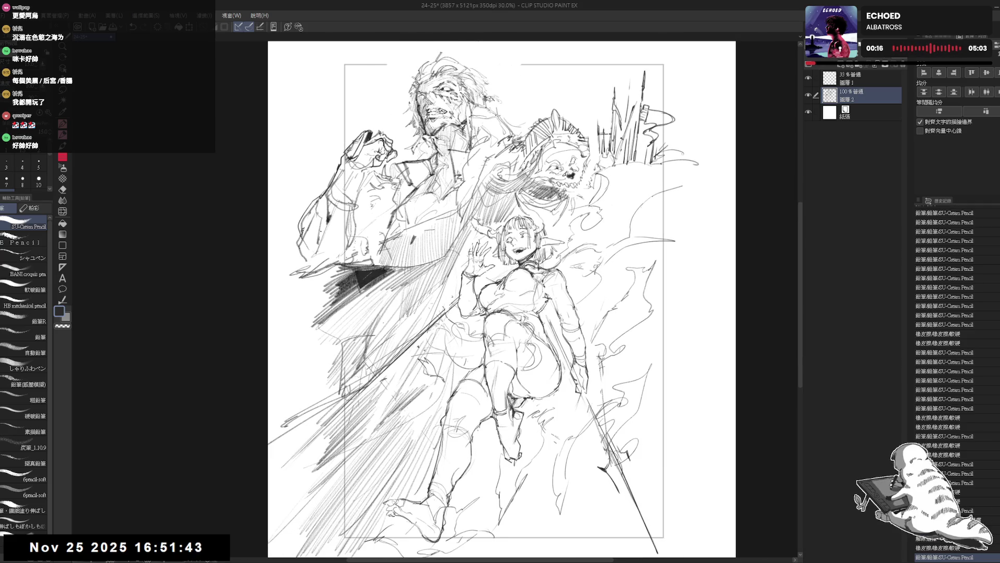
pyautogui.moveTo(505, 334); pyautogui.dragTo(498, 340)
pyautogui.press('e')
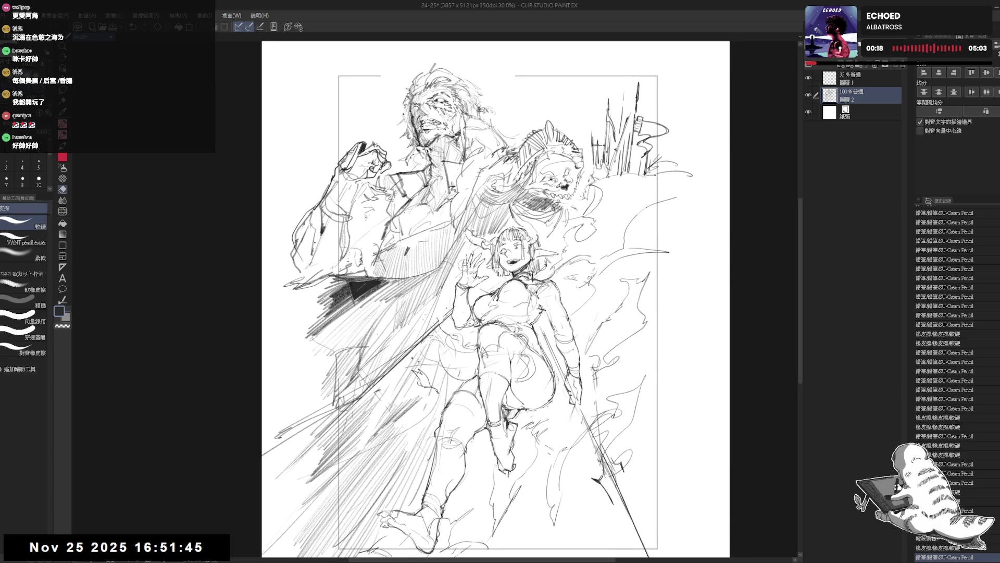
pyautogui.press('p')
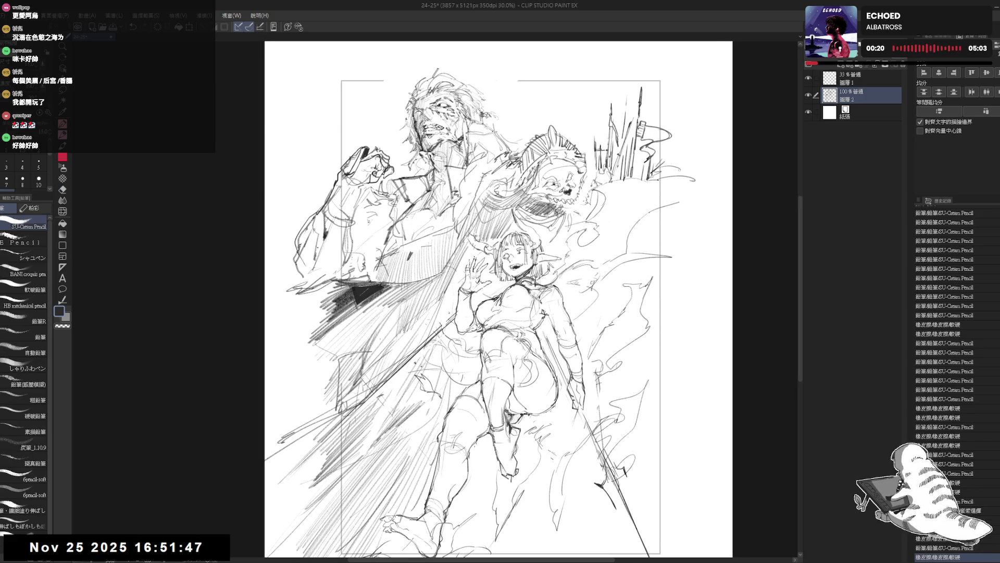
pyautogui.scroll(-1, 484, 261)
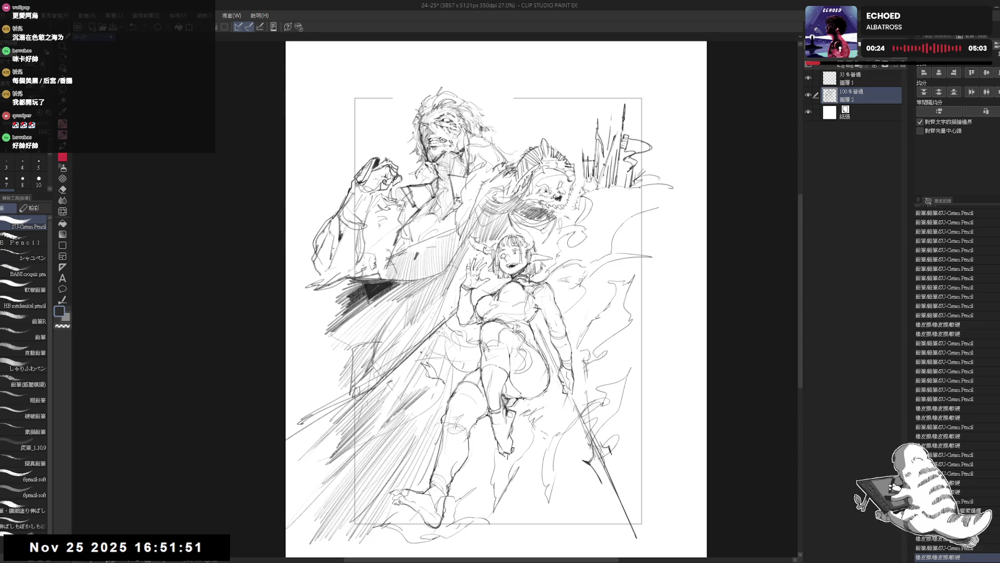
pyautogui.moveTo(496, 301); pyautogui.dragTo(508, 324)
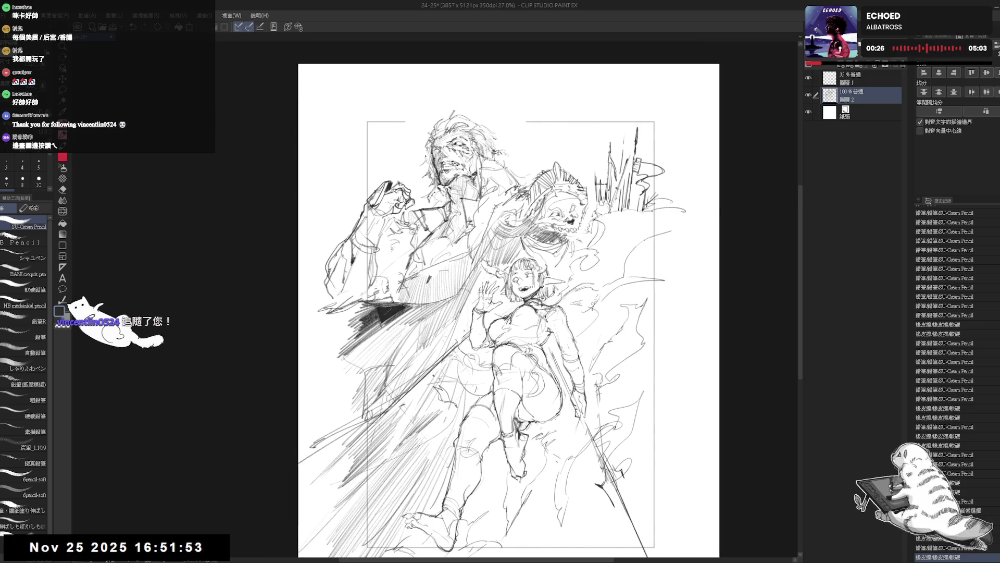
pyautogui.scroll(5, 379, 168)
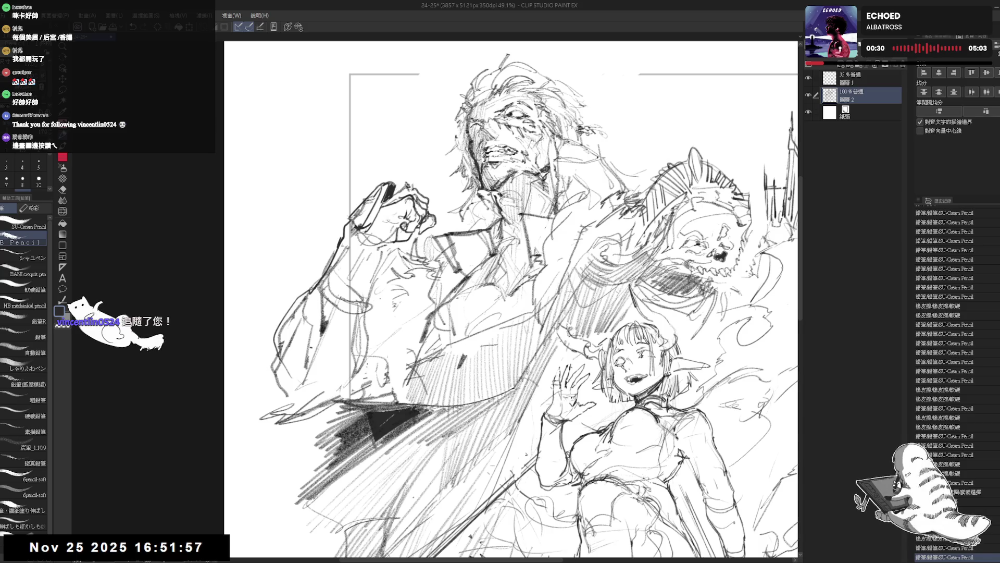
# Step: Rework the man's chest and torso with new pencil strokes, erasing and redoing part of them
pyautogui.moveTo(375, 303); pyautogui.dragTo(400, 327)
pyautogui.moveTo(414, 274); pyautogui.dragTo(442, 302)
pyautogui.press('e')
pyautogui.moveTo(391, 273)
pyautogui.mouseDown()
pyautogui.moveTo(452, 350)
pyautogui.moveTo(428, 319)
pyautogui.moveTo(401, 388)
pyautogui.mouseUp()
pyautogui.press('p')
pyautogui.moveTo(543, 226); pyautogui.dragTo(439, 265)
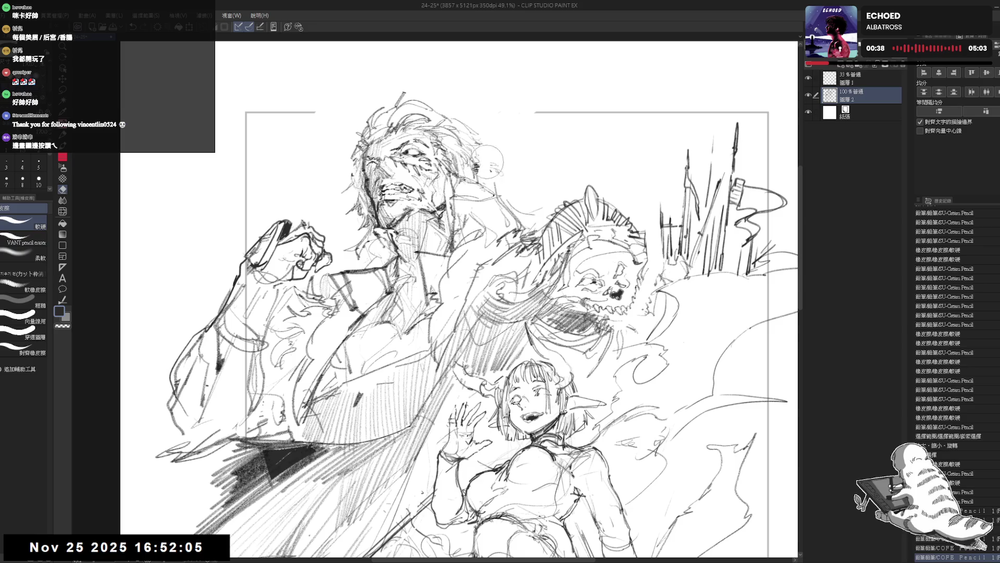
# Step: Erase part of the man's hair and redraw strands down to his shoulder
pyautogui.moveTo(469, 151); pyautogui.dragTo(500, 152)
pyautogui.press('e')
pyautogui.moveTo(524, 200); pyautogui.dragTo(485, 243)
pyautogui.press('p')
pyautogui.moveTo(469, 197)
pyautogui.mouseDown()
pyautogui.moveTo(449, 216)
pyautogui.moveTo(488, 220)
pyautogui.moveTo(474, 203)
pyautogui.mouseUp()
pyautogui.press('e')
pyautogui.press('p')
pyautogui.moveTo(514, 229)
pyautogui.mouseDown()
pyautogui.moveTo(498, 239)
pyautogui.moveTo(508, 280)
pyautogui.moveTo(499, 290)
pyautogui.mouseUp()
pyautogui.moveTo(488, 238)
pyautogui.mouseDown()
pyautogui.moveTo(467, 258)
pyautogui.moveTo(482, 275)
pyautogui.moveTo(475, 247)
pyautogui.mouseUp()
# Step: Check the figure mirrored and whole, then add short strokes near the raised fist
pyautogui.hotkey('ctrl', '-')
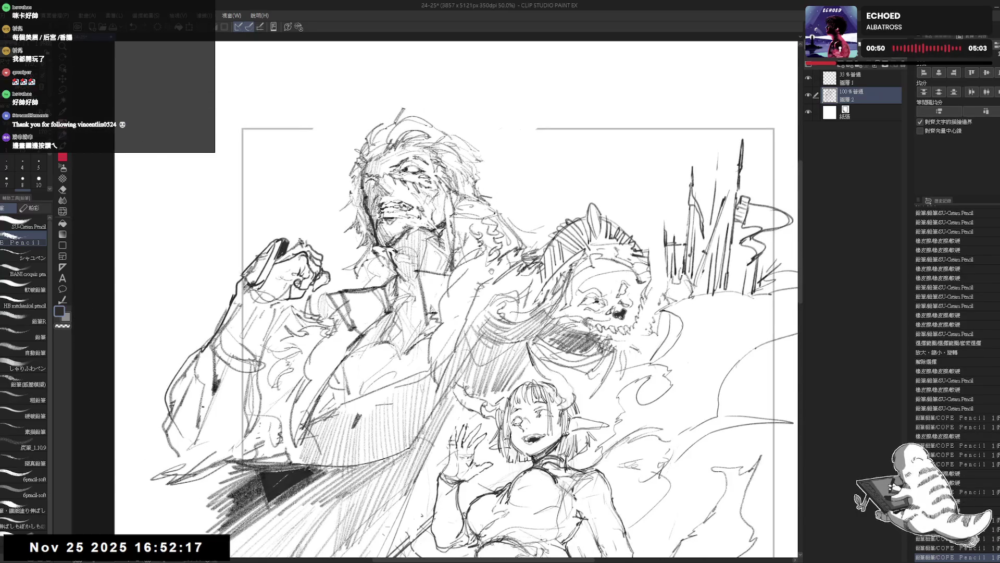
pyautogui.press('h')
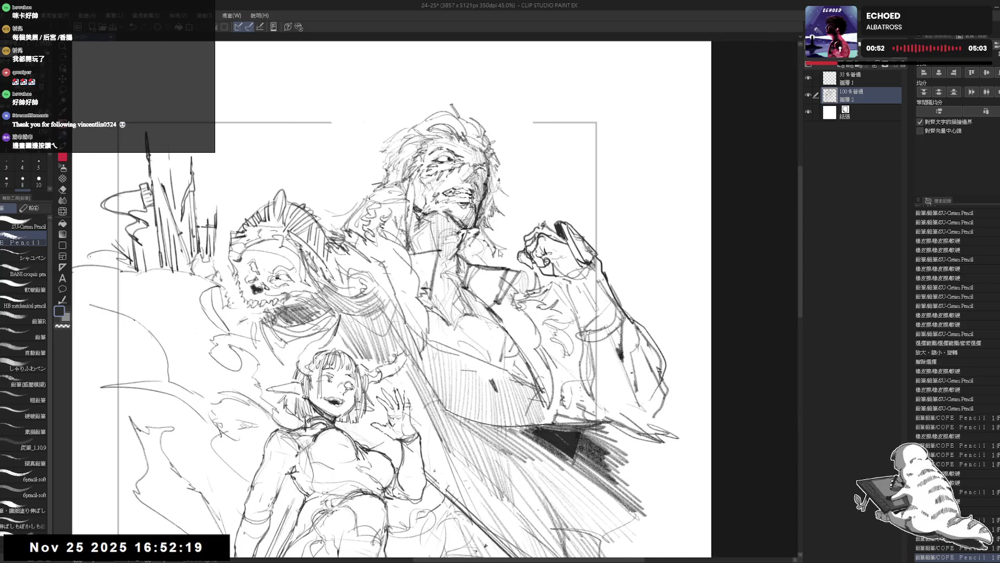
pyautogui.press('h')
pyautogui.hotkey('ctrl', '+')
pyautogui.moveTo(458, 247); pyautogui.dragTo(473, 266)
pyautogui.moveTo(458, 260)
pyautogui.mouseDown()
pyautogui.moveTo(474, 308)
pyautogui.moveTo(487, 304)
pyautogui.moveTo(473, 305)
pyautogui.mouseUp()
pyautogui.press('e')
pyautogui.press('p')
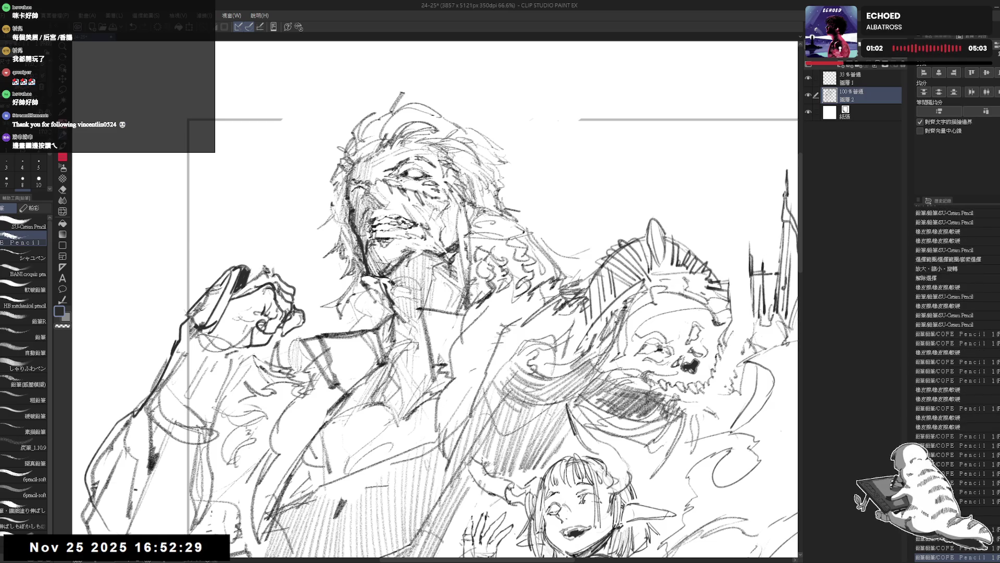
# Step: In the mirrored view redraw the man's eye with a dark stroke beside it, undoing weaker attempts
pyautogui.press('h')
pyautogui.scroll(2, 434, 327)
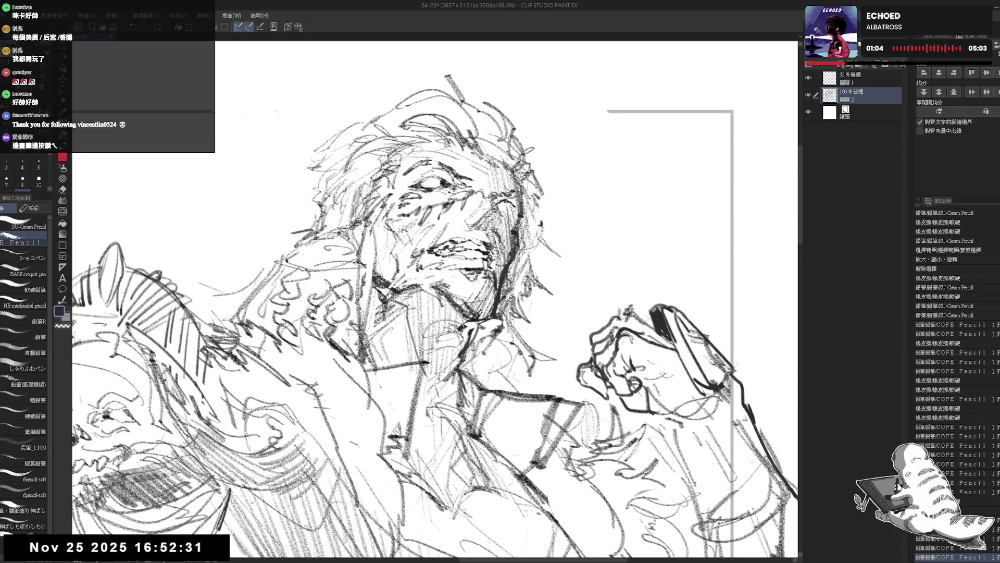
pyautogui.moveTo(417, 183); pyautogui.dragTo(438, 180)
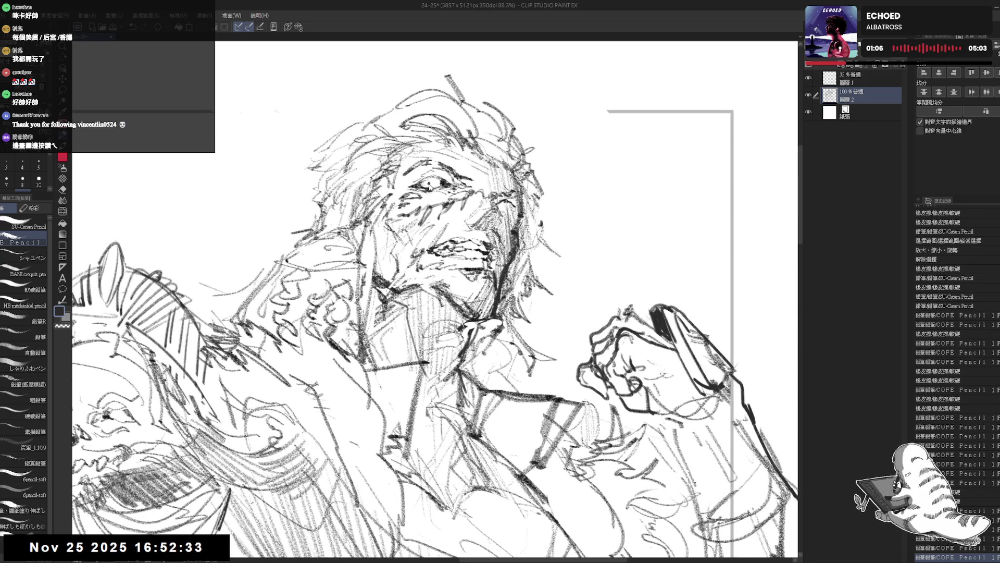
pyautogui.moveTo(624, 307); pyautogui.dragTo(634, 311)
pyautogui.moveTo(427, 188); pyautogui.dragTo(435, 196)
pyautogui.hotkey('ctrl', 'z')
pyautogui.hotkey('ctrl', 'z')
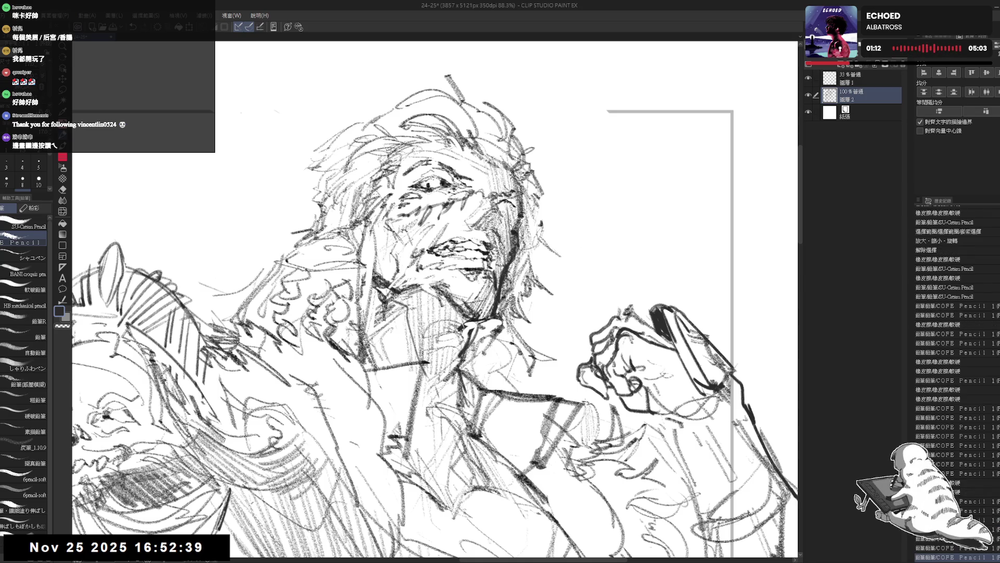
pyautogui.moveTo(433, 177); pyautogui.dragTo(438, 185)
pyautogui.press('h')
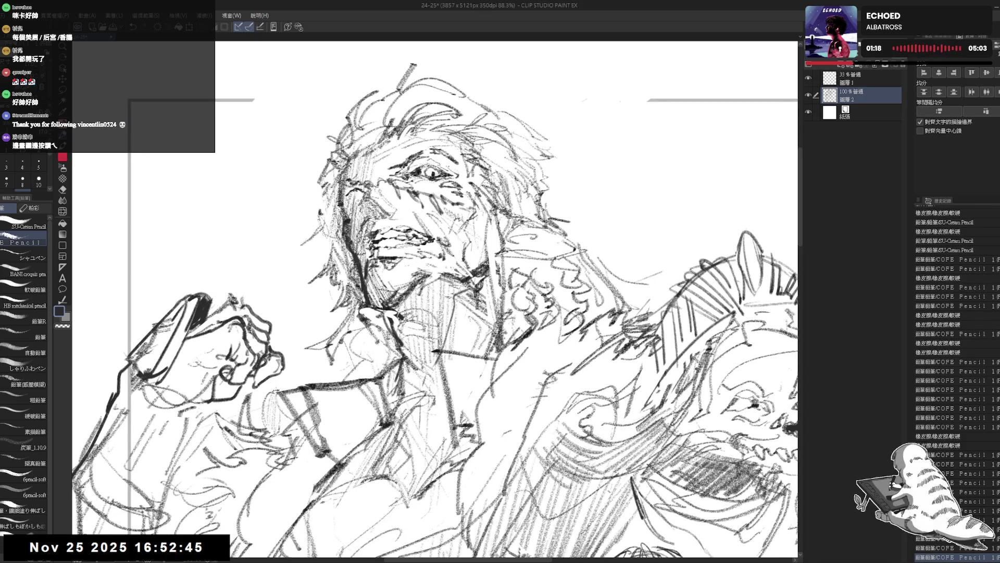
pyautogui.moveTo(438, 313); pyautogui.dragTo(428, 283)
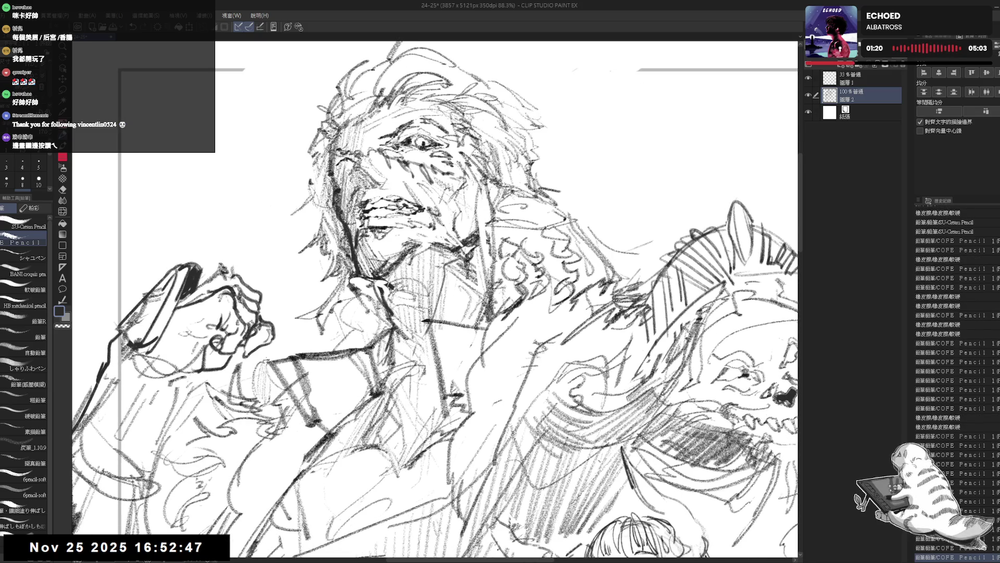
pyautogui.hotkey('ctrl', '0')
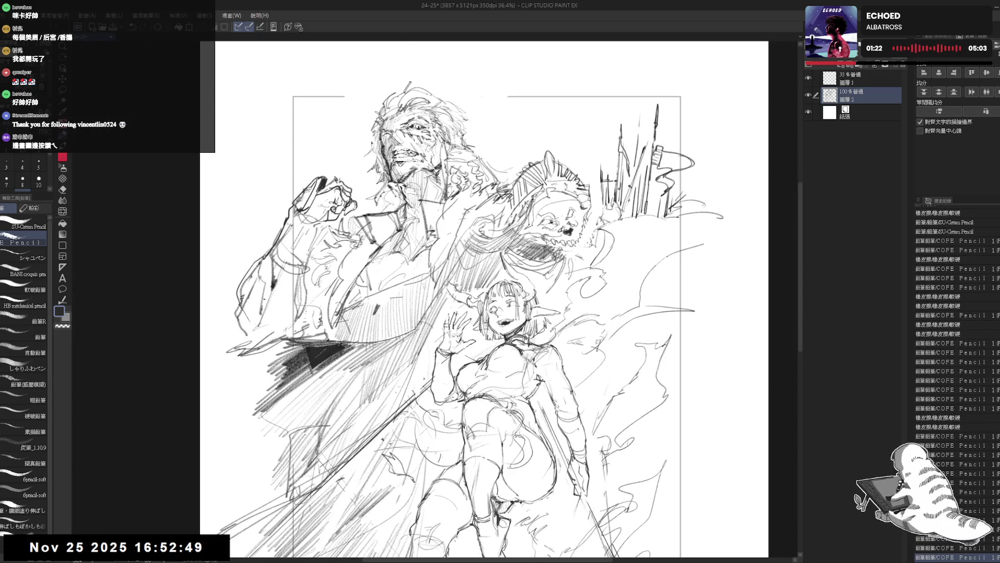
# Step: Try and undo a hair stroke, then darken a line on the scarred man's face
pyautogui.hotkey('ctrl', '=')
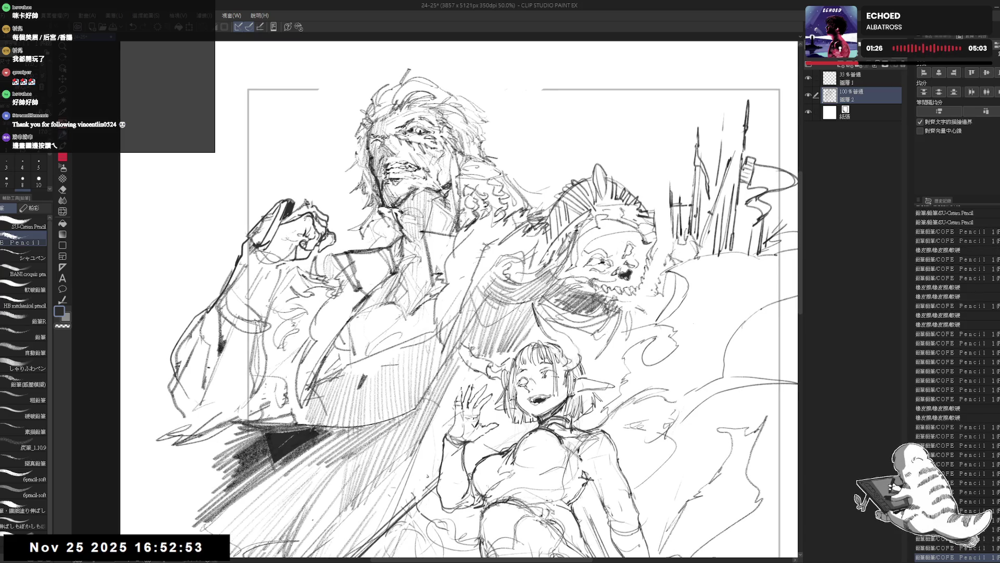
pyautogui.press('h')
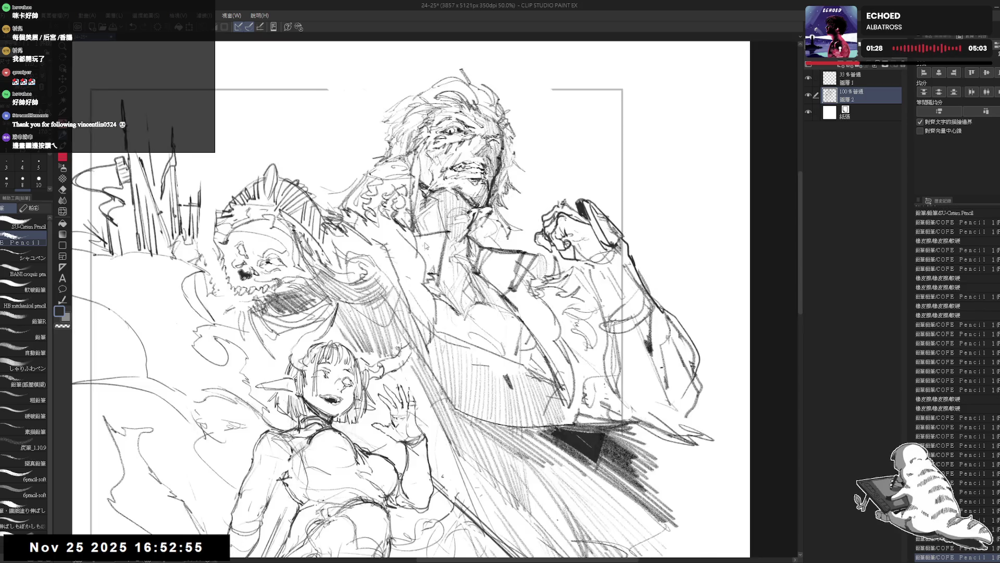
pyautogui.press('h')
pyautogui.scroll(2, 434, 302)
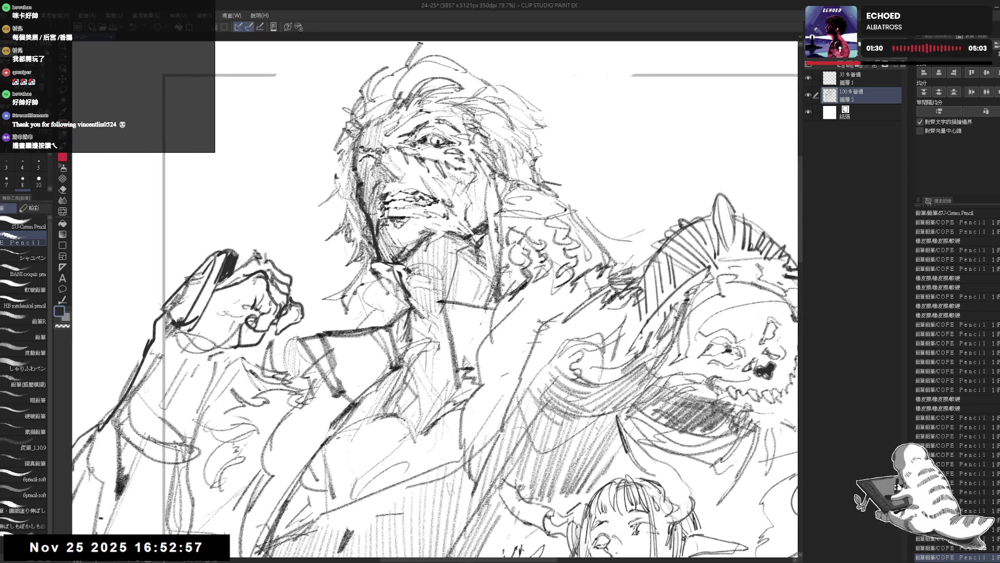
pyautogui.moveTo(380, 152); pyautogui.dragTo(376, 169)
pyautogui.hotkey('ctrl', 'z')
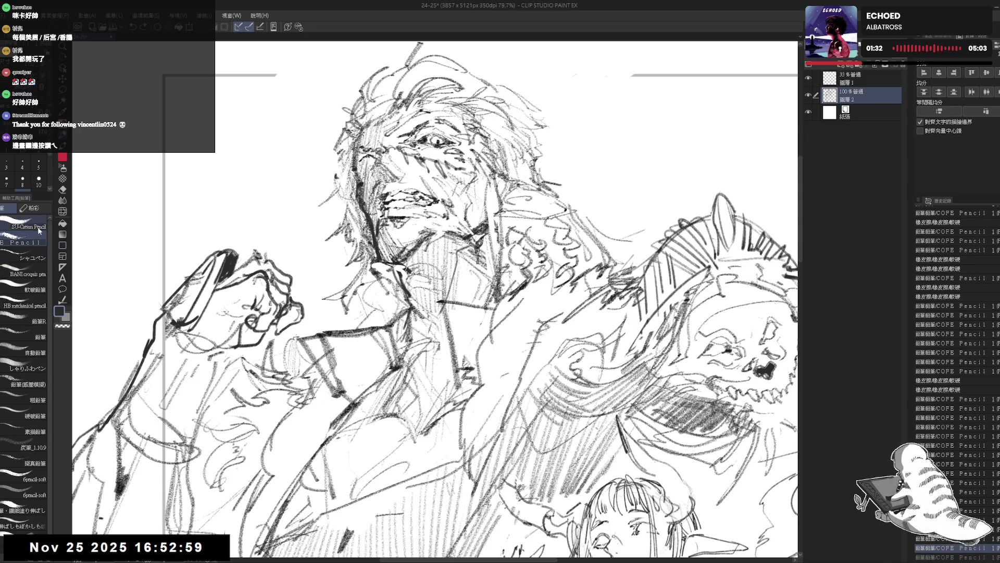
pyautogui.hotkey('ctrl', 'y')
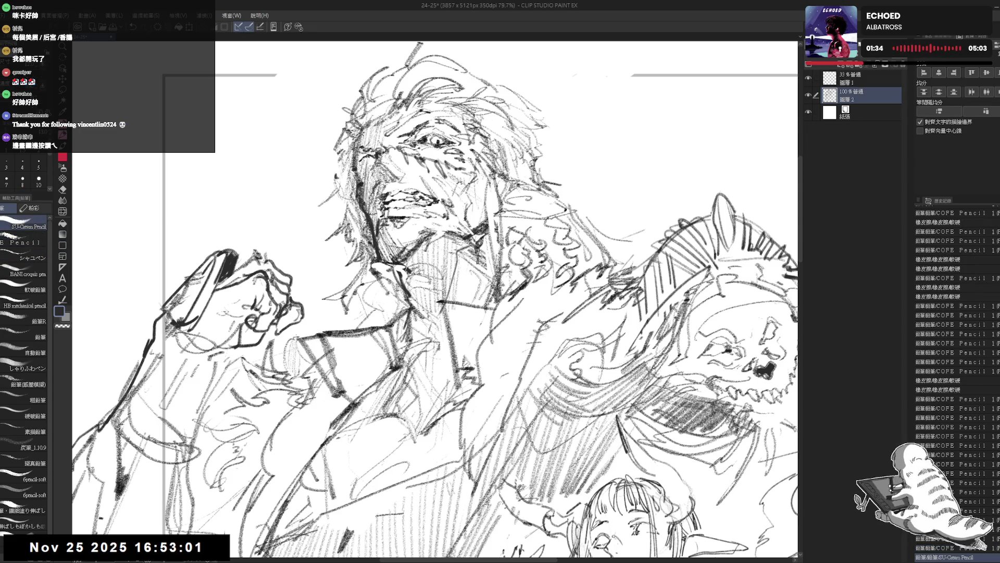
pyautogui.moveTo(379, 152); pyautogui.dragTo(376, 169)
pyautogui.hotkey('ctrl', 'z')
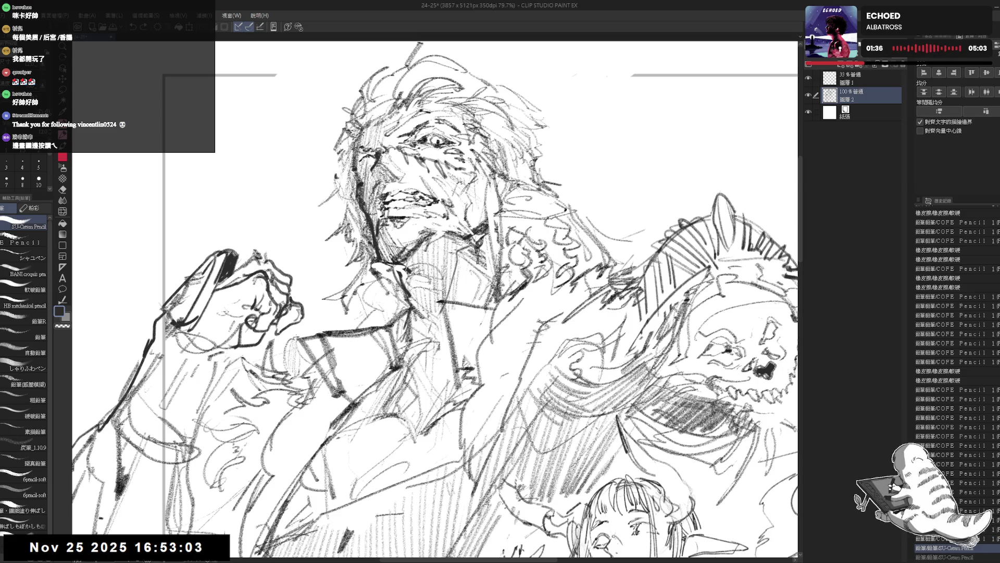
pyautogui.moveTo(376, 160); pyautogui.dragTo(371, 170)
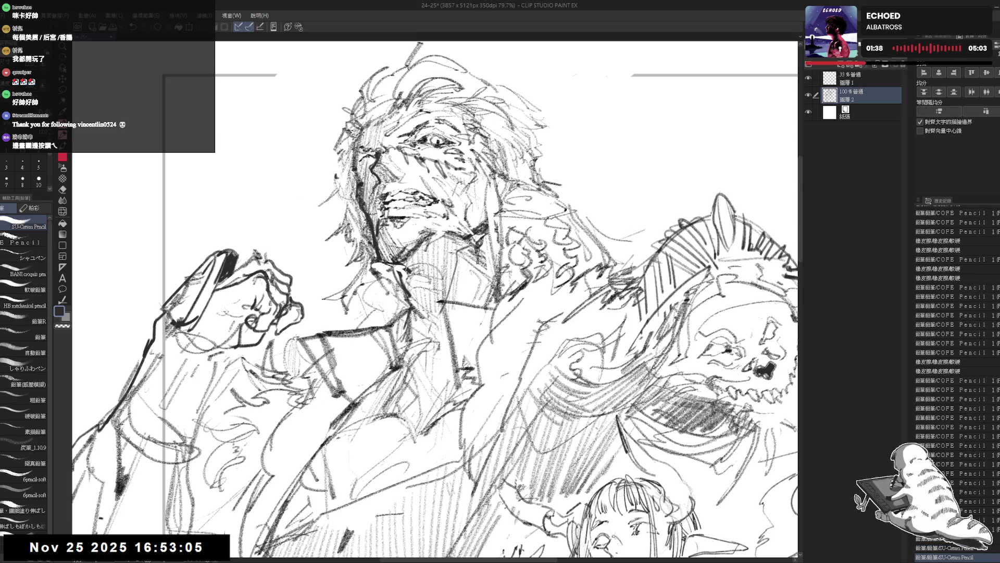
# Step: Check the face mirrored, then zoom out to view the whole composition
pyautogui.press('h')
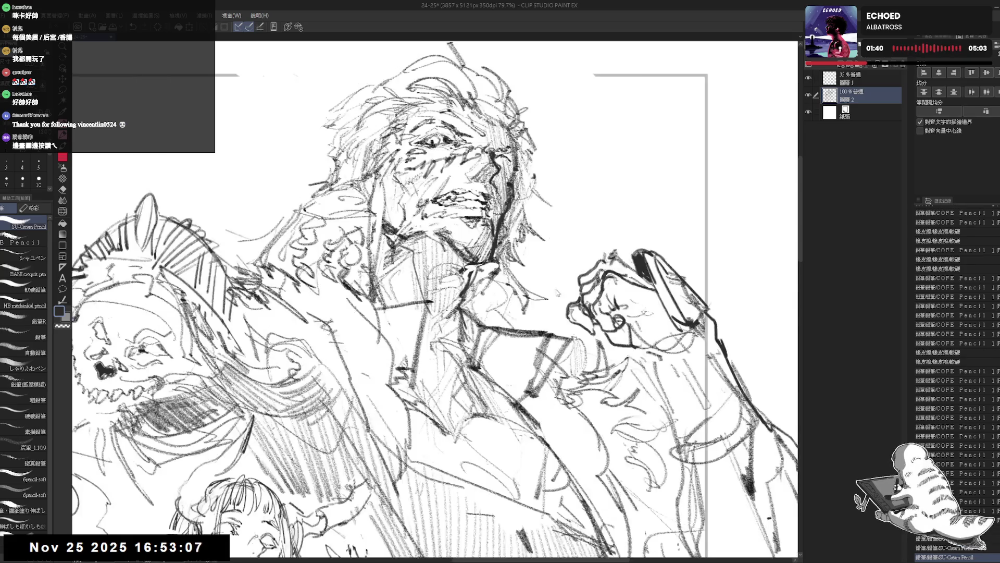
pyautogui.press('h')
pyautogui.hotkey('ctrl', '-')
pyautogui.hotkey('ctrl', '-')
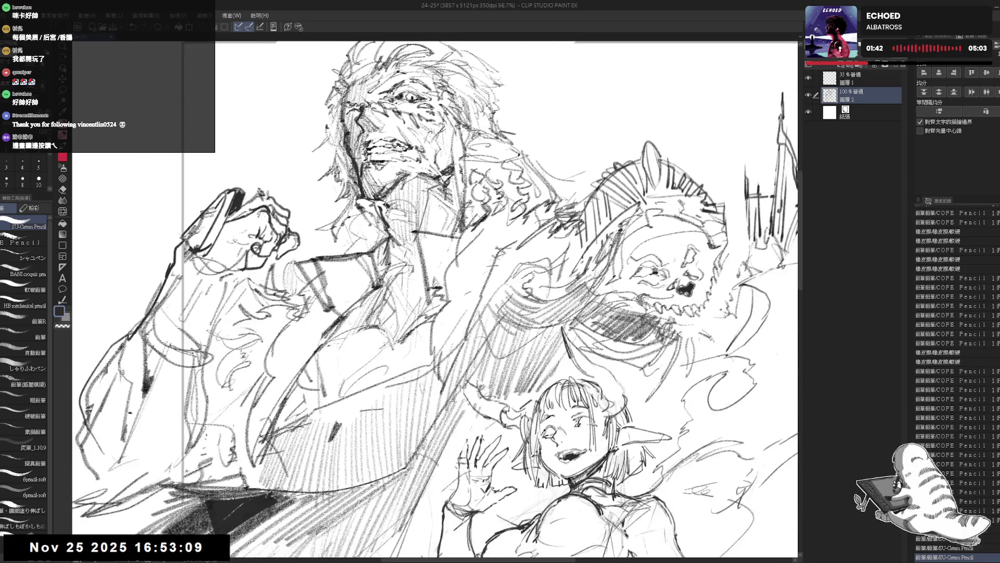
pyautogui.hotkey('ctrl', '-')
pyautogui.scroll(-1, 453, 158)
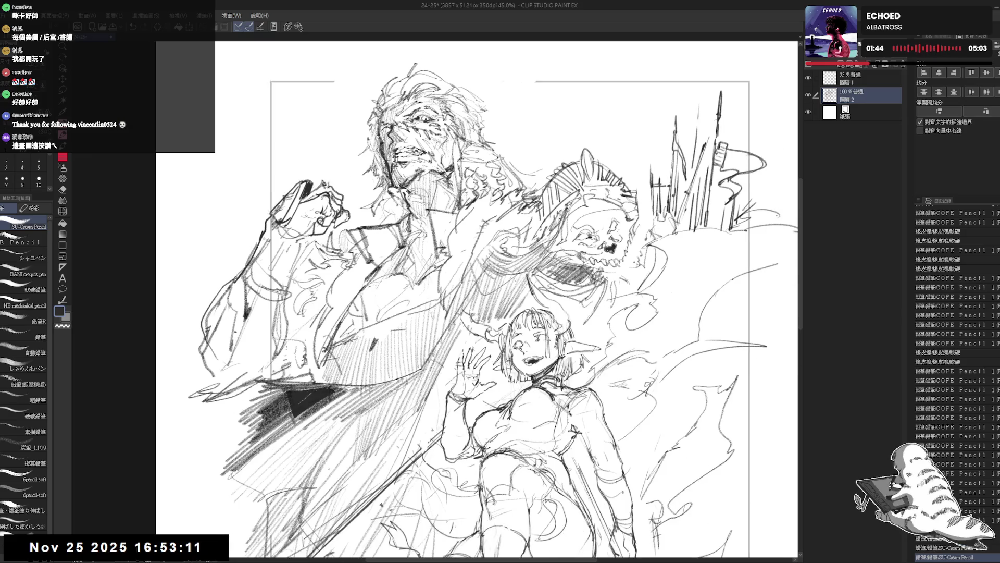
# Step: Add small marks among the flames, on the figure and the skull's head, undoing an unwanted one
pyautogui.moveTo(469, 234); pyautogui.dragTo(448, 294)
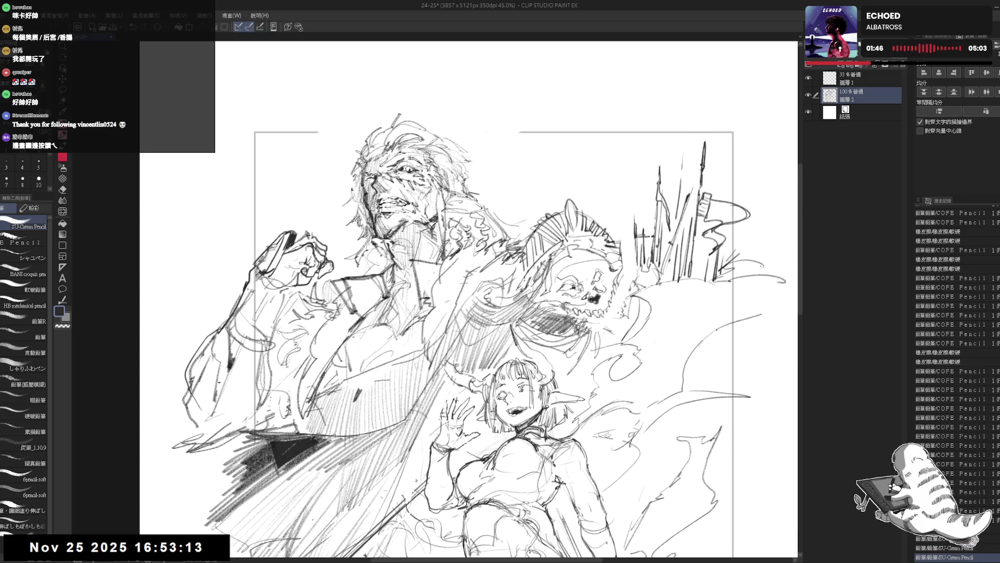
pyautogui.click(496, 170)
pyautogui.moveTo(361, 270); pyautogui.dragTo(353, 282)
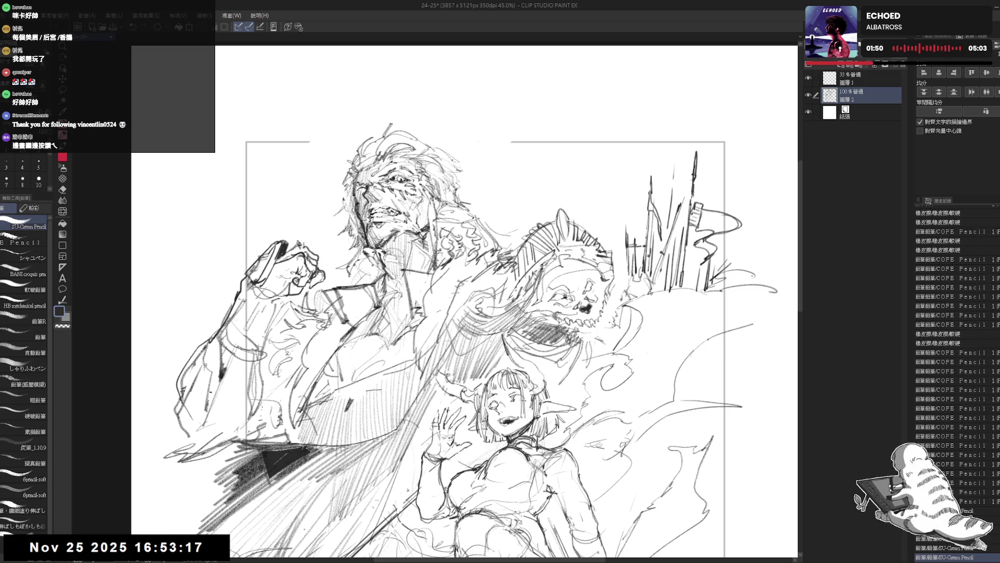
pyautogui.moveTo(458, 163); pyautogui.dragTo(470, 170)
pyautogui.hotkey('ctrl', 'z')
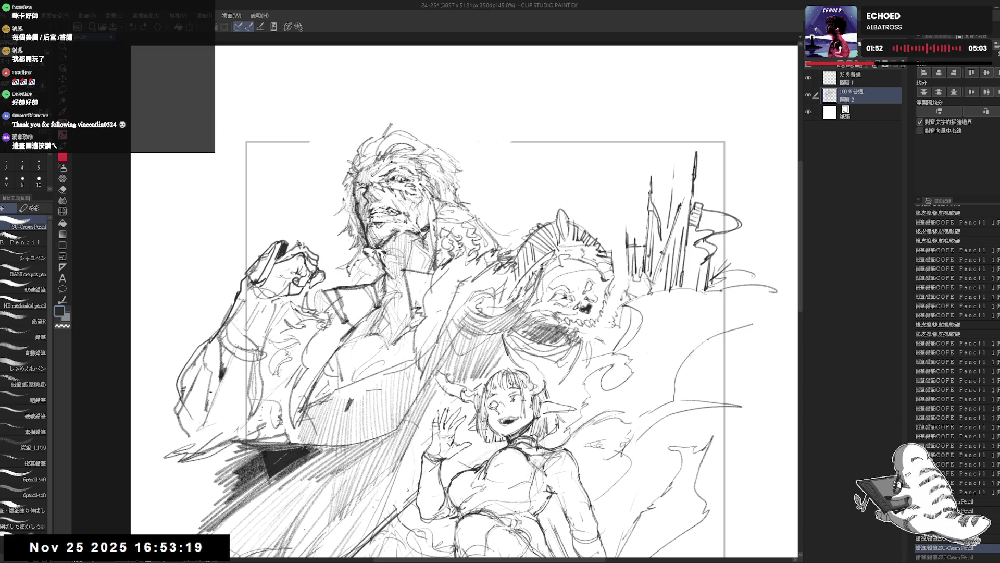
pyautogui.hotkey('ctrl', 'y')
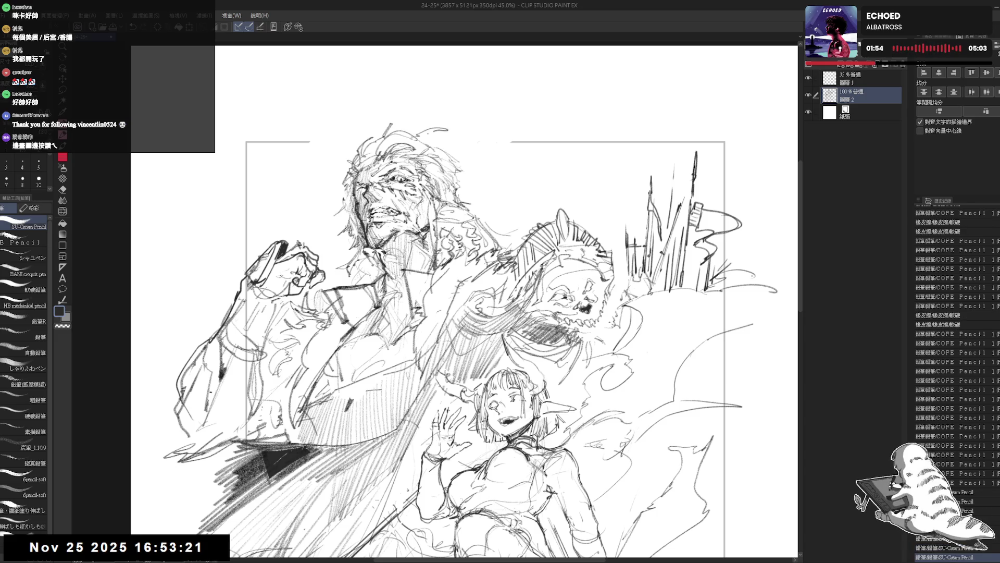
pyautogui.press('e')
pyautogui.press('p')
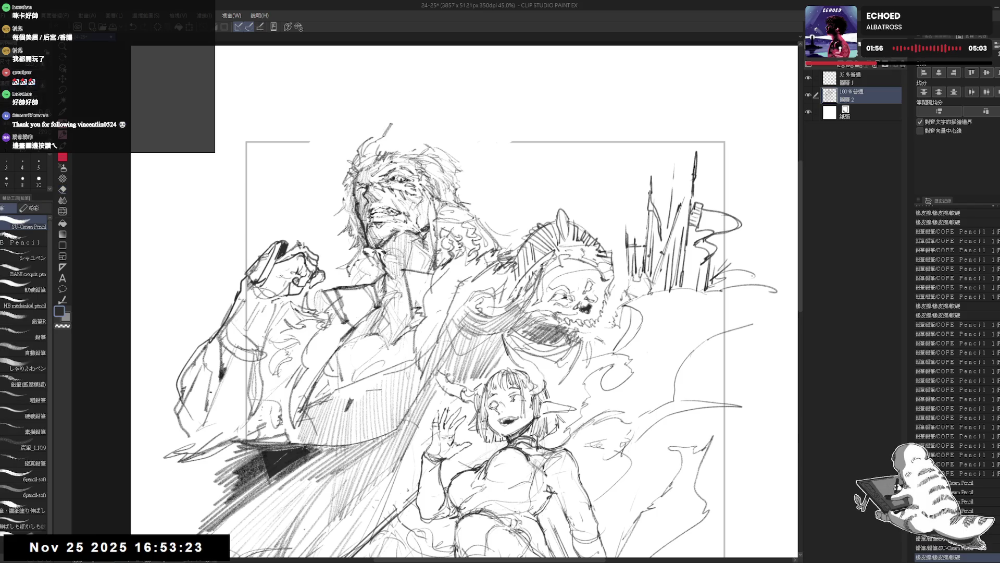
# Step: Sketch short strands along the top of the man's hair, checking mirrored and undoing the last strokes
pyautogui.moveTo(380, 142); pyautogui.dragTo(375, 155)
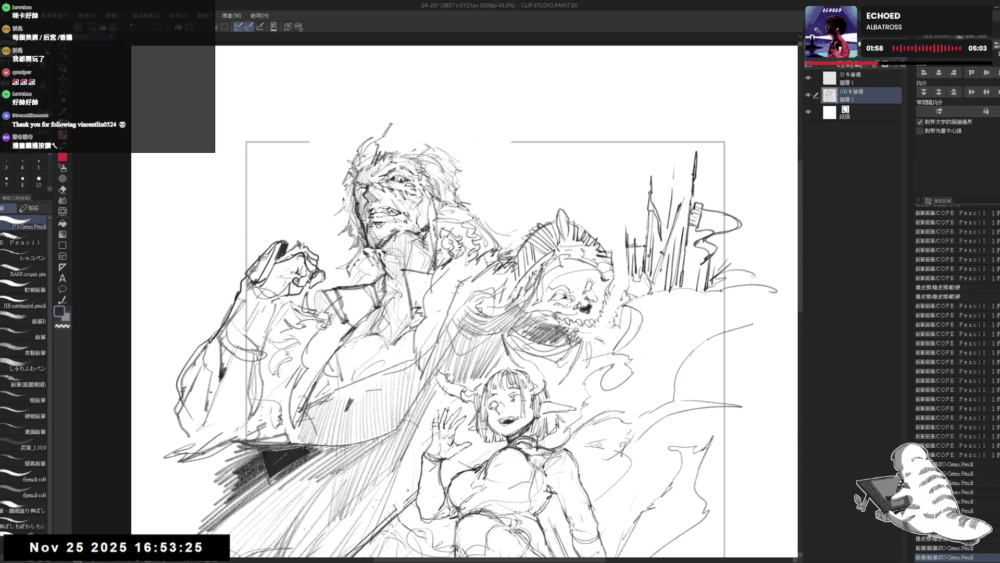
pyautogui.moveTo(385, 120)
pyautogui.mouseDown()
pyautogui.moveTo(407, 149)
pyautogui.moveTo(391, 142)
pyautogui.mouseUp()
pyautogui.press('e')
pyautogui.press('p')
pyautogui.moveTo(399, 141); pyautogui.dragTo(383, 153)
pyautogui.moveTo(395, 143)
pyautogui.mouseDown()
pyautogui.moveTo(420, 135)
pyautogui.moveTo(386, 157)
pyautogui.mouseUp()
pyautogui.moveTo(401, 118)
pyautogui.mouseDown()
pyautogui.moveTo(391, 131)
pyautogui.moveTo(410, 129)
pyautogui.moveTo(419, 147)
pyautogui.moveTo(458, 159)
pyautogui.moveTo(435, 175)
pyautogui.moveTo(440, 144)
pyautogui.moveTo(419, 150)
pyautogui.moveTo(489, 163)
pyautogui.mouseUp()
pyautogui.press('h')
pyautogui.scroll(2, 434, 301)
pyautogui.hotkey('ctrl', 'z')
pyautogui.hotkey('ctrl', 'z')
# Step: Redraw and trim strands at the top and lower part of the man's hair
pyautogui.press('e')
pyautogui.press('p')
pyautogui.moveTo(404, 114); pyautogui.dragTo(441, 153)
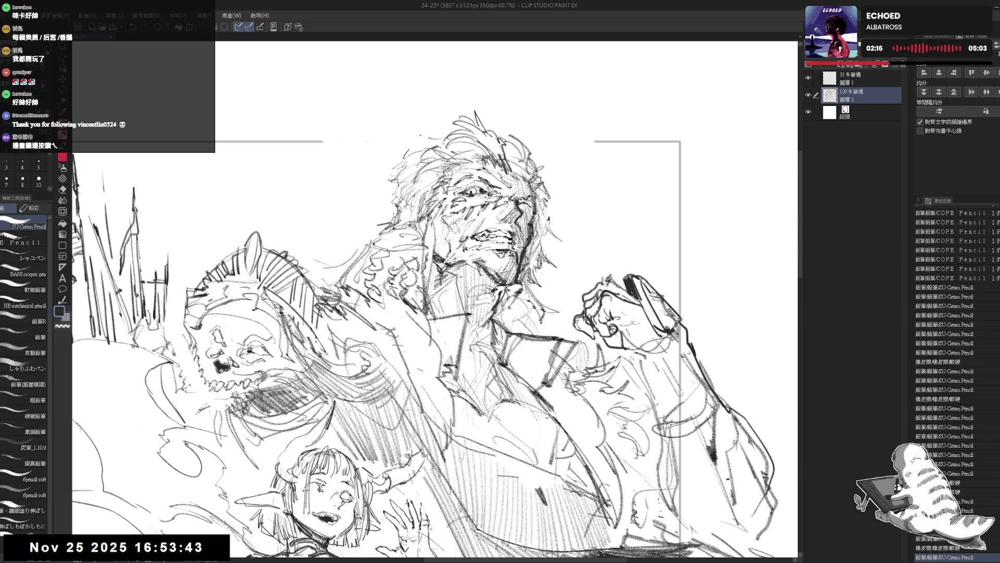
pyautogui.moveTo(486, 122); pyautogui.dragTo(501, 127)
pyautogui.press('e')
pyautogui.press('p')
pyautogui.moveTo(388, 171); pyautogui.dragTo(397, 184)
# Step: Unflip the view and zoom out to review the whole page
pyautogui.press('h')
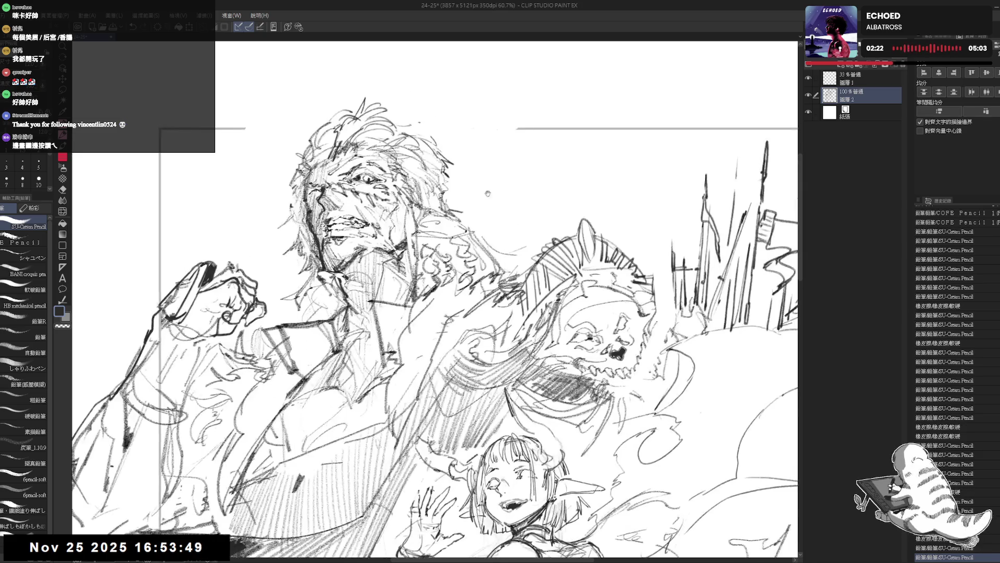
pyautogui.moveTo(501, 313); pyautogui.dragTo(506, 288)
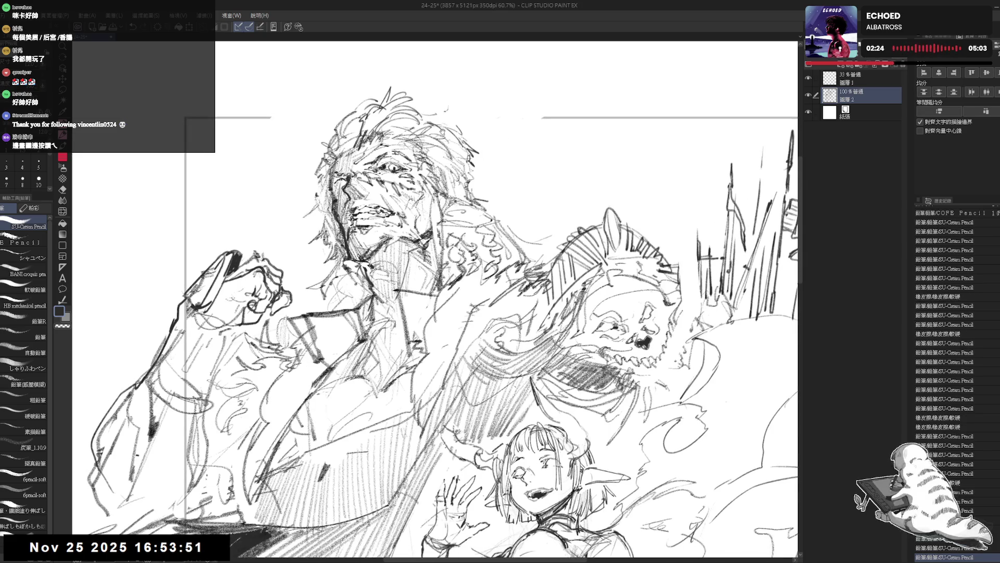
pyautogui.hotkey('ctrl', '-')
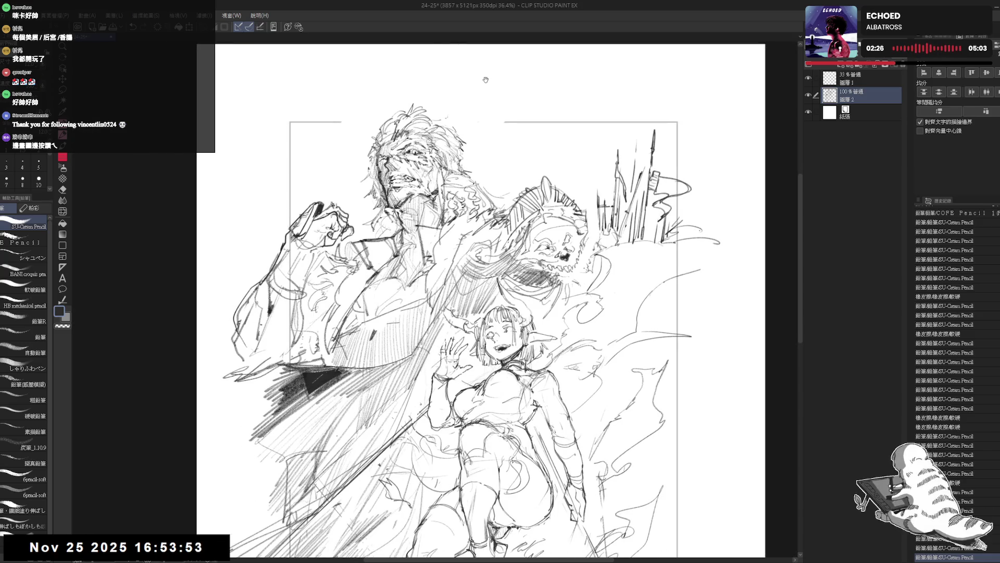
pyautogui.scroll(1, 500, 302)
# Step: Sharpen strands at the top and right side of the man's hair, checking the proportions mirrored
pyautogui.moveTo(434, 144)
pyautogui.mouseDown()
pyautogui.moveTo(452, 161)
pyautogui.moveTo(476, 159)
pyautogui.mouseUp()
pyautogui.scroll(1, 302, 182)
pyautogui.scroll(1, 302, 182)
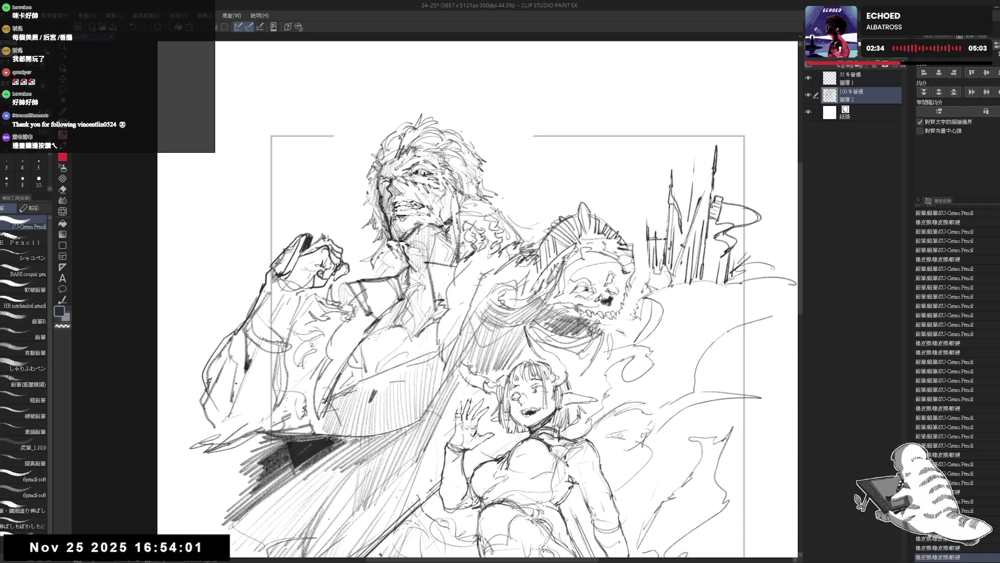
pyautogui.moveTo(499, 196); pyautogui.dragTo(506, 205)
pyautogui.moveTo(482, 161)
pyautogui.mouseDown()
pyautogui.moveTo(504, 159)
pyautogui.moveTo(492, 146)
pyautogui.mouseUp()
pyautogui.press('e')
pyautogui.press('p')
pyautogui.moveTo(480, 184); pyautogui.dragTo(495, 172)
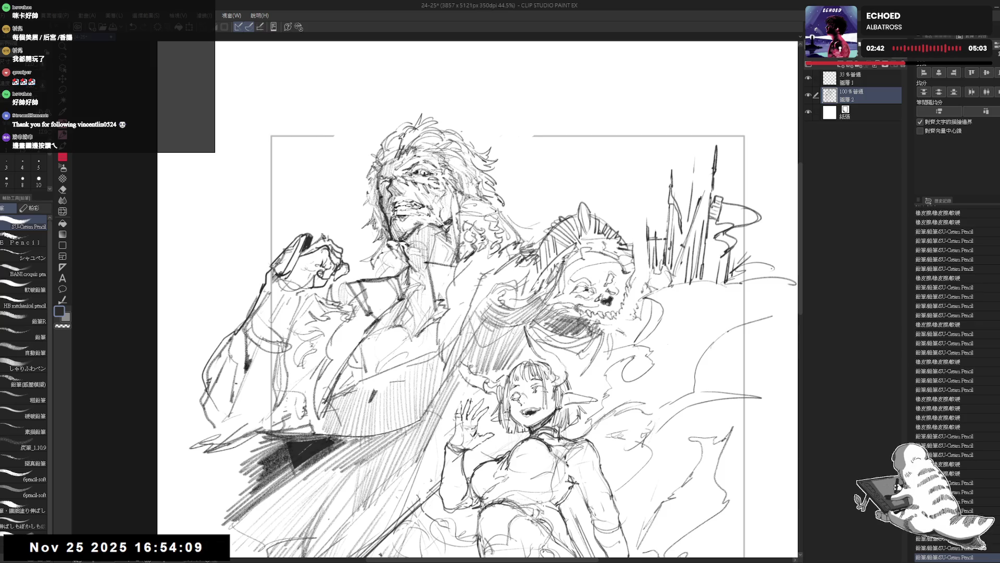
pyautogui.press('h')
pyautogui.press('h')
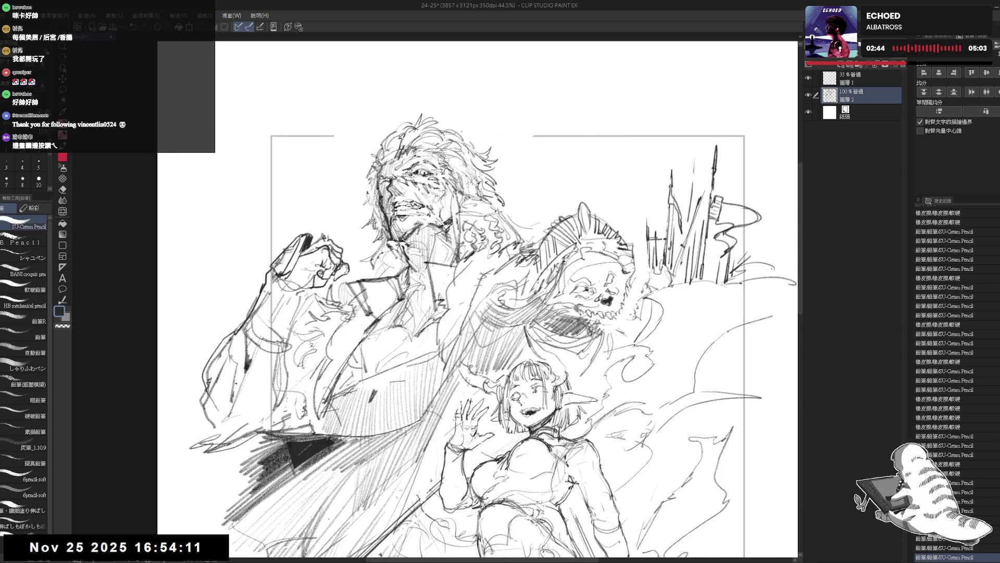
pyautogui.scroll(-2, 545, 304)
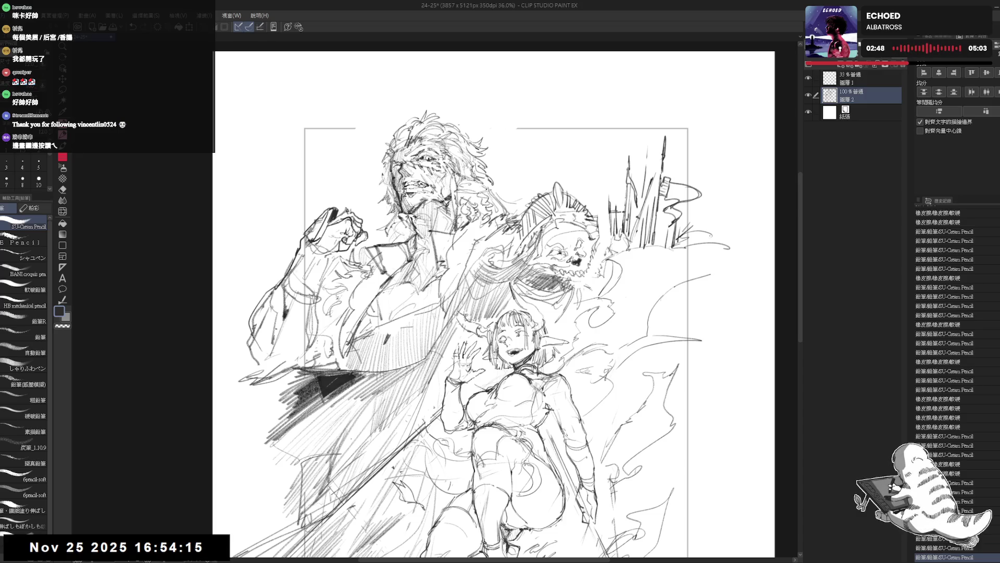
pyautogui.scroll(1, 440, 292)
pyautogui.scroll(1, 441, 291)
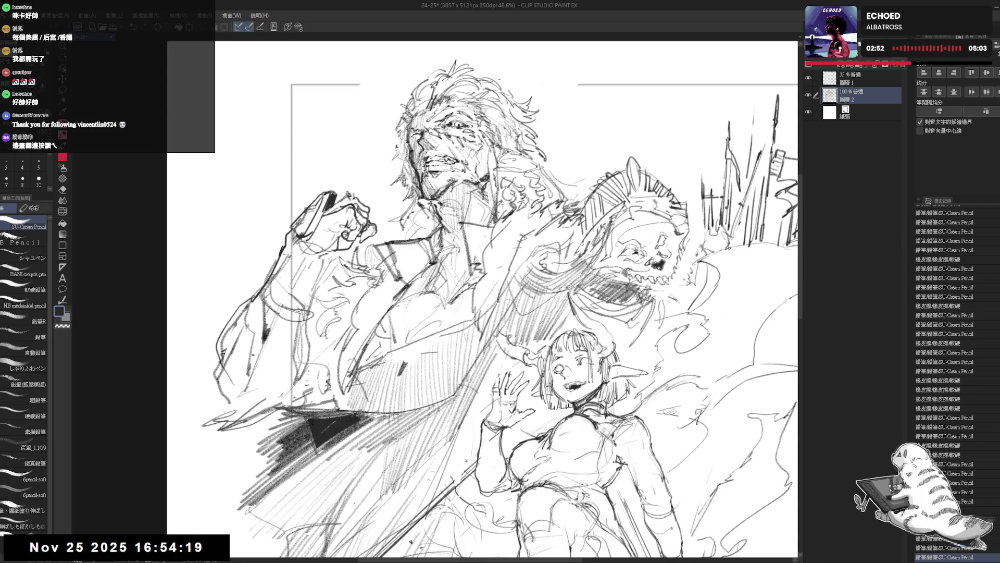
# Step: Erase small stray marks around the man's arm and chest
pyautogui.press('e')
pyautogui.moveTo(418, 231); pyautogui.dragTo(416, 249)
pyautogui.moveTo(407, 296); pyautogui.dragTo(399, 312)
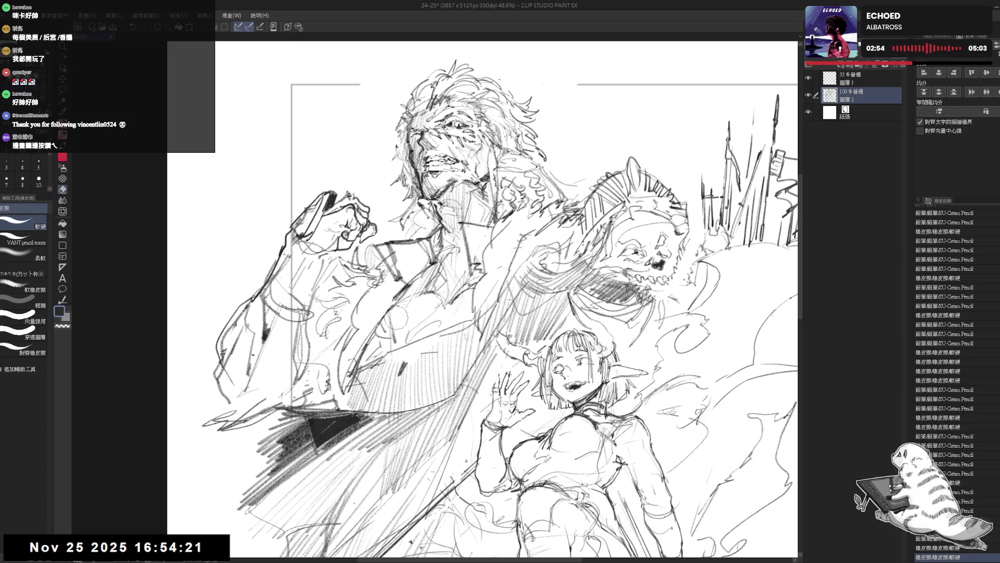
# Step: Add short pencil strokes where the man's arm meets the skull spirit, trimming with the eraser
pyautogui.press('p')
pyautogui.moveTo(410, 270); pyautogui.dragTo(423, 277)
pyautogui.moveTo(433, 242); pyautogui.dragTo(452, 260)
pyautogui.moveTo(461, 204)
pyautogui.mouseDown()
pyautogui.moveTo(455, 228)
pyautogui.moveTo(418, 235)
pyautogui.mouseUp()
pyautogui.press('e')
pyautogui.moveTo(414, 239)
pyautogui.mouseDown()
pyautogui.moveTo(411, 249)
pyautogui.moveTo(429, 231)
pyautogui.mouseUp()
pyautogui.press('p')
pyautogui.moveTo(427, 226)
pyautogui.mouseDown()
pyautogui.moveTo(434, 235)
pyautogui.moveTo(455, 214)
pyautogui.mouseUp()
# Step: Touch up with the eraser and check the drawing mirrored
pyautogui.press('e')
pyautogui.press('p')
pyautogui.press('h')
pyautogui.press('h')
pyautogui.press('e')
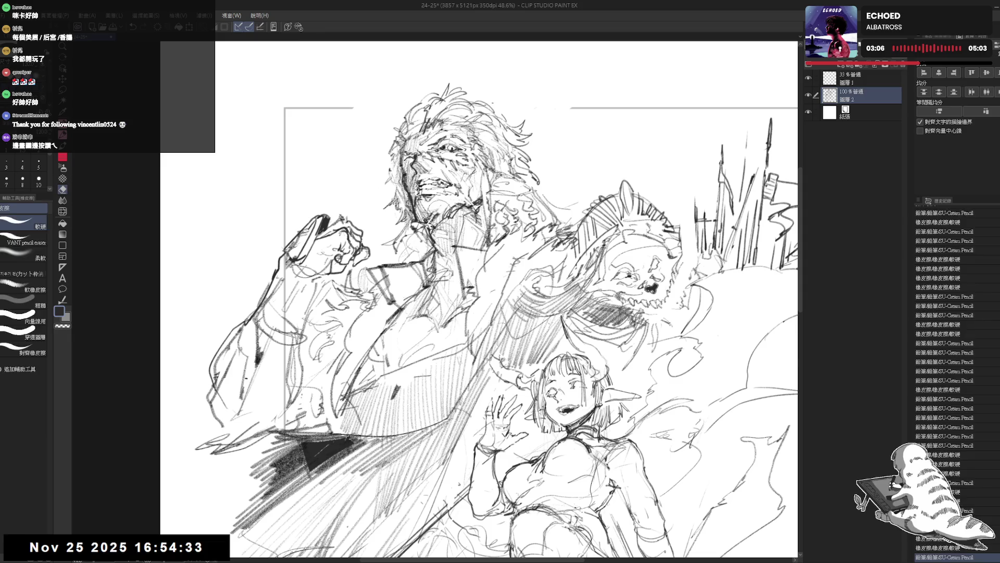
pyautogui.press('p')
pyautogui.scroll(-1, 478, 301)
pyautogui.scroll(-1, 478, 300)
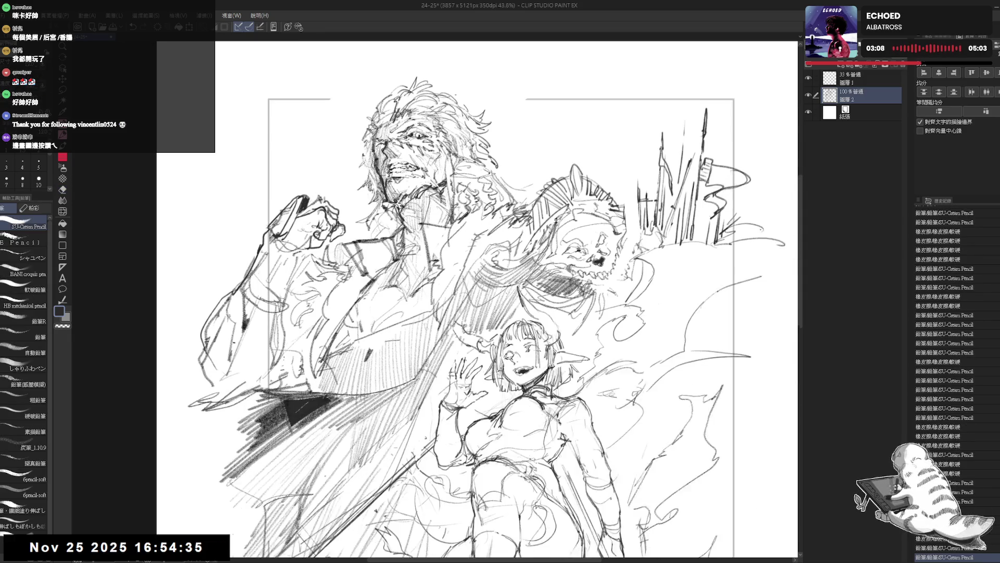
pyautogui.scroll(-1, 478, 301)
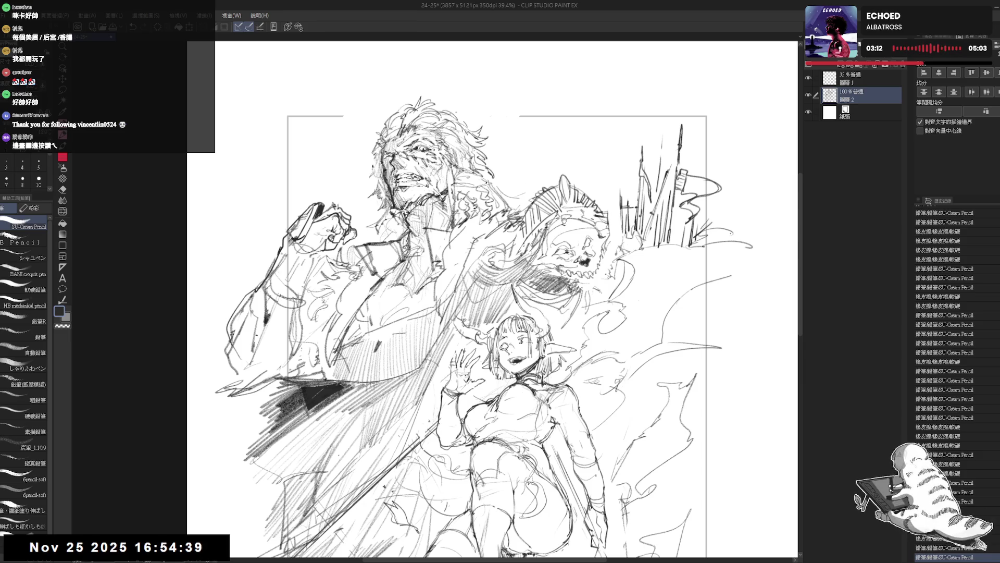
pyautogui.scroll(-3, 496, 316)
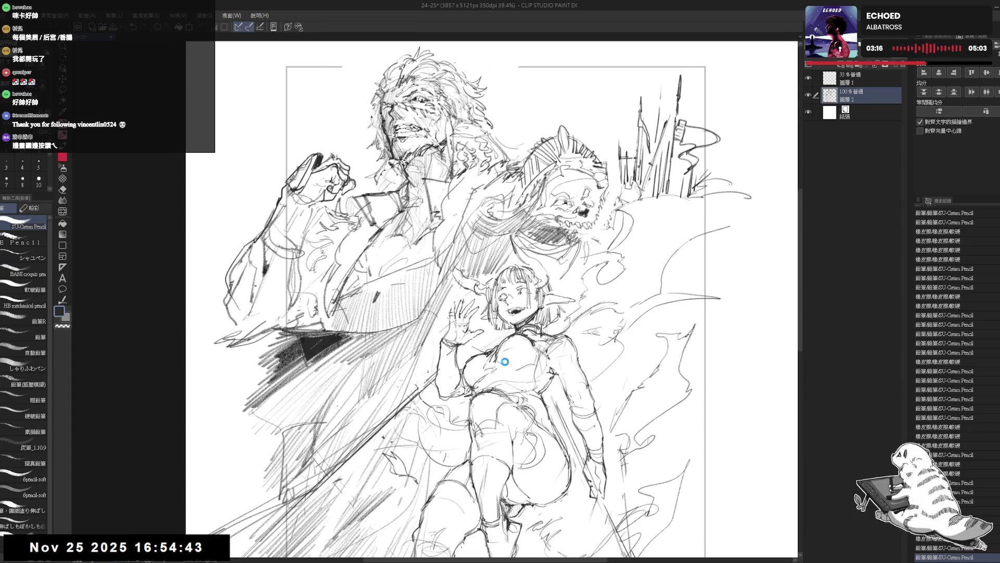
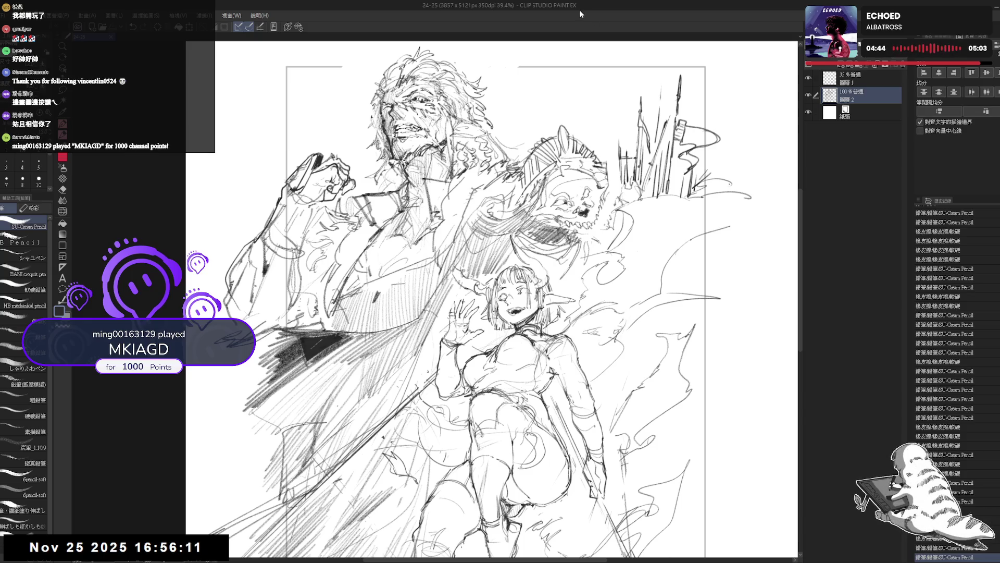
# Step: Fit the whole page in view, activate the top layer and begin a Scale/Rotate transform on it
pyautogui.moveTo(547, 312); pyautogui.dragTo(512, 257)
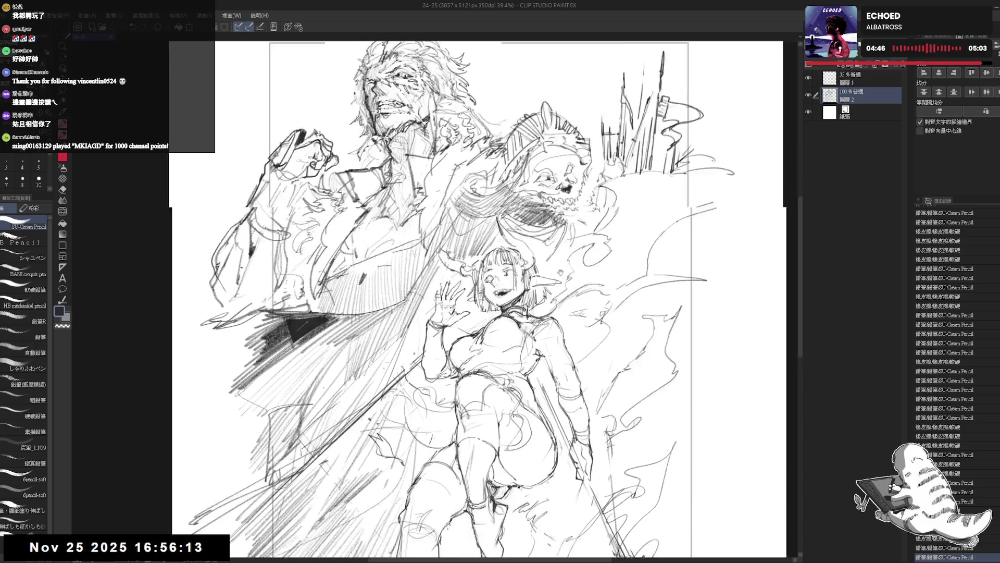
pyautogui.hotkey('ctrl', '0')
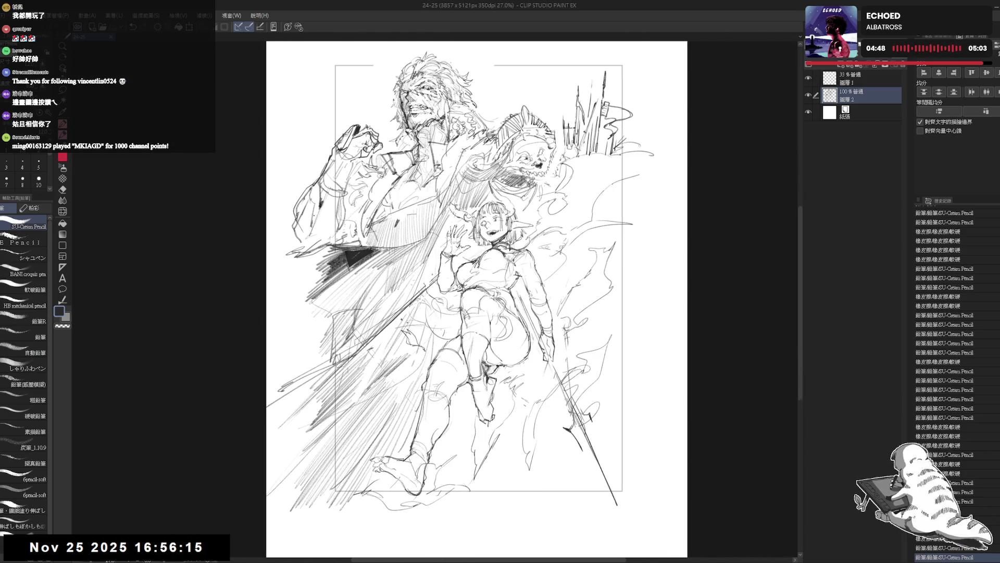
pyautogui.moveTo(500, 297); pyautogui.dragTo(522, 322)
pyautogui.scroll(-1, 545, 258)
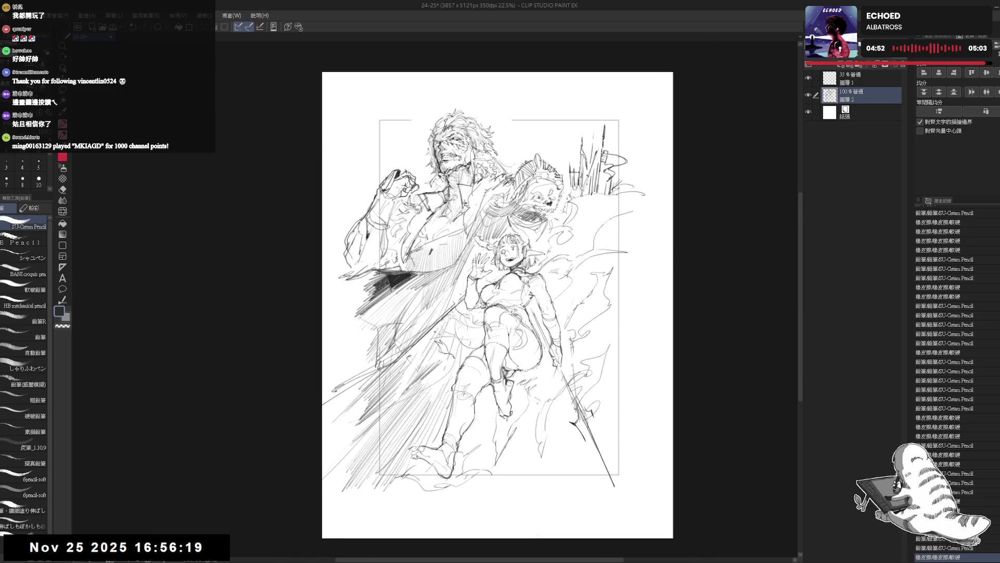
pyautogui.press('h')
pyautogui.press('h')
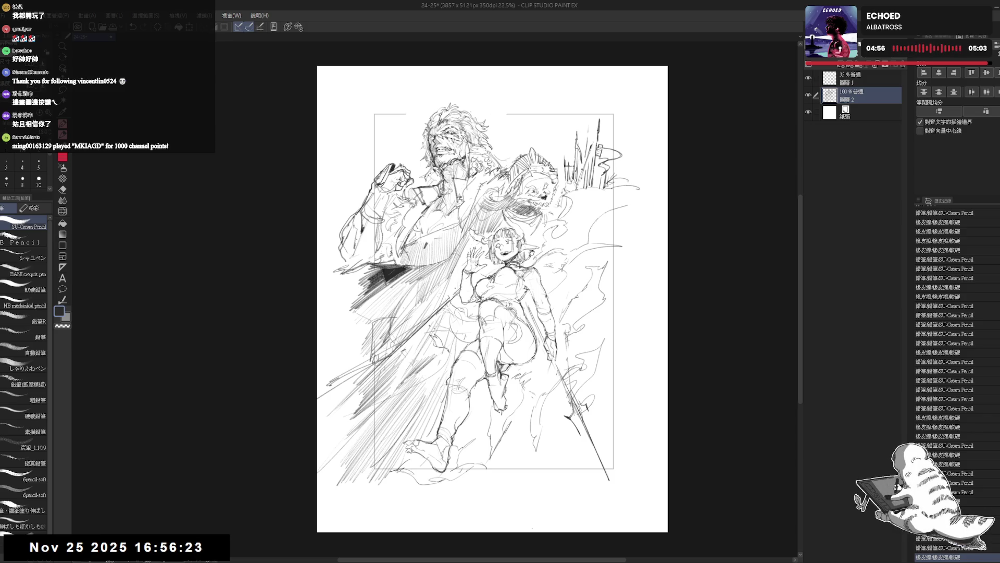
pyautogui.click(856, 78)
pyautogui.hotkey('ctrl', 't')
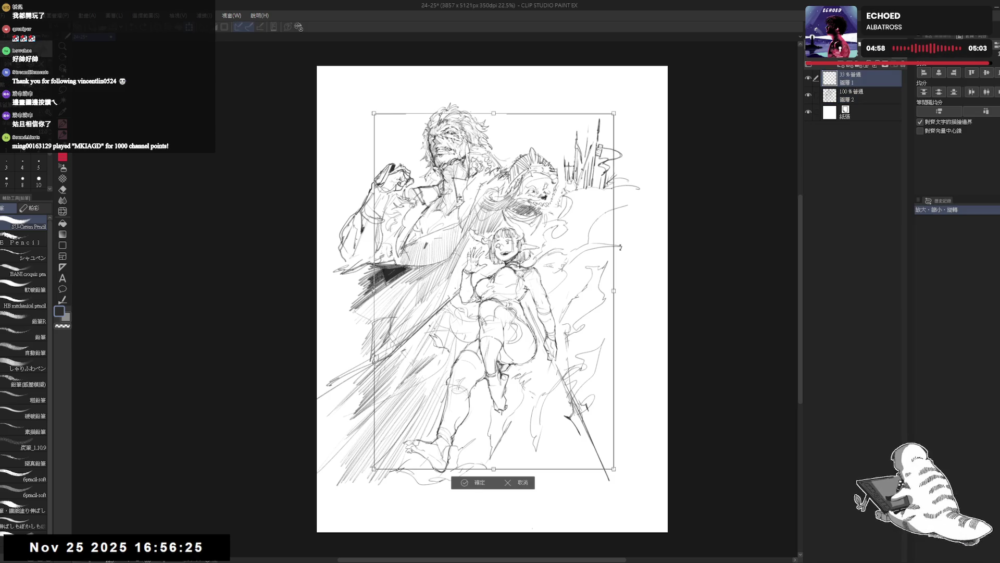
# Step: Shift the top layer's drawing slightly left with drags and arrow-key nudges, then commit the transform
pyautogui.moveTo(614, 233); pyautogui.dragTo(604, 235)
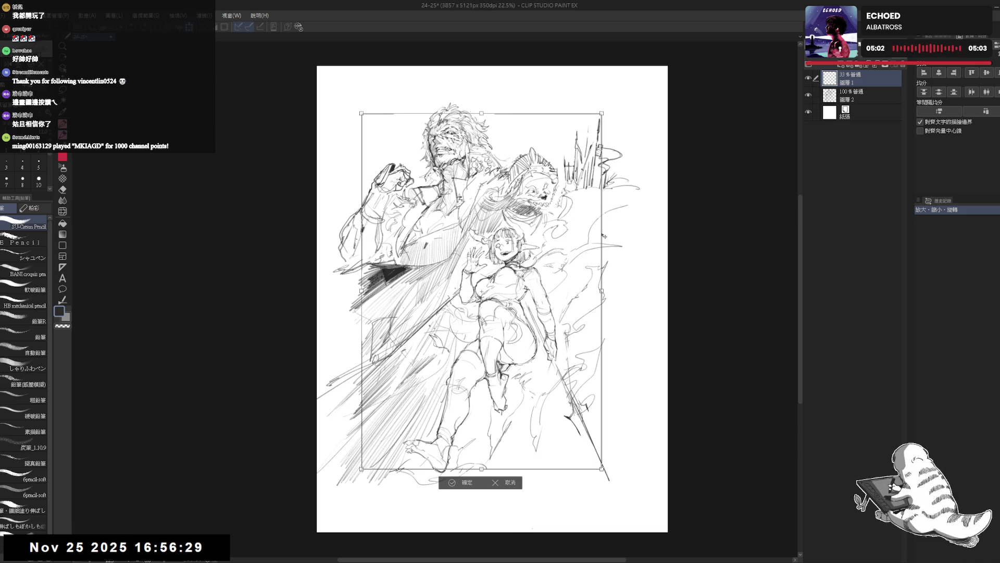
pyautogui.moveTo(604, 235); pyautogui.dragTo(603, 236)
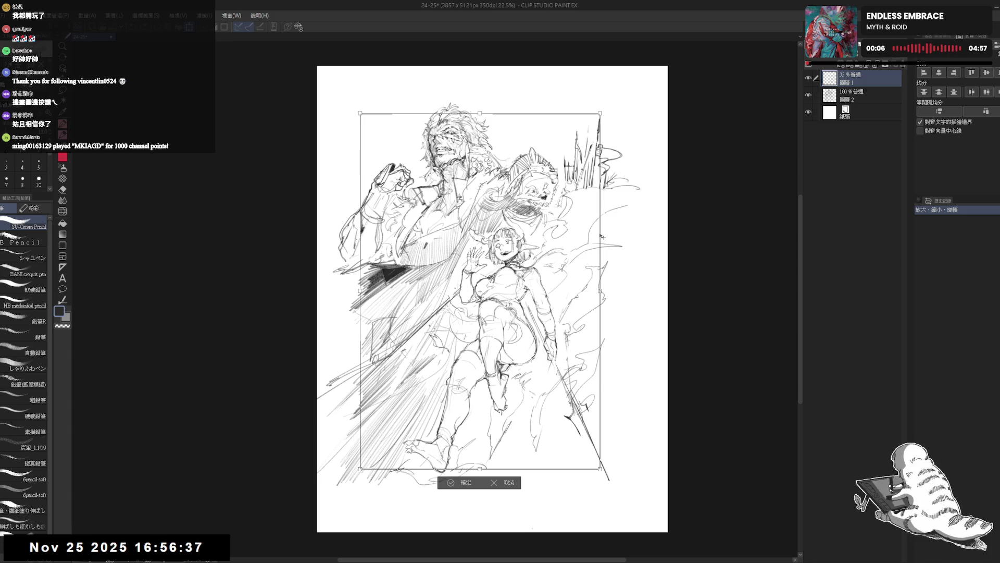
pyautogui.press('Left')
pyautogui.press('Left')
pyautogui.press('Left')
pyautogui.press('Left')
pyautogui.press('Left')
pyautogui.press('Left')
pyautogui.press('Left')
pyautogui.press('Left')
pyautogui.press('Left')
pyautogui.press('Left')
pyautogui.press('Left')
pyautogui.press('Left')
pyautogui.press('Right')
pyautogui.press('Right')
pyautogui.press('Right')
pyautogui.press('Right')
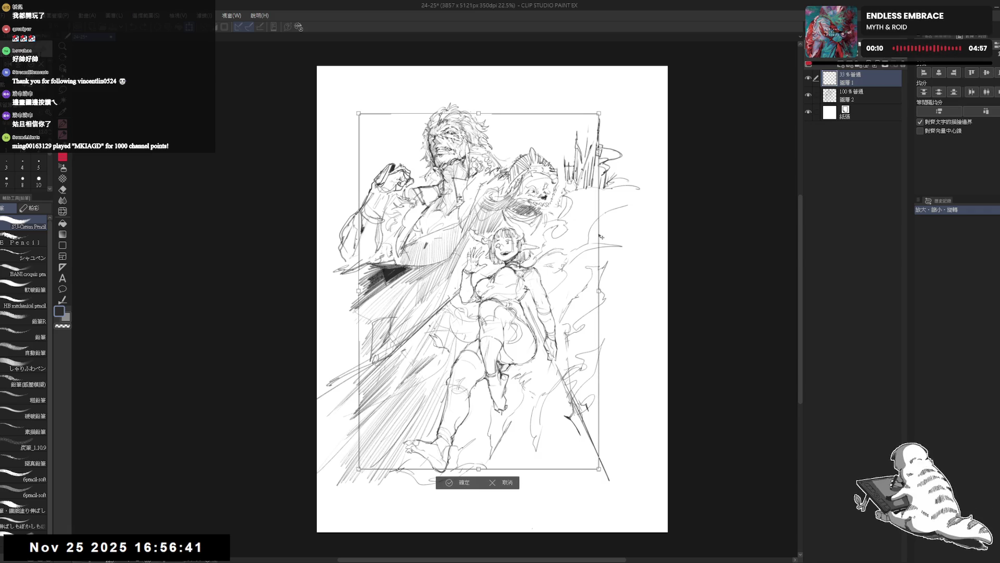
pyautogui.scroll(-1, 615, 237)
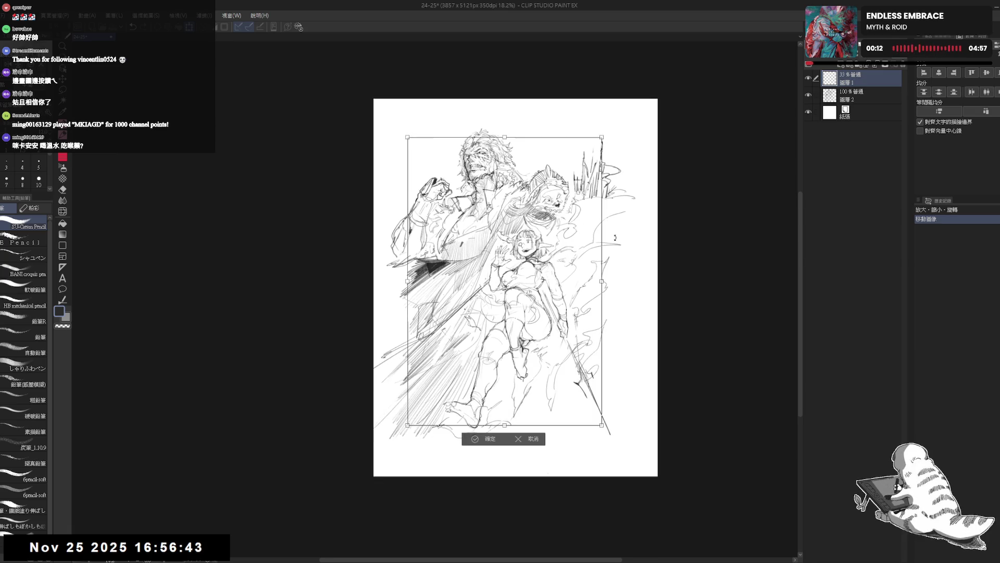
pyautogui.click(479, 439)
pyautogui.scroll(2, 516, 274)
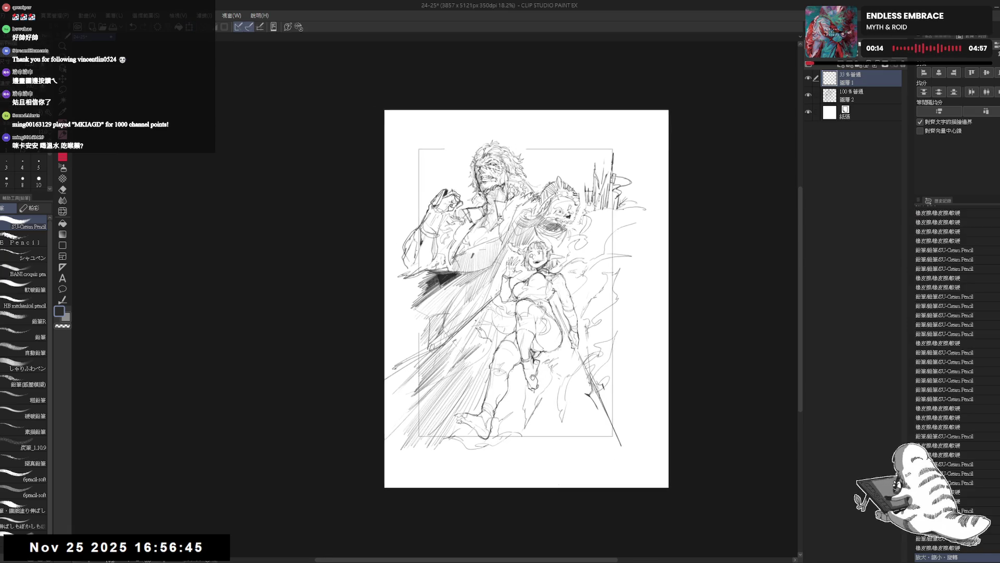
pyautogui.moveTo(516, 298); pyautogui.dragTo(512, 320)
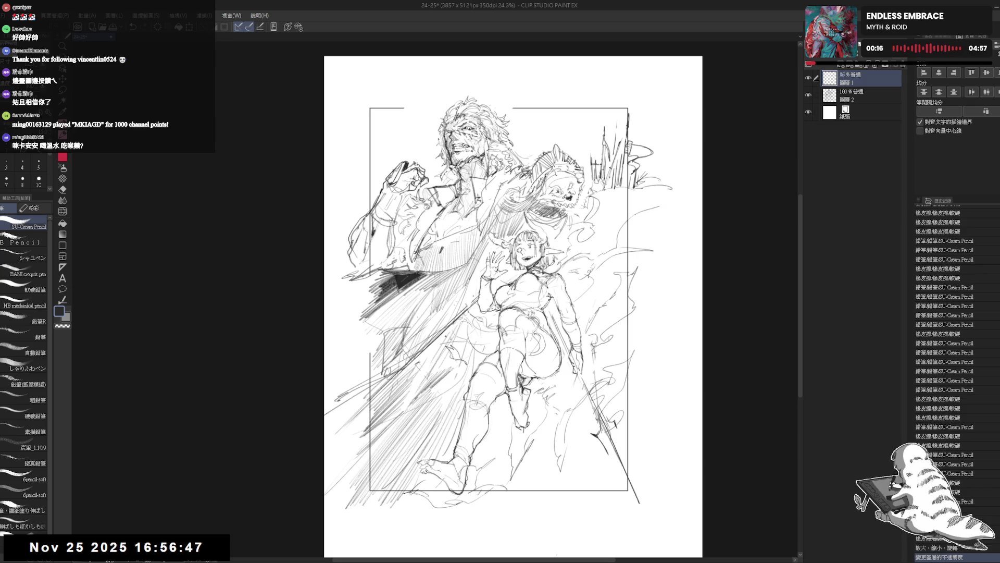
# Step: Lasso the spiky grass beside the beast on Layer 2 and copy-paste it onto a new layer
pyautogui.press('r')
pyautogui.click(862, 98)
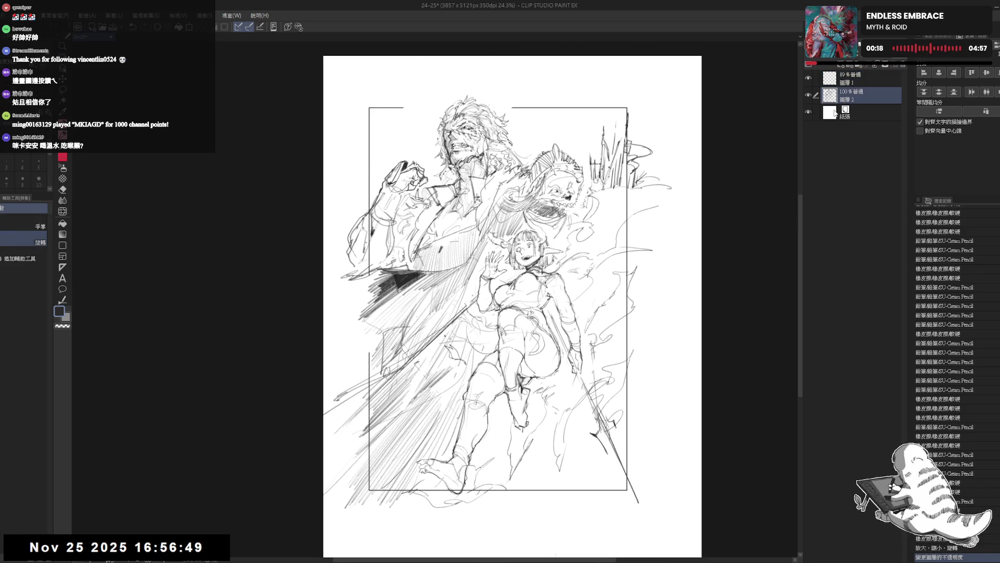
pyautogui.press('m')
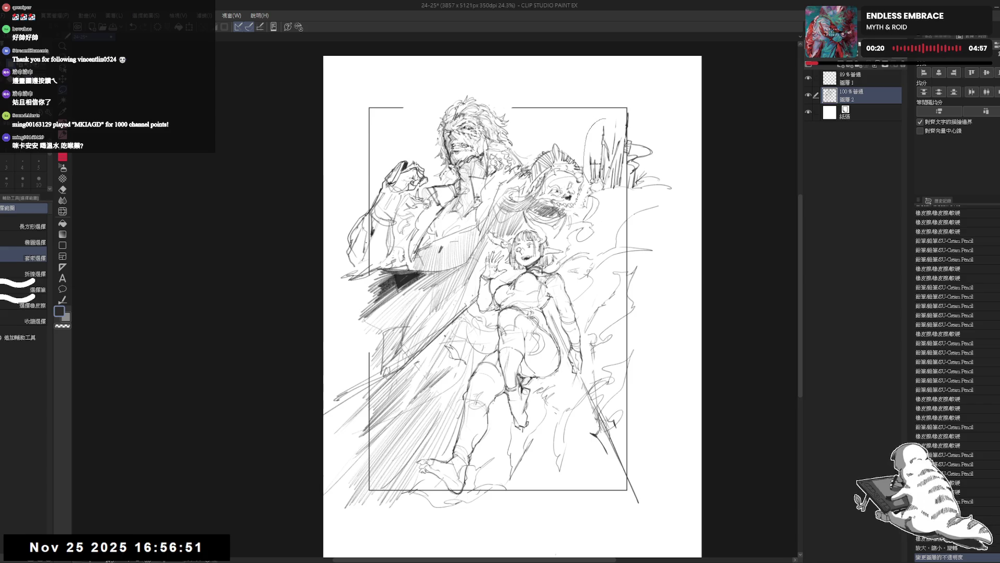
pyautogui.moveTo(604, 116); pyautogui.dragTo(631, 95)
pyautogui.hotkey('ctrl', 'c')
pyautogui.hotkey('ctrl', 'v')
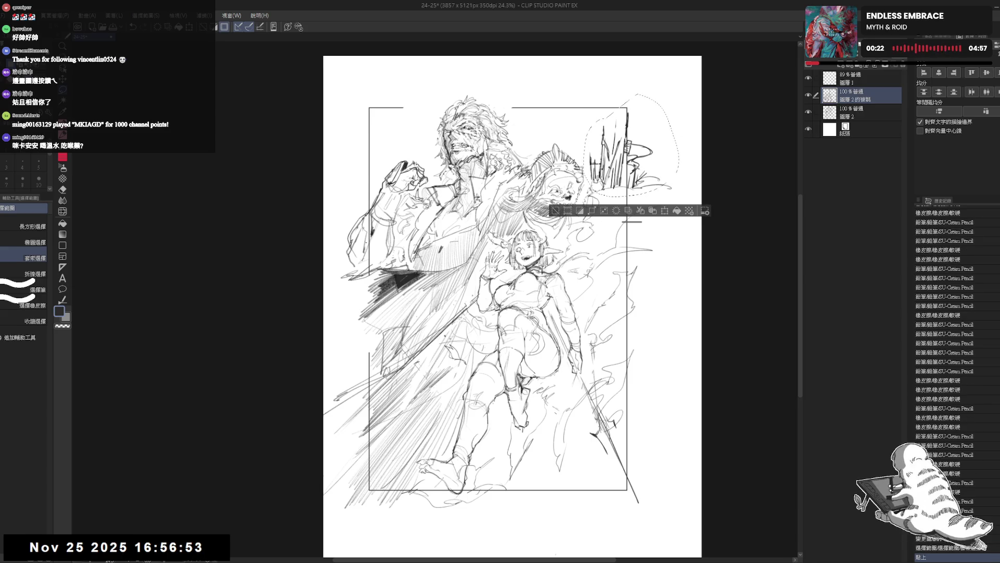
# Step: Move the pasted grass to the left and confirm its new position
pyautogui.hotkey('ctrl', 't')
pyautogui.moveTo(641, 163); pyautogui.dragTo(597, 164)
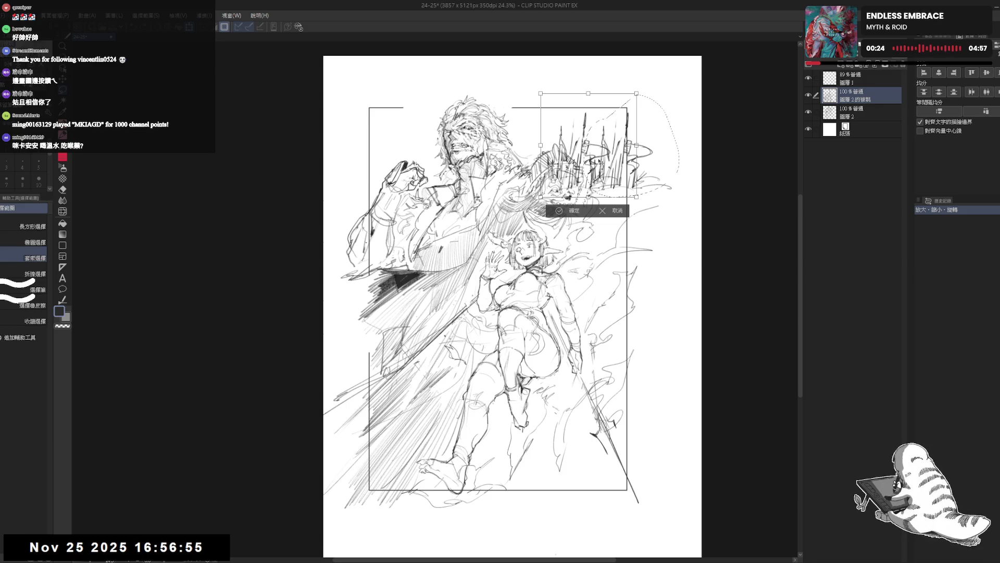
pyautogui.click(569, 210)
# Step: Deselect and erase the hatching around the beast's head with the Soft eraser
pyautogui.press('e')
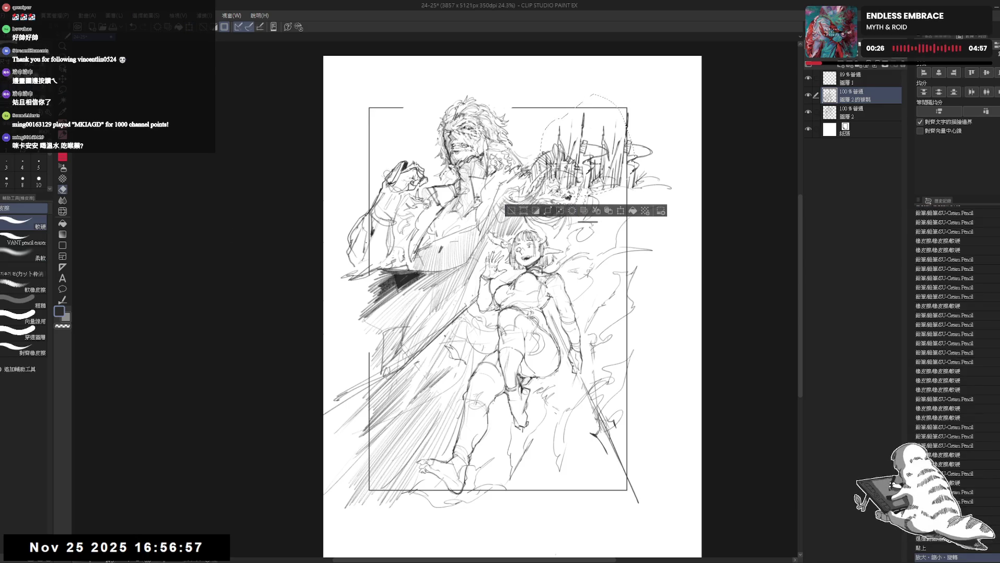
pyautogui.hotkey('ctrl', 'd')
pyautogui.click(33, 253)
pyautogui.moveTo(532, 139)
pyautogui.mouseDown()
pyautogui.moveTo(577, 184)
pyautogui.moveTo(562, 187)
pyautogui.moveTo(580, 186)
pyautogui.mouseUp()
pyautogui.moveTo(559, 153)
pyautogui.mouseDown()
pyautogui.moveTo(588, 186)
pyautogui.moveTo(583, 179)
pyautogui.mouseUp()
pyautogui.moveTo(564, 129); pyautogui.dragTo(587, 159)
pyautogui.press('p')
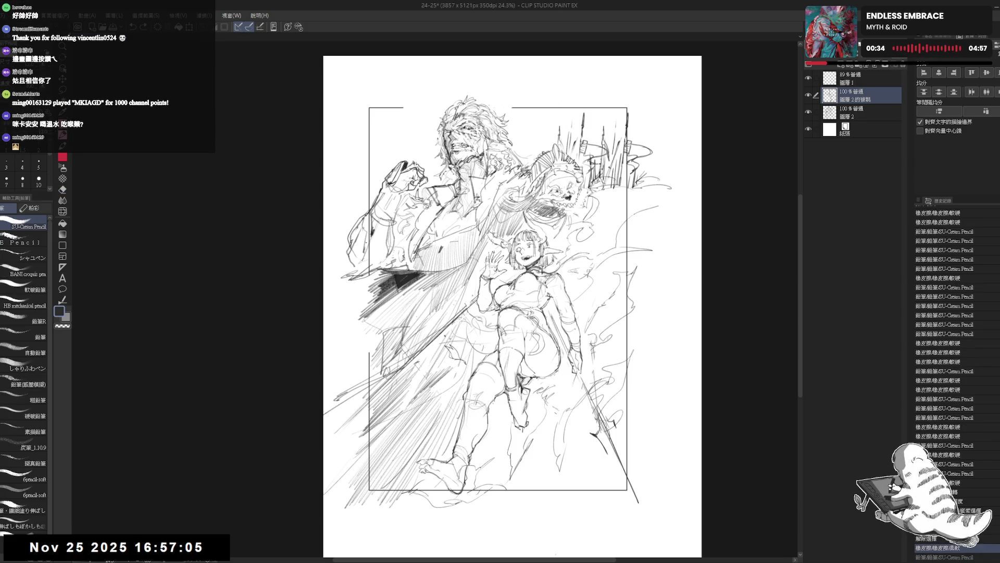
# Step: Erase stray strokes around the spikes, then mirror and zoom the view to check
pyautogui.press('e')
pyautogui.moveTo(617, 125)
pyautogui.mouseDown()
pyautogui.moveTo(596, 150)
pyautogui.moveTo(589, 185)
pyautogui.mouseUp()
pyautogui.moveTo(616, 143)
pyautogui.mouseDown()
pyautogui.moveTo(582, 175)
pyautogui.moveTo(570, 146)
pyautogui.mouseUp()
pyautogui.press('p')
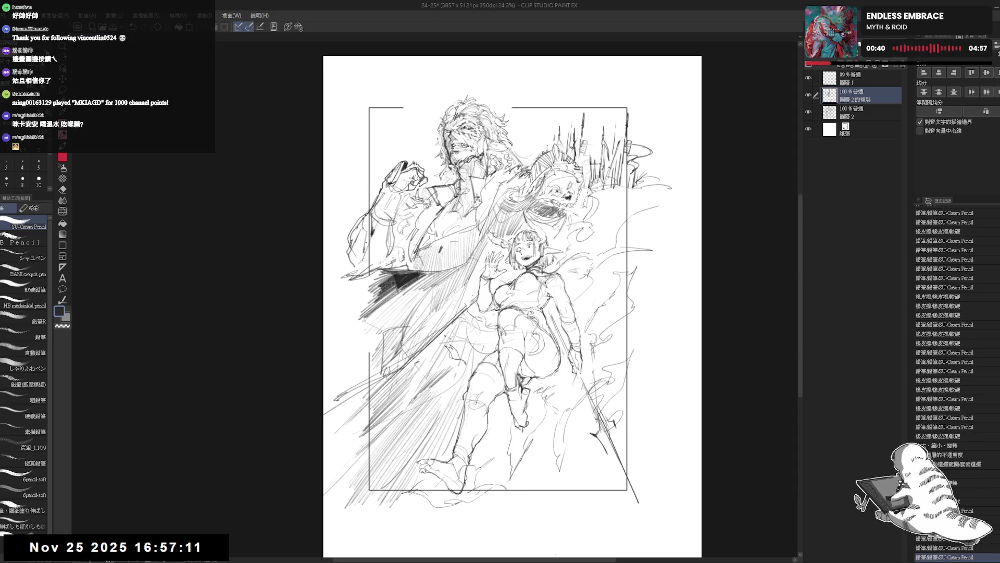
pyautogui.press('h')
pyautogui.press('h')
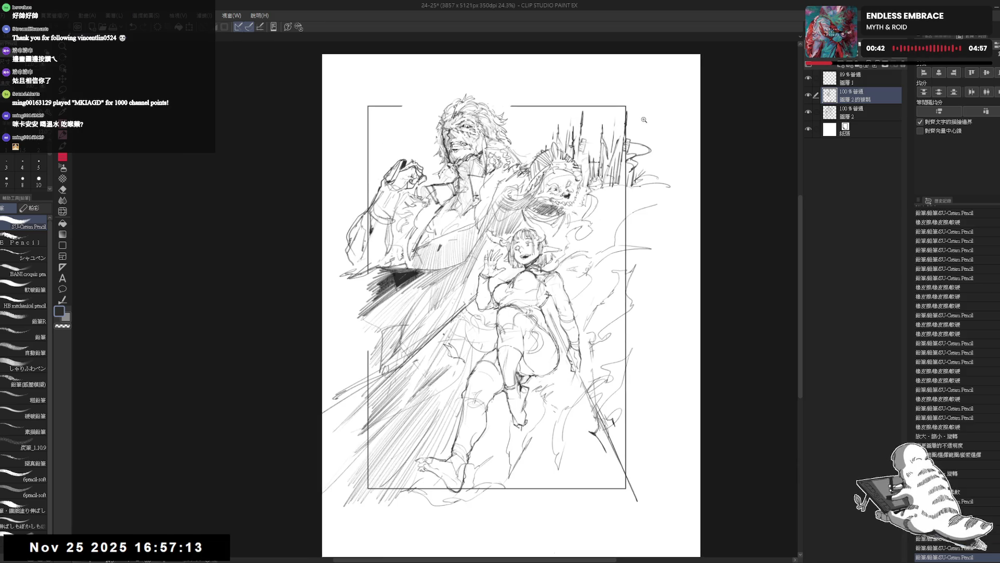
pyautogui.hotkey('ctrl', '+')
# Step: Erase strokes near the right frame border on Layer 2 and touch up small marks on the grass copy
pyautogui.click(856, 79)
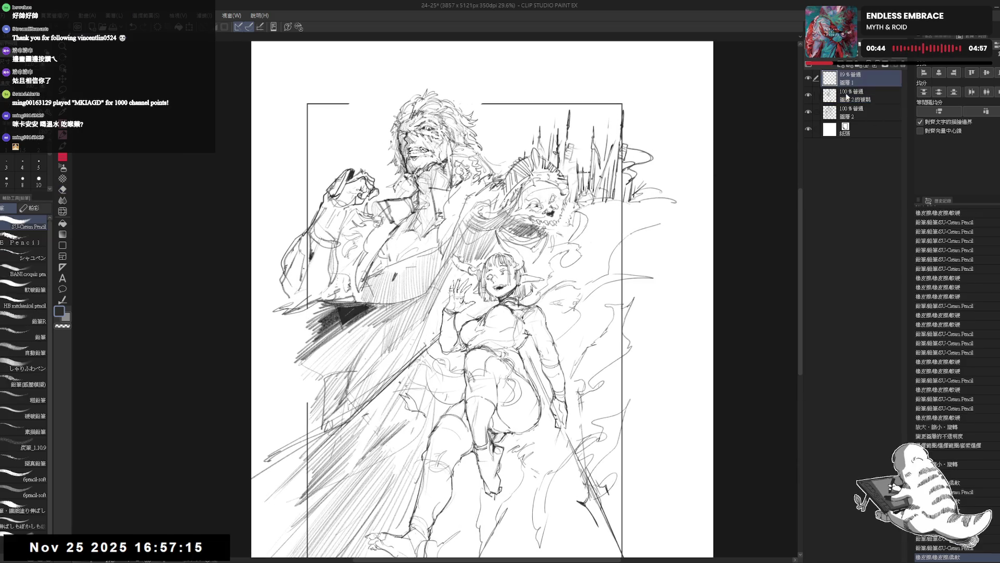
pyautogui.click(856, 111)
pyautogui.press('e')
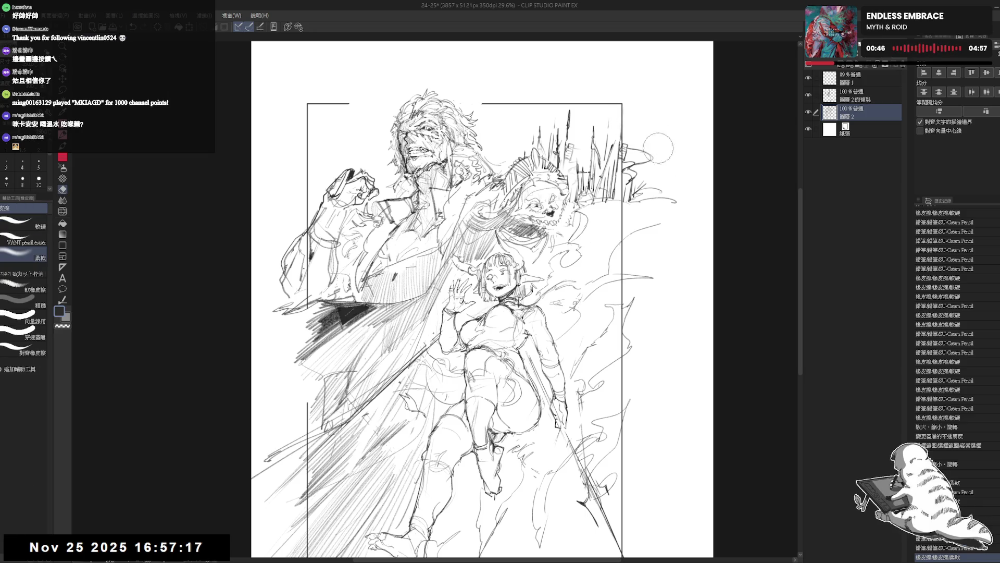
pyautogui.press('p')
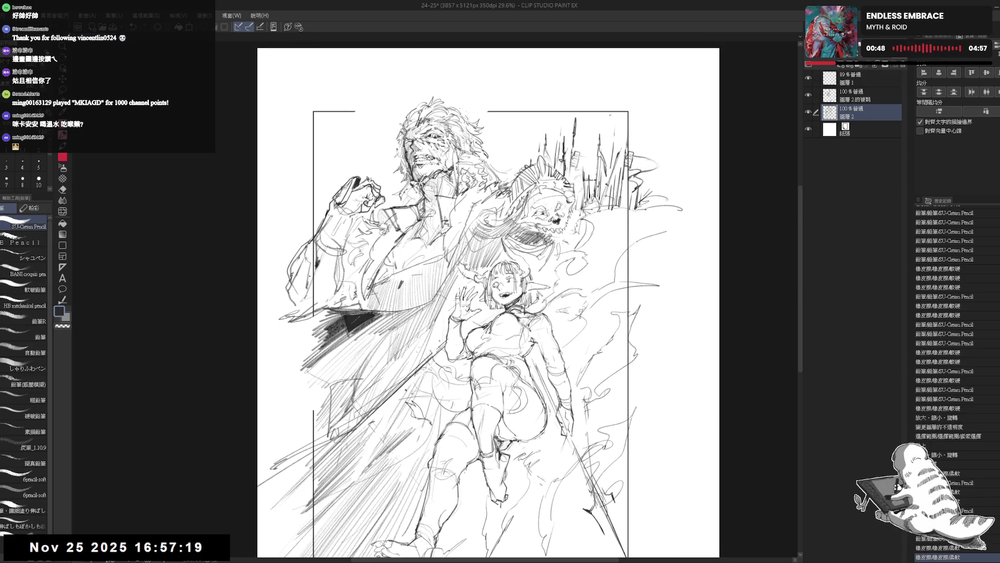
pyautogui.press('e')
pyautogui.moveTo(650, 129); pyautogui.dragTo(620, 214)
pyautogui.press('p')
pyautogui.hotkey('alt', ']')
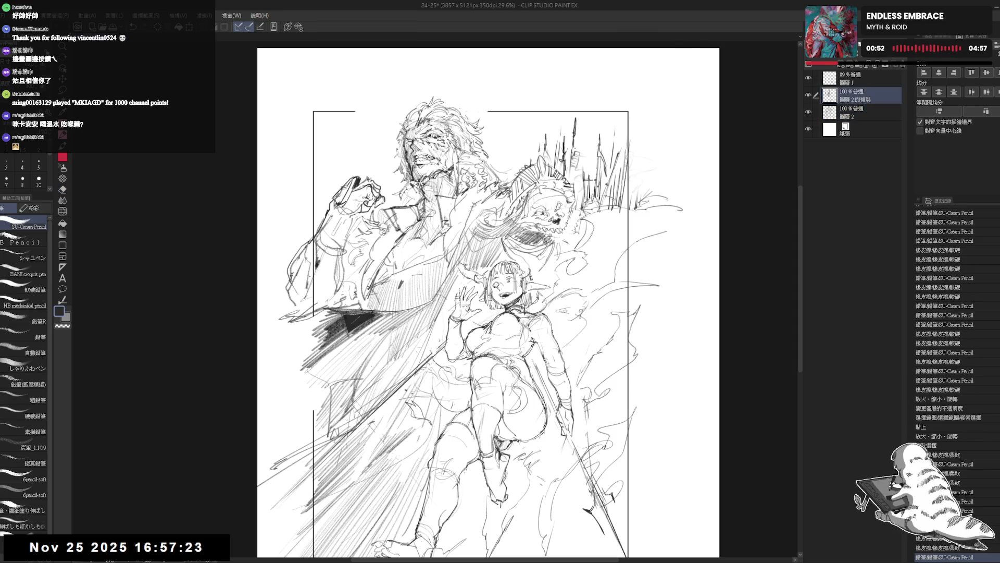
pyautogui.press('e')
pyautogui.moveTo(309, 265); pyautogui.dragTo(320, 291)
pyautogui.press('p')
# Step: Select Layer 2 together with its grass copy and merge them into one layer
pyautogui.keyDown('ctrl'); pyautogui.click(853, 72); pyautogui.keyUp('ctrl')
pyautogui.click(869, 110)
pyautogui.keyDown('ctrl'); pyautogui.click(860, 93); pyautogui.keyUp('ctrl')
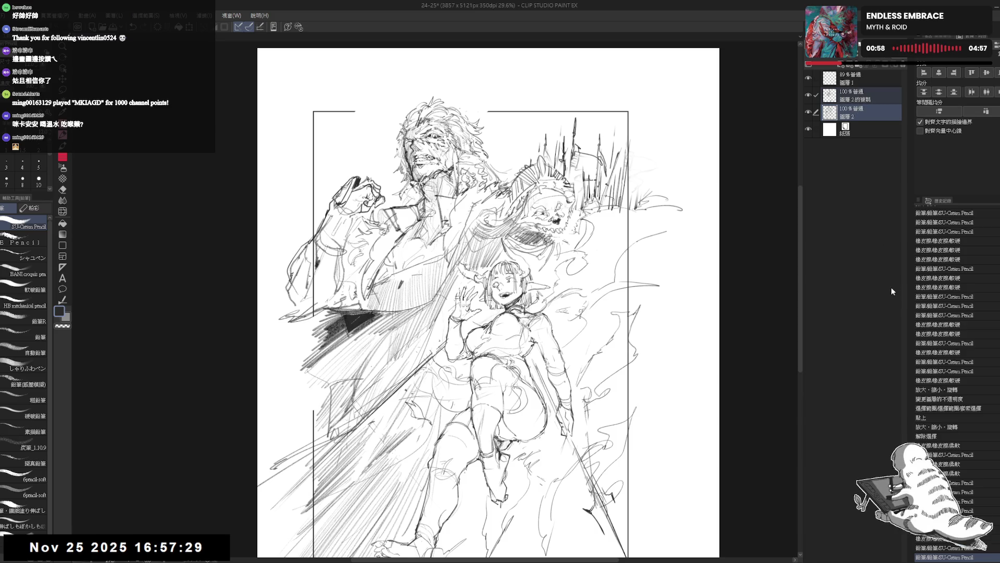
pyautogui.hotkey('ctrl', 'e')
# Step: Rework the spikes behind the beast, erasing lines and adding a dark stroke among them
pyautogui.press('e')
pyautogui.moveTo(579, 160)
pyautogui.mouseDown()
pyautogui.moveTo(602, 176)
pyautogui.moveTo(579, 159)
pyautogui.moveTo(598, 166)
pyautogui.moveTo(622, 200)
pyautogui.mouseUp()
pyautogui.press('p')
pyautogui.scroll(2, 577, 145)
pyautogui.moveTo(573, 159)
pyautogui.mouseDown()
pyautogui.moveTo(581, 186)
pyautogui.moveTo(619, 201)
pyautogui.mouseUp()
pyautogui.press('e')
pyautogui.moveTo(602, 167)
pyautogui.mouseDown()
pyautogui.moveTo(628, 201)
pyautogui.moveTo(610, 186)
pyautogui.moveTo(610, 197)
pyautogui.moveTo(628, 192)
pyautogui.moveTo(624, 202)
pyautogui.mouseUp()
pyautogui.press('p')
pyautogui.press('e')
pyautogui.press('p')
# Step: Sketch a small flag behind the spikes and trim part of its strokes
pyautogui.moveTo(674, 294); pyautogui.dragTo(718, 284)
pyautogui.moveTo(668, 406); pyautogui.dragTo(677, 400)
pyautogui.press('e')
pyautogui.moveTo(688, 235); pyautogui.dragTo(711, 238)
pyautogui.press('p')
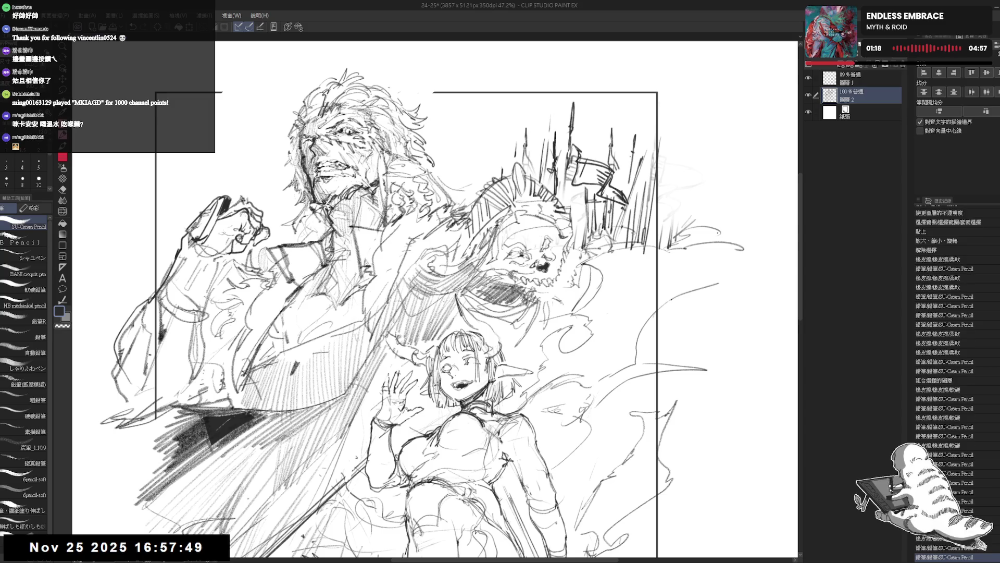
pyautogui.moveTo(628, 162); pyautogui.dragTo(629, 169)
# Step: Pan and mirror the view to check the flag area, then tilt the page counter-clockwise for drawing
pyautogui.moveTo(620, 123); pyautogui.dragTo(626, 90)
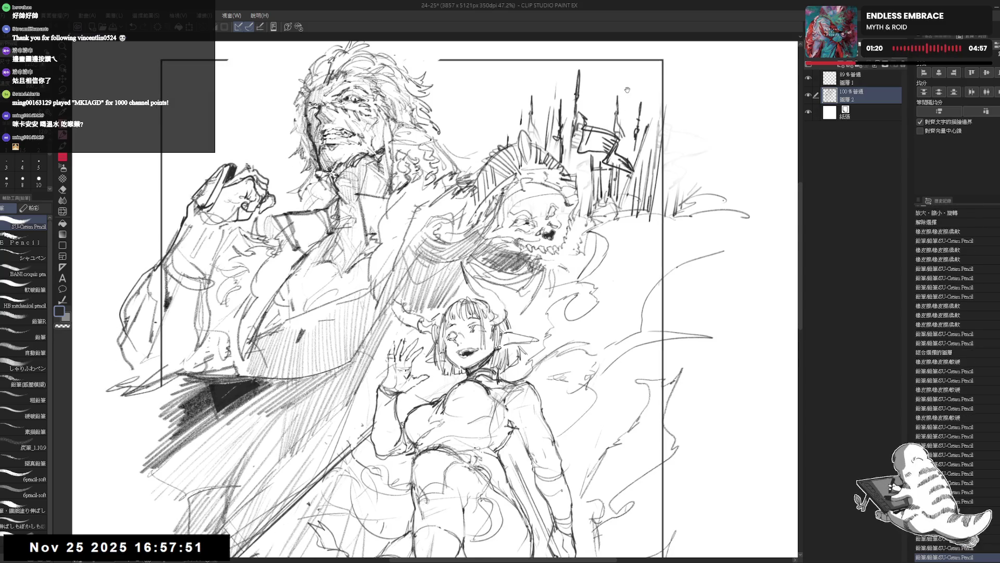
pyautogui.scroll(-3, 594, 92)
pyautogui.moveTo(516, 297); pyautogui.dragTo(523, 277)
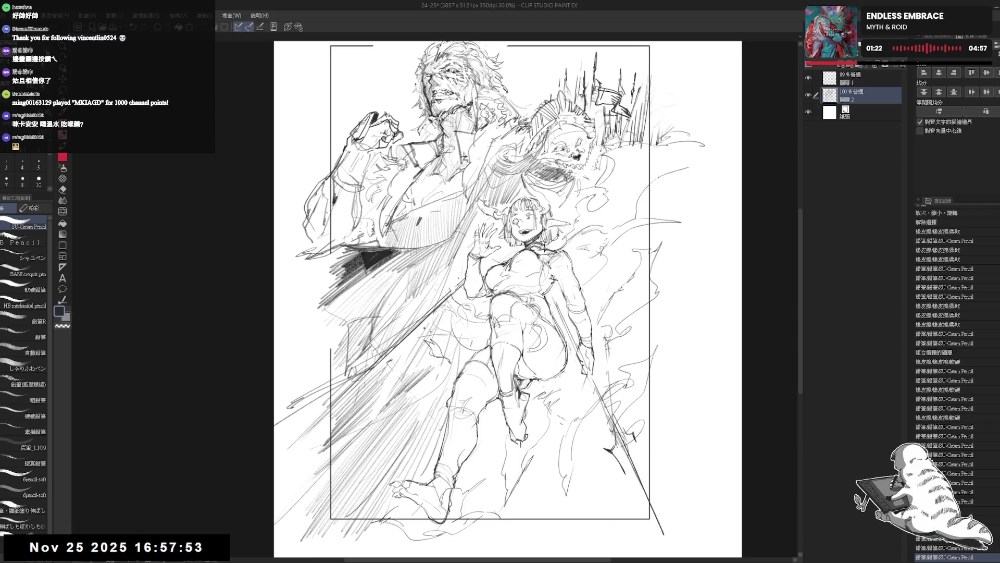
pyautogui.scroll(-1, 518, 297)
pyautogui.scroll(1, 558, 133)
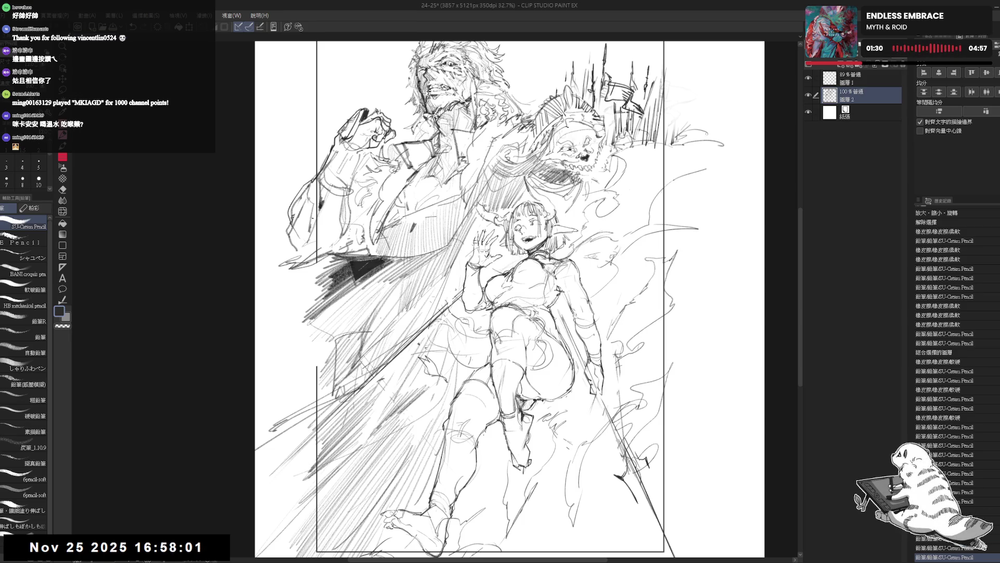
pyautogui.scroll(-1, 559, 140)
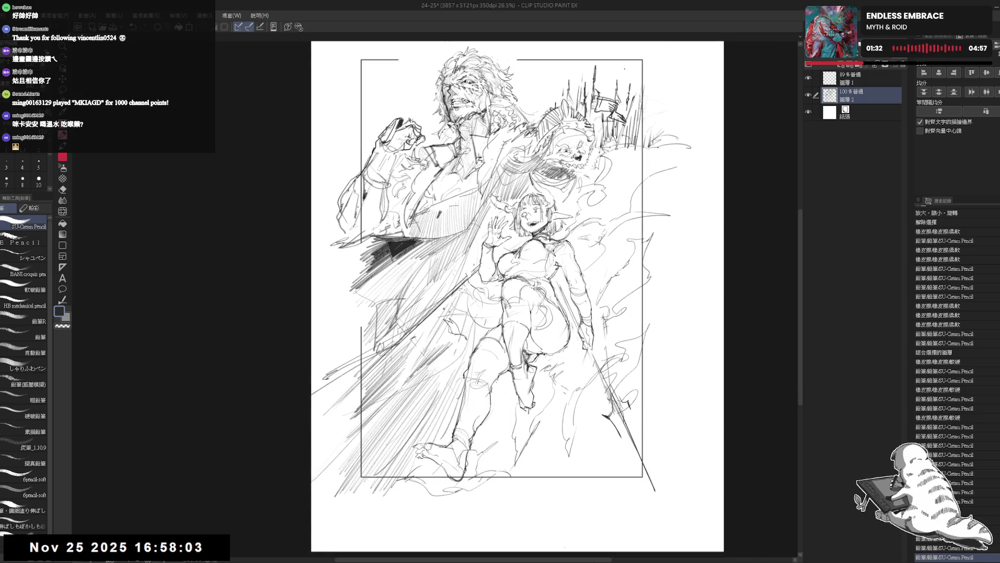
pyautogui.moveTo(508, 298); pyautogui.dragTo(490, 309)
pyautogui.press('h')
pyautogui.press('h')
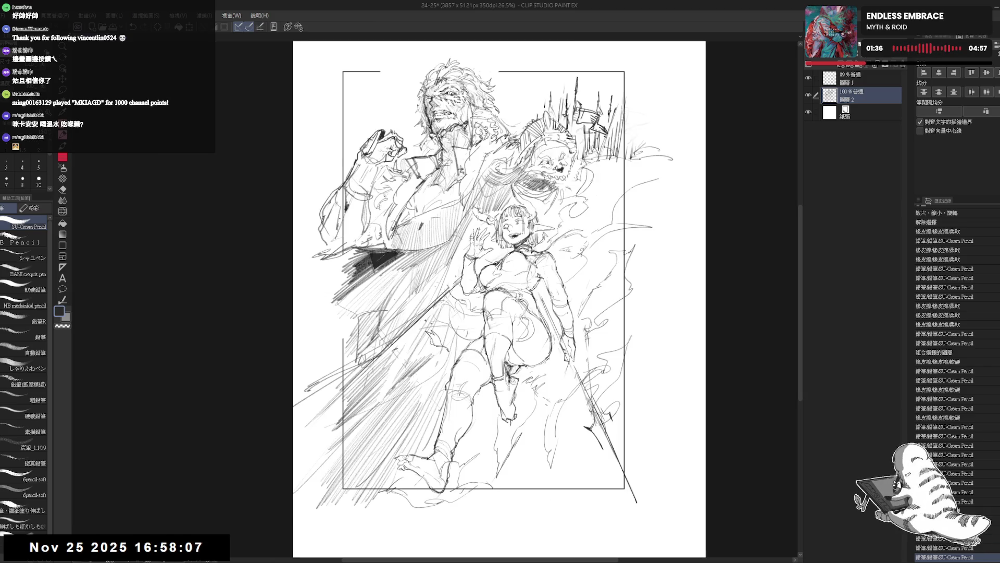
pyautogui.moveTo(462, 353); pyautogui.dragTo(447, 335)
pyautogui.moveTo(469, 234); pyautogui.dragTo(406, 353)
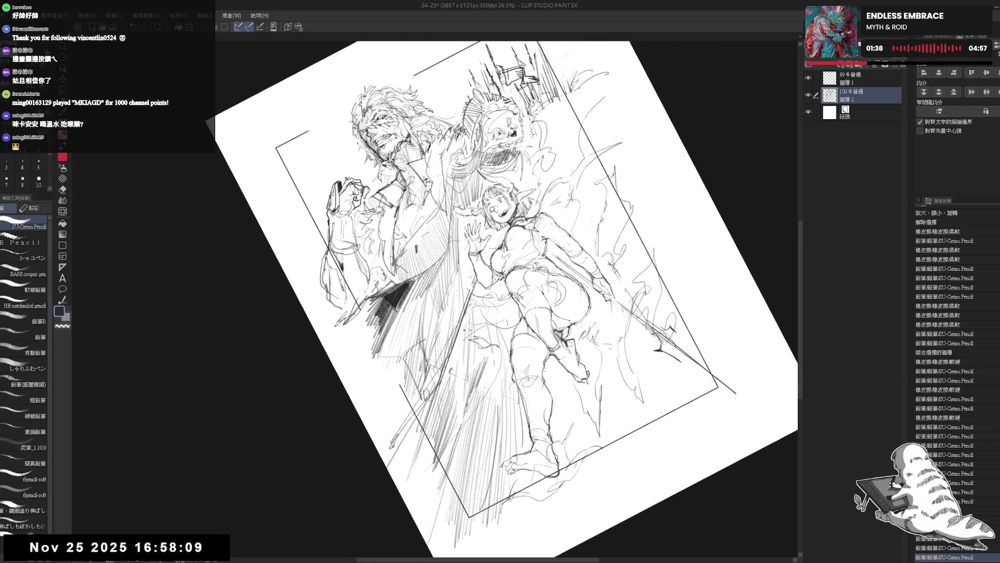
# Step: Test a short pencil stroke on the figures with undo/redo, flipping the view to check proportions
pyautogui.hotkey('ctrl', 'alt', 'r')
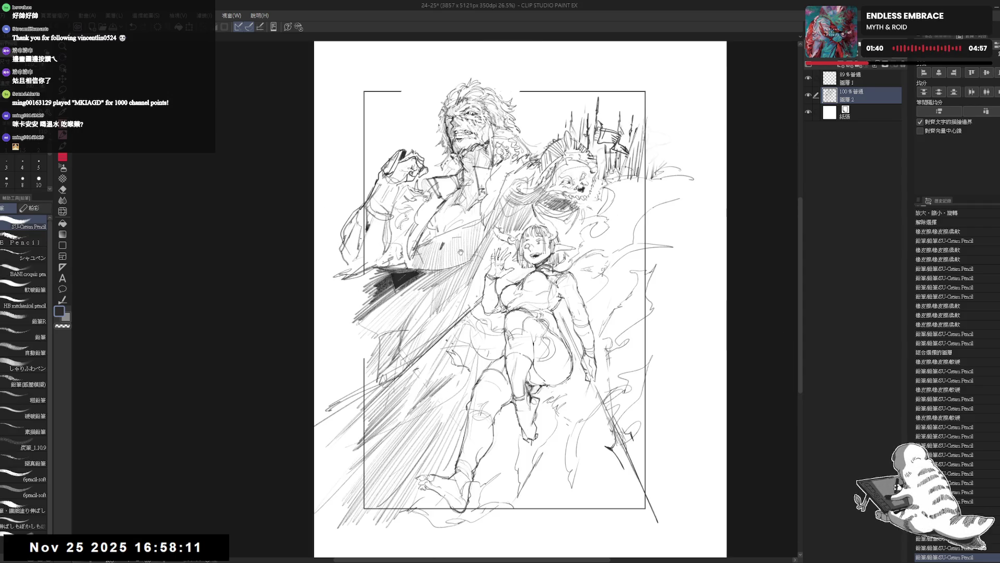
pyautogui.press('-')
pyautogui.press('-')
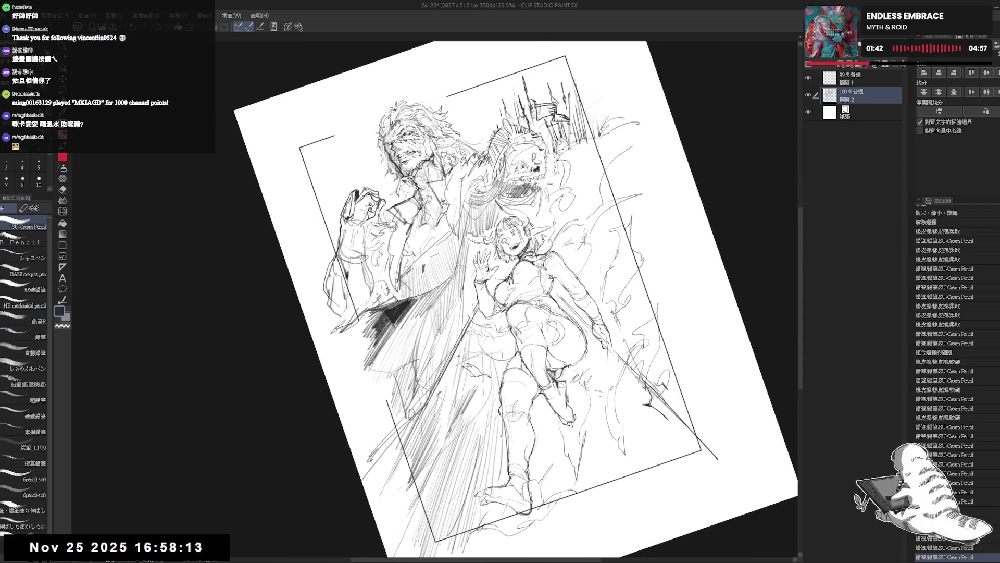
pyautogui.hotkey('ctrl', 'alt', 'r')
pyautogui.press('e')
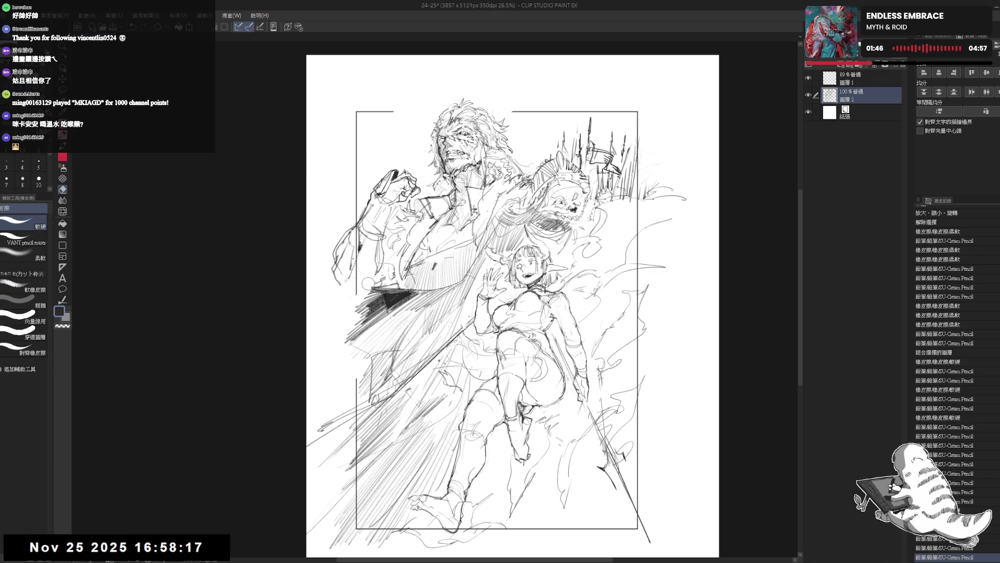
pyautogui.press('p')
pyautogui.moveTo(338, 275); pyautogui.dragTo(343, 292)
pyautogui.hotkey('ctrl', 'z')
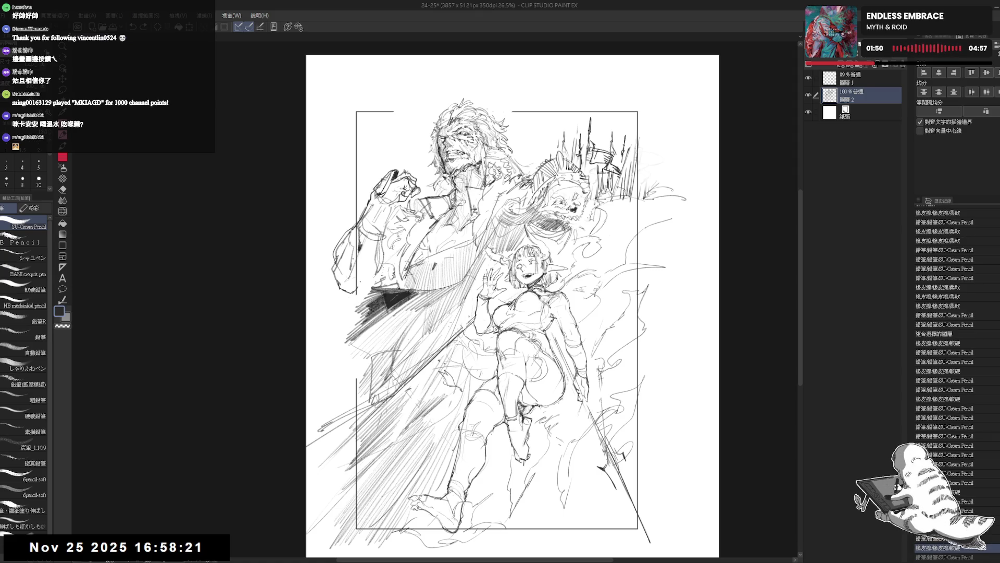
pyautogui.hotkey('ctrl', 'y')
pyautogui.hotkey('ctrl', 'y')
pyautogui.hotkey('ctrl', 'y')
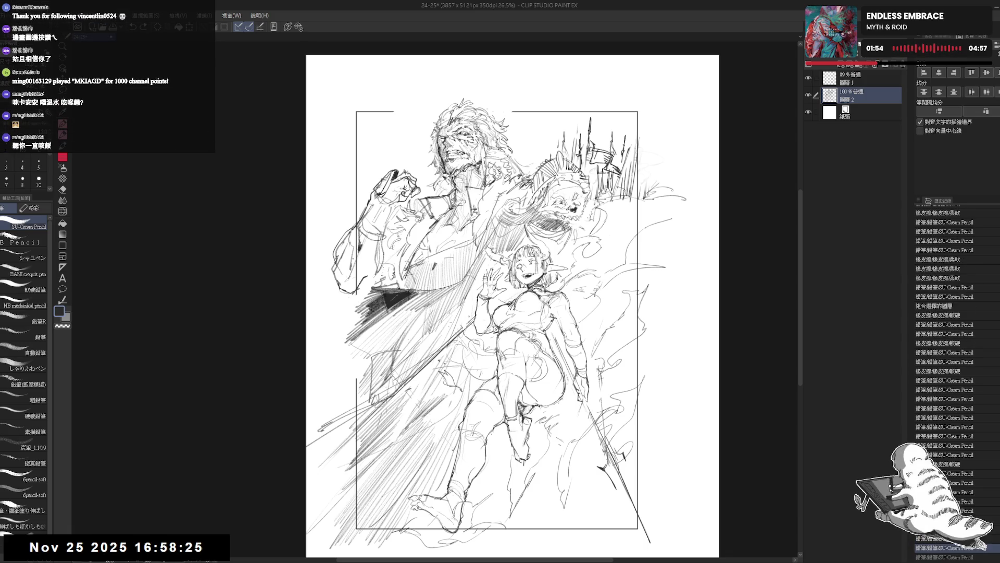
pyautogui.hotkey('ctrl', 'y')
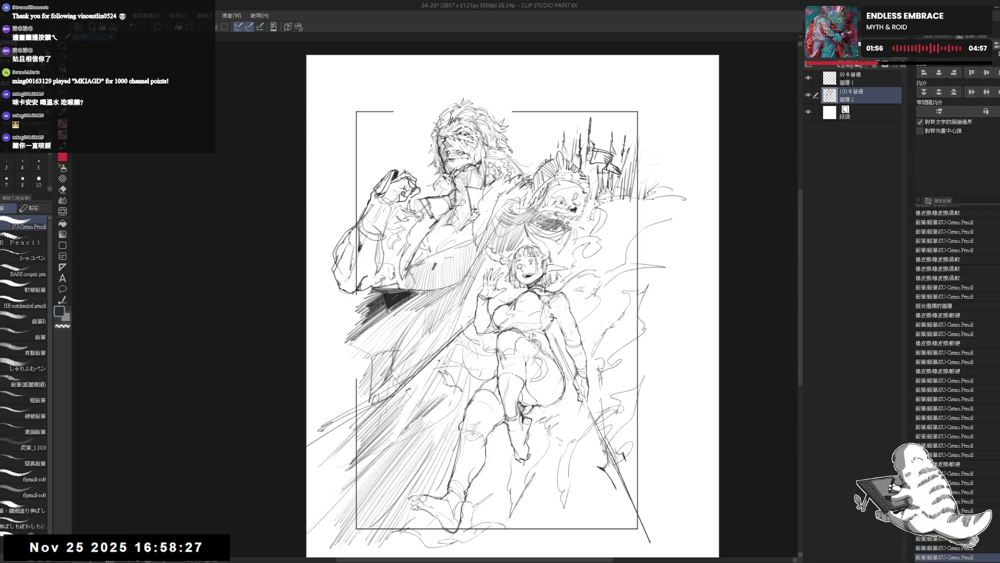
pyautogui.press('h')
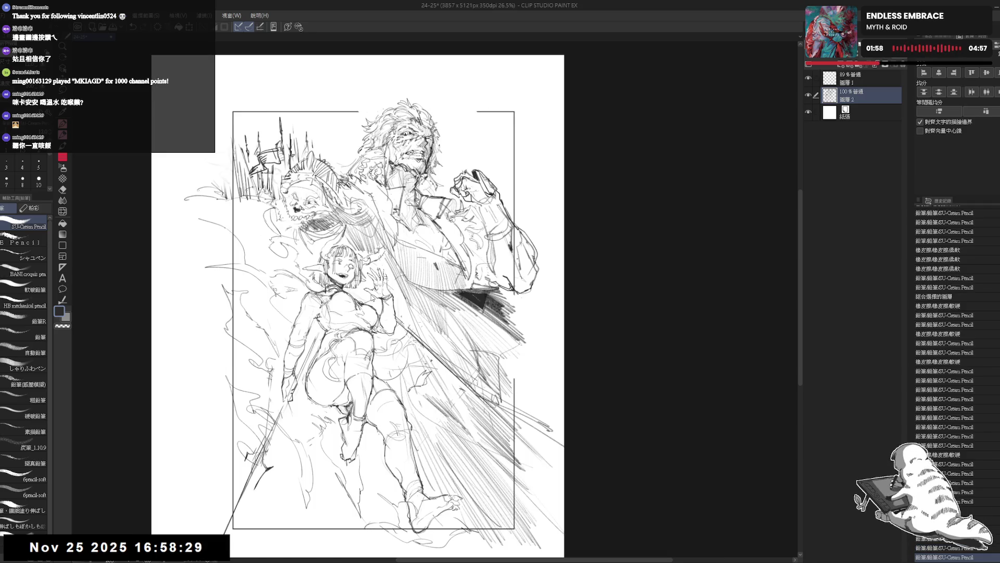
pyautogui.press('h')
pyautogui.press('e')
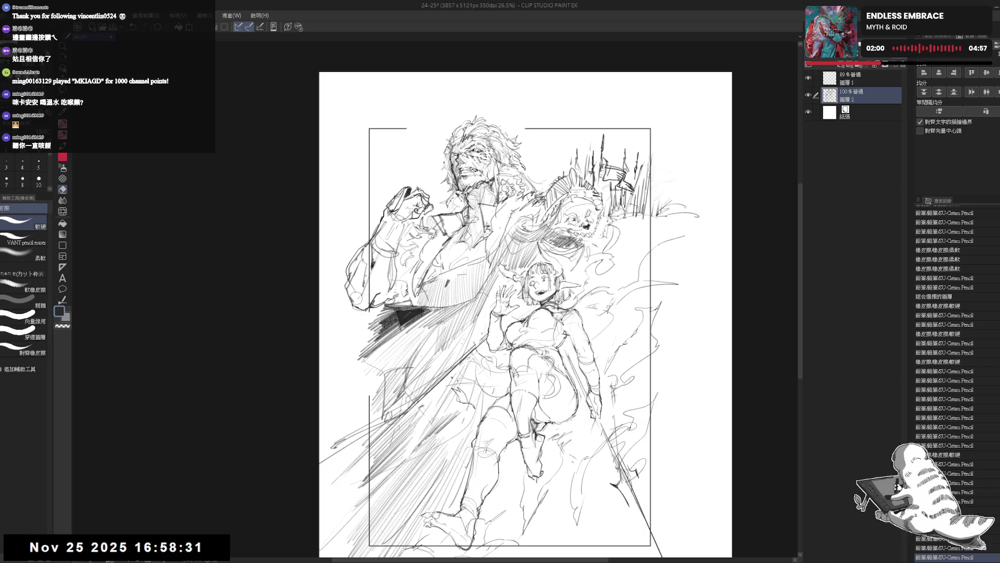
pyautogui.press('p')
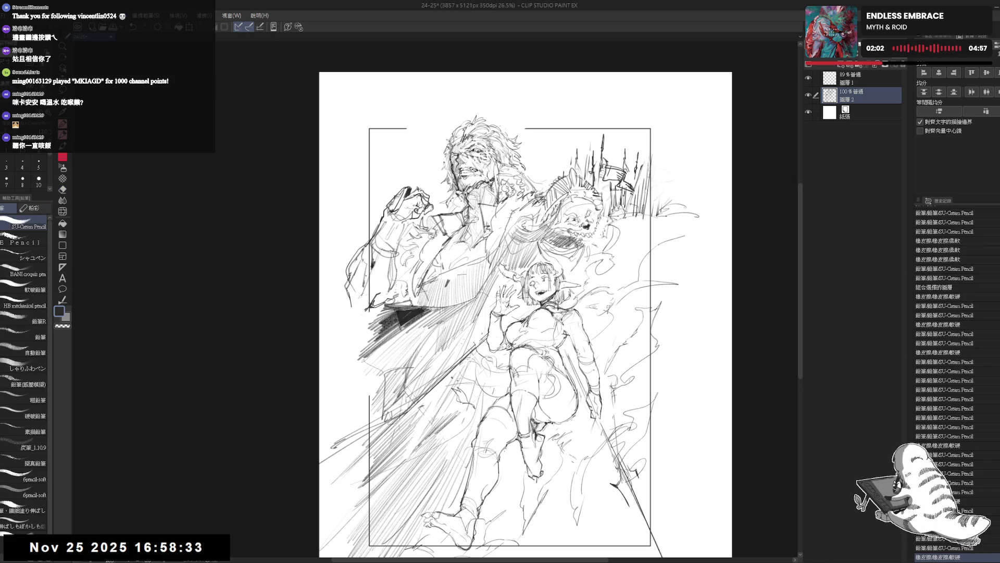
pyautogui.press('h')
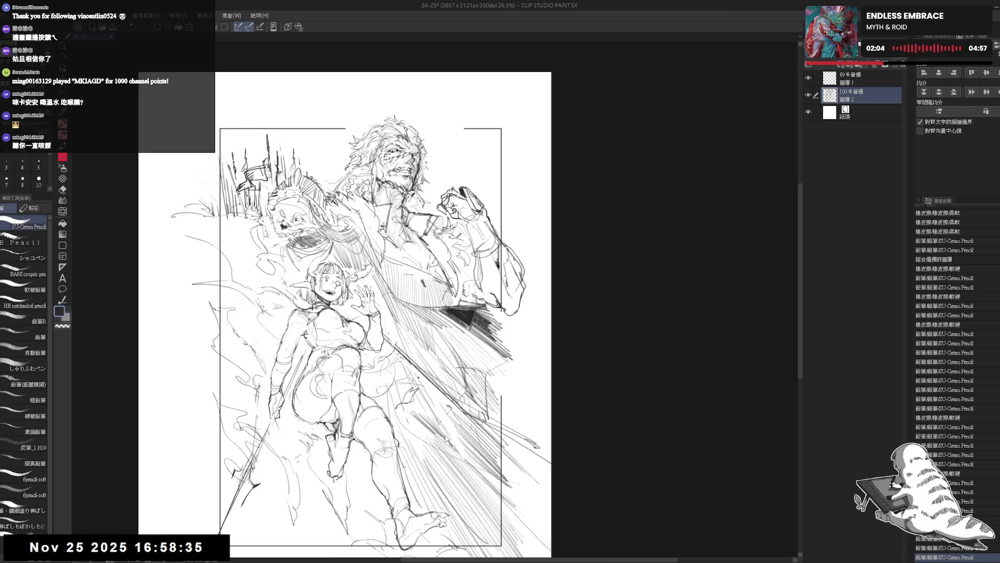
pyautogui.press('h')
# Step: Erase stray strokes around the elf girl and add small pencil marks near her figure and knee
pyautogui.hotkey('ctrl', '+')
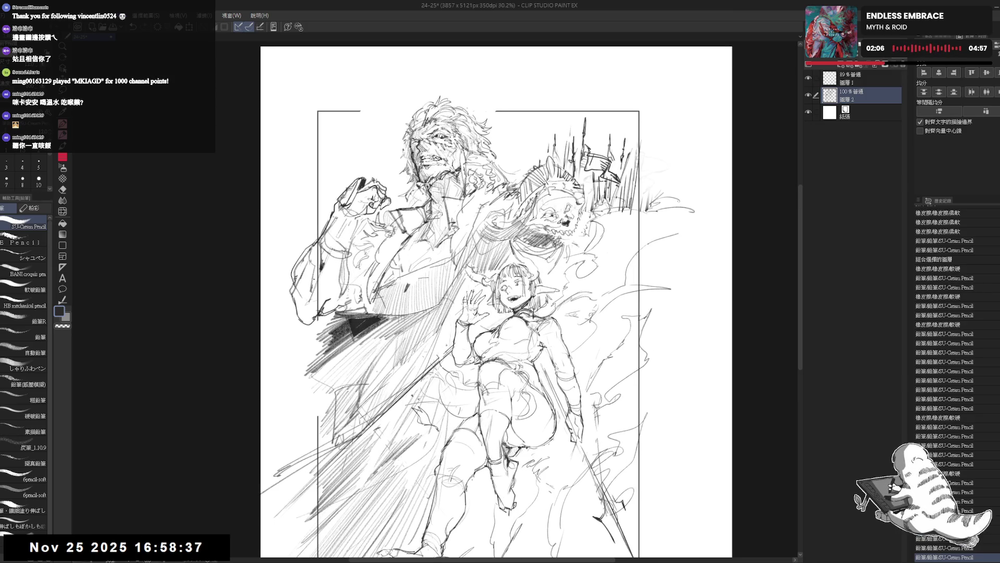
pyautogui.hotkey('ctrl', '-')
pyautogui.hotkey('ctrl', '-')
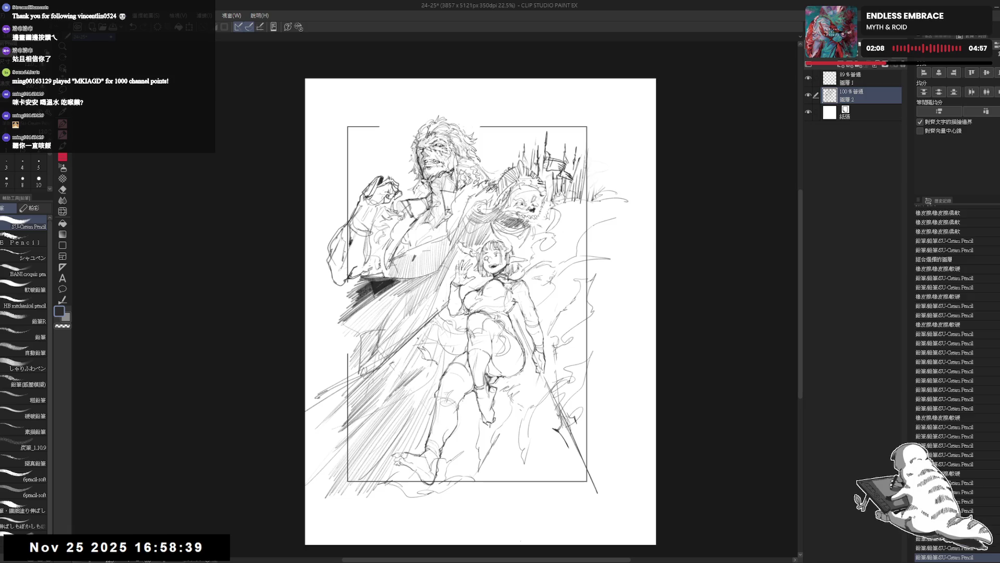
pyautogui.hotkey('ctrl', '+')
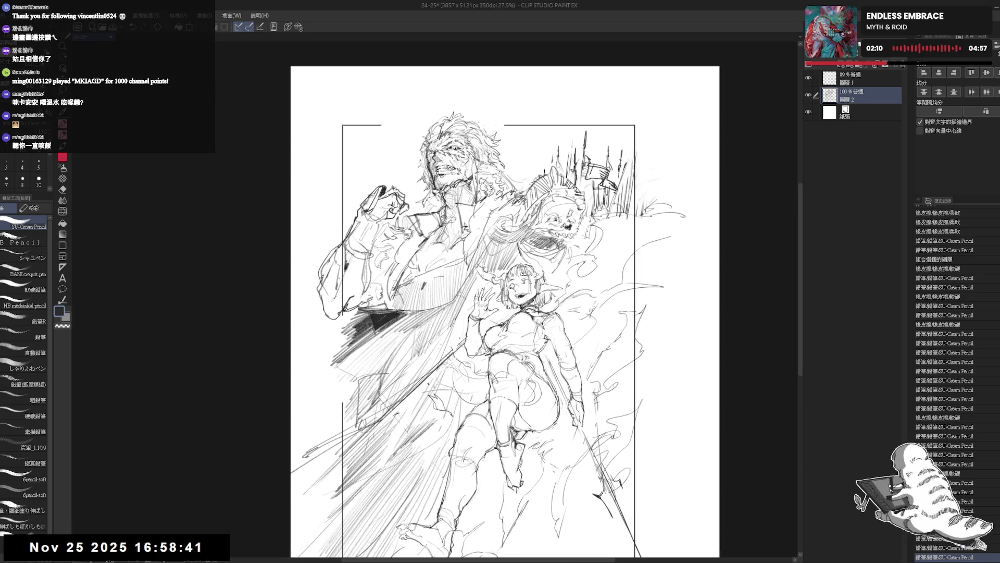
pyautogui.moveTo(500, 312); pyautogui.dragTo(509, 322)
pyautogui.press('e')
pyautogui.moveTo(383, 284); pyautogui.dragTo(401, 307)
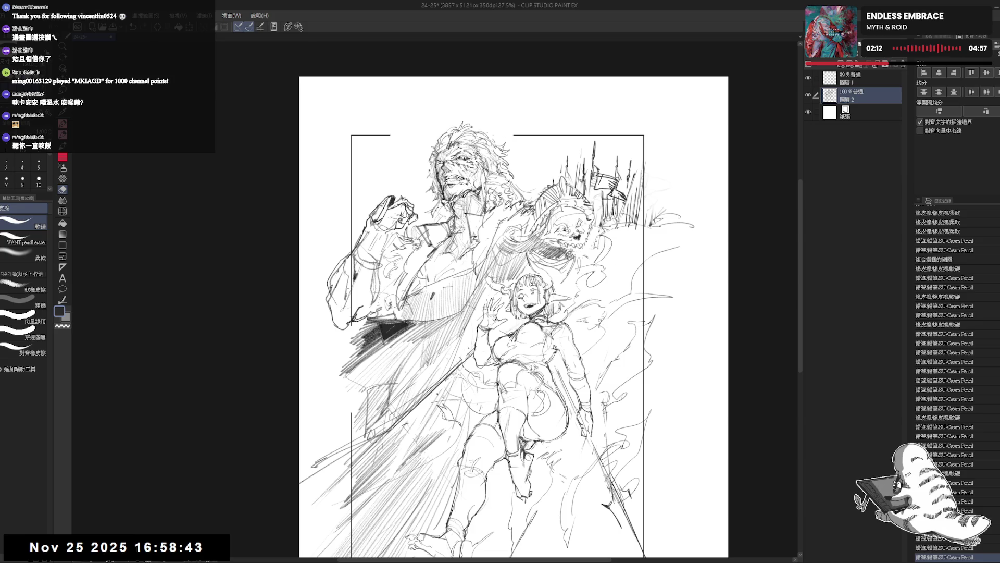
pyautogui.press('-')
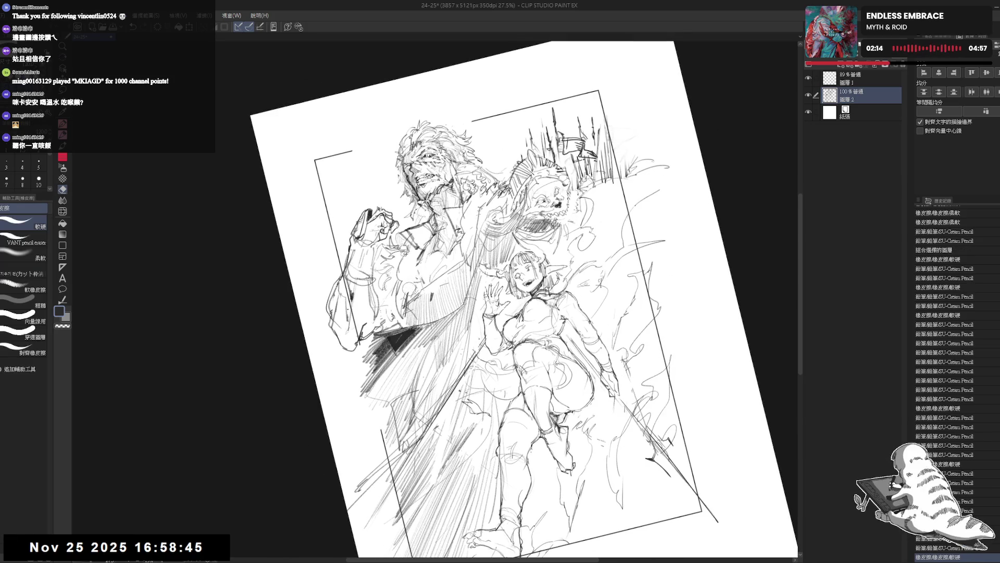
pyautogui.press('p')
pyautogui.moveTo(416, 266); pyautogui.dragTo(418, 276)
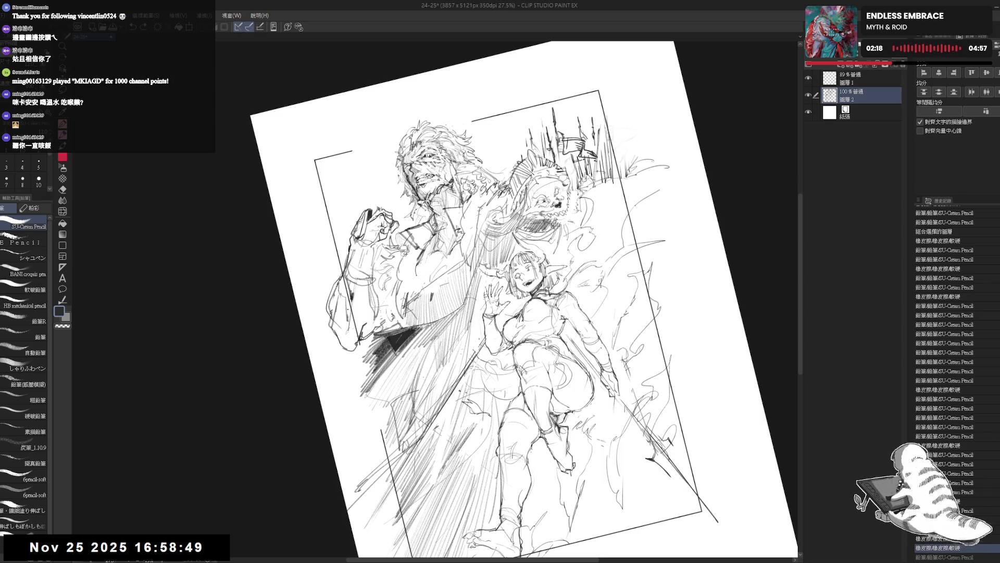
pyautogui.moveTo(557, 414); pyautogui.dragTo(564, 429)
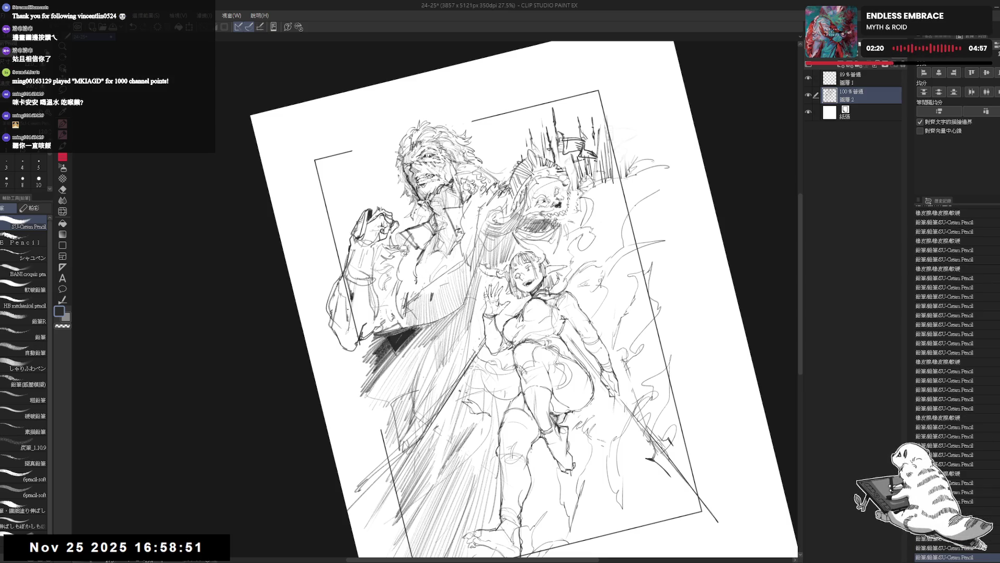
pyautogui.hotkey('ctrl', '@')
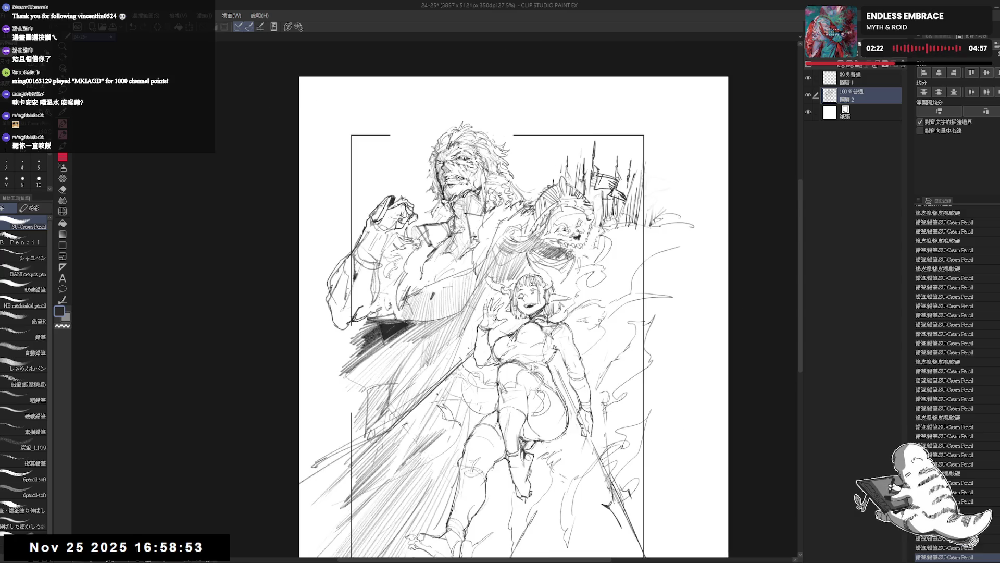
pyautogui.press('h')
pyautogui.press('h')
# Step: Add faint diagonal hatching to the warrior's robe and near the top of the drawing
pyautogui.moveTo(500, 313); pyautogui.dragTo(474, 291)
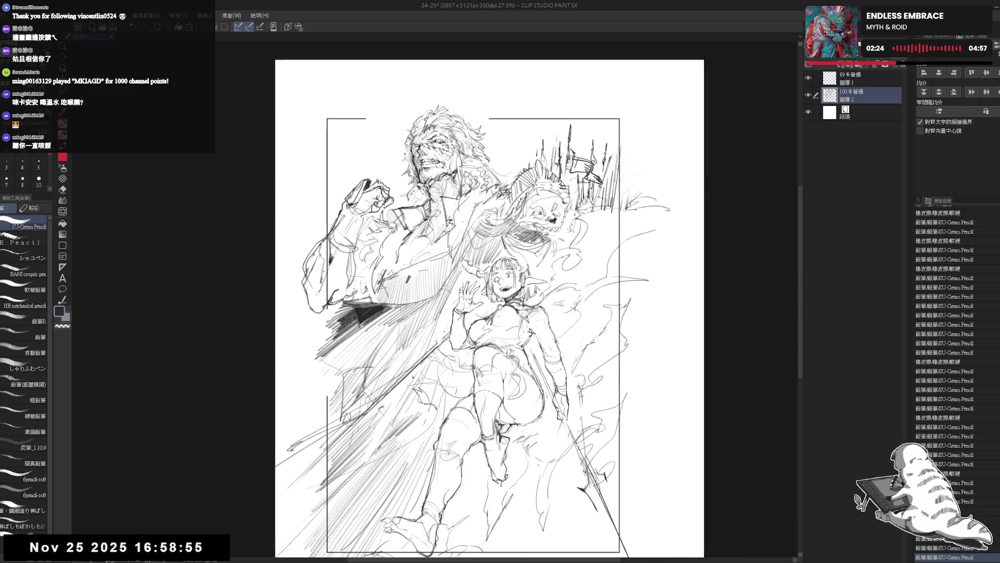
pyautogui.moveTo(369, 338)
pyautogui.mouseDown()
pyautogui.moveTo(384, 325)
pyautogui.moveTo(394, 337)
pyautogui.moveTo(371, 401)
pyautogui.moveTo(399, 313)
pyautogui.mouseUp()
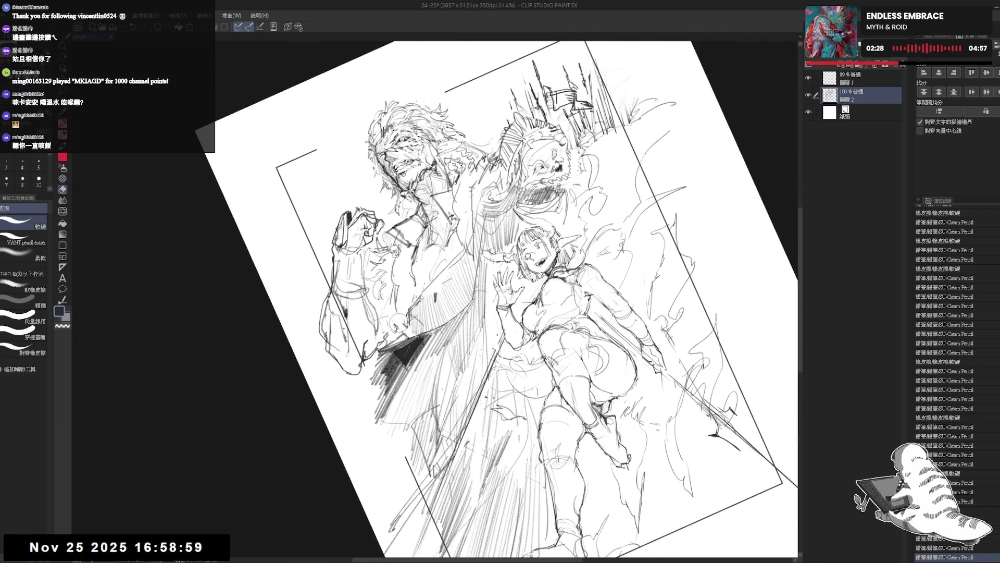
pyautogui.press('-')
pyautogui.moveTo(540, 56); pyautogui.dragTo(561, 86)
pyautogui.moveTo(449, 249); pyautogui.dragTo(431, 285)
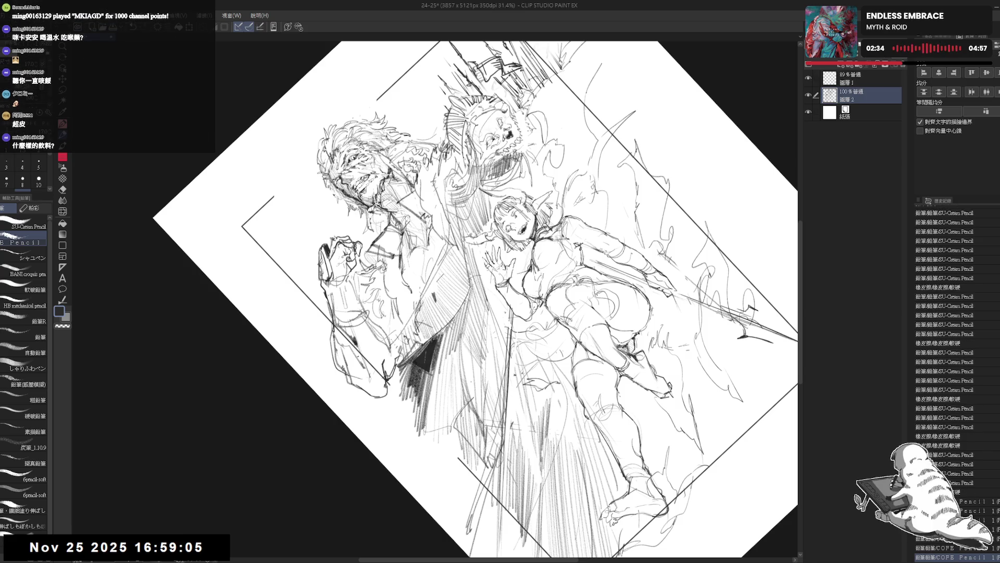
pyautogui.moveTo(454, 235); pyautogui.dragTo(387, 324)
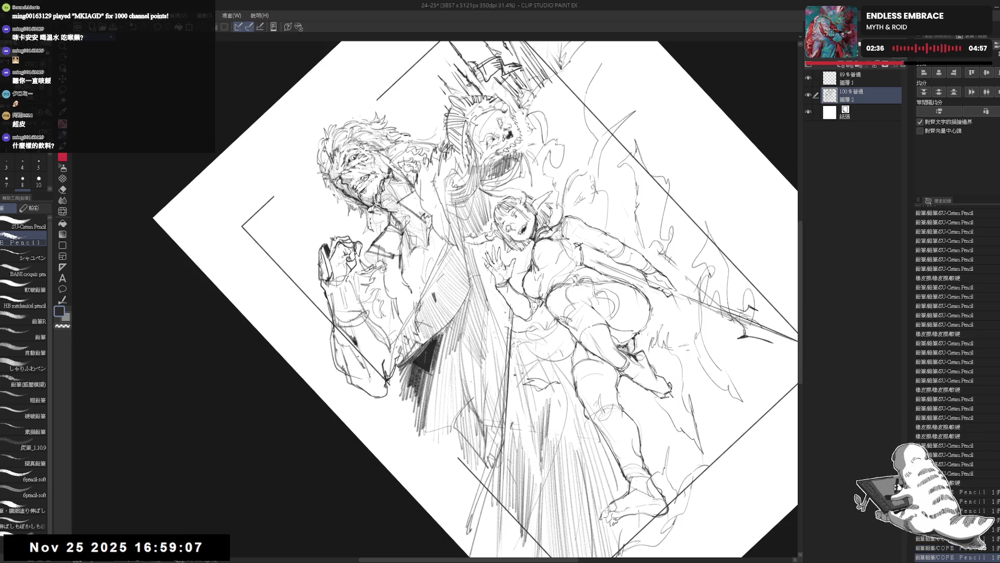
pyautogui.press('Home')
pyautogui.press('h')
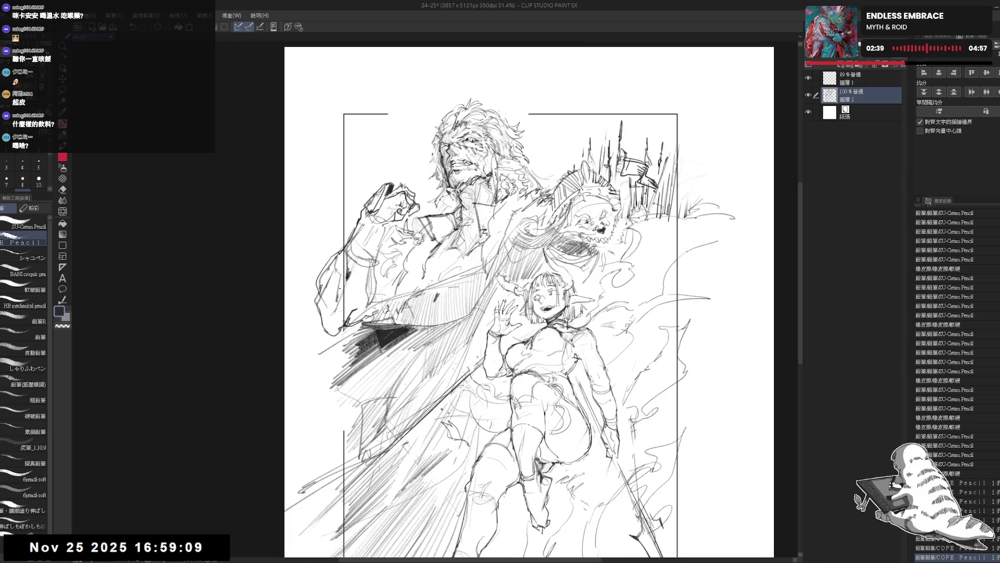
pyautogui.press('h')
pyautogui.moveTo(492, 344); pyautogui.dragTo(464, 352)
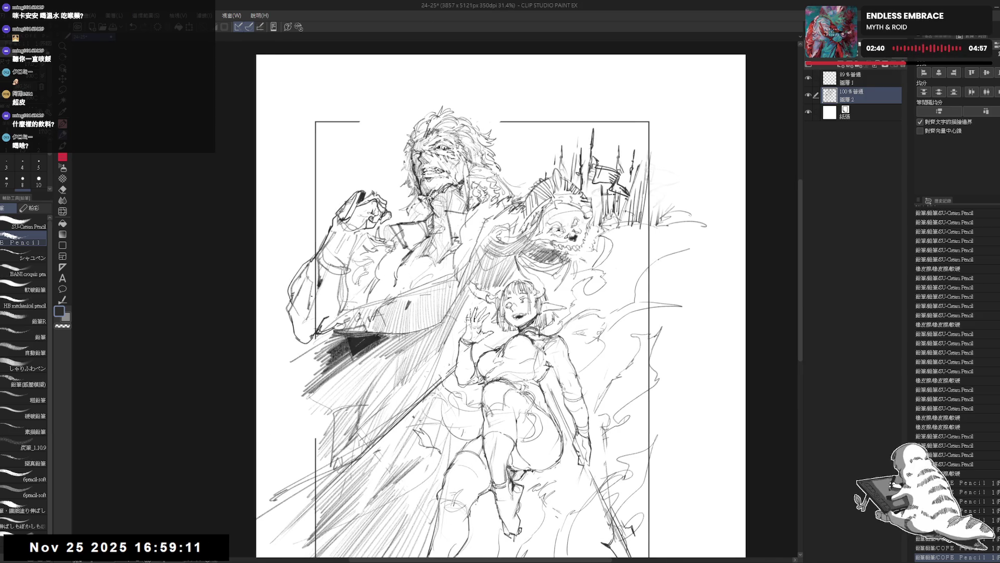
pyautogui.scroll(-1, 446, 285)
pyautogui.scroll(-1, 446, 285)
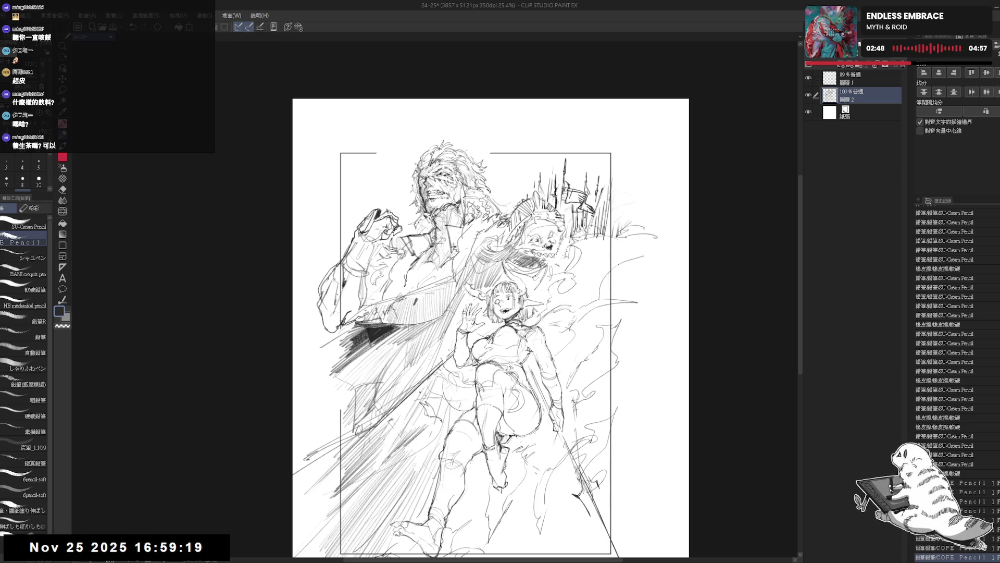
pyautogui.scroll(-1, 489, 313)
pyautogui.scroll(-1, 489, 313)
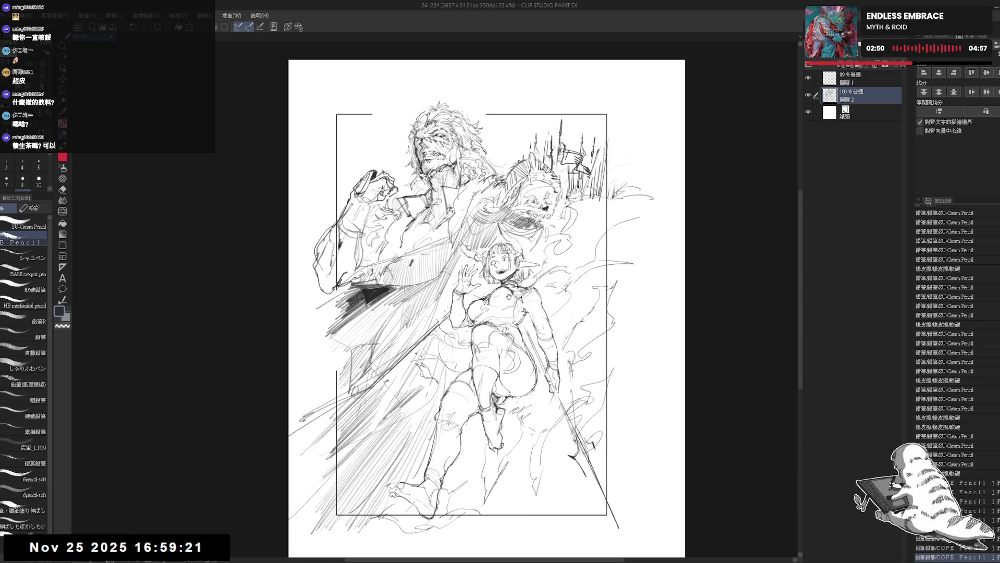
pyautogui.scroll(1, 510, 298)
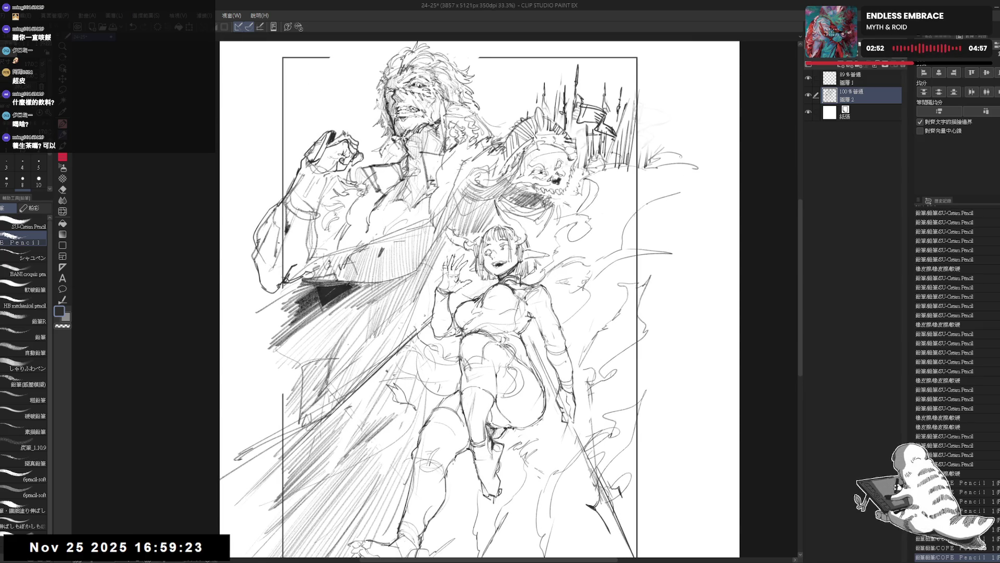
# Step: Erase a small stray mark, add short pencil marks on the warrior's coat and upper right, then fit the page
pyautogui.moveTo(417, 210); pyautogui.dragTo(424, 234)
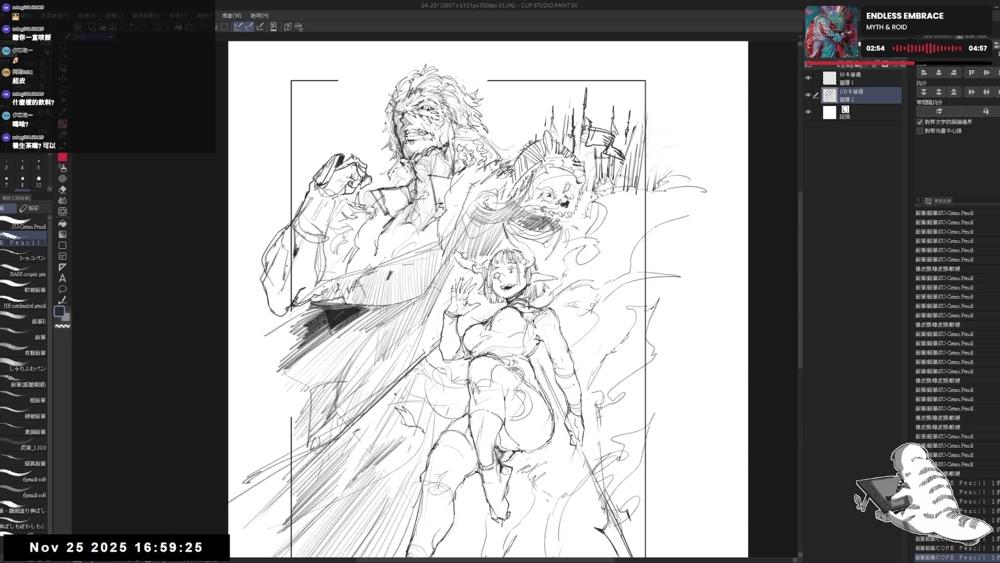
pyautogui.press('e')
pyautogui.moveTo(283, 311); pyautogui.dragTo(303, 325)
pyautogui.press('p')
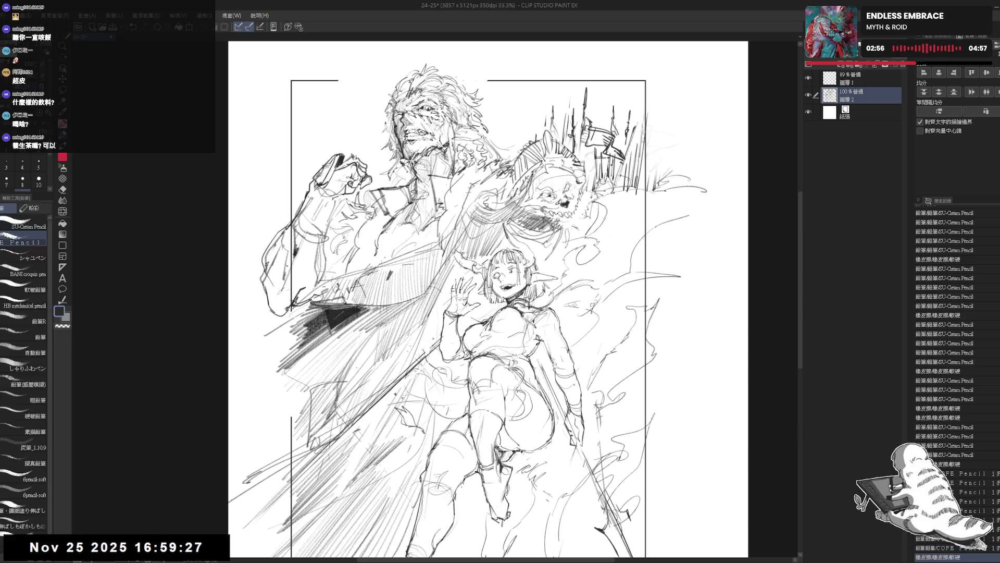
pyautogui.press('-')
pyautogui.moveTo(539, 93); pyautogui.dragTo(574, 109)
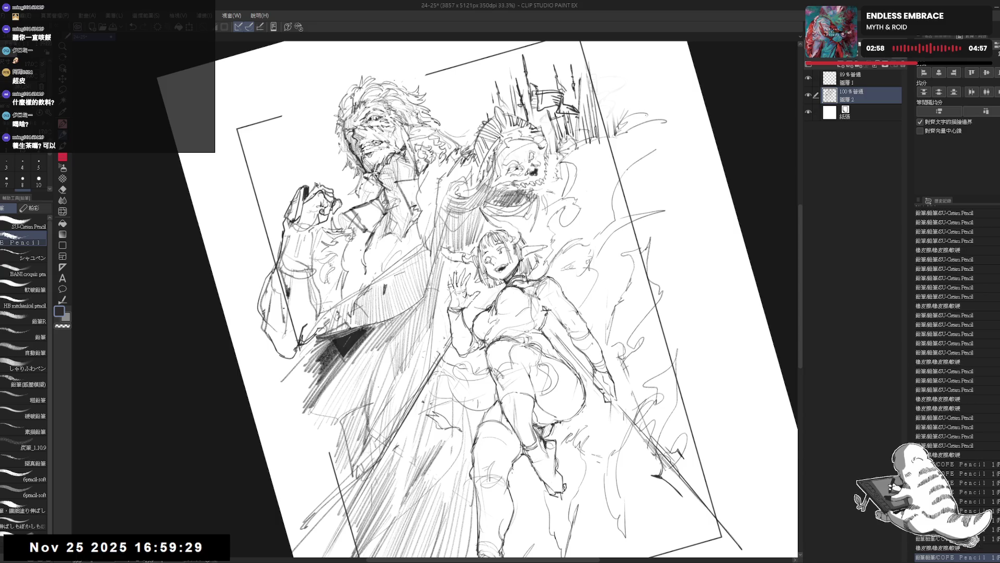
pyautogui.moveTo(365, 244); pyautogui.dragTo(368, 263)
pyautogui.moveTo(413, 235); pyautogui.dragTo(421, 250)
pyautogui.hotkey('ctrl', '0')
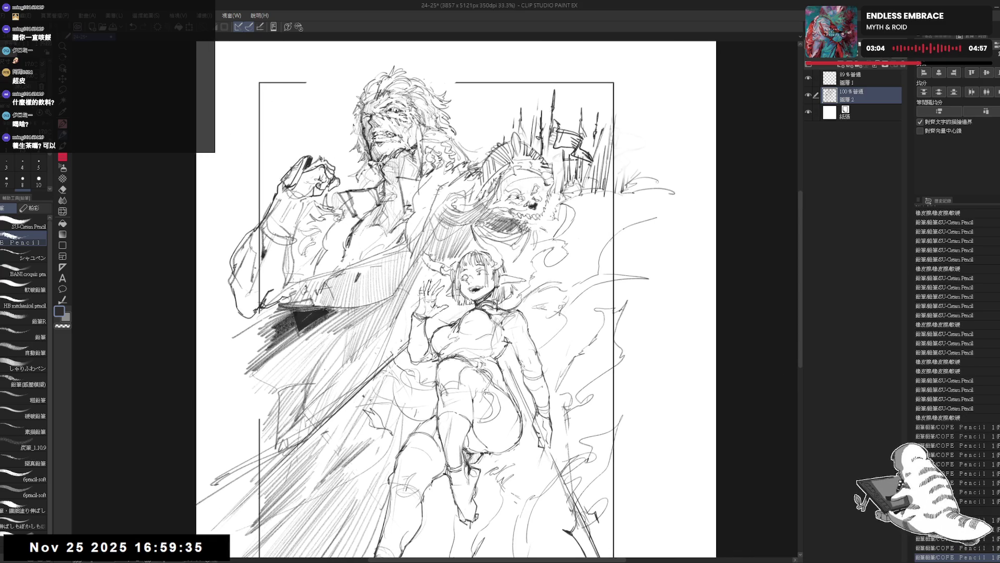
pyautogui.hotkey('ctrl', '0')
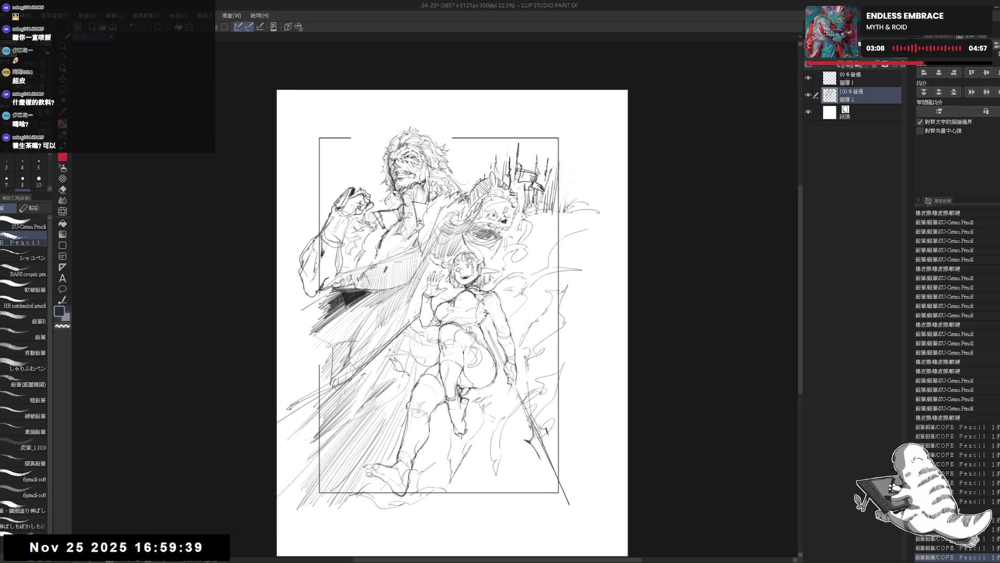
pyautogui.scroll(3, 524, 229)
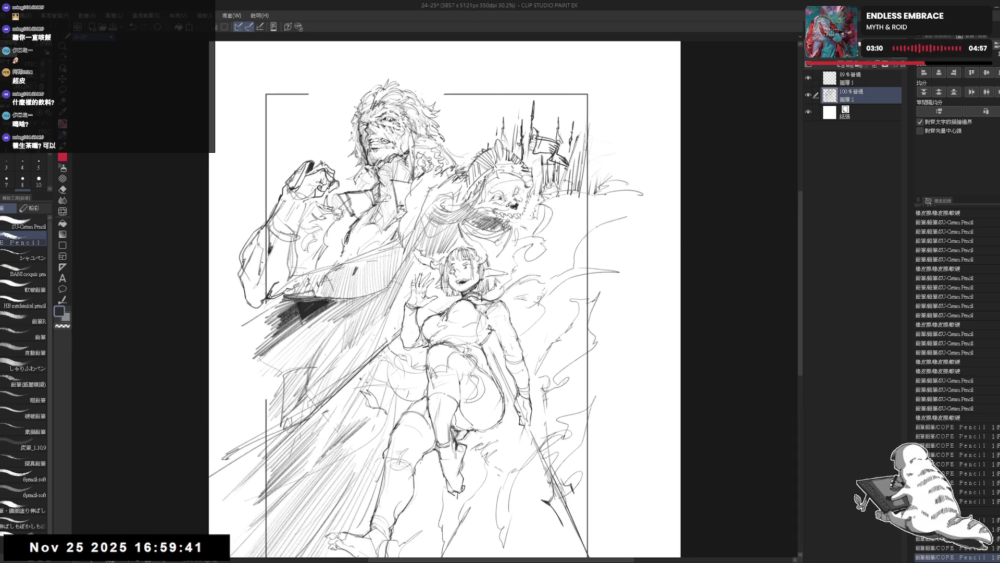
pyautogui.scroll(2, 466, 320)
# Step: Rework a small stroke on the elf girl's face with undo/redo, mirroring the view to check
pyautogui.moveTo(497, 288); pyautogui.dragTo(496, 266)
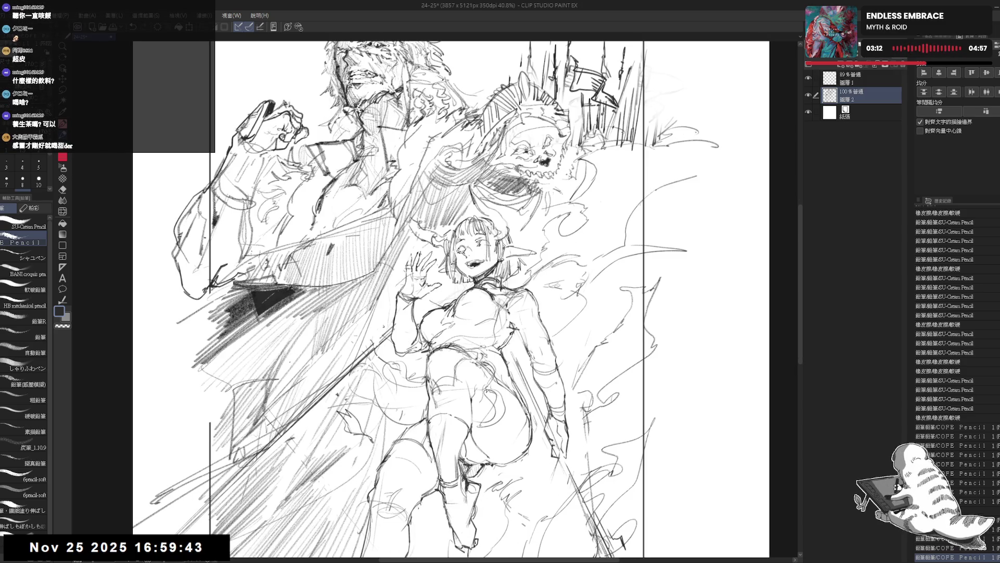
pyautogui.scroll(1, 461, 248)
pyautogui.scroll(1, 461, 248)
pyautogui.scroll(1, 461, 249)
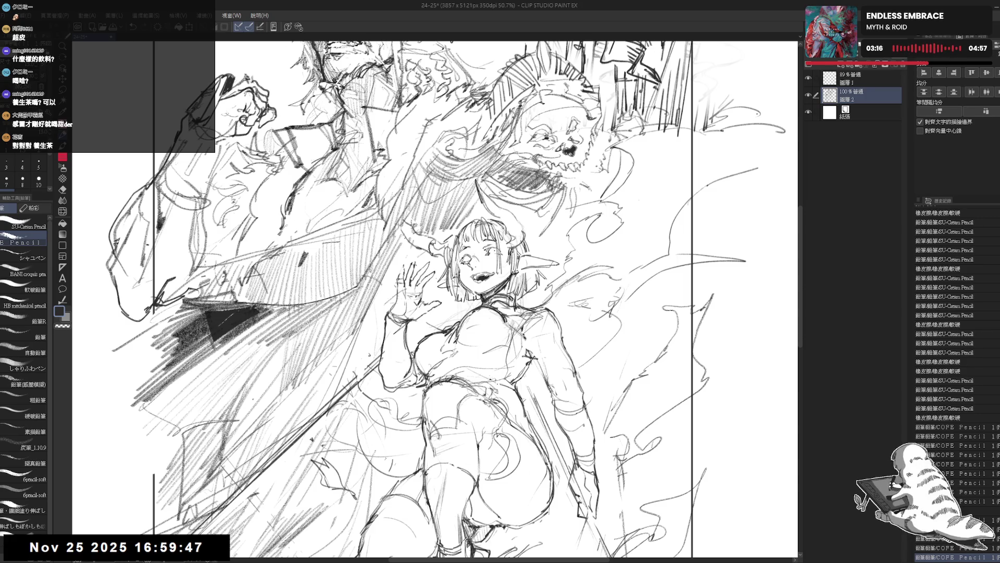
pyautogui.hotkey('ctrl', 'z')
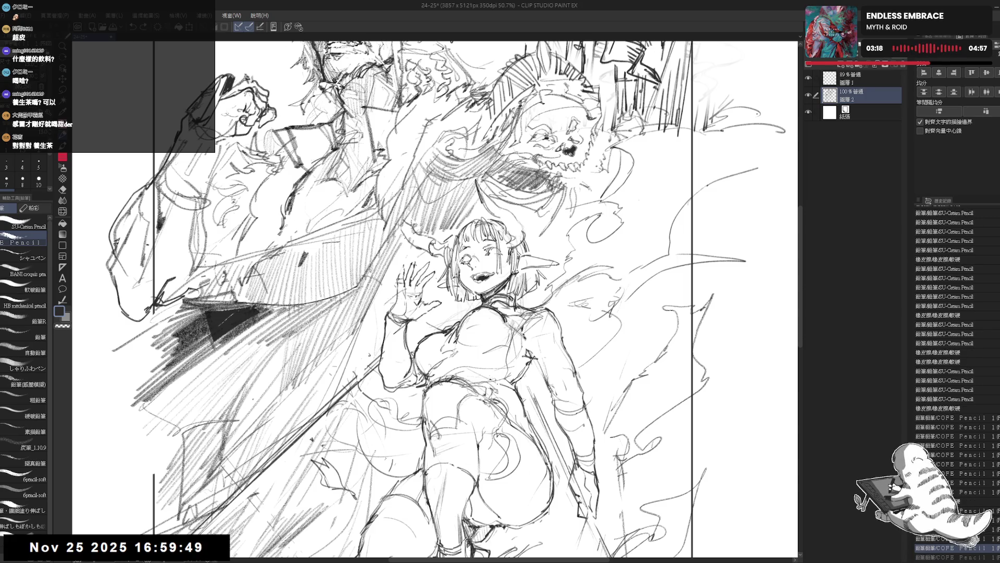
pyautogui.hotkey('ctrl', 'y')
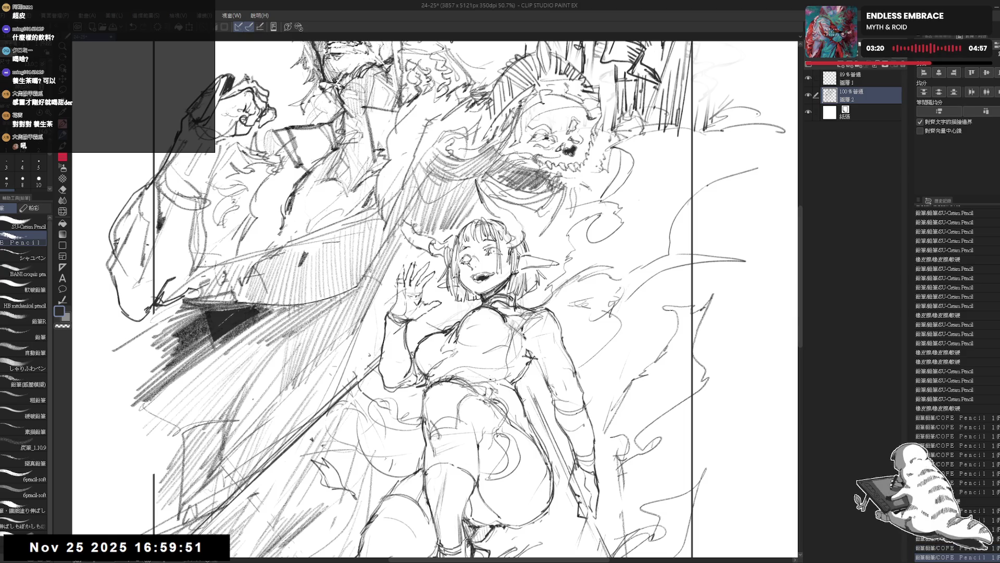
pyautogui.press('h')
pyautogui.press('h')
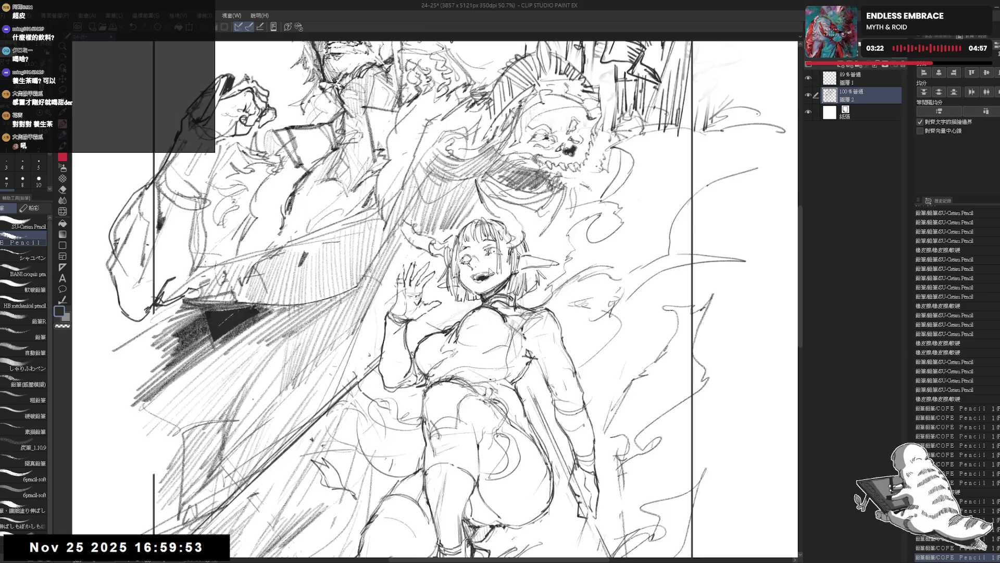
pyautogui.scroll(2, 491, 252)
pyautogui.moveTo(491, 251); pyautogui.dragTo(495, 263)
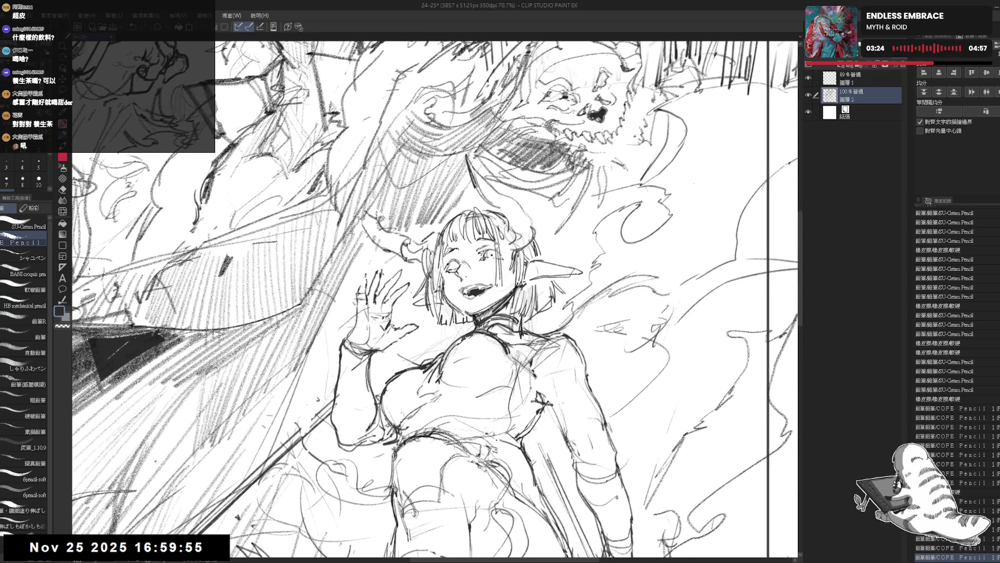
pyautogui.hotkey('ctrl', 'z')
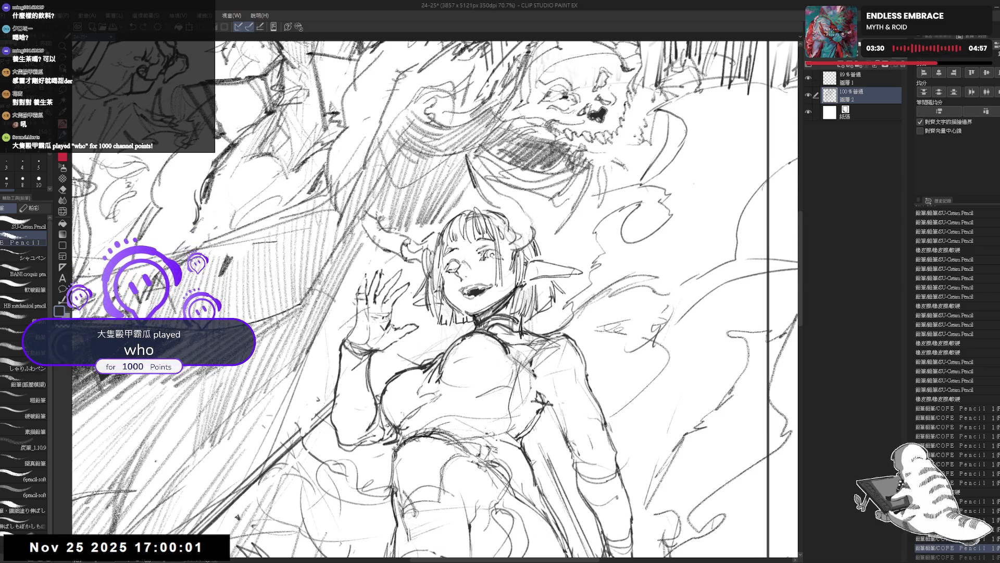
pyautogui.press('h')
pyautogui.press('h')
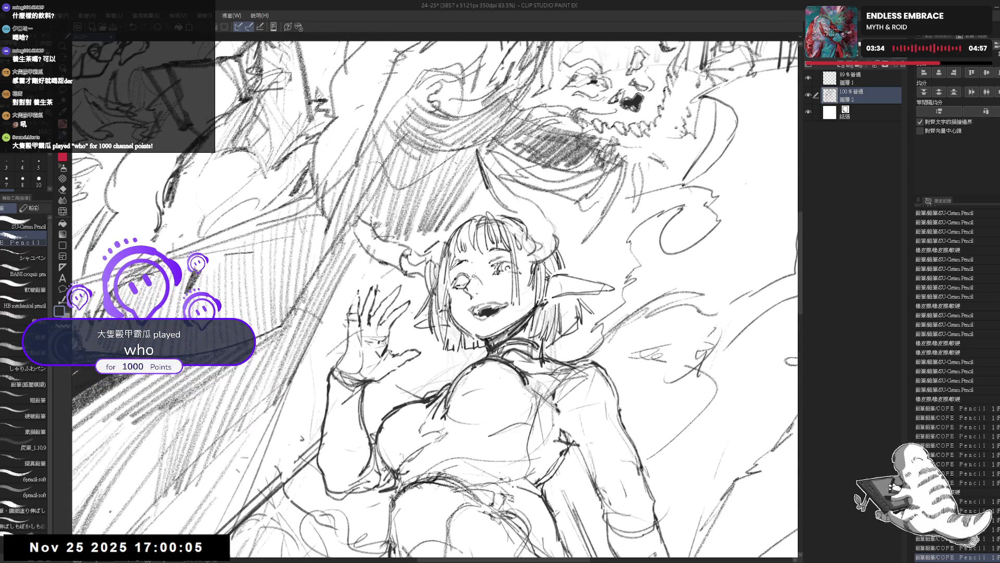
pyautogui.moveTo(480, 262); pyautogui.dragTo(493, 270)
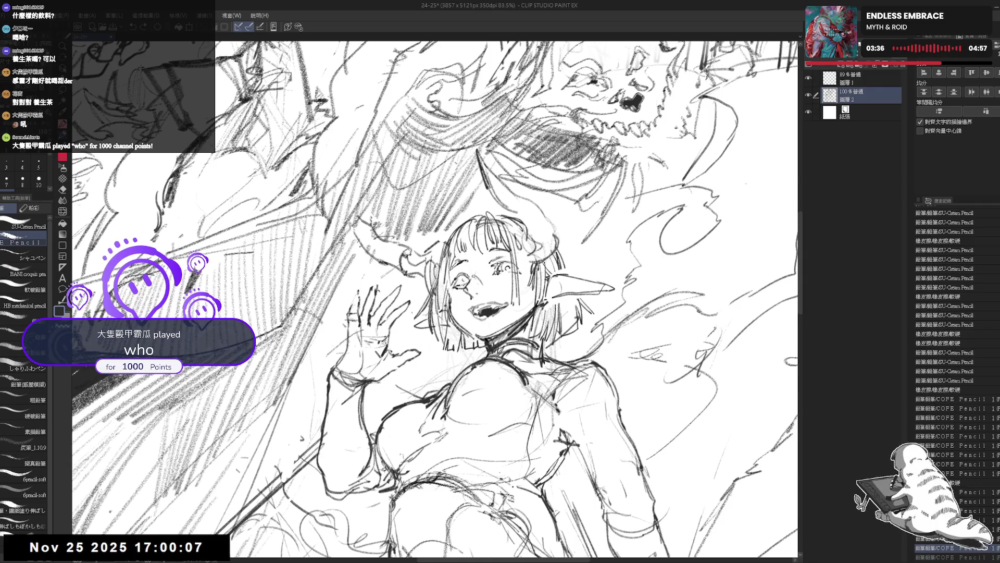
pyautogui.press('h')
pyautogui.press('h')
# Step: Erase the stray marks around the girl's left eye
pyautogui.press('e')
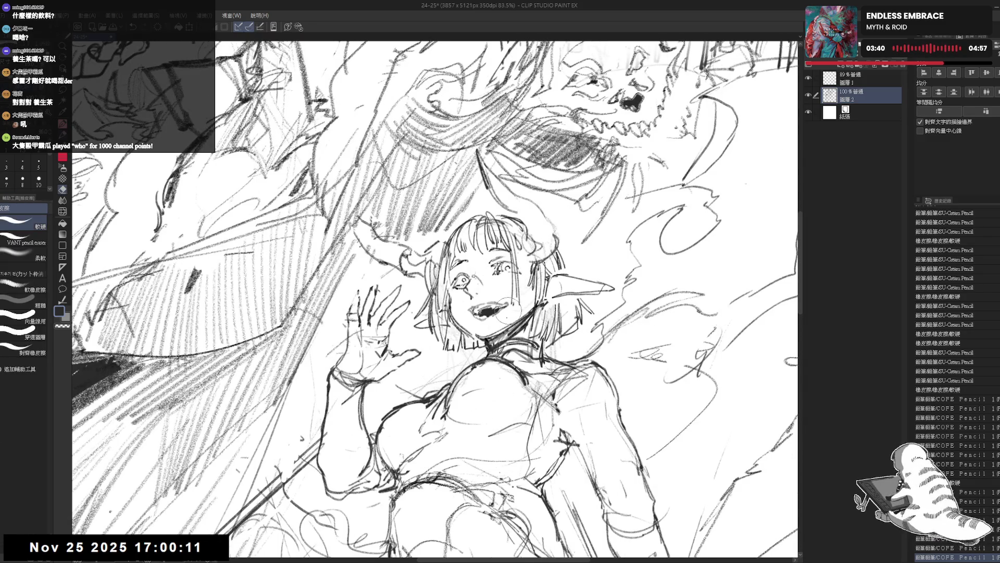
pyautogui.press('p')
pyautogui.scroll(-1, 509, 278)
pyautogui.scroll(-1, 510, 278)
pyautogui.scroll(-1, 492, 234)
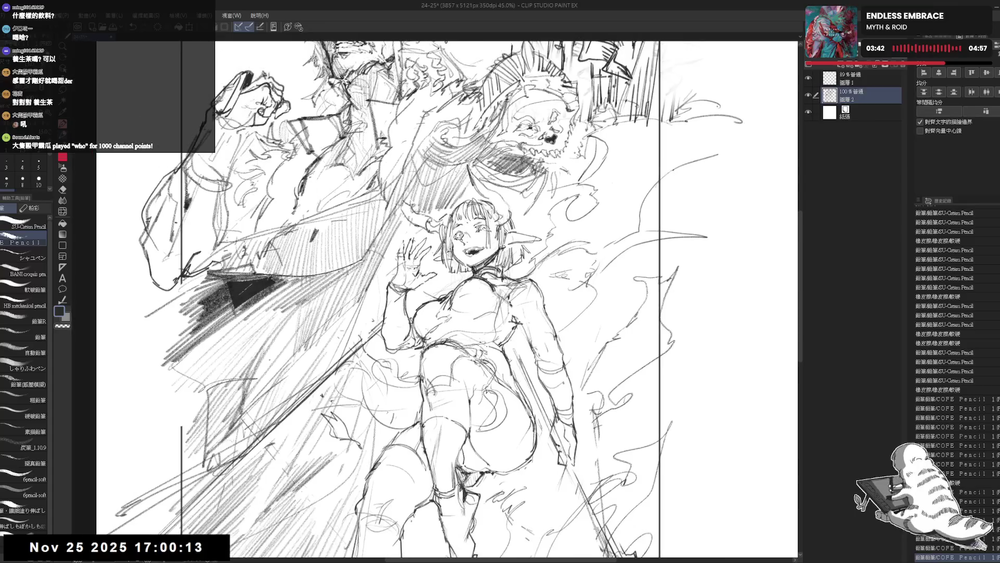
pyautogui.scroll(1, 469, 227)
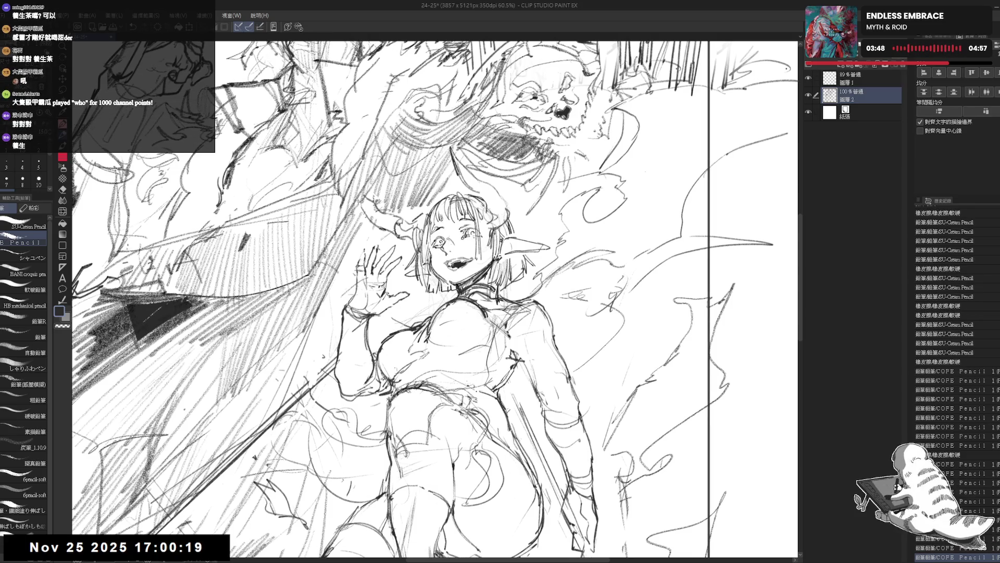
pyautogui.press('h')
pyautogui.press('h')
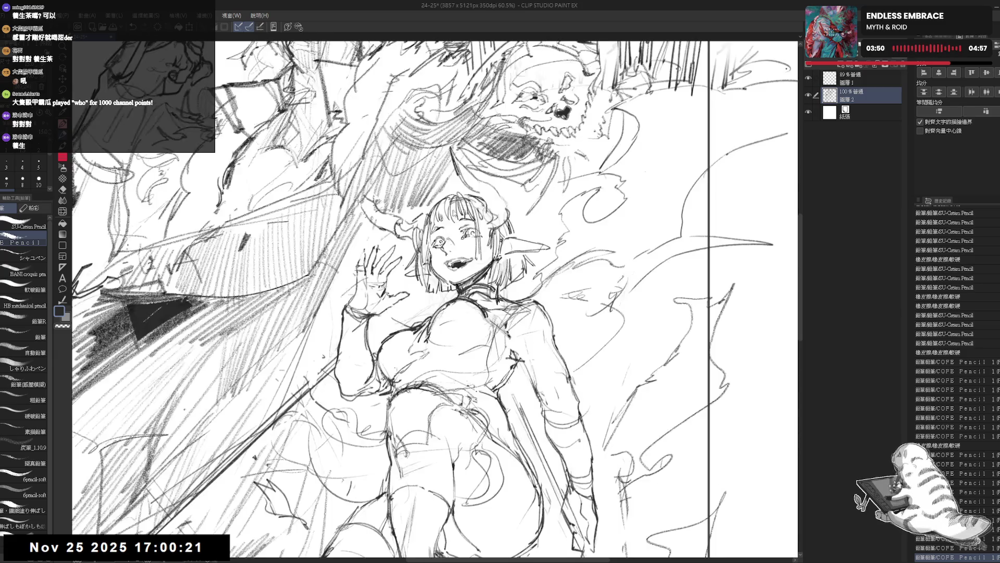
pyautogui.press('e')
pyautogui.moveTo(431, 243); pyautogui.dragTo(442, 255)
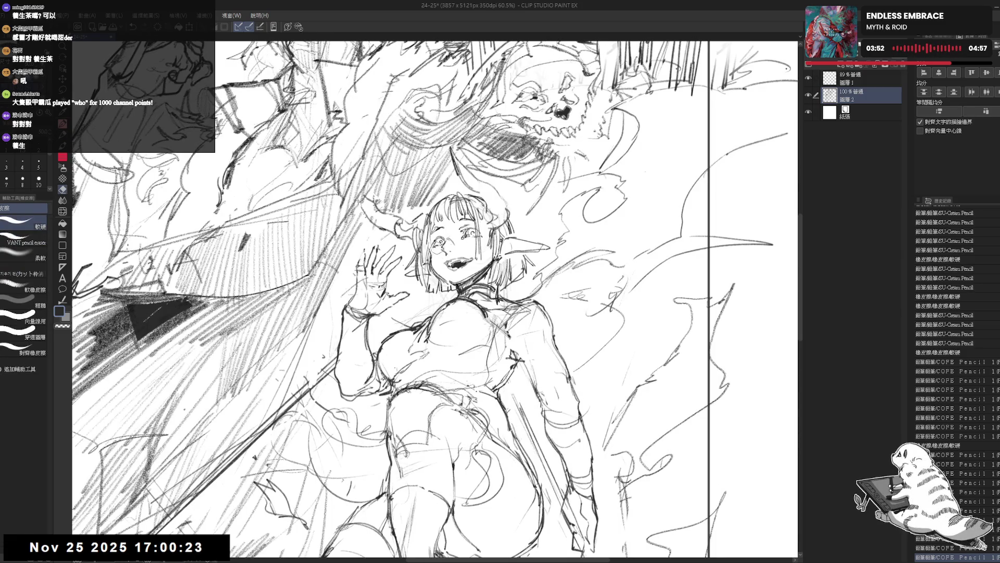
pyautogui.press('p')
pyautogui.scroll(-2, 426, 290)
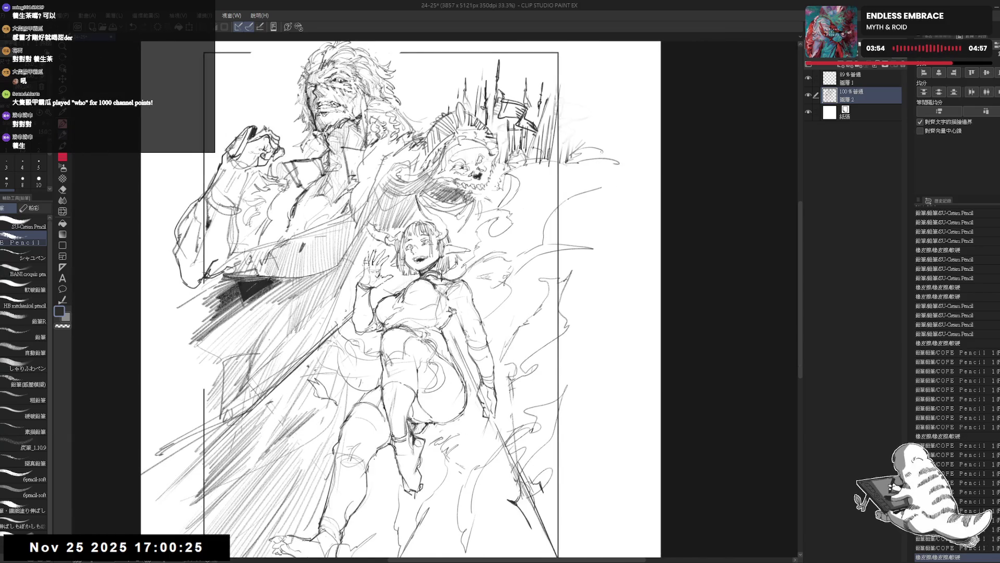
# Step: Reposition the full page in view and switch to the lasso selection tool
pyautogui.moveTo(671, 140); pyautogui.dragTo(689, 168)
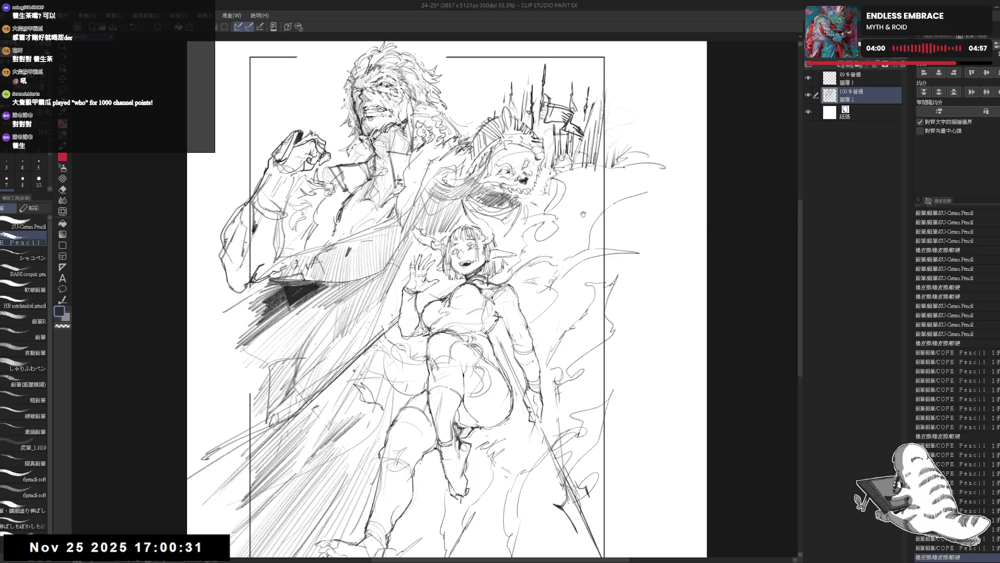
pyautogui.scroll(2, 521, 196)
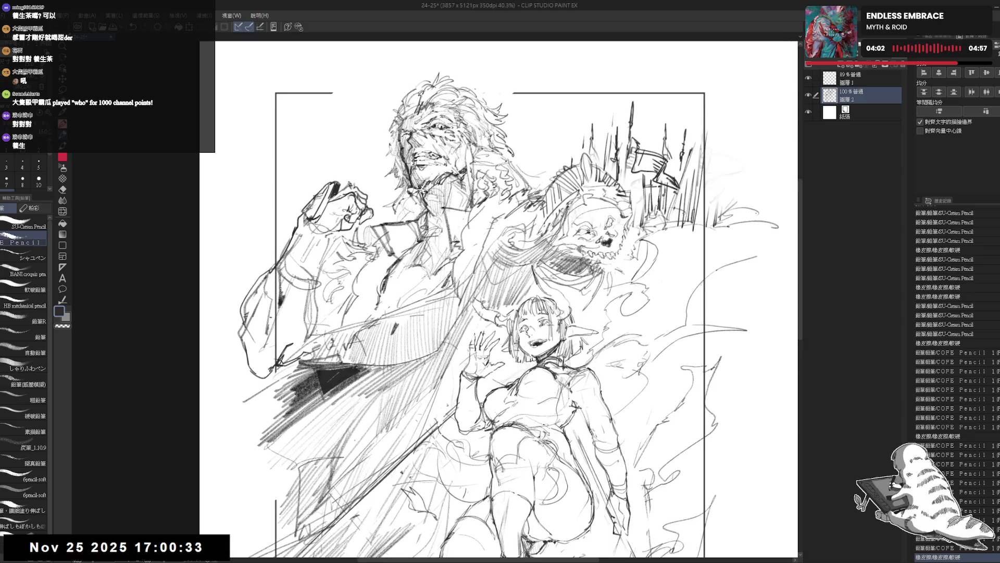
pyautogui.press('m')
pyautogui.moveTo(425, 207); pyautogui.dragTo(464, 222)
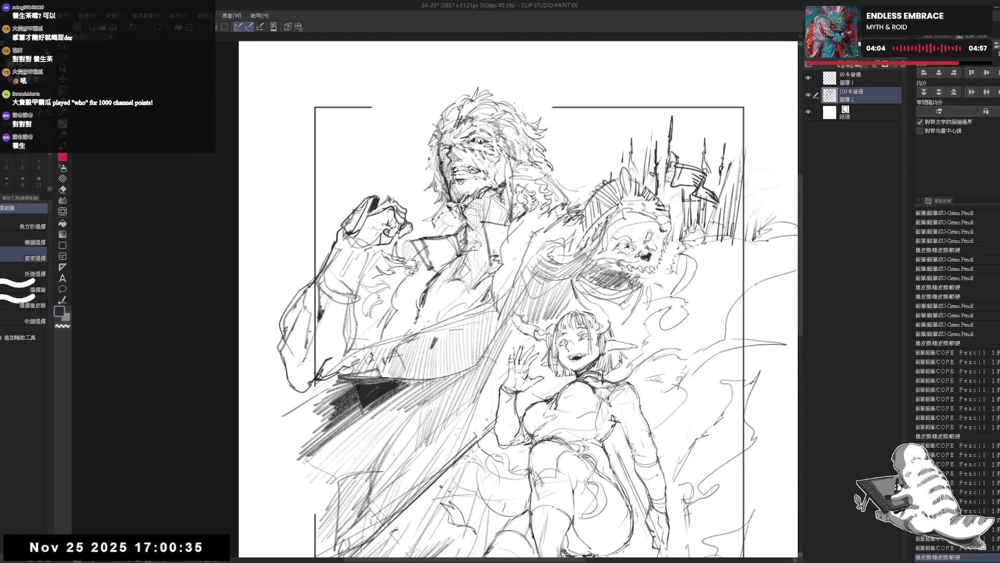
# Step: Lasso the warrior's raised fist, stretch it upward with a transform and commit the change
pyautogui.moveTo(372, 247); pyautogui.dragTo(426, 210)
pyautogui.hotkey('ctrl', 't')
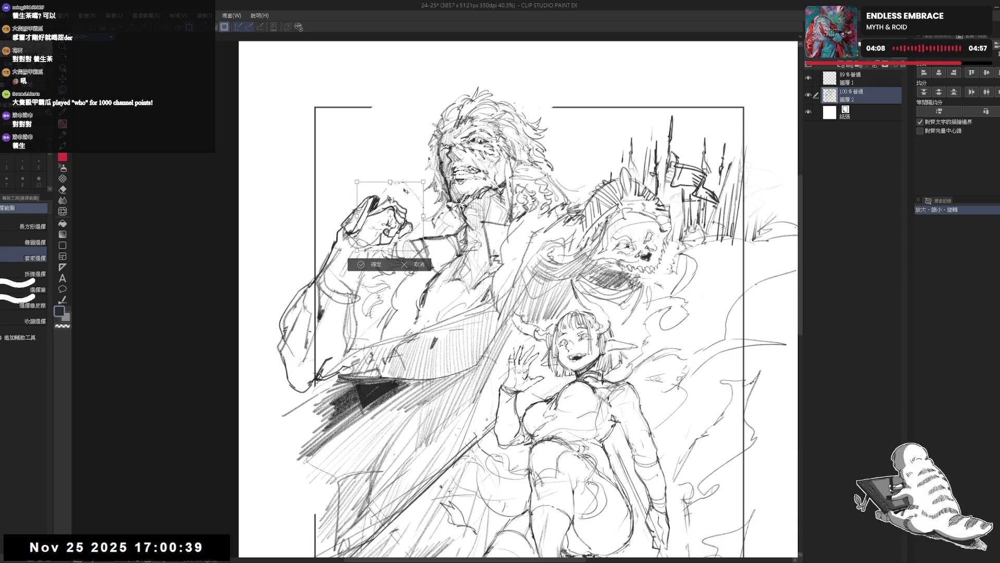
pyautogui.click(410, 265)
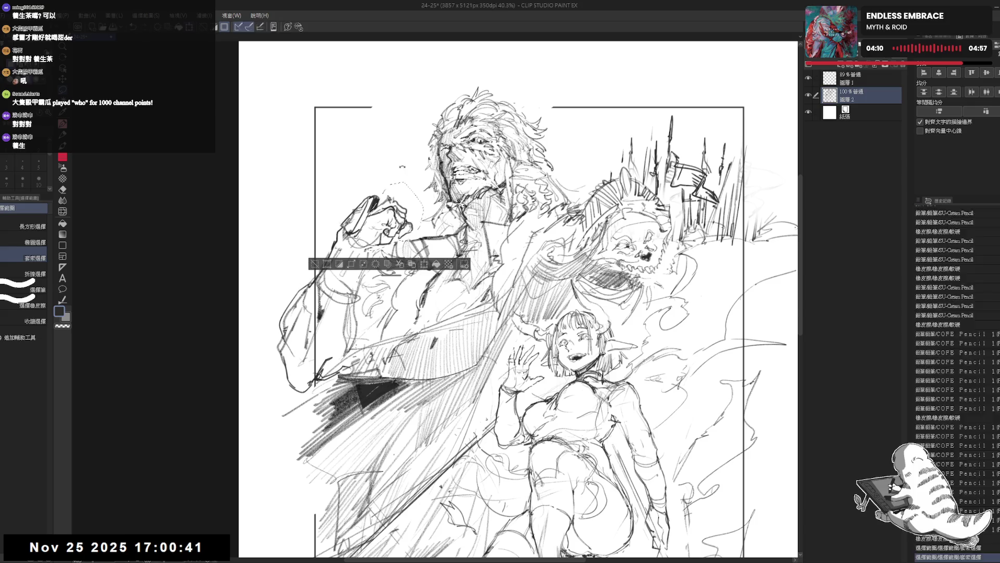
pyautogui.hotkey('ctrl', 't')
pyautogui.moveTo(390, 181)
pyautogui.mouseDown()
pyautogui.moveTo(399, 169)
pyautogui.moveTo(429, 205)
pyautogui.moveTo(419, 210)
pyautogui.mouseUp()
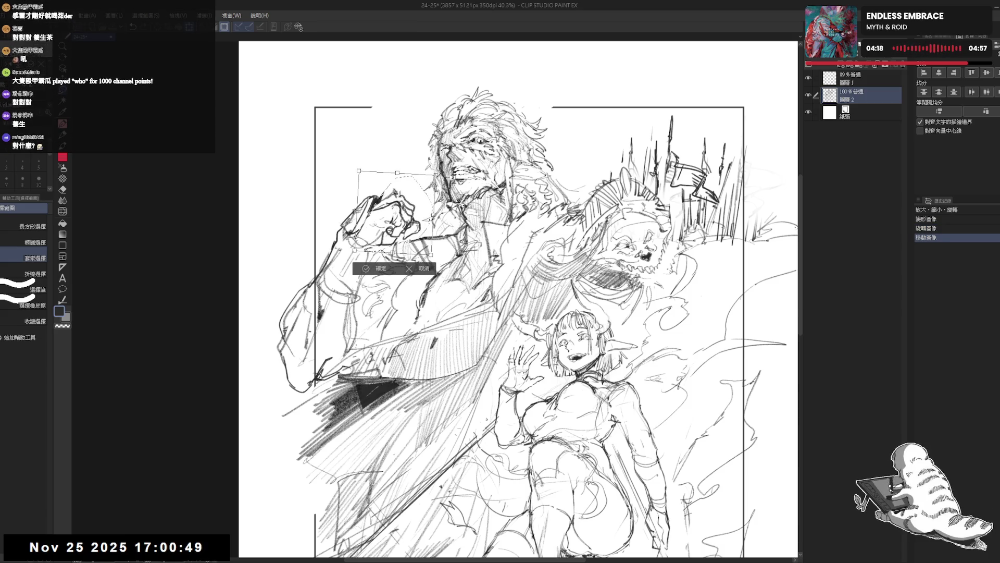
pyautogui.click(391, 271)
pyautogui.press('e')
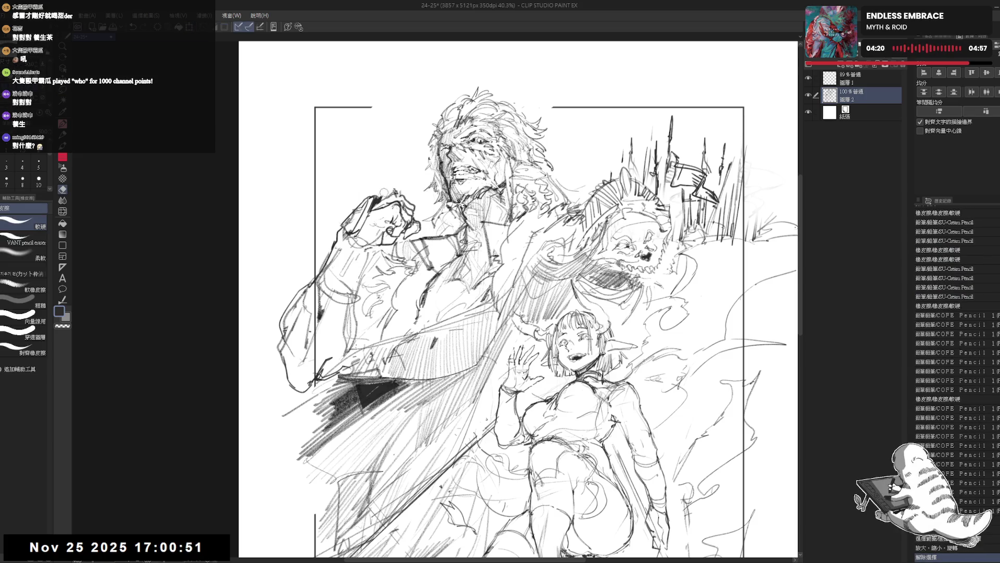
pyautogui.press('m')
pyautogui.scroll(-1, 378, 173)
pyautogui.scroll(-1, 383, 168)
pyautogui.press('p')
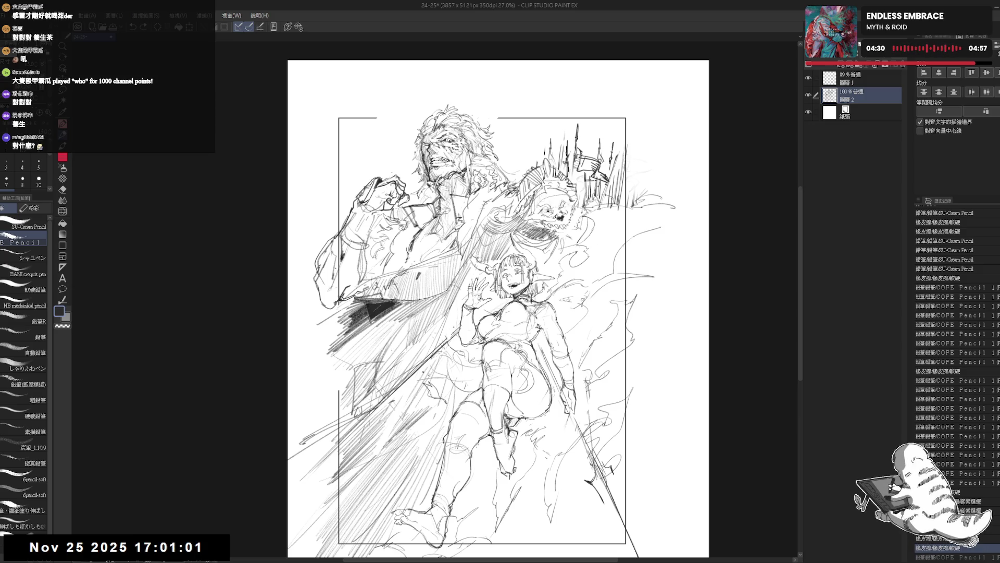
pyautogui.press('h')
pyautogui.press('h')
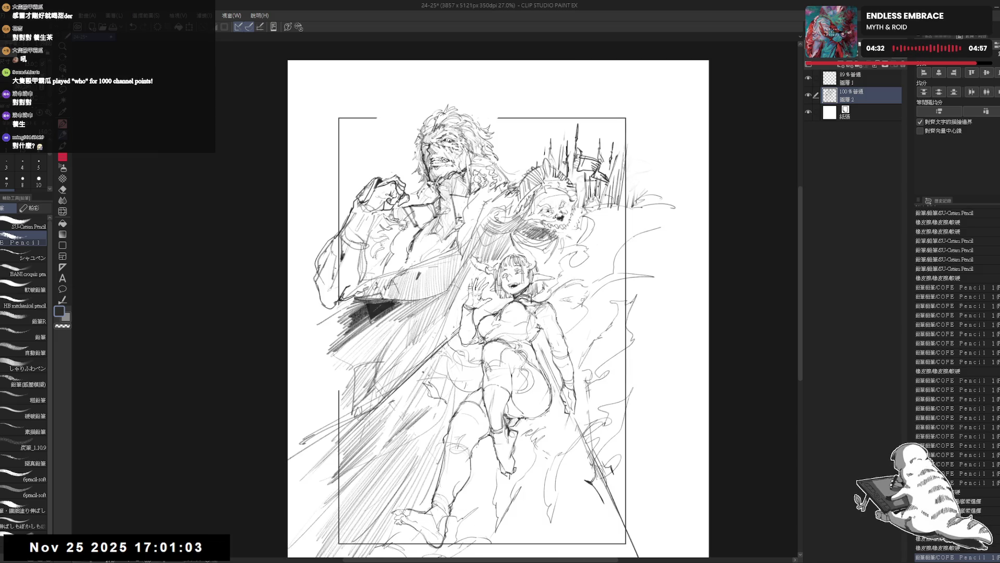
pyautogui.scroll(2, 524, 313)
pyautogui.scroll(2, 524, 312)
pyautogui.press('-')
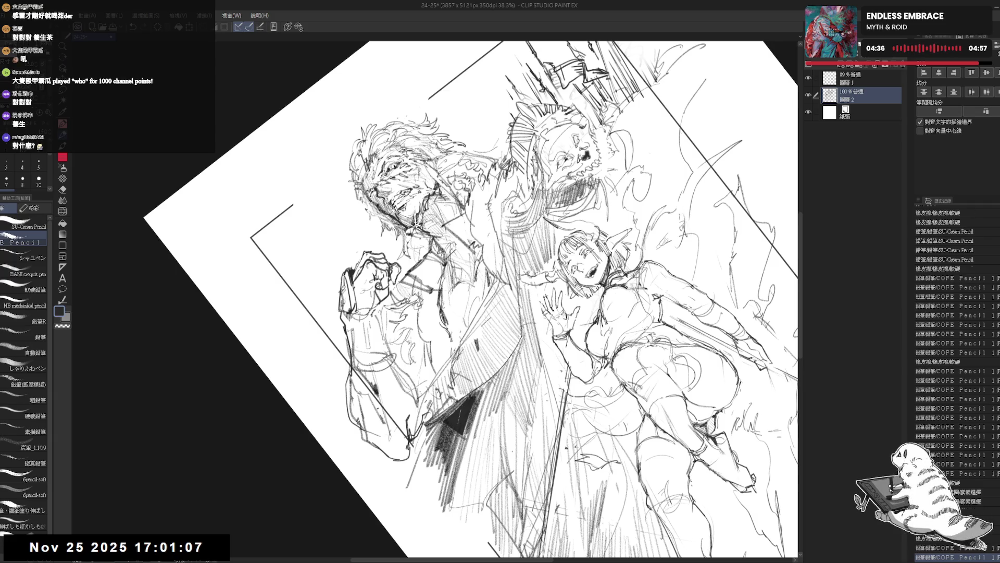
pyautogui.press('e')
pyautogui.press('p')
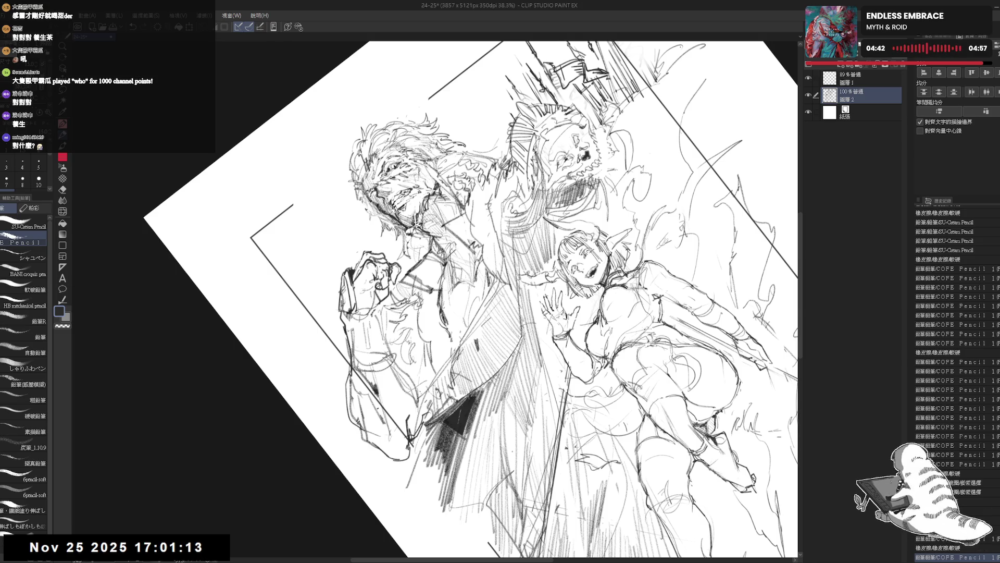
pyautogui.hotkey('ctrl', '0')
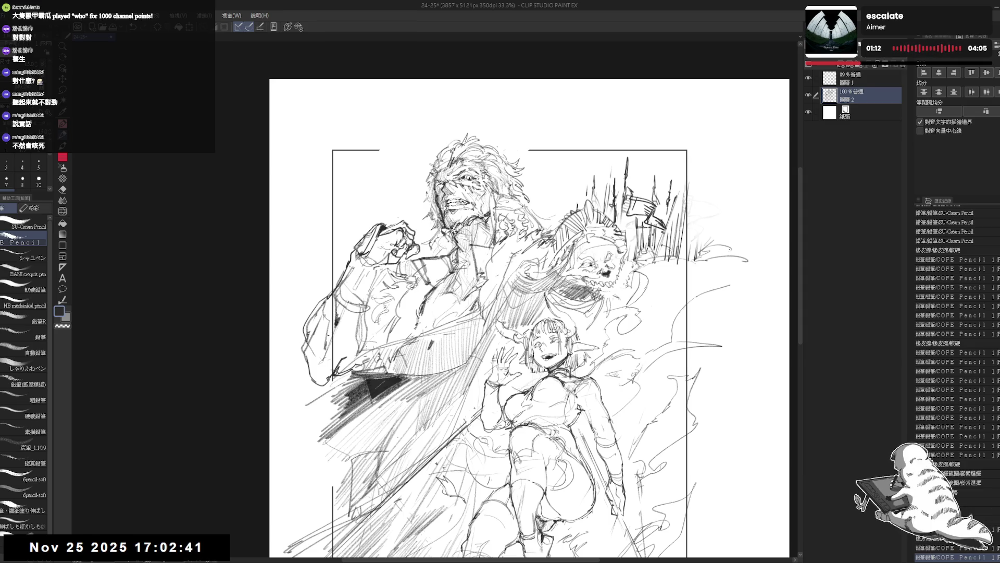
# Step: Tilt the page and lay down speed-line hatching strokes along the right side of the panel
pyautogui.moveTo(350, 312); pyautogui.dragTo(372, 302)
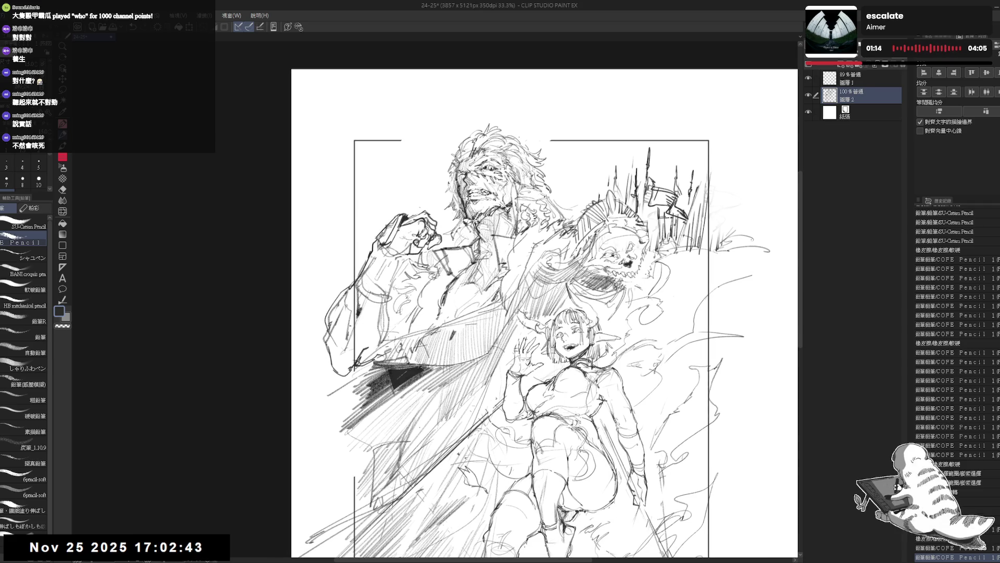
pyautogui.scroll(-2, 480, 243)
pyautogui.moveTo(480, 243)
pyautogui.mouseDown()
pyautogui.moveTo(489, 228)
pyautogui.moveTo(475, 234)
pyautogui.mouseUp()
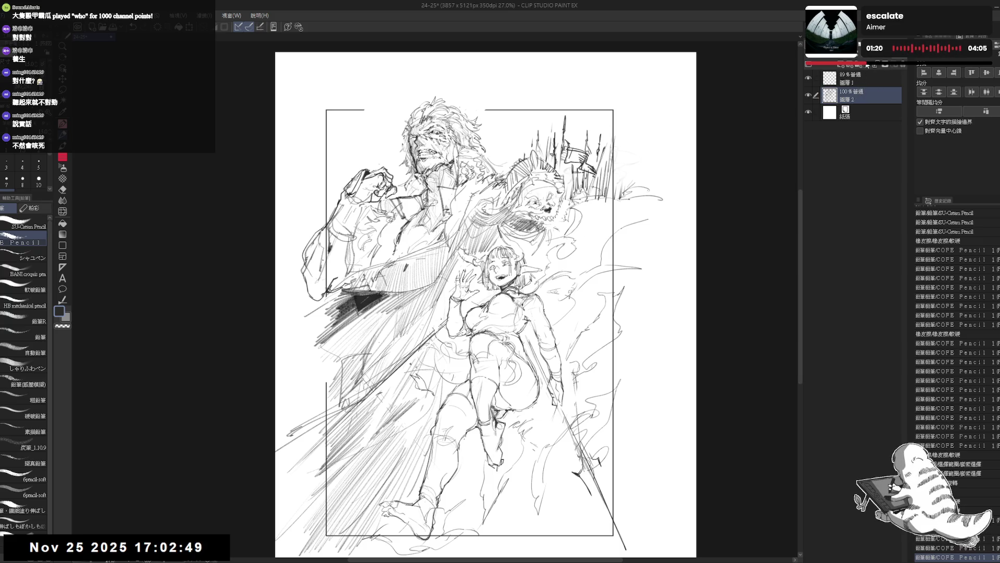
pyautogui.moveTo(484, 306); pyautogui.dragTo(531, 281)
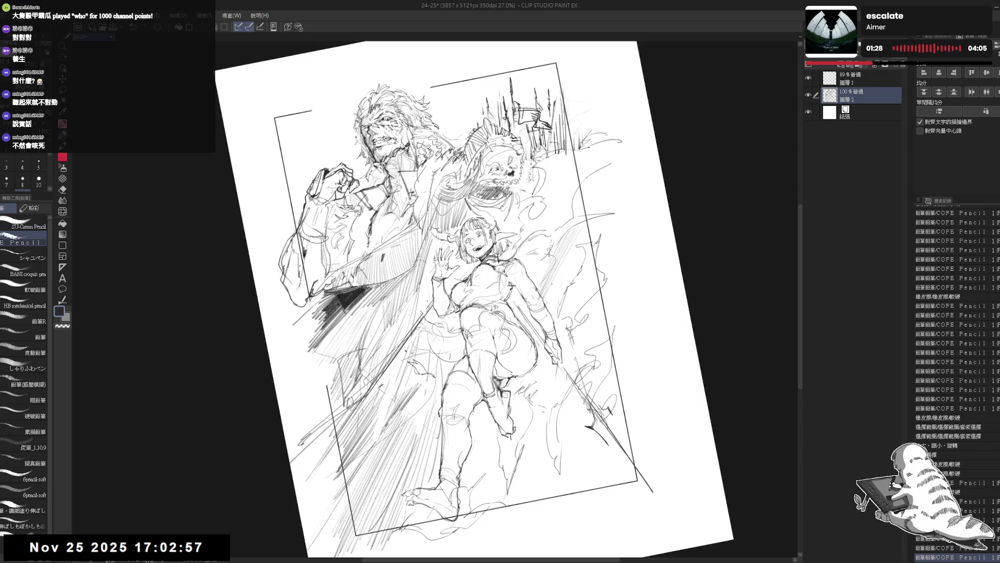
pyautogui.moveTo(555, 278); pyautogui.dragTo(569, 310)
pyautogui.moveTo(578, 239); pyautogui.dragTo(583, 251)
pyautogui.moveTo(579, 184); pyautogui.dragTo(586, 214)
pyautogui.moveTo(548, 314)
pyautogui.mouseDown()
pyautogui.moveTo(543, 266)
pyautogui.moveTo(560, 290)
pyautogui.mouseUp()
pyautogui.moveTo(572, 254)
pyautogui.mouseDown()
pyautogui.moveTo(592, 275)
pyautogui.moveTo(598, 306)
pyautogui.mouseUp()
pyautogui.moveTo(588, 271); pyautogui.dragTo(605, 301)
pyautogui.moveTo(563, 375)
pyautogui.mouseDown()
pyautogui.moveTo(570, 343)
pyautogui.moveTo(562, 359)
pyautogui.mouseUp()
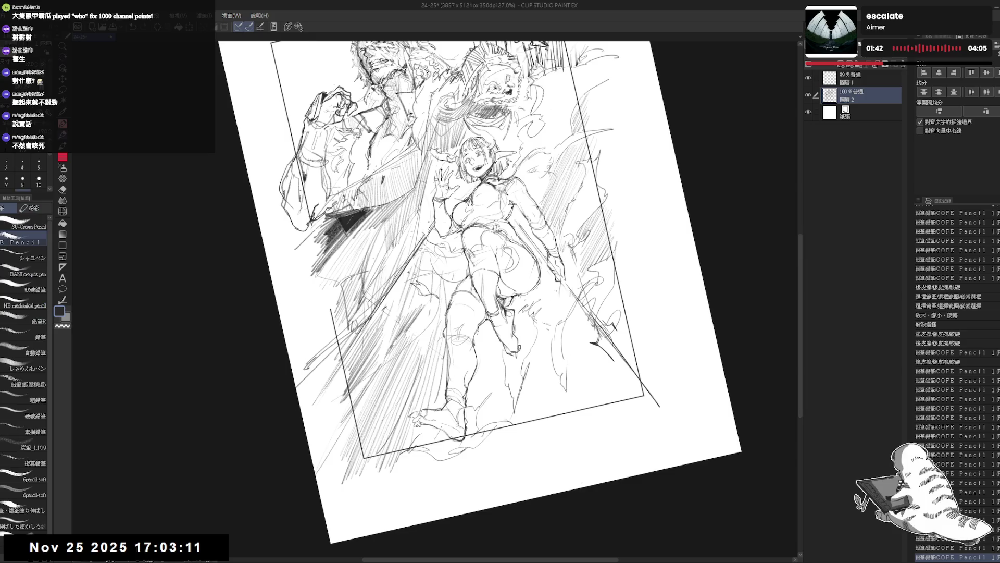
# Step: Add near-vertical hatching beside the girl's legs and across the lower right of the panel
pyautogui.moveTo(513, 310)
pyautogui.mouseDown()
pyautogui.moveTo(532, 290)
pyautogui.moveTo(547, 319)
pyautogui.moveTo(540, 344)
pyautogui.mouseUp()
pyautogui.moveTo(563, 301)
pyautogui.mouseDown()
pyautogui.moveTo(547, 361)
pyautogui.moveTo(531, 362)
pyautogui.moveTo(527, 418)
pyautogui.mouseUp()
pyautogui.moveTo(555, 345); pyautogui.dragTo(533, 440)
pyautogui.moveTo(558, 368)
pyautogui.mouseDown()
pyautogui.moveTo(542, 431)
pyautogui.moveTo(556, 450)
pyautogui.moveTo(562, 436)
pyautogui.mouseUp()
pyautogui.moveTo(571, 385); pyautogui.dragTo(564, 442)
pyautogui.moveTo(579, 389); pyautogui.dragTo(573, 417)
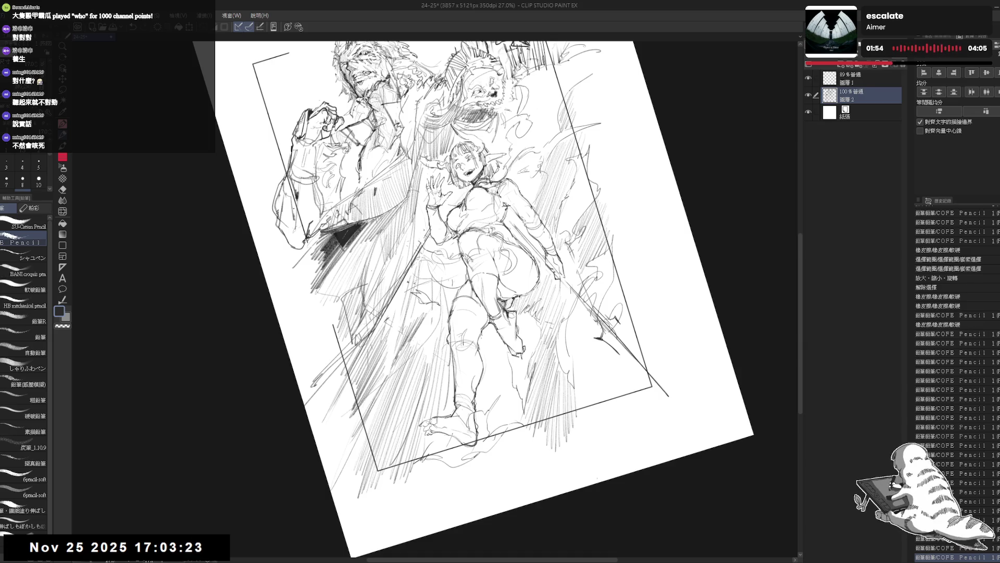
pyautogui.scroll(-1, 484, 297)
pyautogui.scroll(-1, 485, 297)
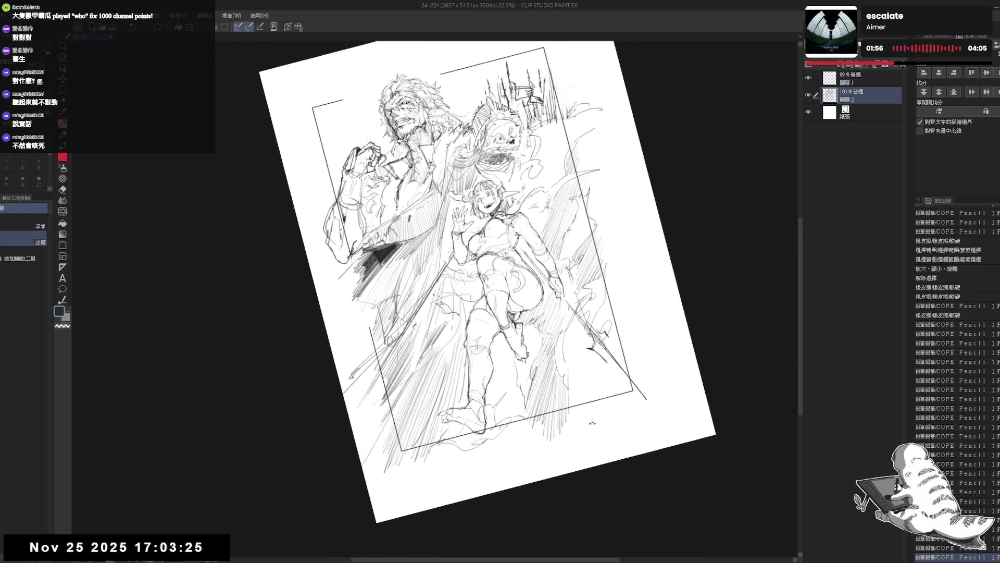
# Step: Hatch around the girl's lower leg and extend the long strokes down the right side
pyautogui.moveTo(497, 337); pyautogui.dragTo(495, 394)
pyautogui.moveTo(507, 359)
pyautogui.mouseDown()
pyautogui.moveTo(499, 407)
pyautogui.moveTo(485, 405)
pyautogui.mouseUp()
pyautogui.moveTo(506, 403); pyautogui.dragTo(500, 419)
pyautogui.moveTo(518, 372)
pyautogui.mouseDown()
pyautogui.moveTo(504, 416)
pyautogui.moveTo(520, 419)
pyautogui.moveTo(485, 478)
pyautogui.moveTo(574, 394)
pyautogui.mouseUp()
pyautogui.moveTo(543, 335); pyautogui.dragTo(556, 422)
pyautogui.moveTo(561, 353); pyautogui.dragTo(555, 433)
pyautogui.moveTo(566, 359)
pyautogui.mouseDown()
pyautogui.moveTo(560, 430)
pyautogui.moveTo(569, 426)
pyautogui.mouseUp()
pyautogui.moveTo(579, 365); pyautogui.dragTo(577, 418)
# Step: Reduce the canvas tilt and add short strokes near the lower right, undoing and redrawing one
pyautogui.moveTo(578, 367)
pyautogui.mouseDown()
pyautogui.moveTo(587, 313)
pyautogui.moveTo(579, 356)
pyautogui.moveTo(596, 384)
pyautogui.moveTo(579, 312)
pyautogui.moveTo(547, 289)
pyautogui.mouseUp()
pyautogui.moveTo(521, 413); pyautogui.dragTo(520, 439)
pyautogui.moveTo(528, 459); pyautogui.dragTo(535, 505)
pyautogui.moveTo(524, 434); pyautogui.dragTo(538, 500)
pyautogui.hotkey('ctrl', 'z')
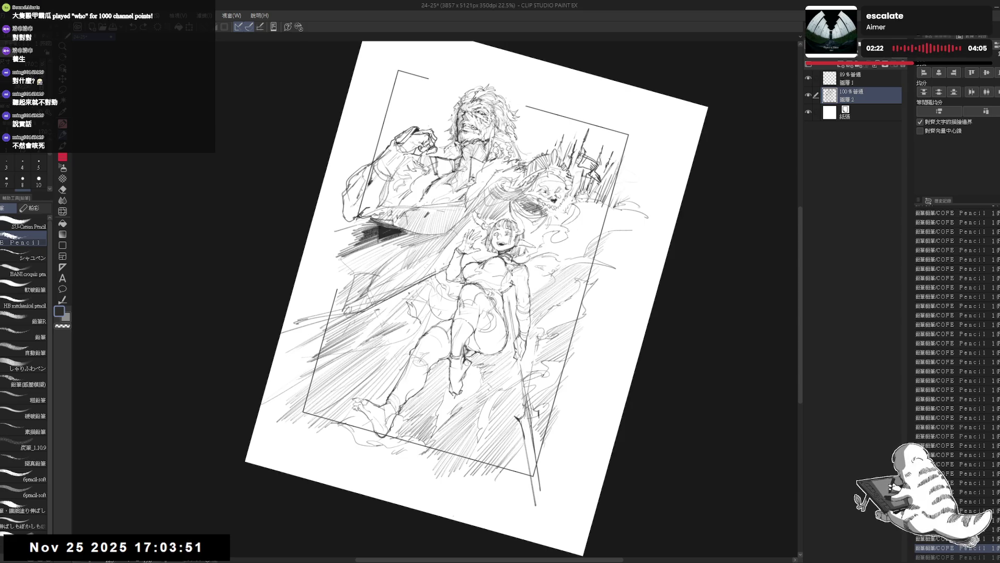
pyautogui.moveTo(520, 419); pyautogui.dragTo(528, 455)
pyautogui.moveTo(579, 313); pyautogui.dragTo(531, 289)
pyautogui.moveTo(585, 384)
pyautogui.mouseDown()
pyautogui.moveTo(579, 428)
pyautogui.moveTo(583, 420)
pyautogui.mouseUp()
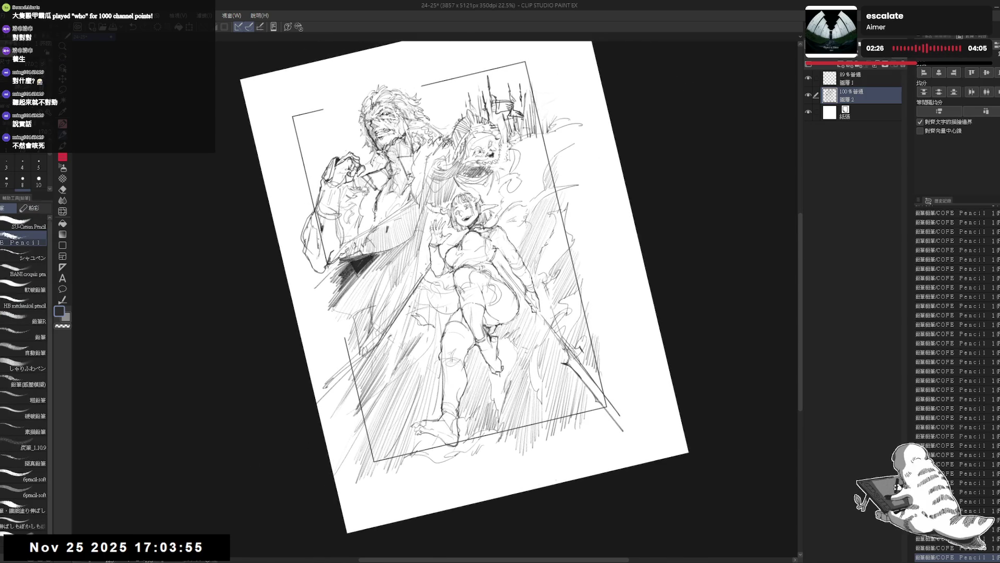
# Step: Reset the view upright and fitted, re-rotate slightly, and darken a short stroke near the top
pyautogui.hotkey('ctrl', 'shift', '0')
pyautogui.hotkey('ctrl', '0')
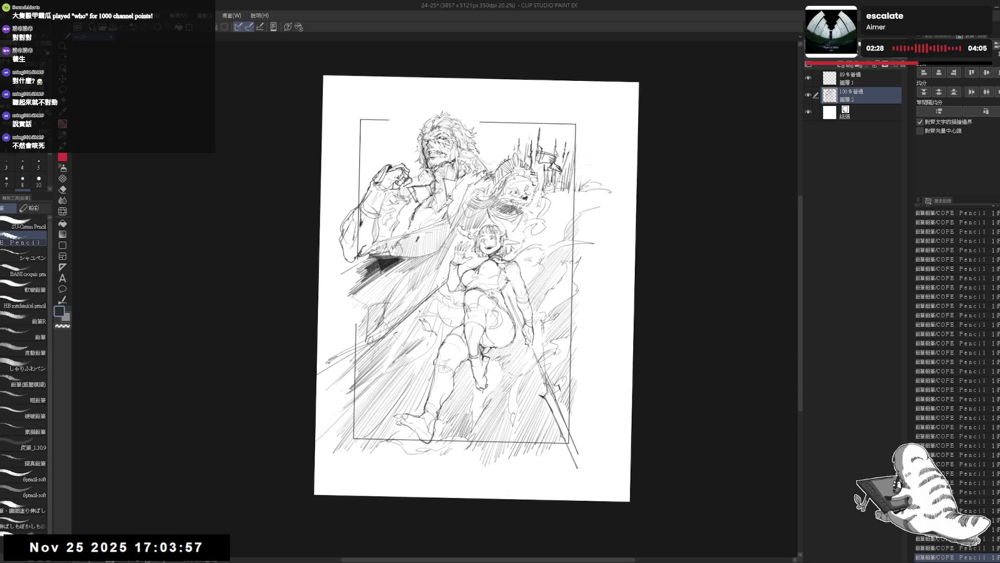
pyautogui.scroll(1, 509, 407)
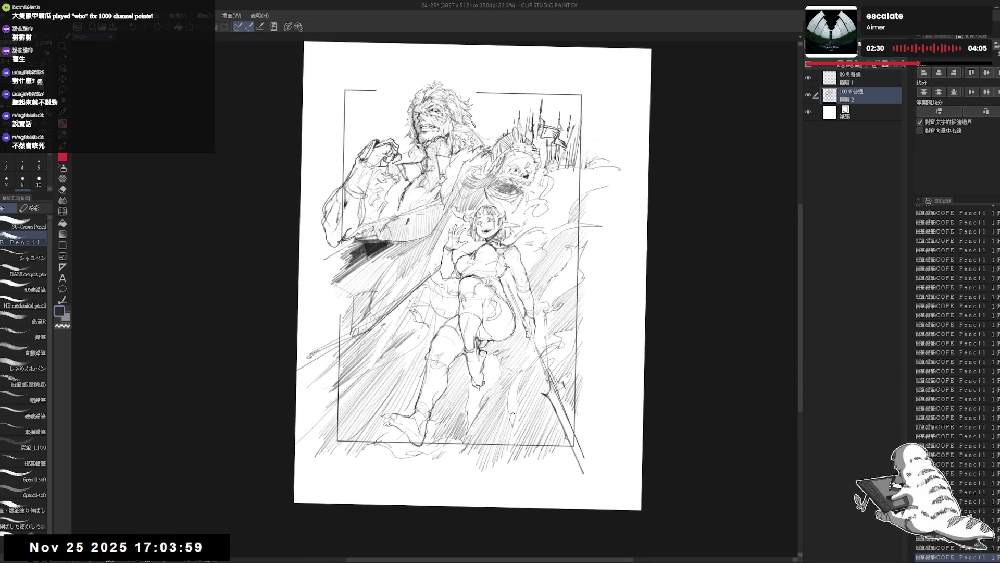
pyautogui.press('r')
pyautogui.moveTo(556, 253); pyautogui.dragTo(513, 240)
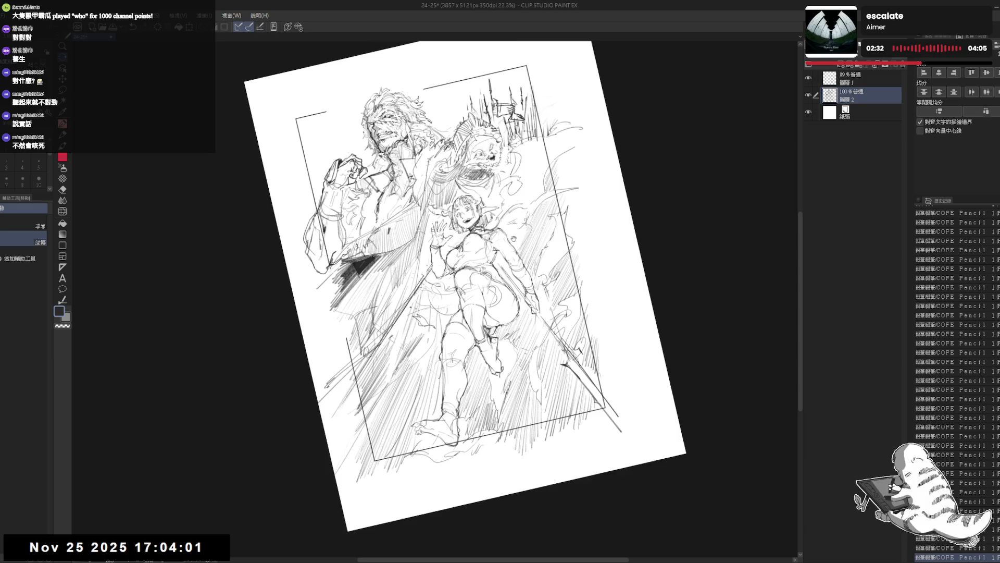
pyautogui.press('p')
pyautogui.moveTo(560, 146); pyautogui.dragTo(546, 166)
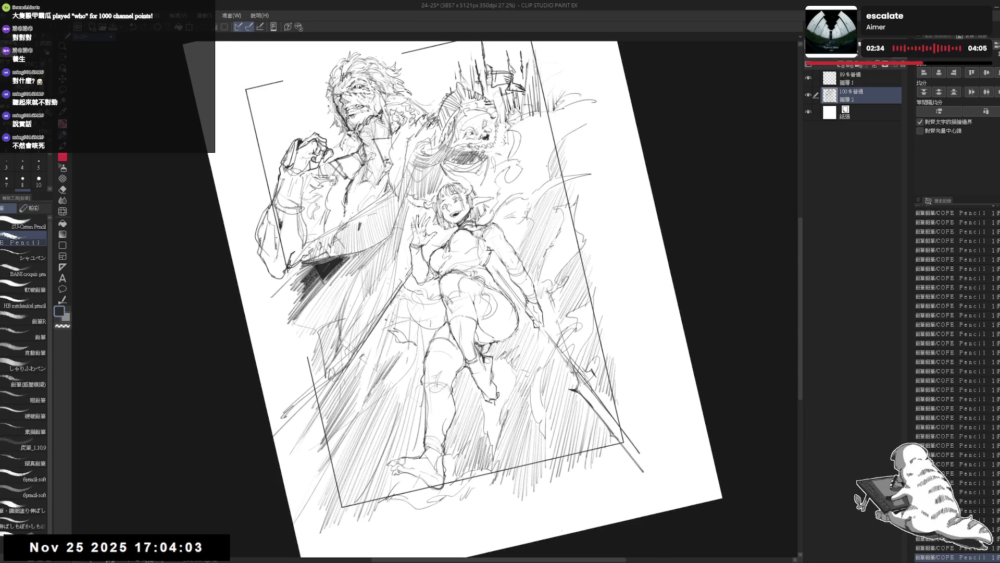
pyautogui.moveTo(568, 292); pyautogui.dragTo(561, 273)
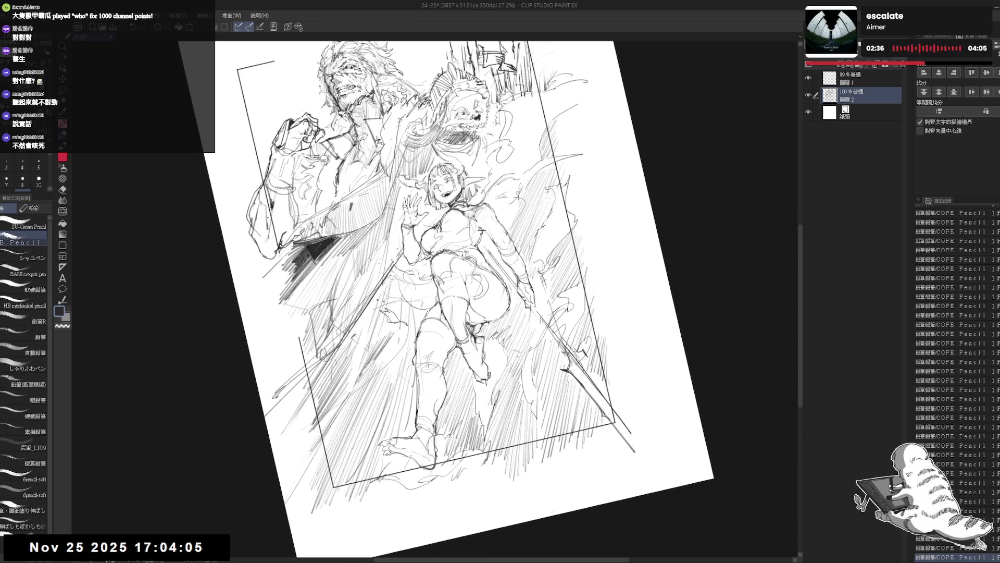
pyautogui.scroll(2, 469, 301)
# Step: Toggle between eraser and pencil and add a small stroke on the girl's chest
pyautogui.moveTo(504, 319); pyautogui.dragTo(503, 298)
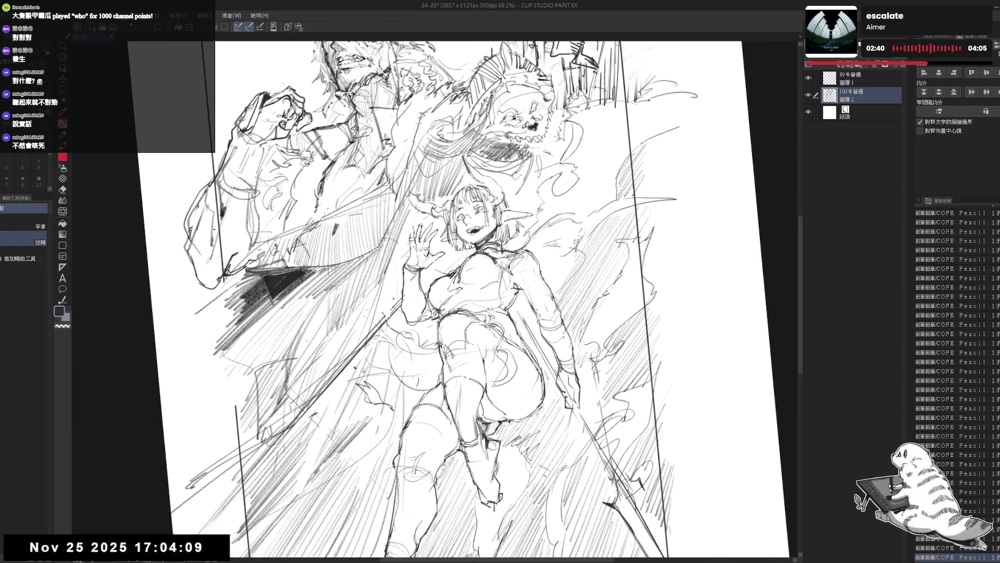
pyautogui.press('e')
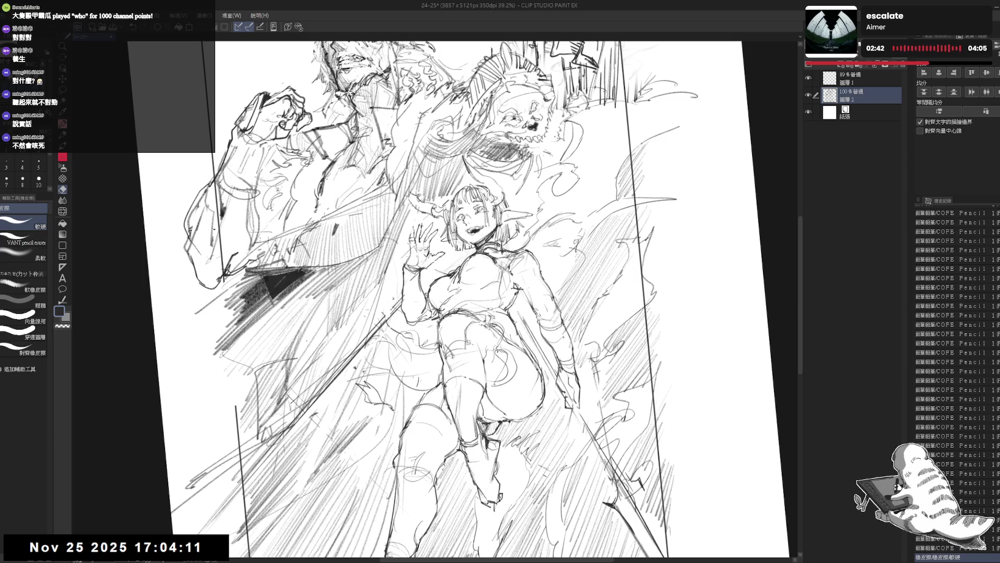
pyautogui.press('p')
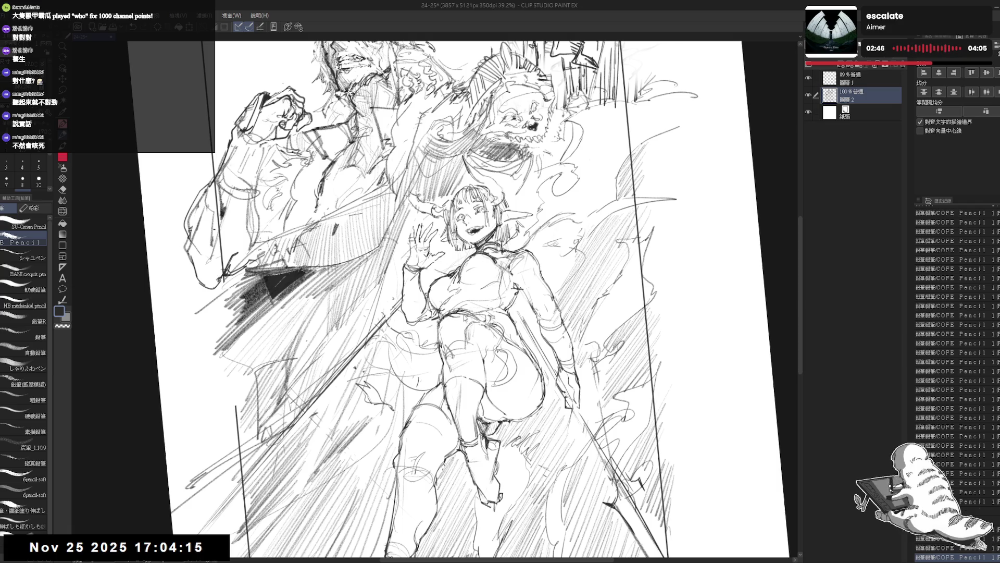
pyautogui.press('e')
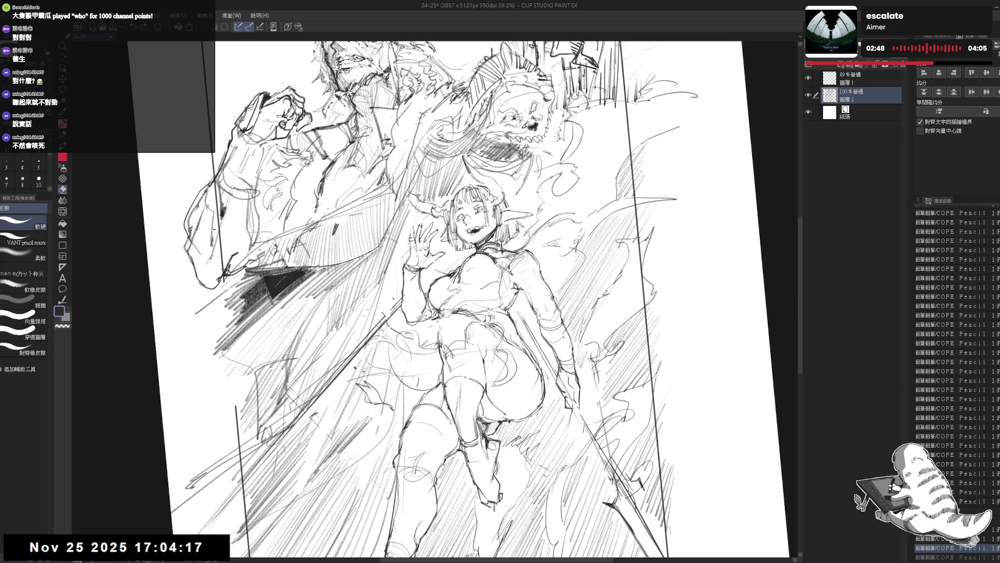
pyautogui.press('p')
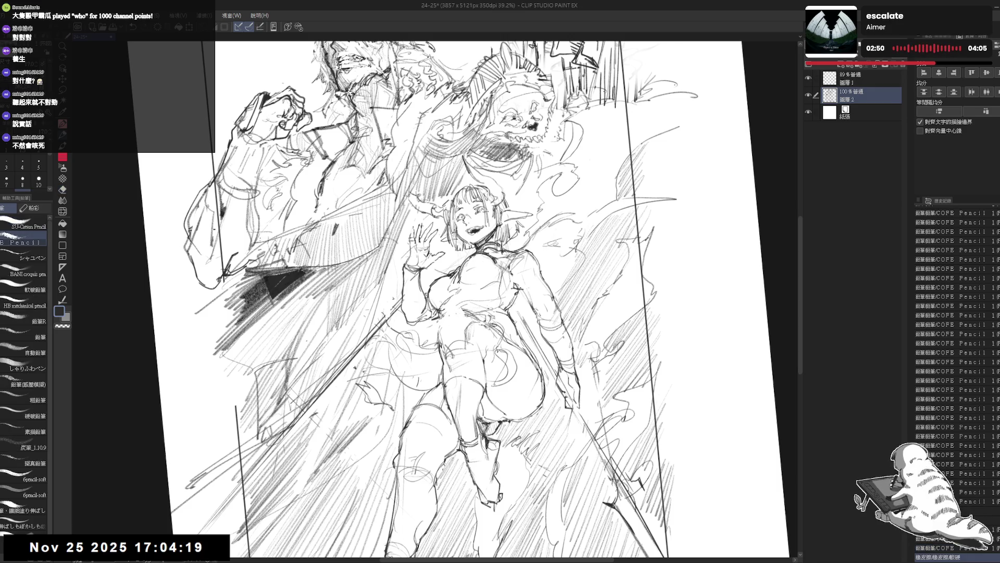
pyautogui.moveTo(456, 309); pyautogui.dragTo(467, 316)
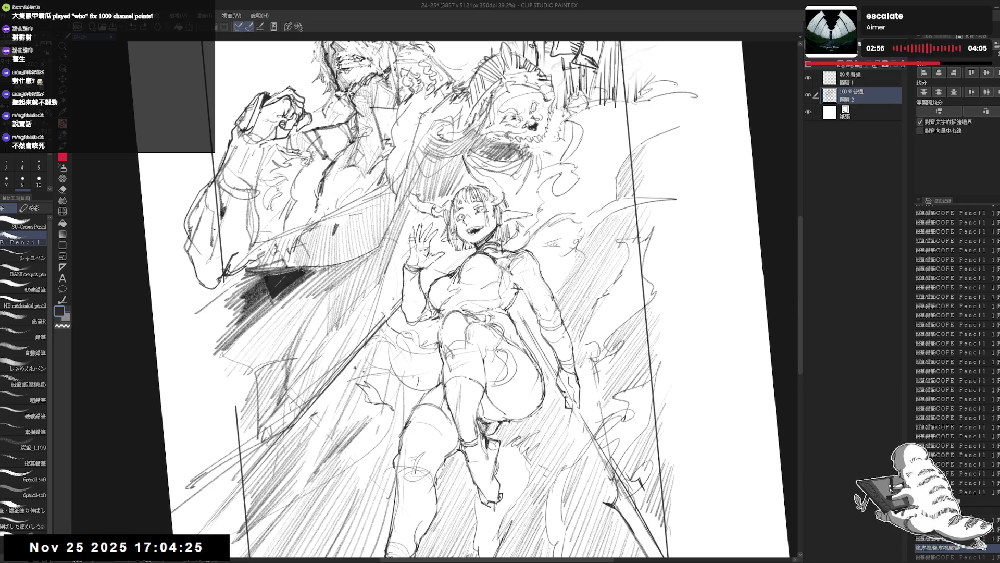
# Step: Mirror the view to check the drawing, then add a short stroke on the girl's thigh
pyautogui.press('h')
pyautogui.scroll(3, 469, 298)
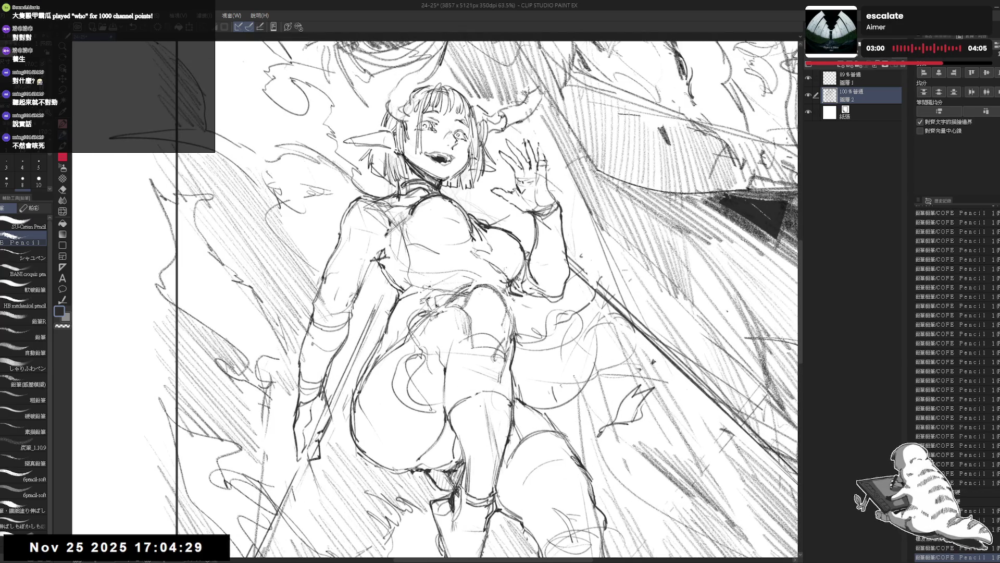
pyautogui.press('h')
pyautogui.scroll(-2, 434, 298)
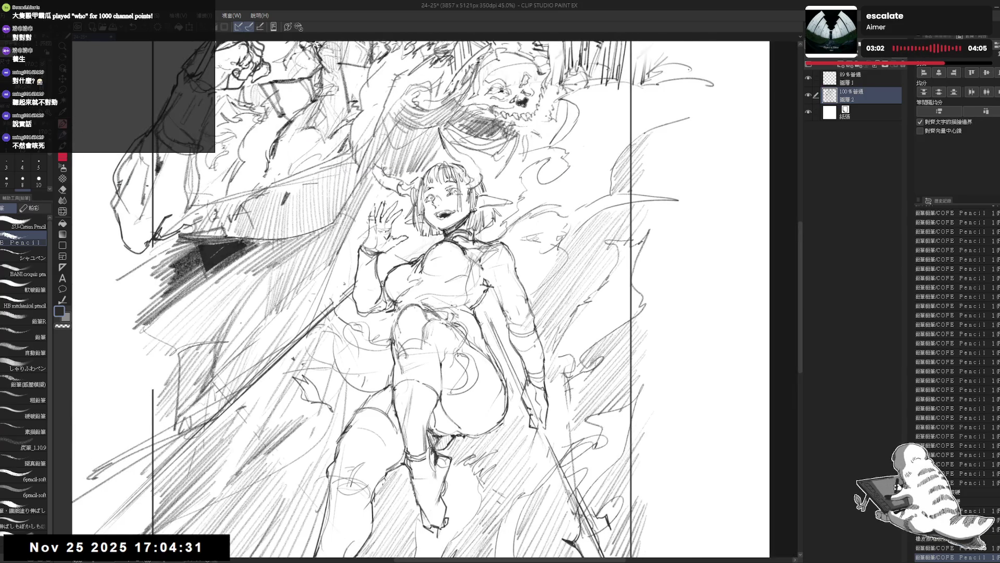
pyautogui.press('e')
pyautogui.press('^')
pyautogui.press('^')
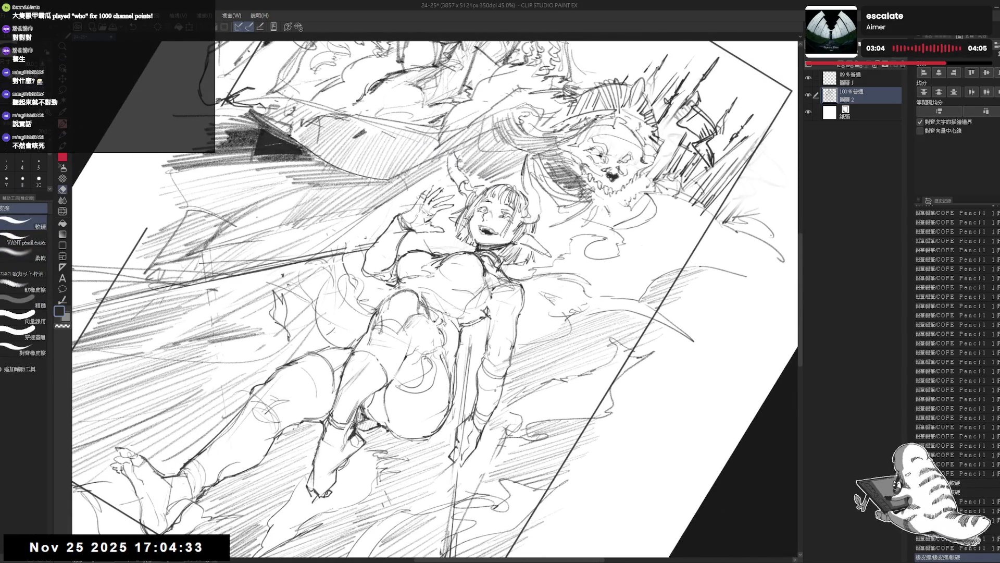
pyautogui.press('p')
pyautogui.moveTo(442, 315); pyautogui.dragTo(428, 356)
pyautogui.press('-')
pyautogui.press('-')
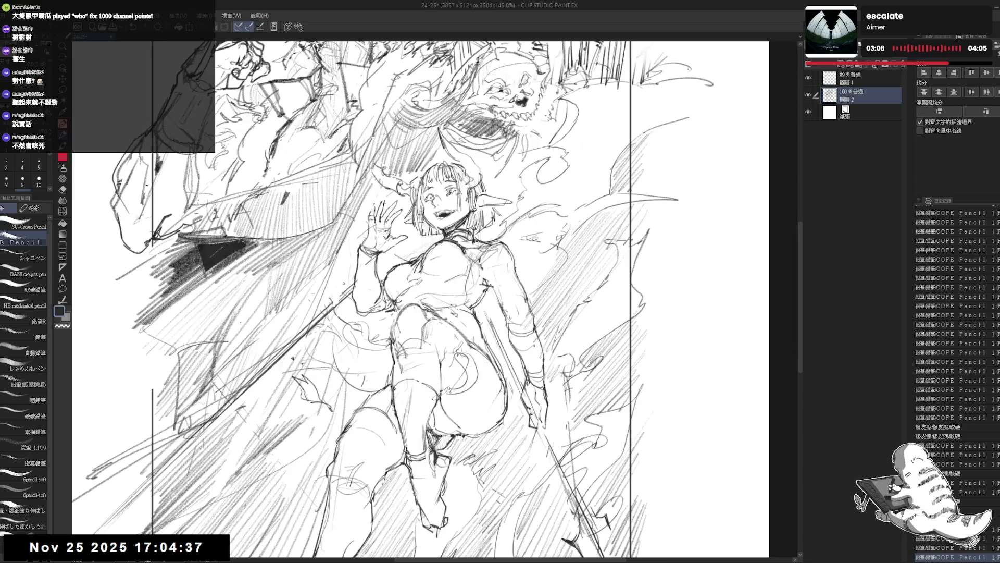
pyautogui.scroll(-3, 431, 399)
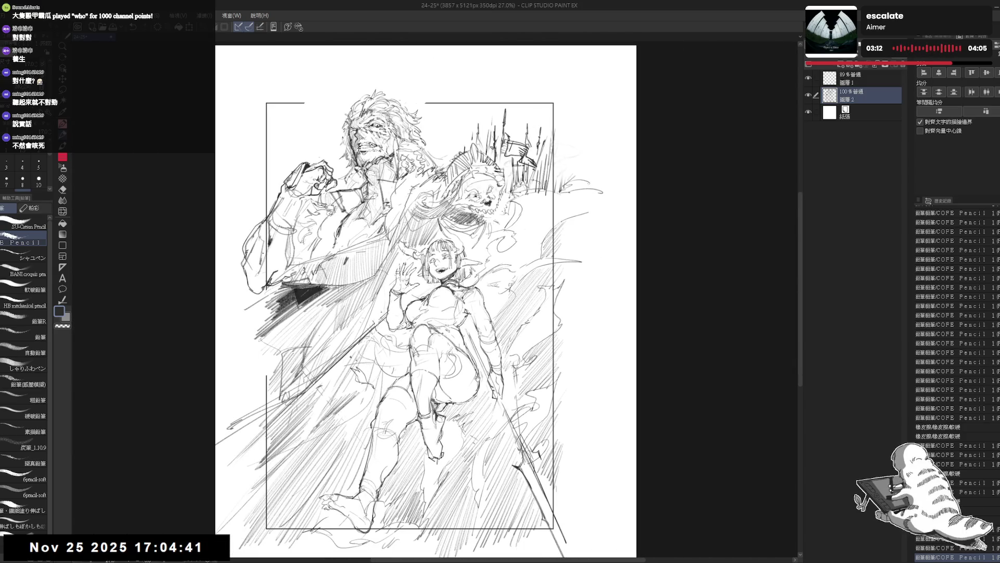
# Step: Pan and rotate the view and add a stroke to the right-side hatching
pyautogui.moveTo(432, 312); pyautogui.dragTo(444, 310)
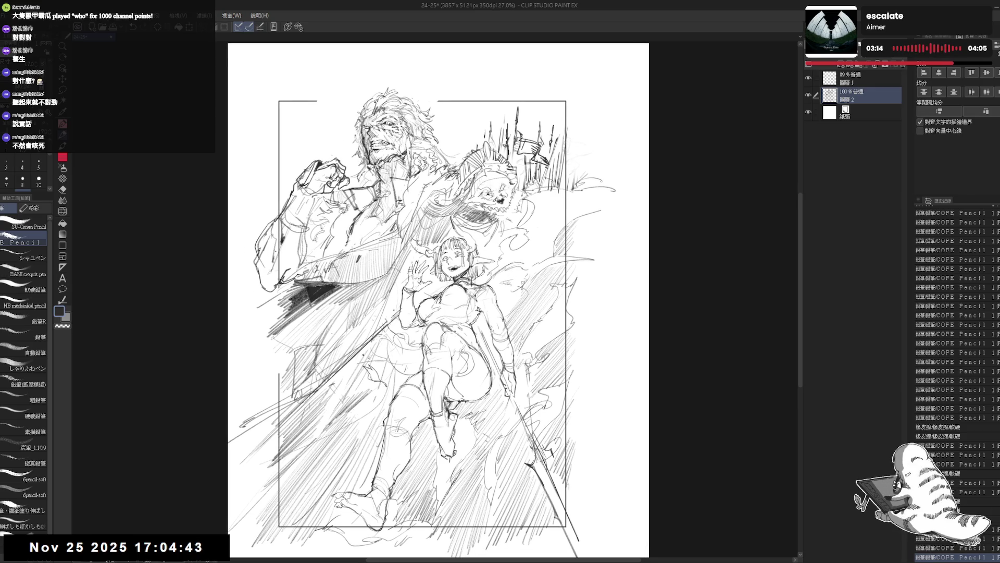
pyautogui.moveTo(469, 276); pyautogui.dragTo(503, 269)
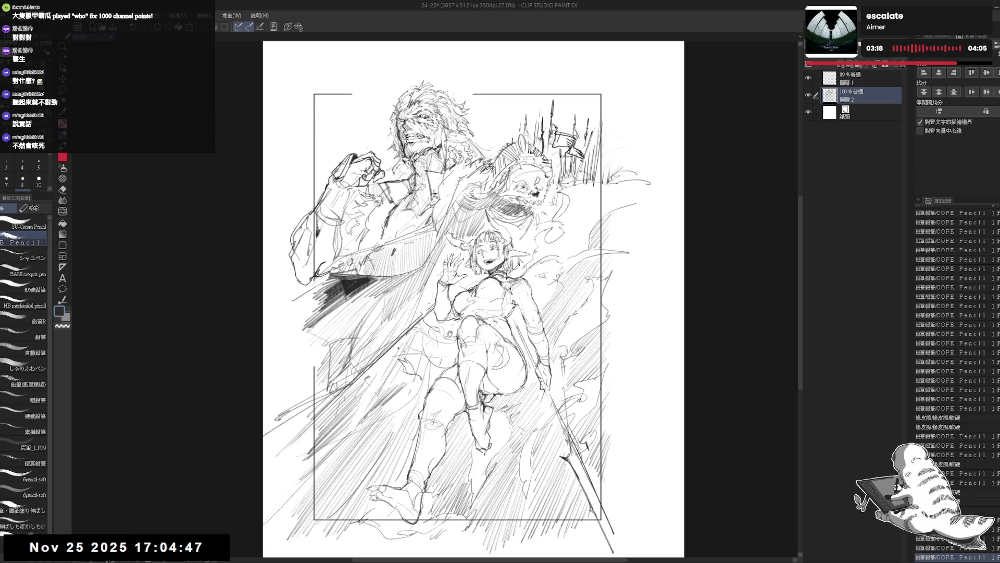
pyautogui.scroll(1, 451, 334)
pyautogui.scroll(1, 429, 329)
pyautogui.moveTo(453, 319); pyautogui.dragTo(450, 317)
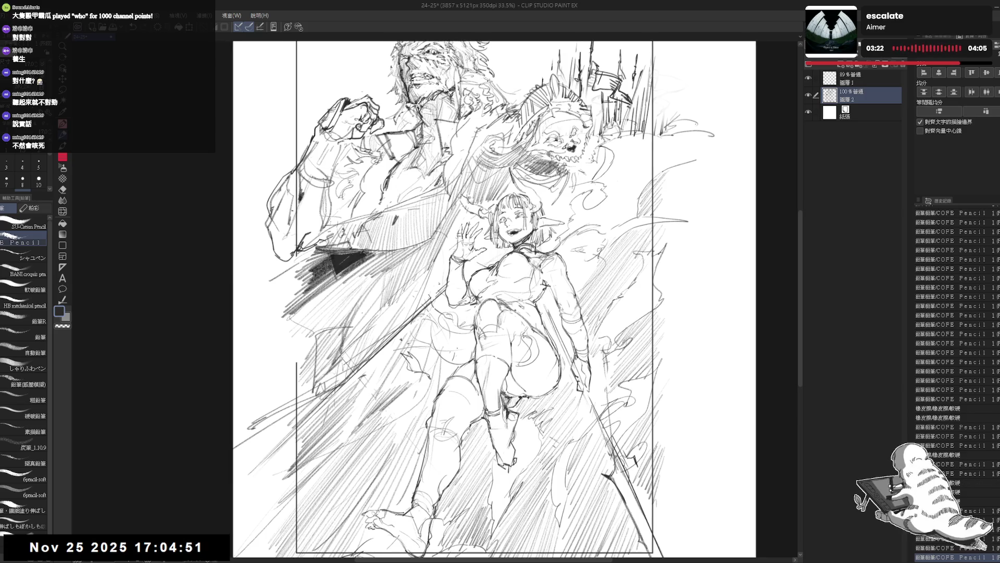
pyautogui.moveTo(450, 317); pyautogui.dragTo(435, 225)
pyautogui.press('e')
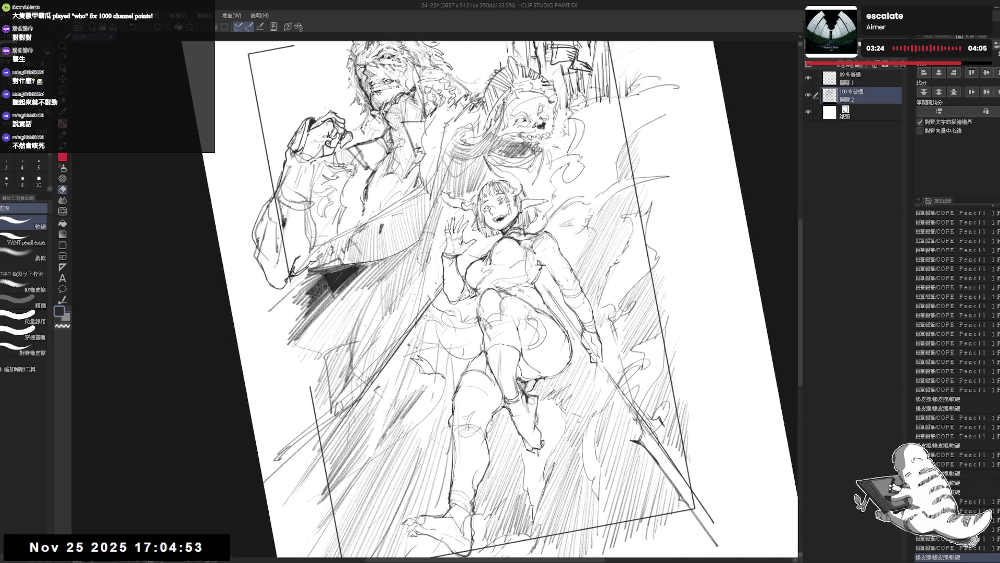
pyautogui.press('p')
pyautogui.moveTo(653, 199)
pyautogui.mouseDown()
pyautogui.moveTo(625, 226)
pyautogui.moveTo(633, 222)
pyautogui.mouseUp()
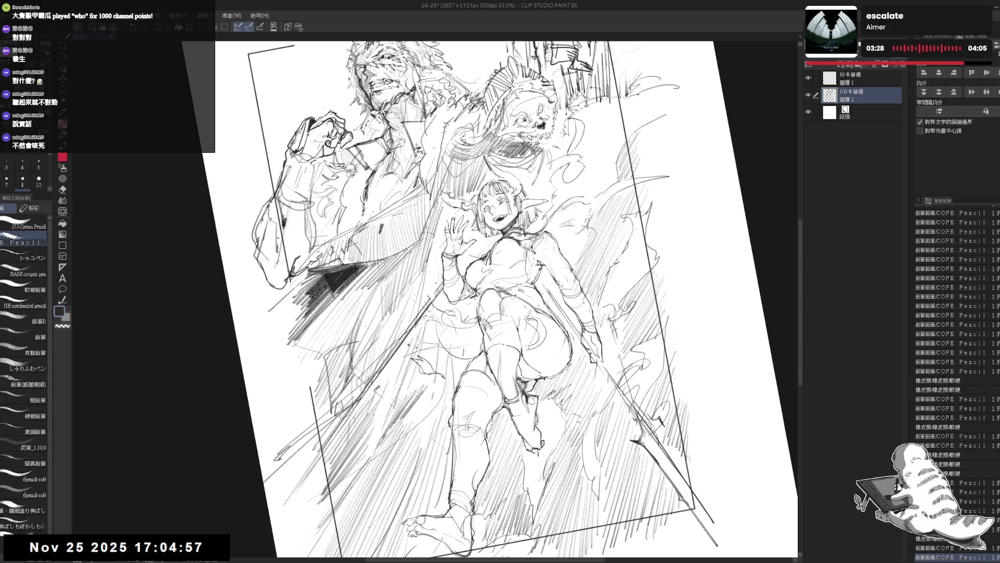
# Step: Straighten and rotate the view onto the girl's legs and add a faint stroke to her leg
pyautogui.moveTo(485, 297); pyautogui.dragTo(500, 281)
pyautogui.press('p')
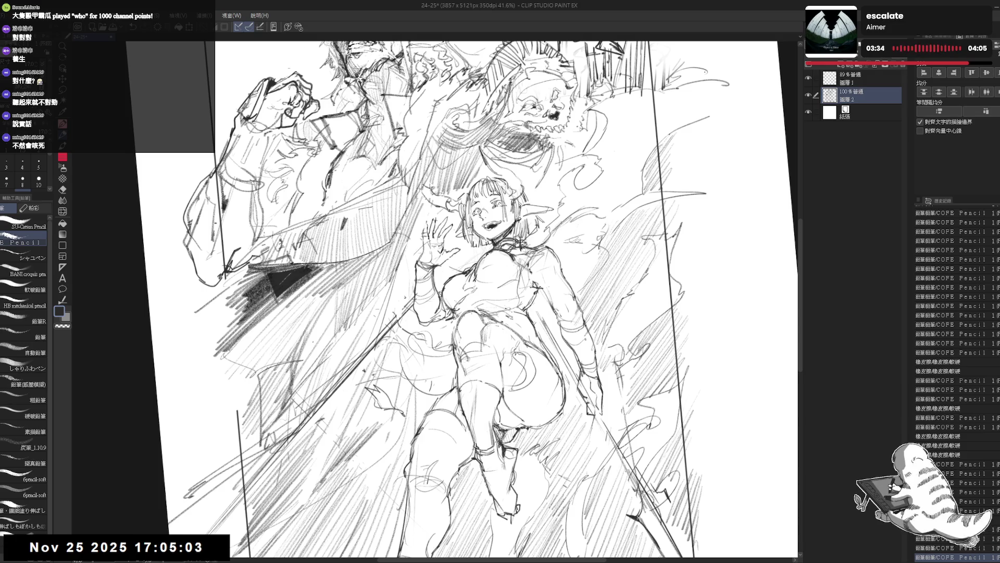
pyautogui.press('e')
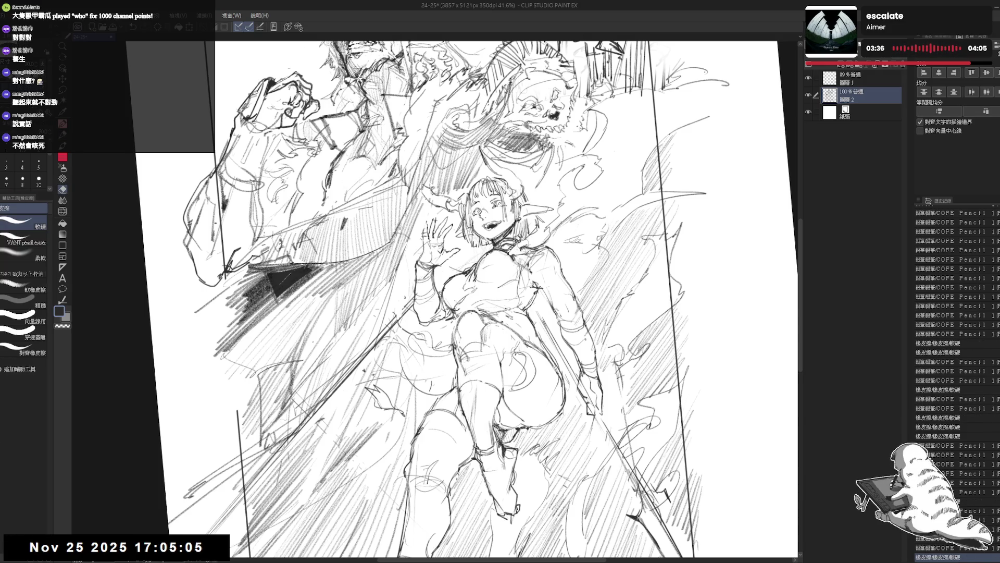
pyautogui.press('p')
pyautogui.moveTo(482, 334); pyautogui.dragTo(497, 309)
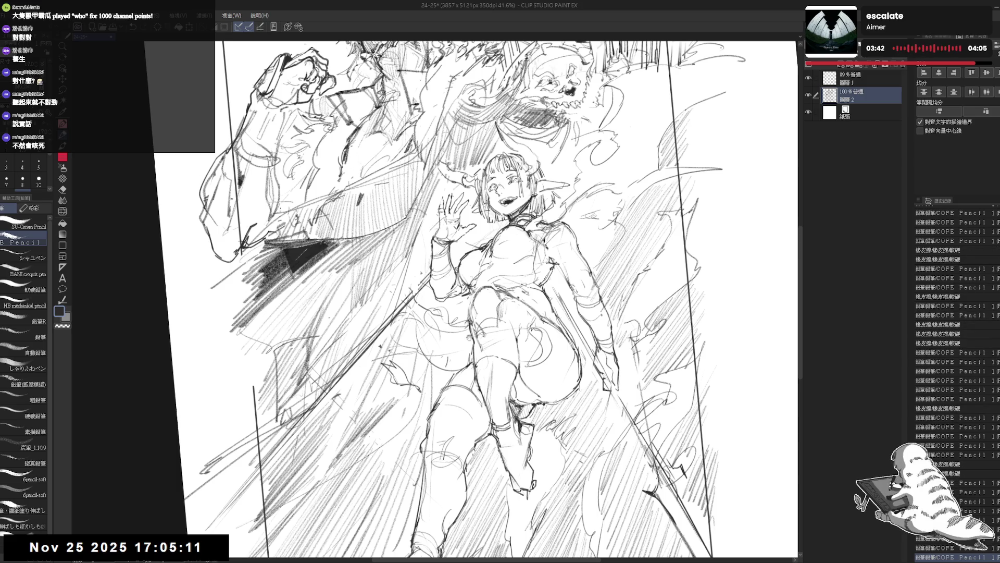
pyautogui.scroll(-1, 477, 301)
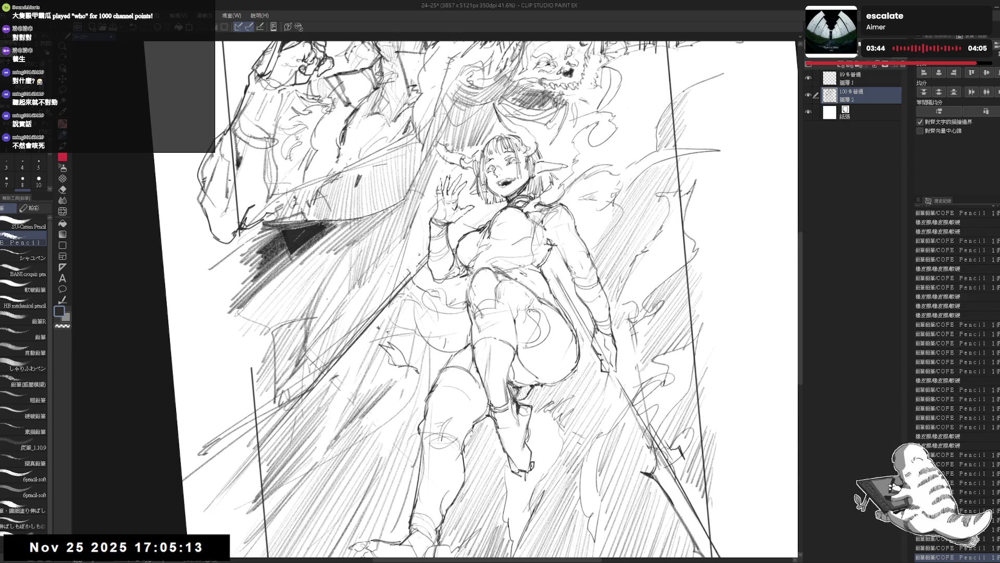
pyautogui.press('r')
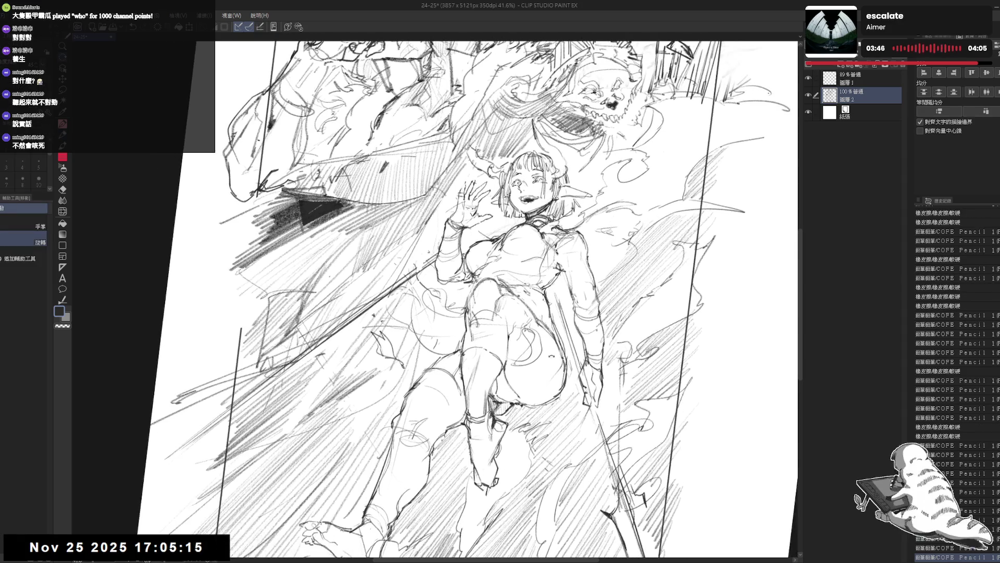
pyautogui.moveTo(469, 313); pyautogui.dragTo(438, 329)
pyautogui.moveTo(545, 414)
pyautogui.mouseDown()
pyautogui.moveTo(525, 312)
pyautogui.moveTo(547, 297)
pyautogui.mouseUp()
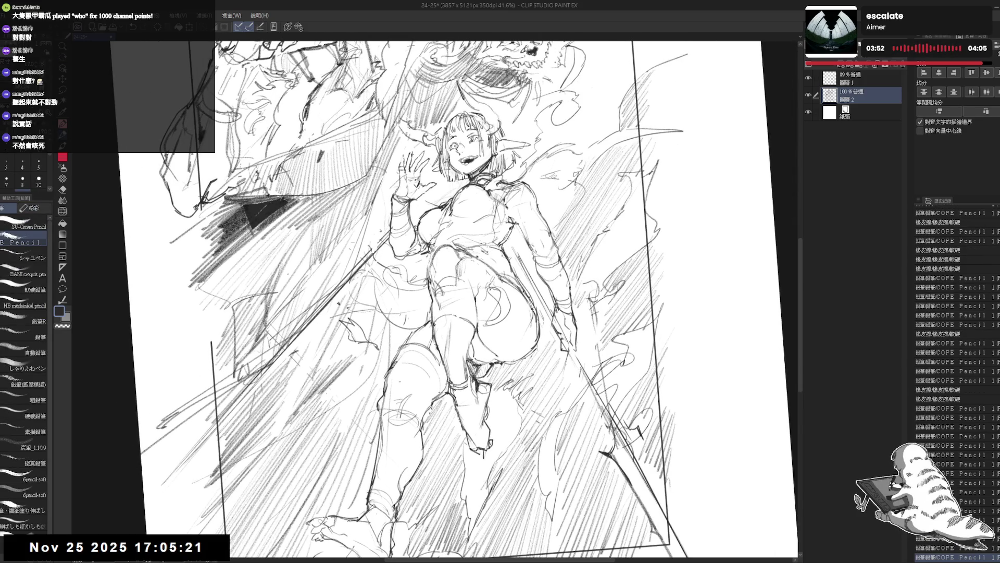
pyautogui.moveTo(415, 364); pyautogui.dragTo(438, 396)
pyautogui.scroll(-3, 457, 371)
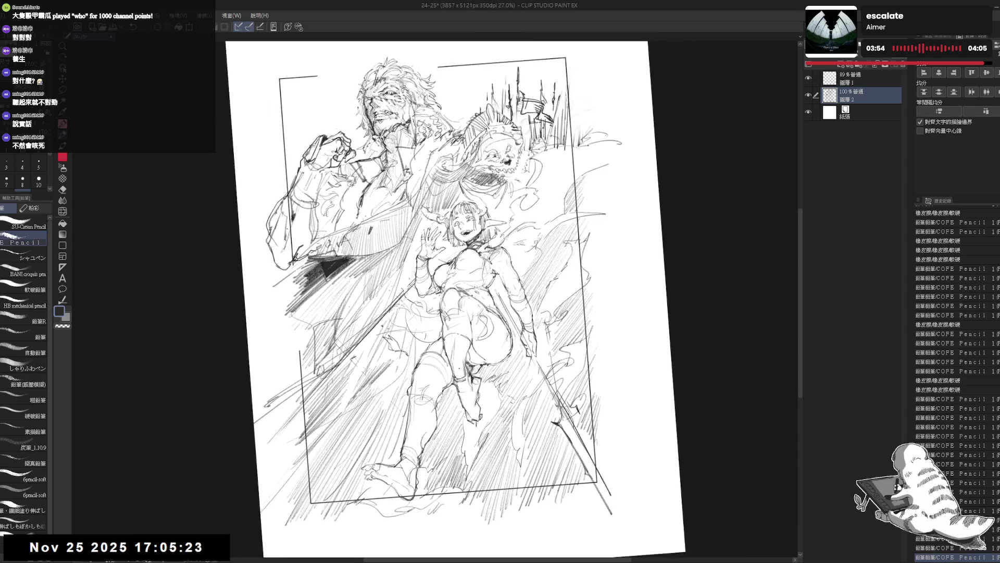